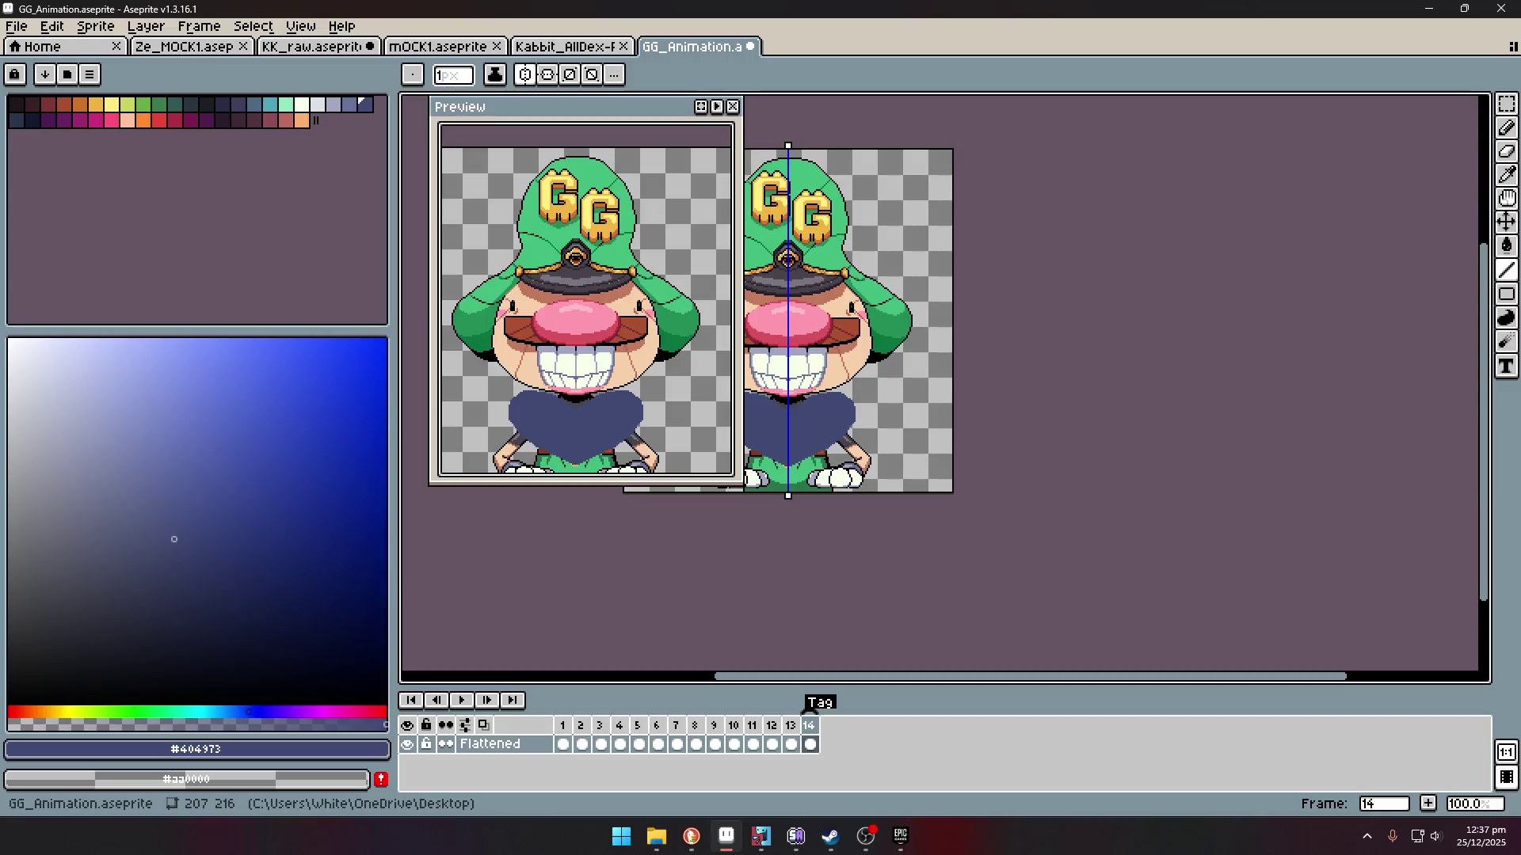
- Return to Aseprite, zoom in, and move the sprite preview off the drawing area
{"action": "key", "text": "alt+Tab"}
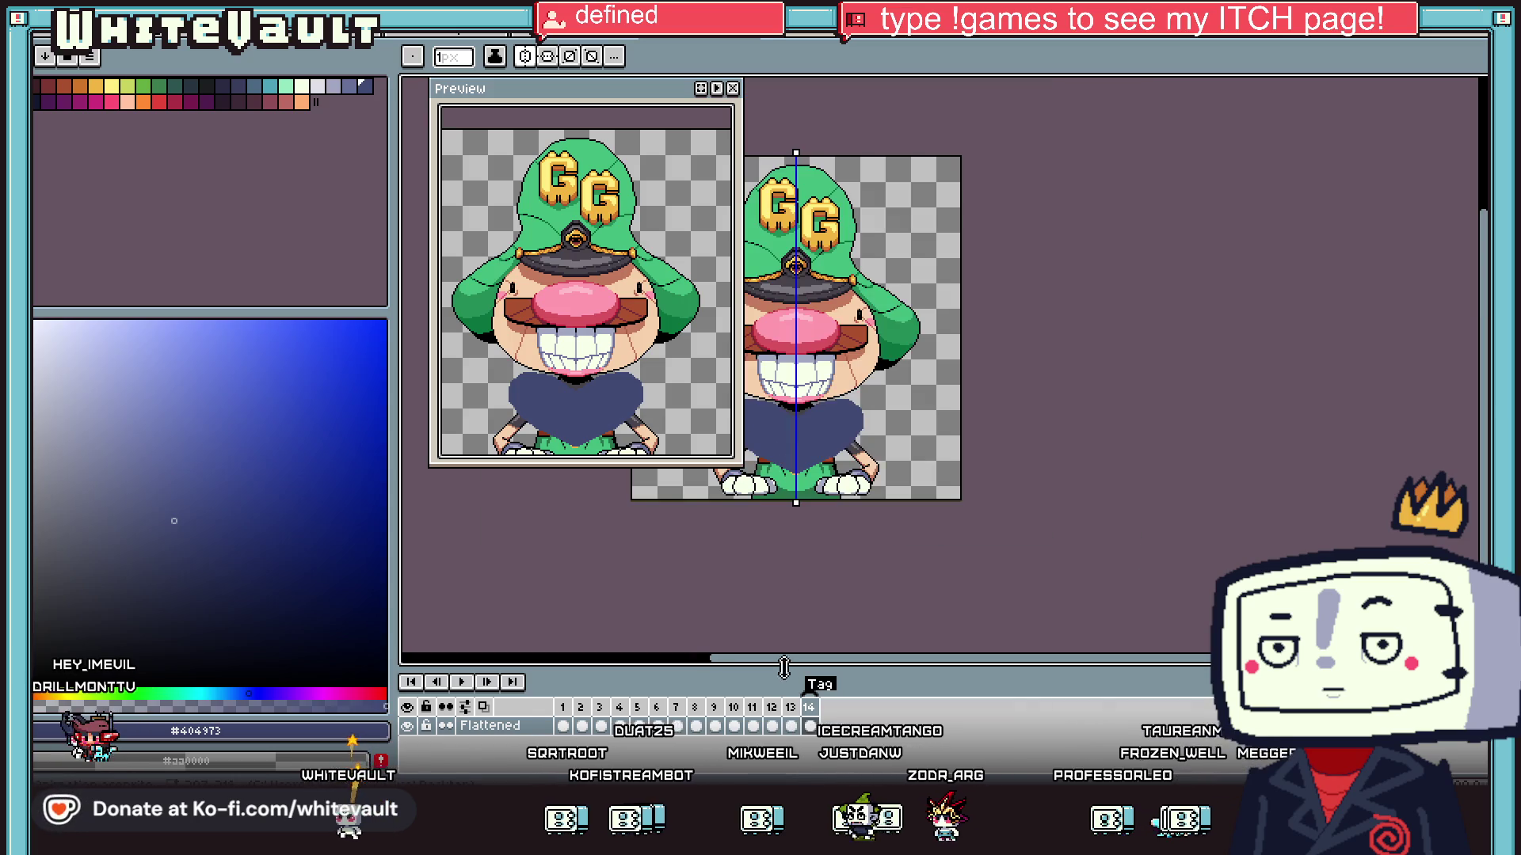
{"action": "left_click_drag", "start_coordinate": [822, 393], "coordinate": [898, 419]}
{"action": "scroll", "coordinate": [898, 418], "scroll_direction": "up", "scroll_amount": 1}
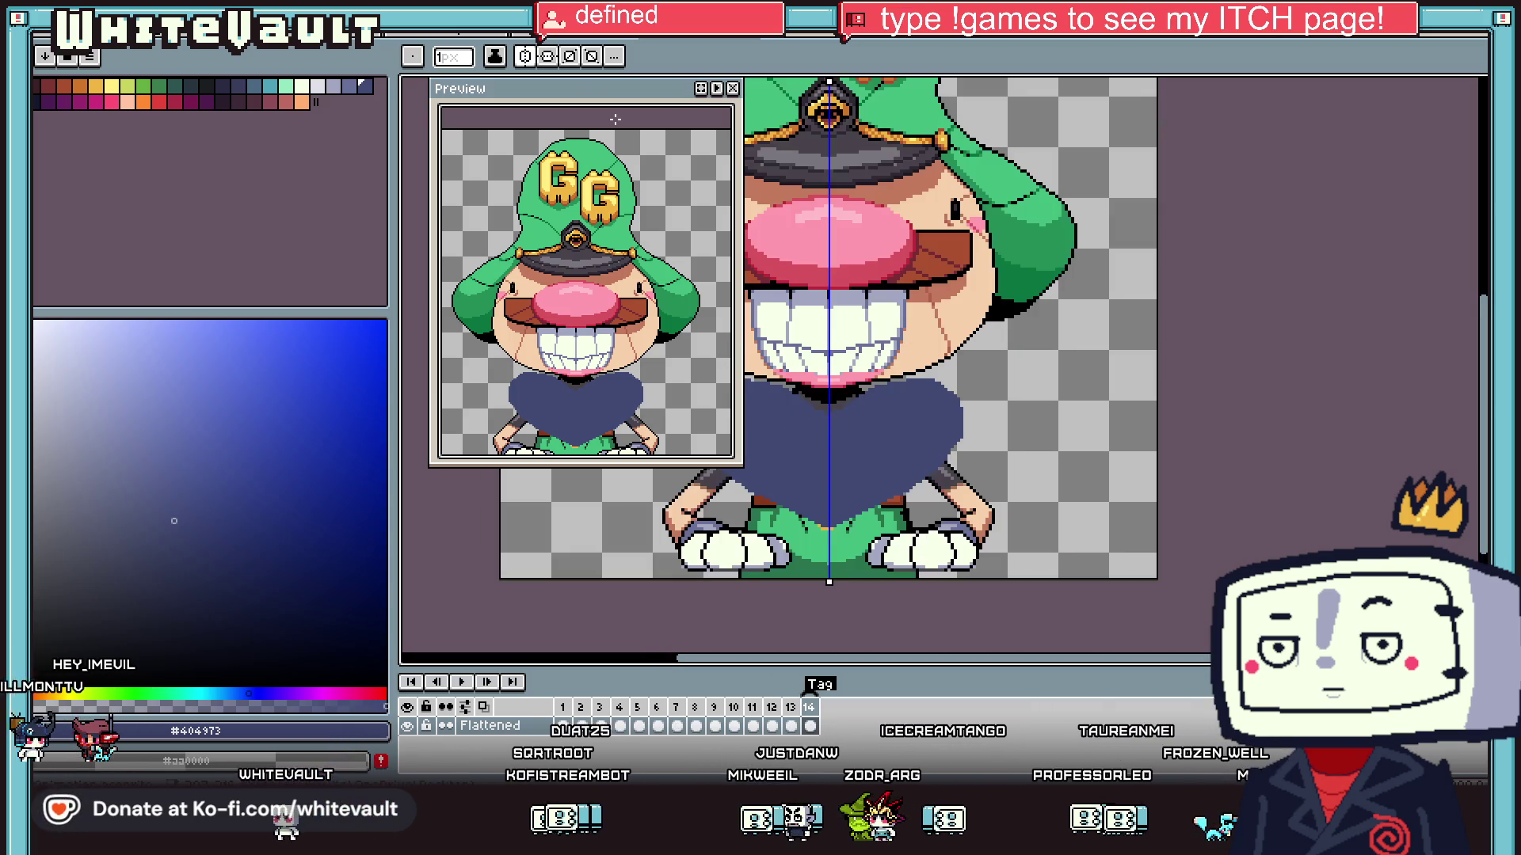
{"action": "left_click_drag", "start_coordinate": [610, 91], "coordinate": [1343, 99]}
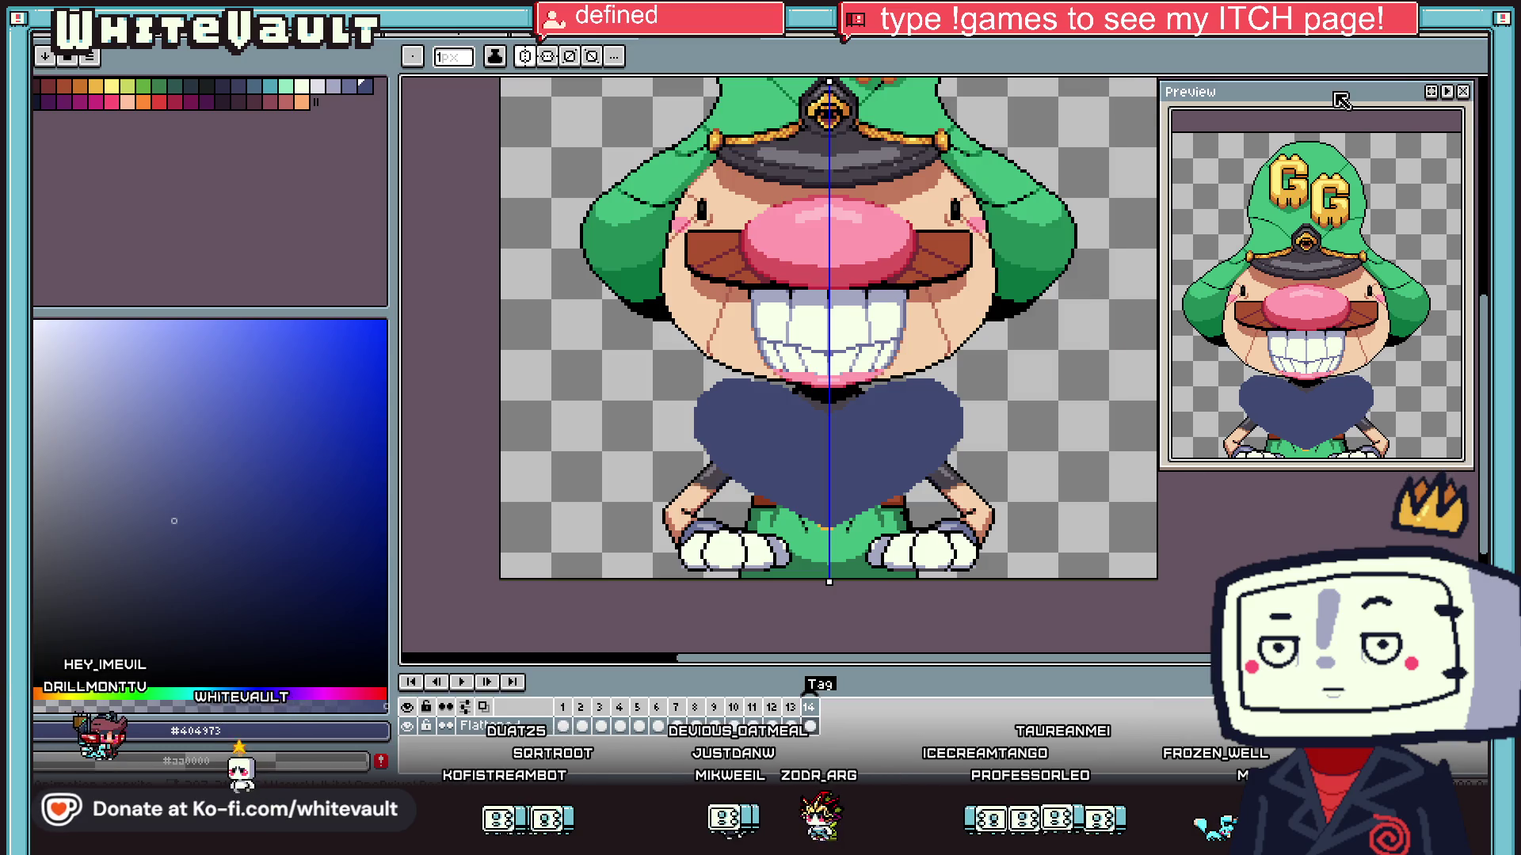
{"action": "scroll", "coordinate": [942, 288], "scroll_direction": "down", "scroll_amount": 1}
{"action": "scroll", "coordinate": [924, 284], "scroll_direction": "up", "scroll_amount": 1}
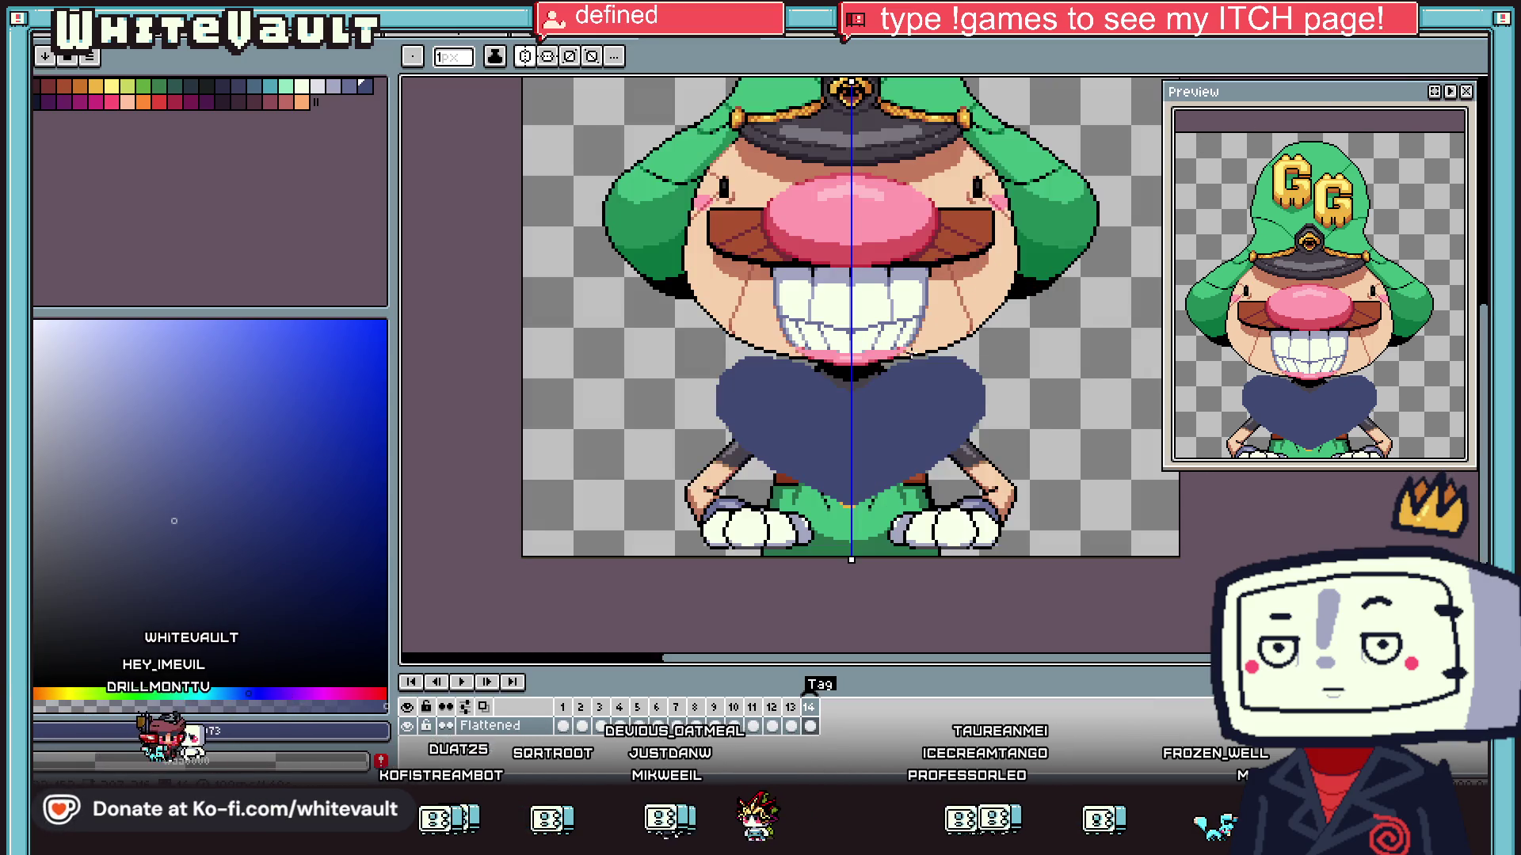
- Pick black and draw a diagonal outline along the heart's lower-right edge, erasing a stray pixel
{"action": "key", "text": "i"}
{"action": "scroll", "coordinate": [959, 420], "scroll_direction": "up", "scroll_amount": 2}
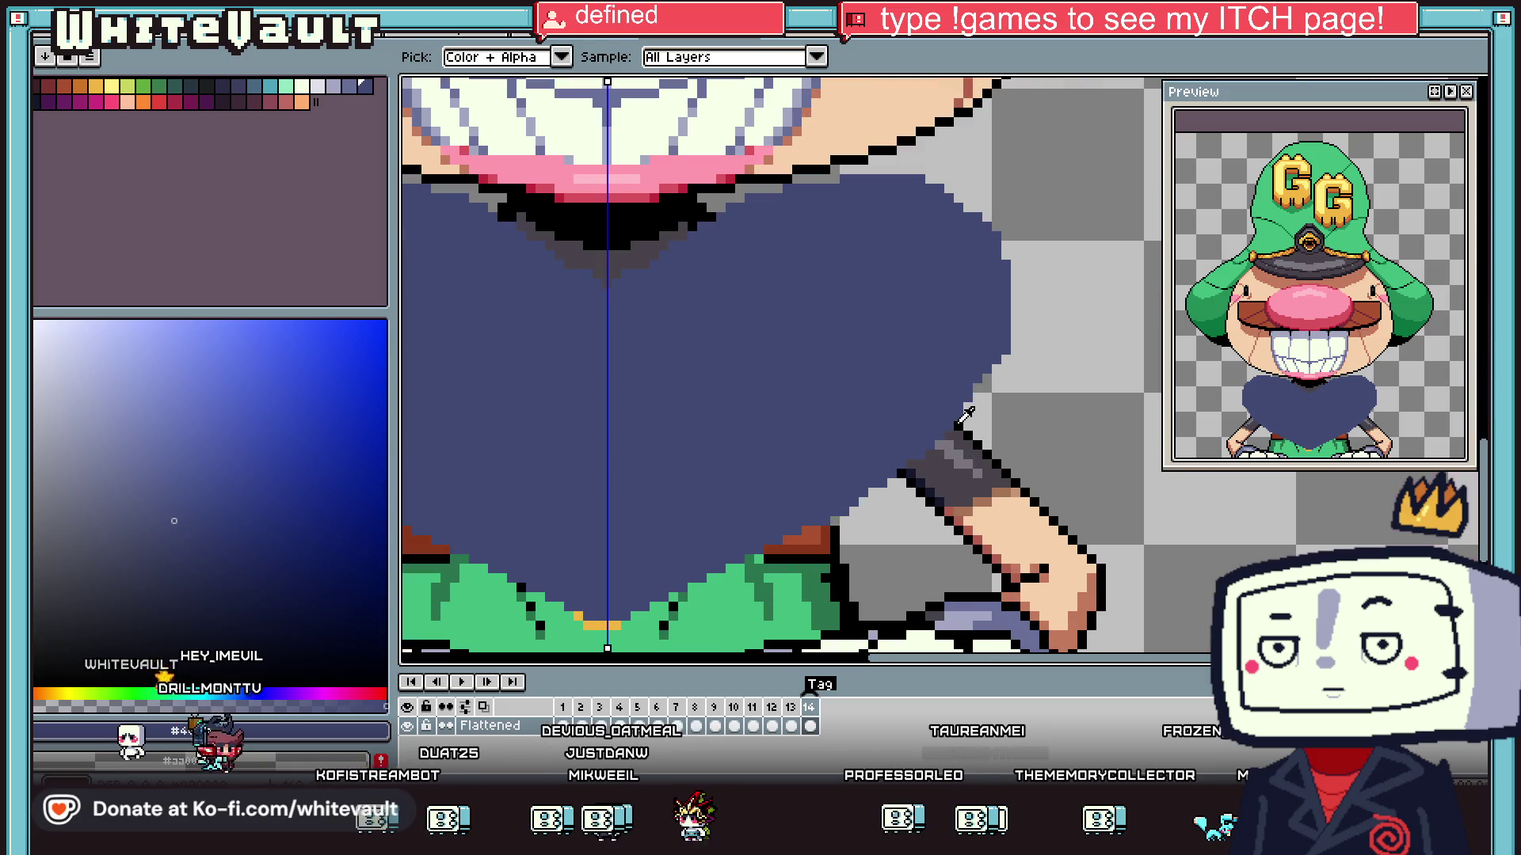
{"action": "key", "text": "b"}
{"action": "scroll", "coordinate": [963, 414], "scroll_direction": "up", "scroll_amount": 1}
{"action": "left_click_drag", "start_coordinate": [974, 396], "coordinate": [842, 507]}
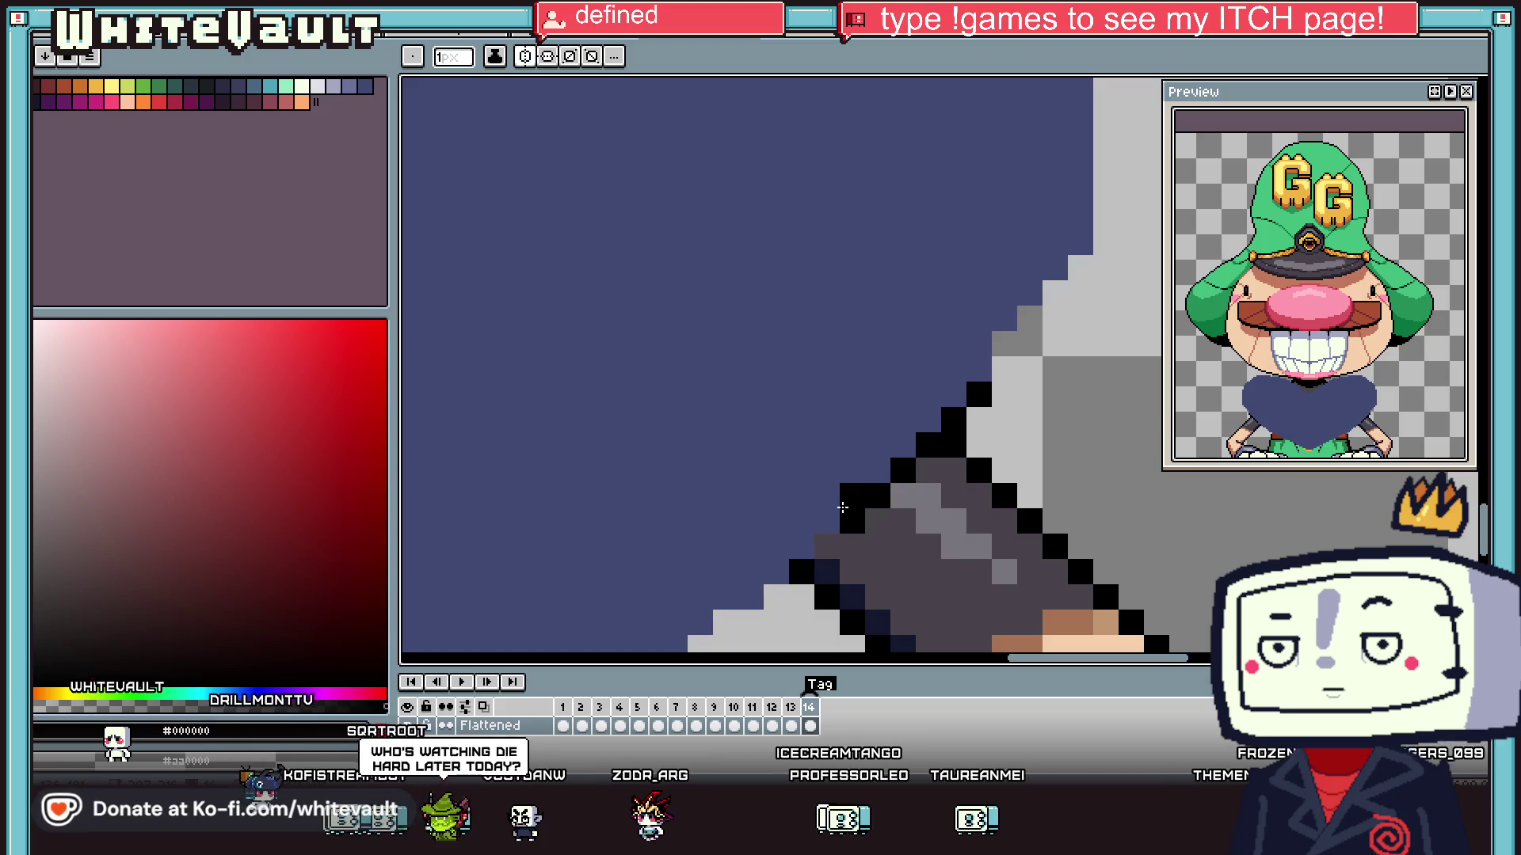
{"action": "right_click", "coordinate": [842, 502]}
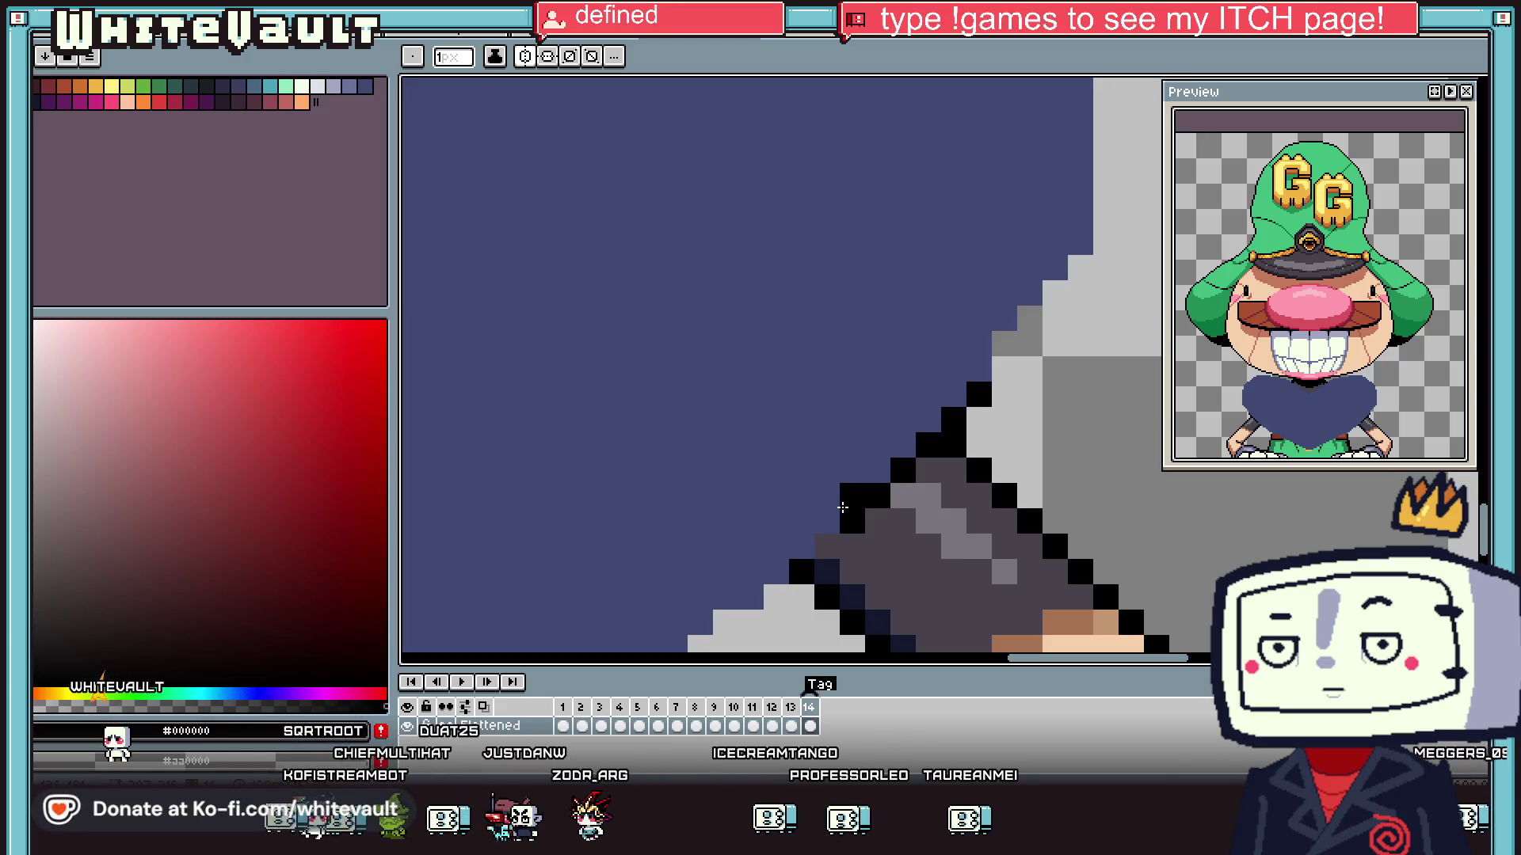
- Step black outline pixels up the heart's edge, undoing one misplaced pixel
{"action": "left_click", "coordinate": [1061, 368]}
{"action": "key", "text": "ctrl+z"}
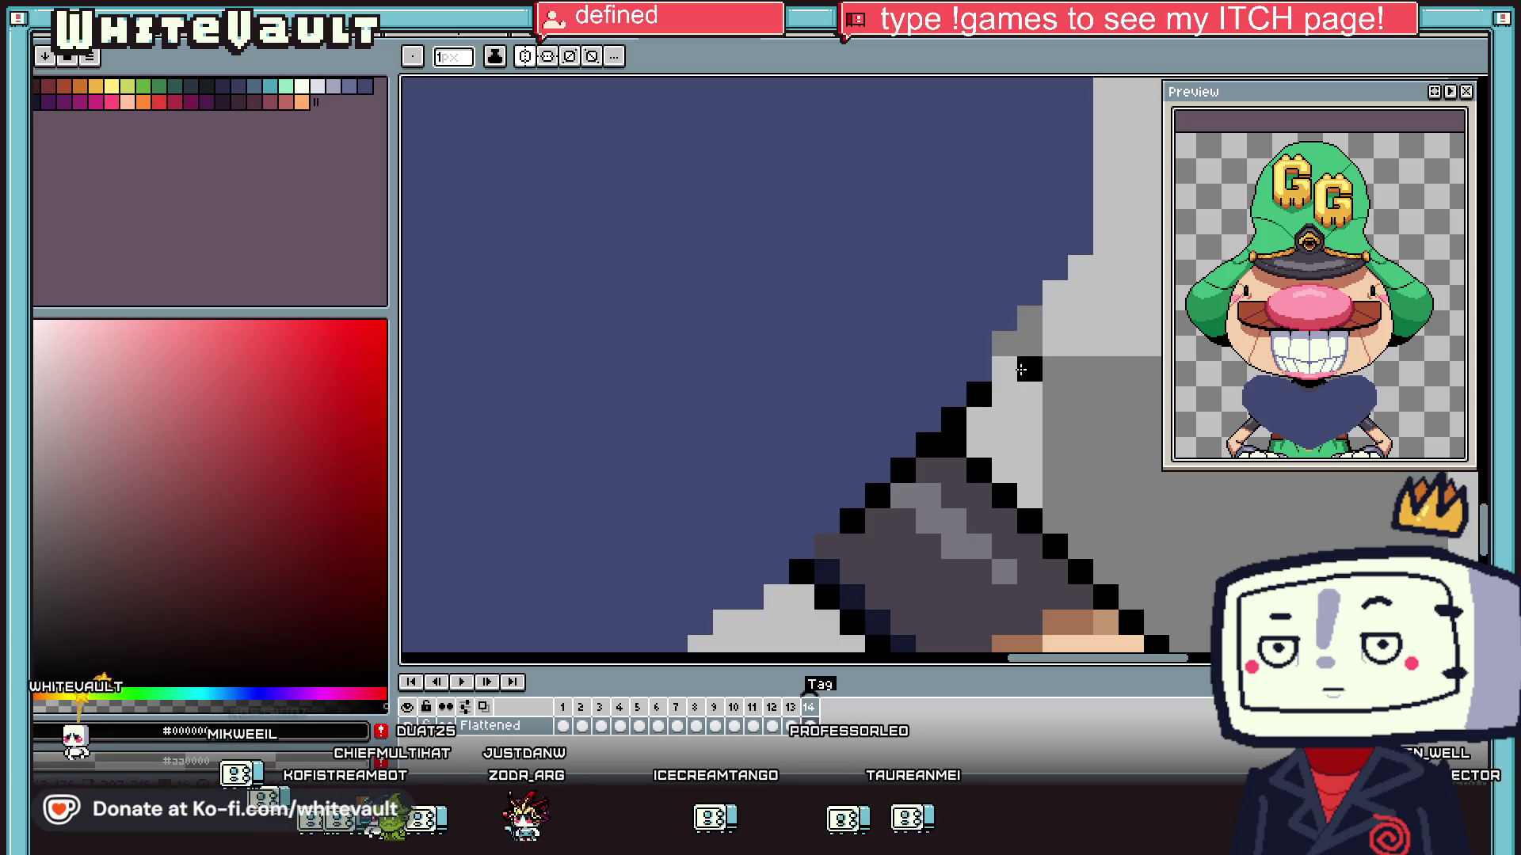
{"action": "left_click", "coordinate": [1004, 369]}
{"action": "left_click", "coordinate": [1004, 343]}
{"action": "left_click", "coordinate": [1029, 319]}
{"action": "left_click", "coordinate": [1055, 293]}
{"action": "scroll", "coordinate": [1048, 290], "scroll_direction": "down", "scroll_amount": 2}
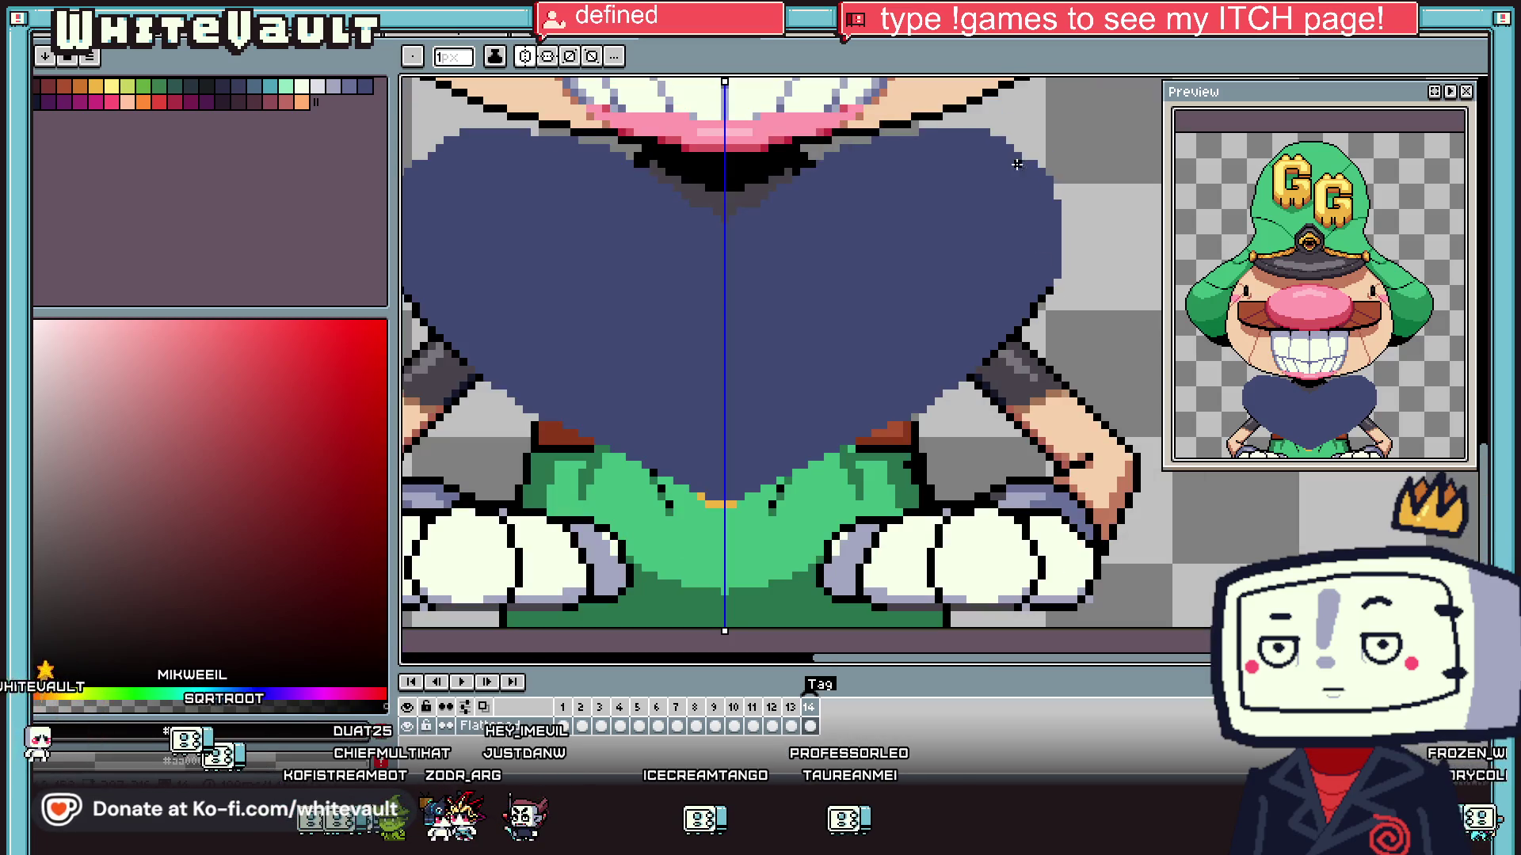
{"action": "scroll", "coordinate": [915, 131], "scroll_direction": "up", "scroll_amount": 1}
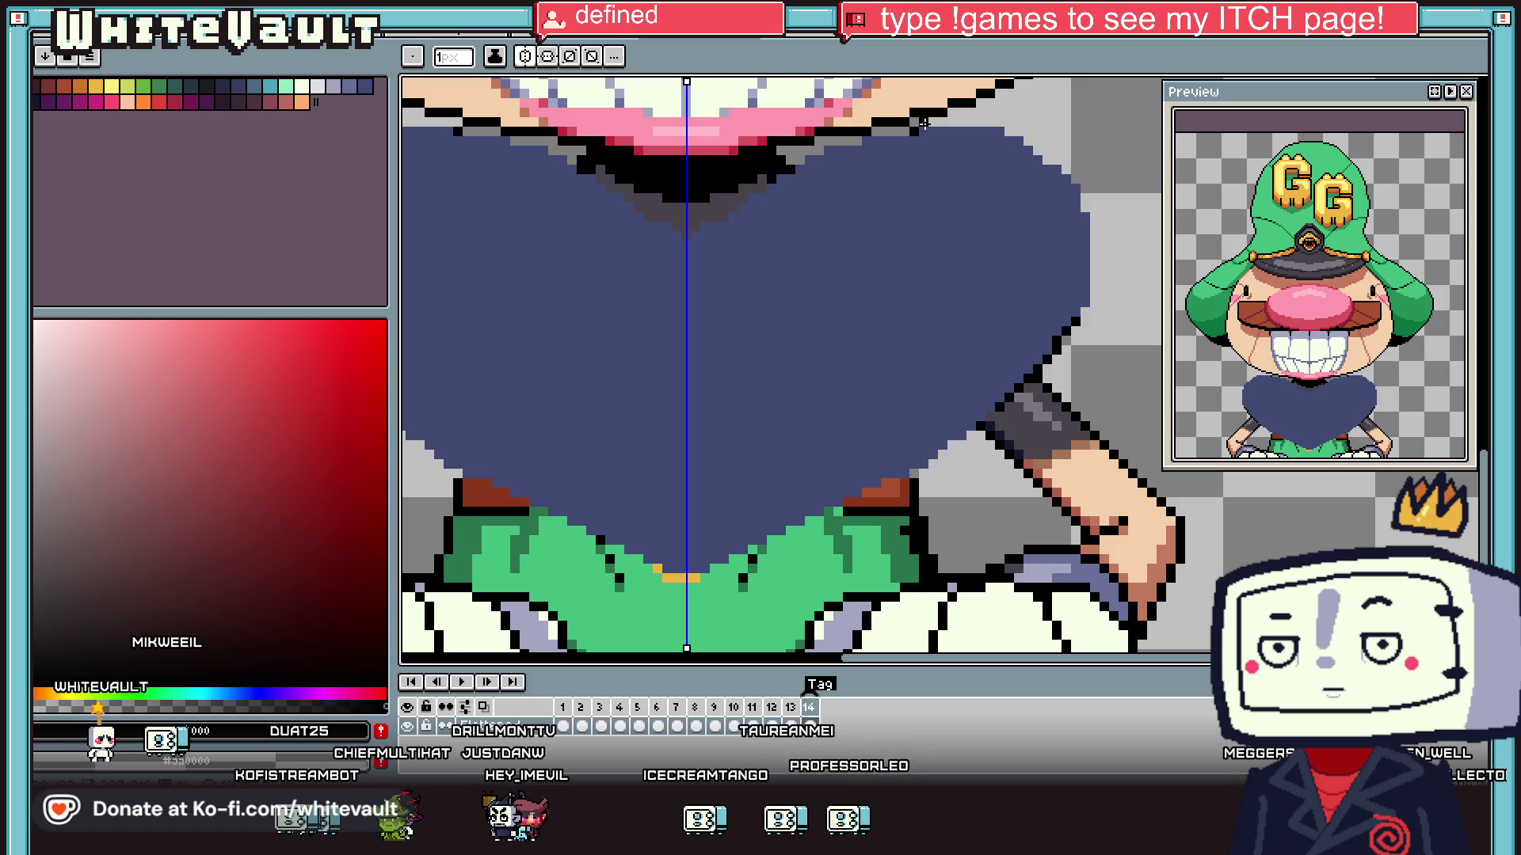
- Outline the navy body's top and right edges in black
{"action": "left_click_drag", "start_coordinate": [915, 130], "coordinate": [1024, 135]}
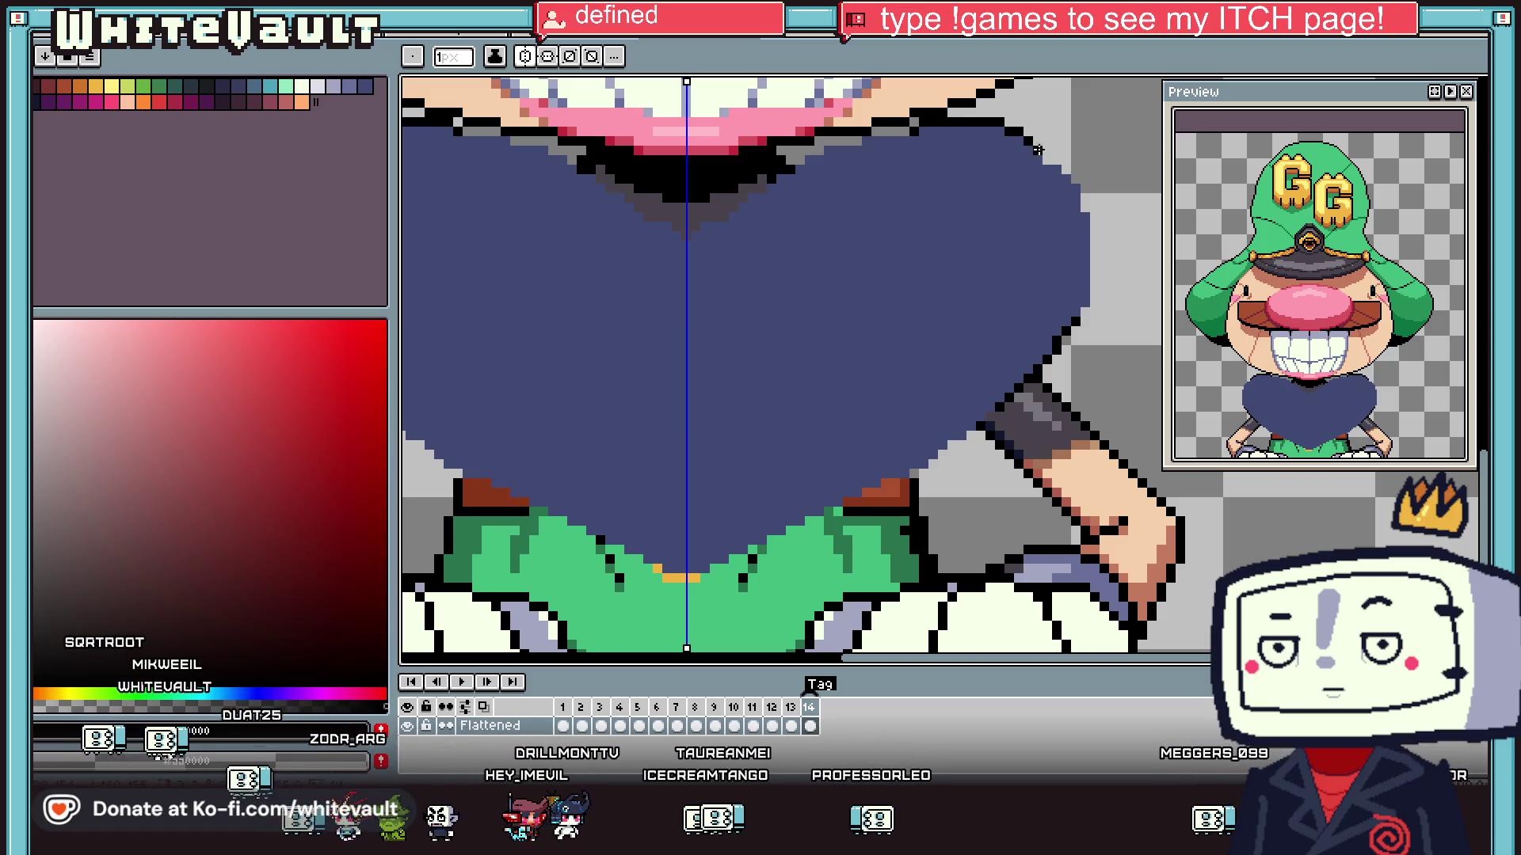
{"action": "scroll", "coordinate": [1090, 192], "scroll_direction": "up", "scroll_amount": 1}
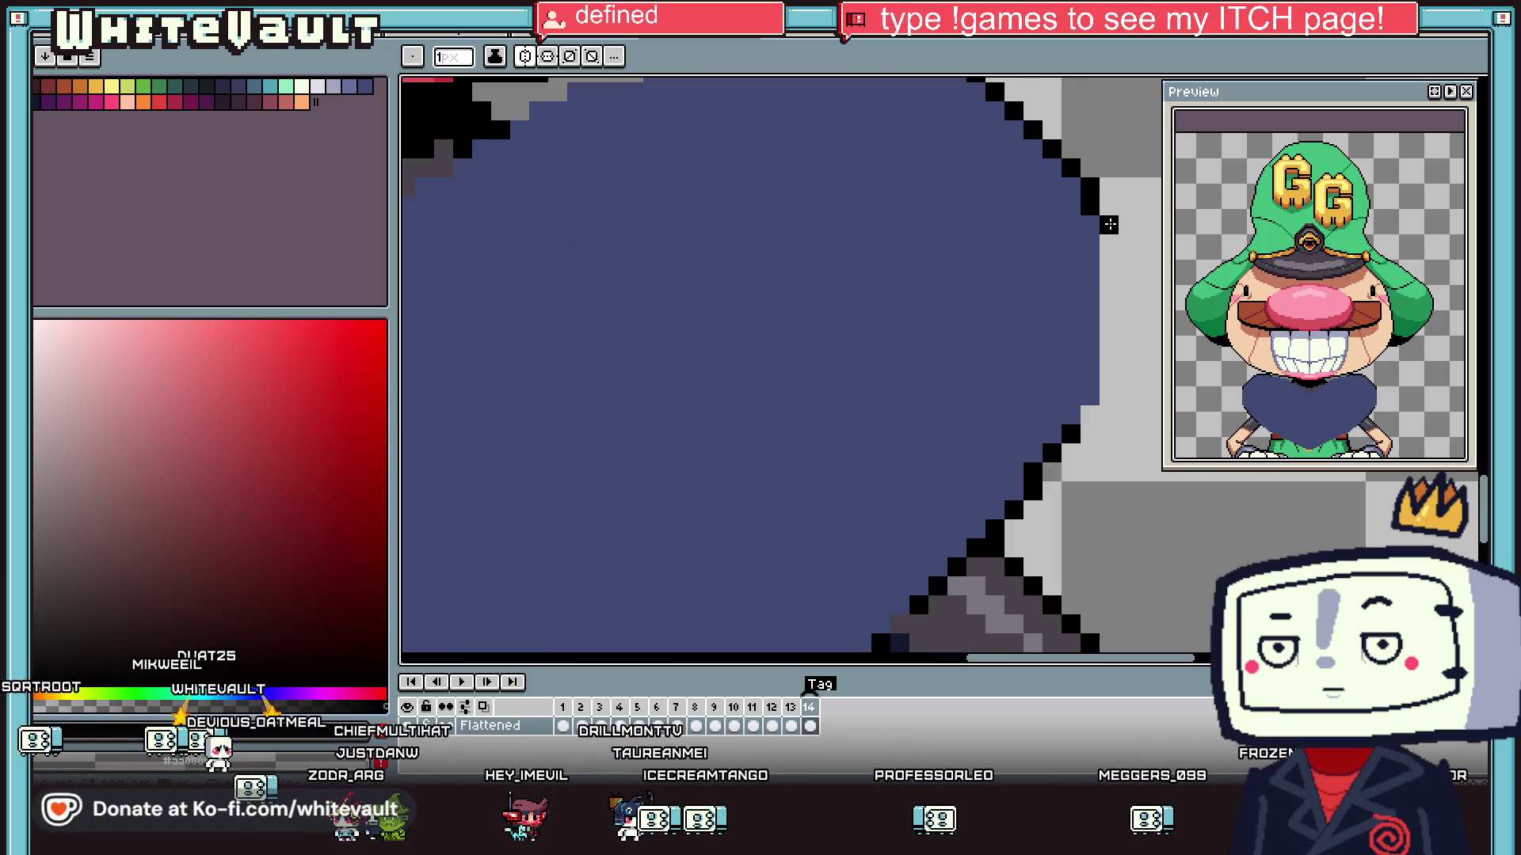
{"action": "left_click_drag", "start_coordinate": [1090, 192], "coordinate": [1091, 413]}
{"action": "scroll", "coordinate": [1091, 413], "scroll_direction": "down", "scroll_amount": 3}
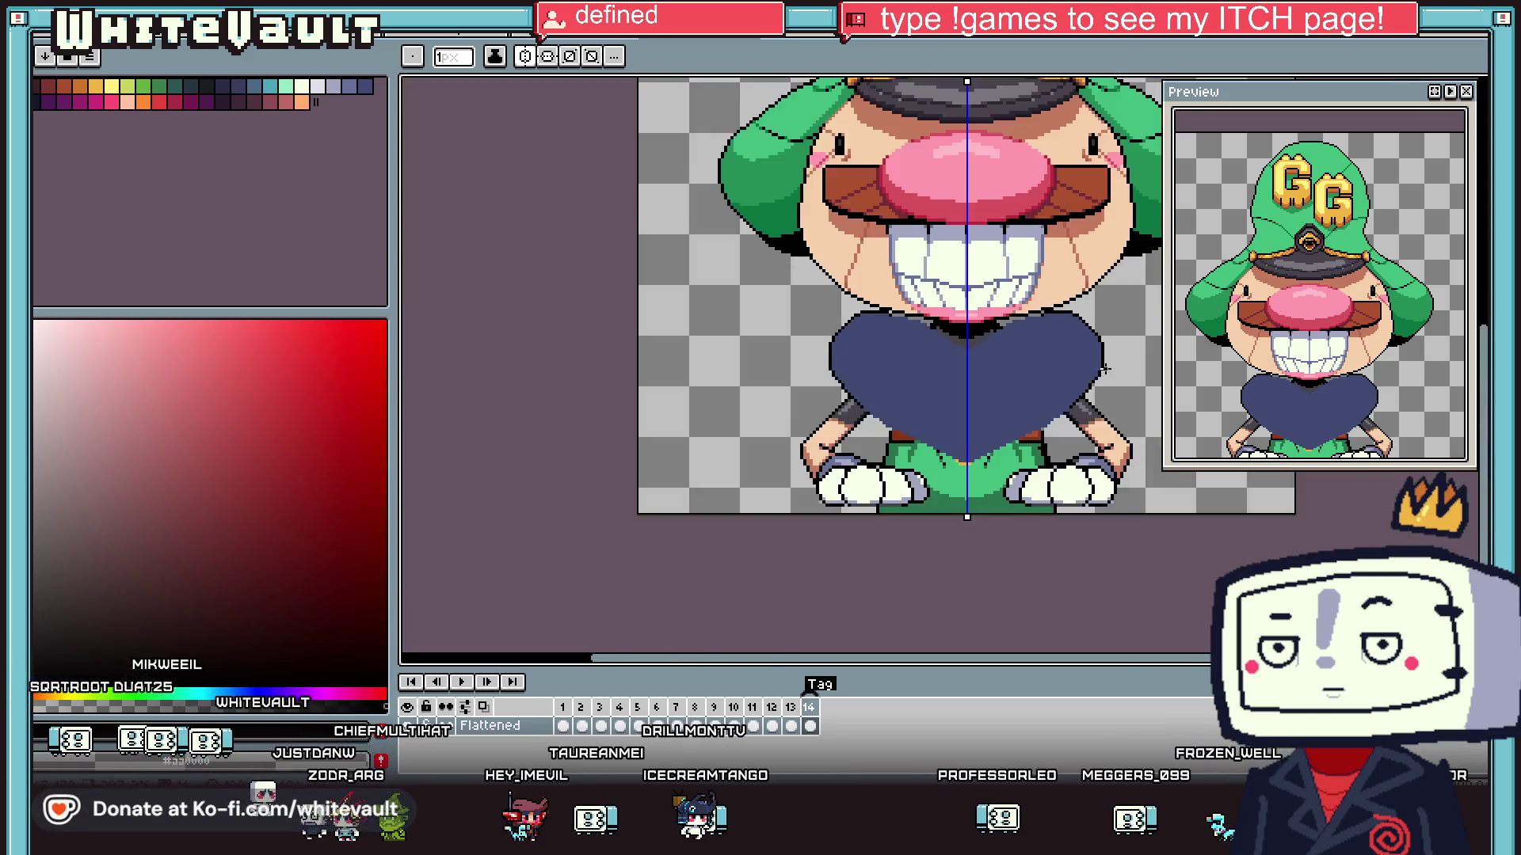
{"action": "scroll", "coordinate": [894, 261], "scroll_direction": "up", "scroll_amount": 3}
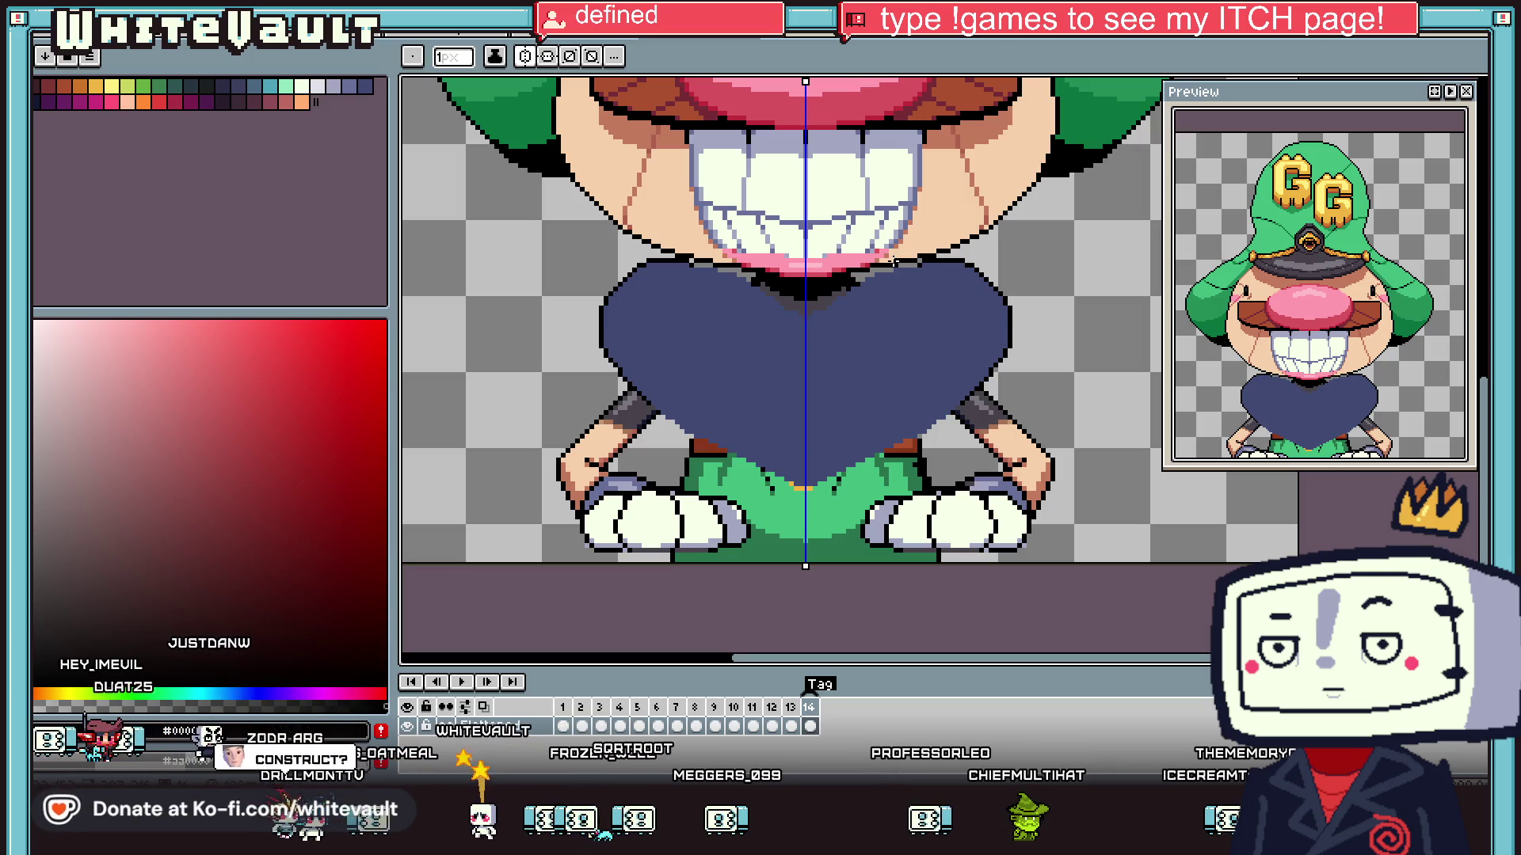
- Shrink the brush to 1 pixel, testing and undoing a small block near the wristband
{"action": "scroll", "coordinate": [927, 192], "scroll_direction": "down", "scroll_amount": 3}
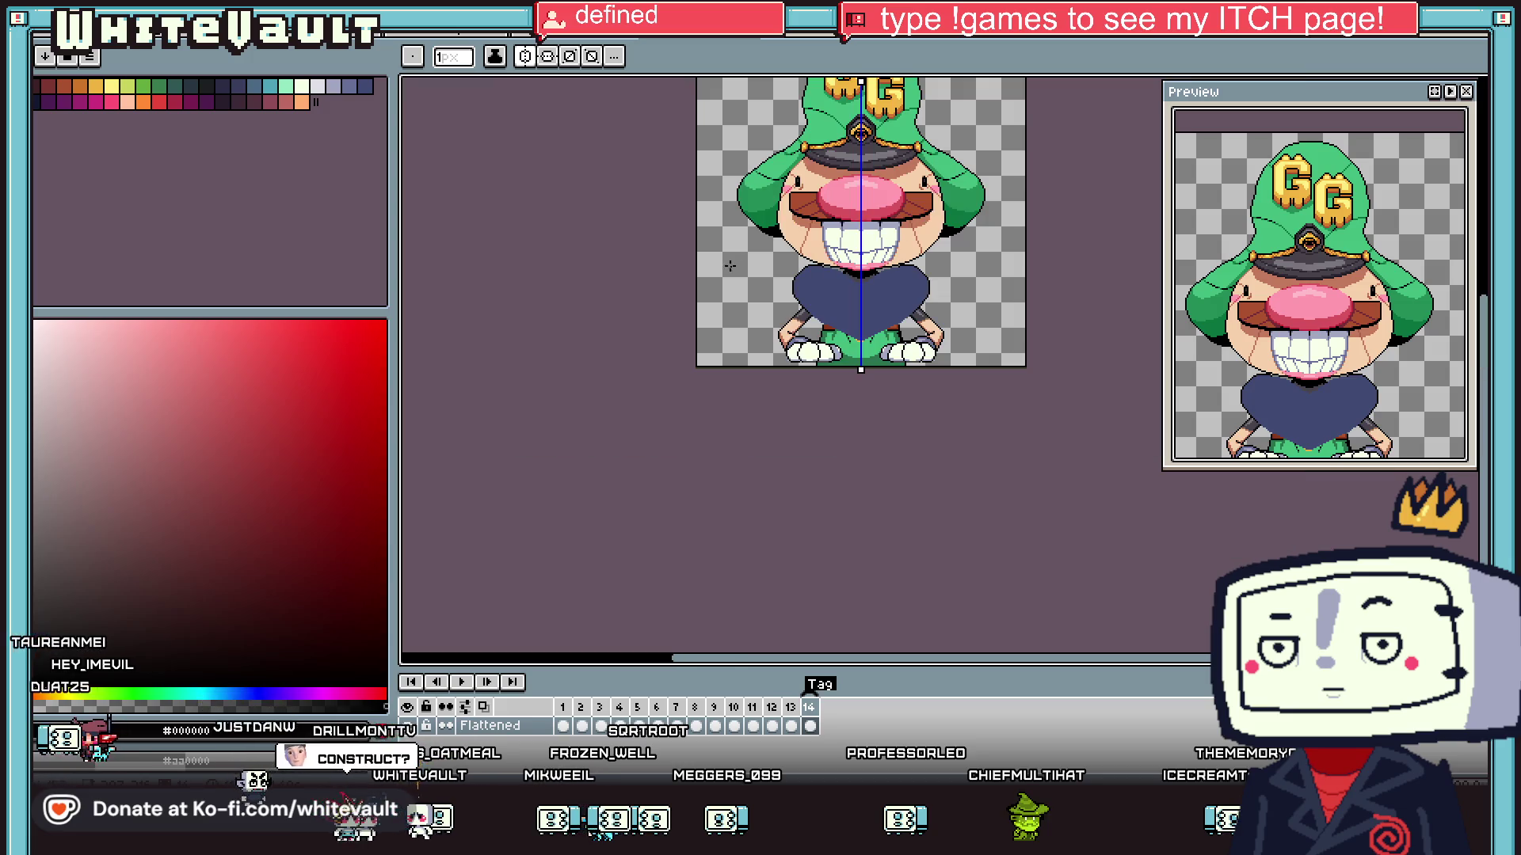
{"action": "scroll", "coordinate": [948, 328], "scroll_direction": "up", "scroll_amount": 4}
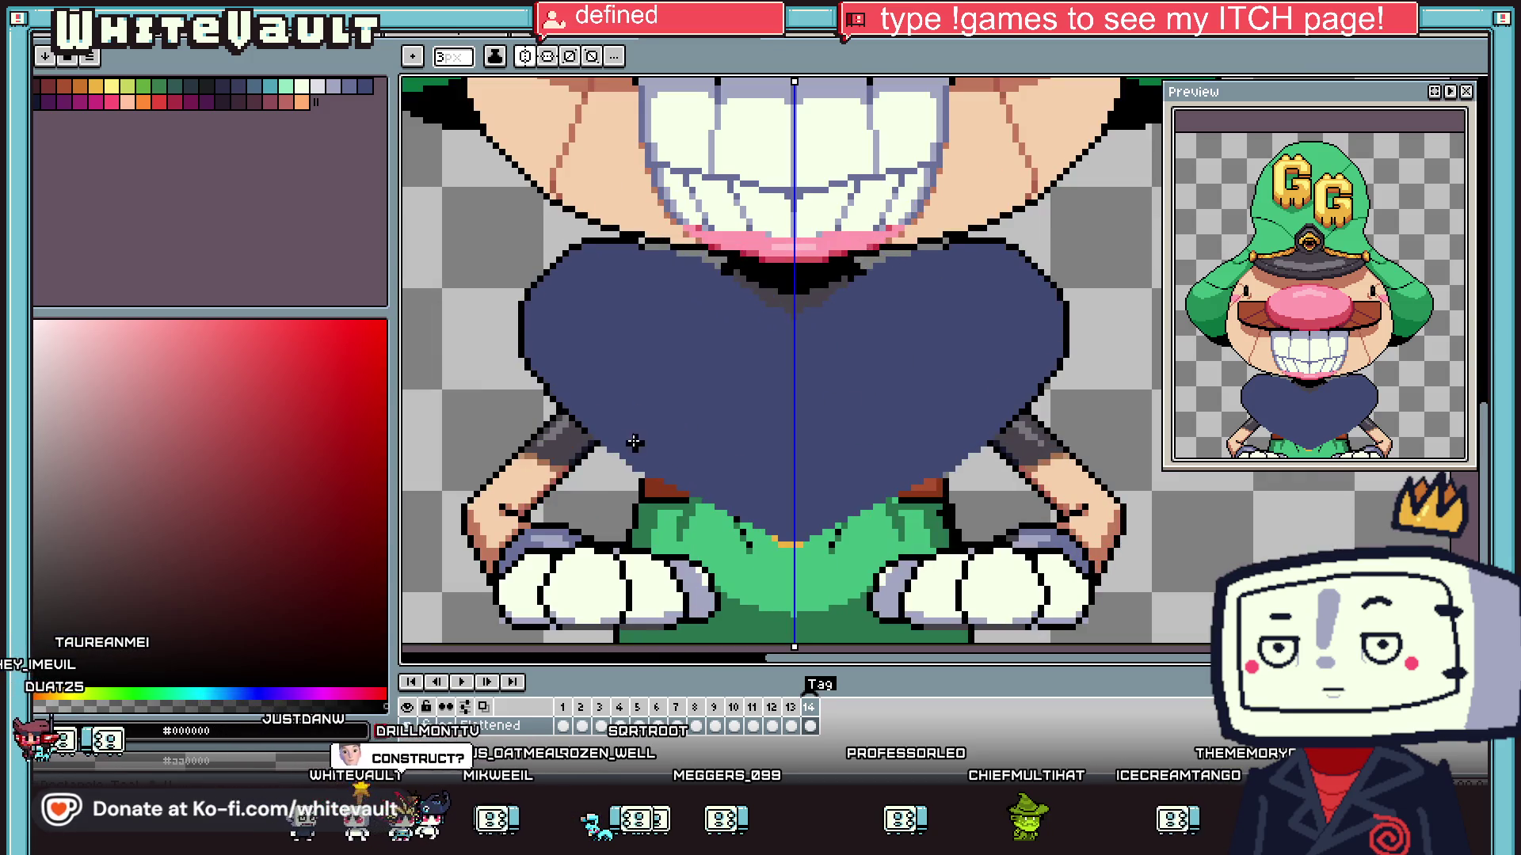
{"action": "key", "text": "minus"}
{"action": "key", "text": "minus"}
{"action": "scroll", "coordinate": [590, 437], "scroll_direction": "up", "scroll_amount": 2}
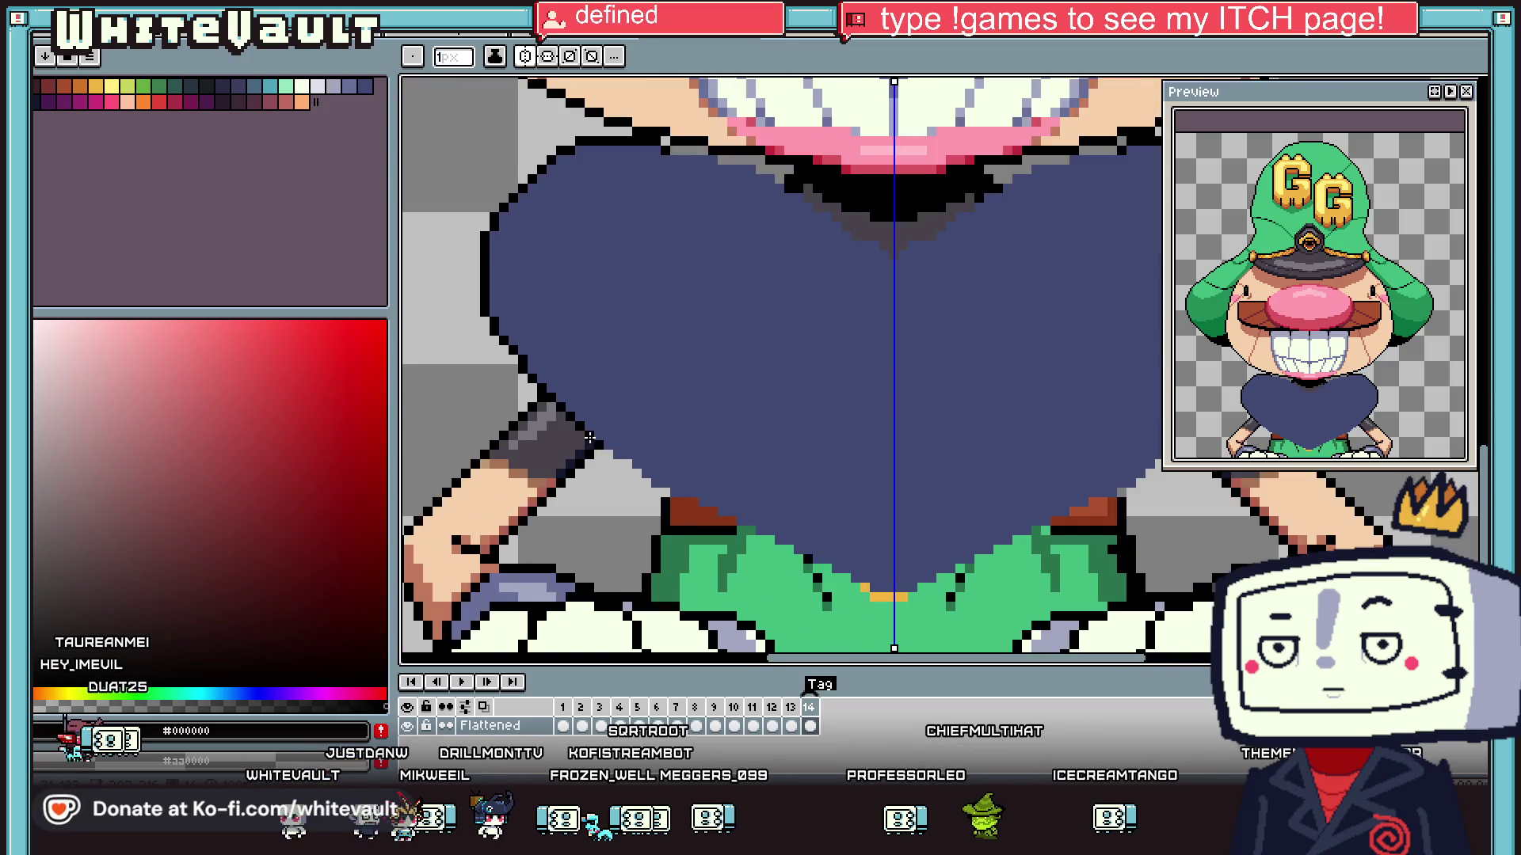
{"action": "scroll", "coordinate": [590, 437], "scroll_direction": "up", "scroll_amount": 2}
{"action": "mouse_move", "coordinate": [622, 508]}
{"action": "left_mouse_down"}
{"action": "mouse_move", "coordinate": [663, 470]}
{"action": "mouse_move", "coordinate": [690, 499]}
{"action": "left_mouse_up"}
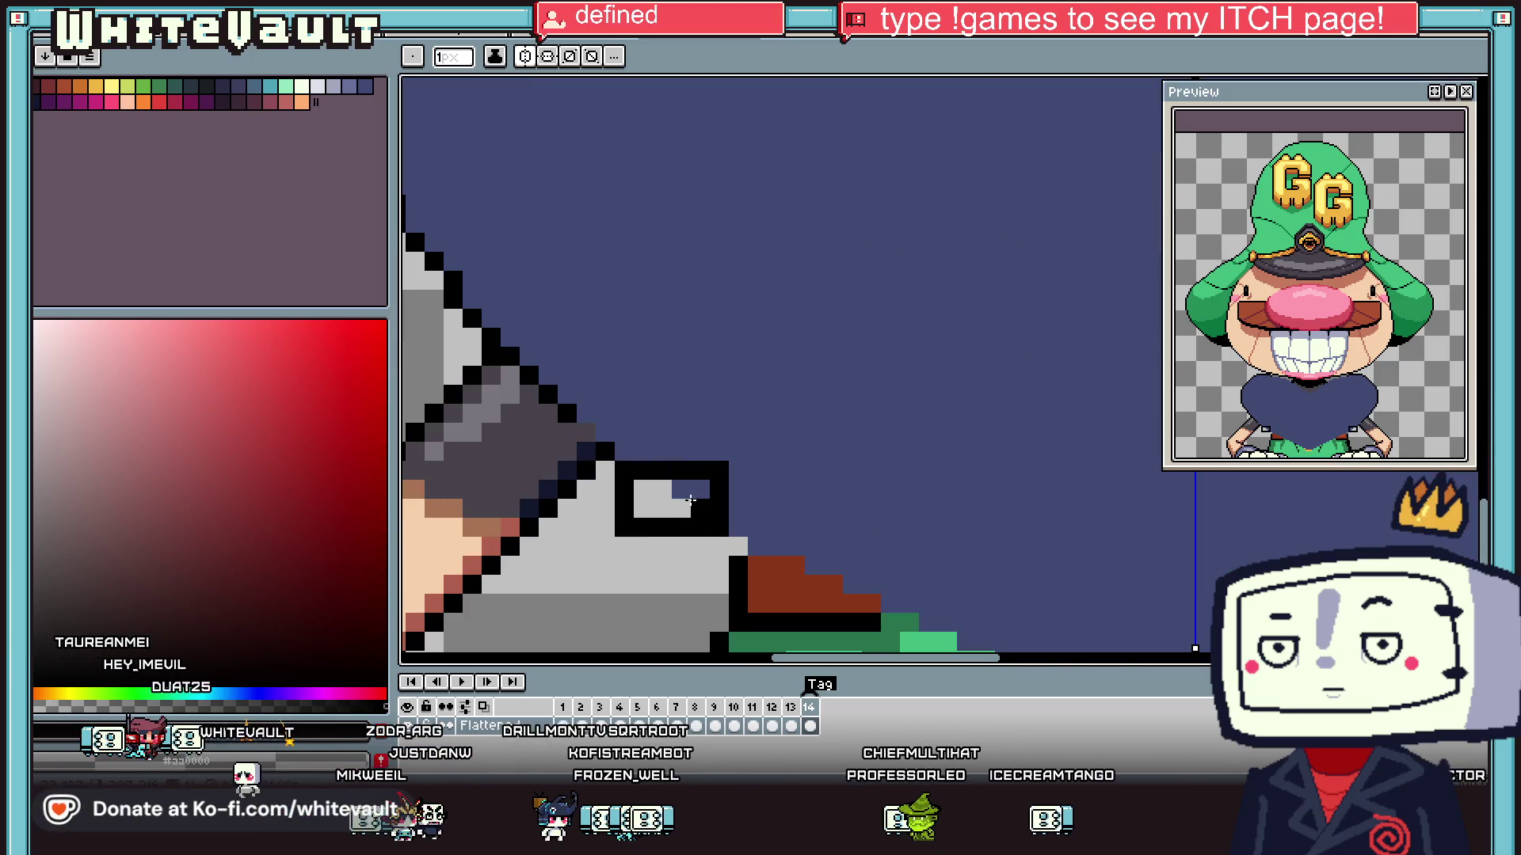
{"action": "key", "text": "ctrl+z"}
- Eyedrop a dark colour and draw a mirrored diagonal dark line across the heart body
{"action": "scroll", "coordinate": [690, 499], "scroll_direction": "down", "scroll_amount": 3}
{"action": "scroll", "coordinate": [692, 501], "scroll_direction": "up", "scroll_amount": 4}
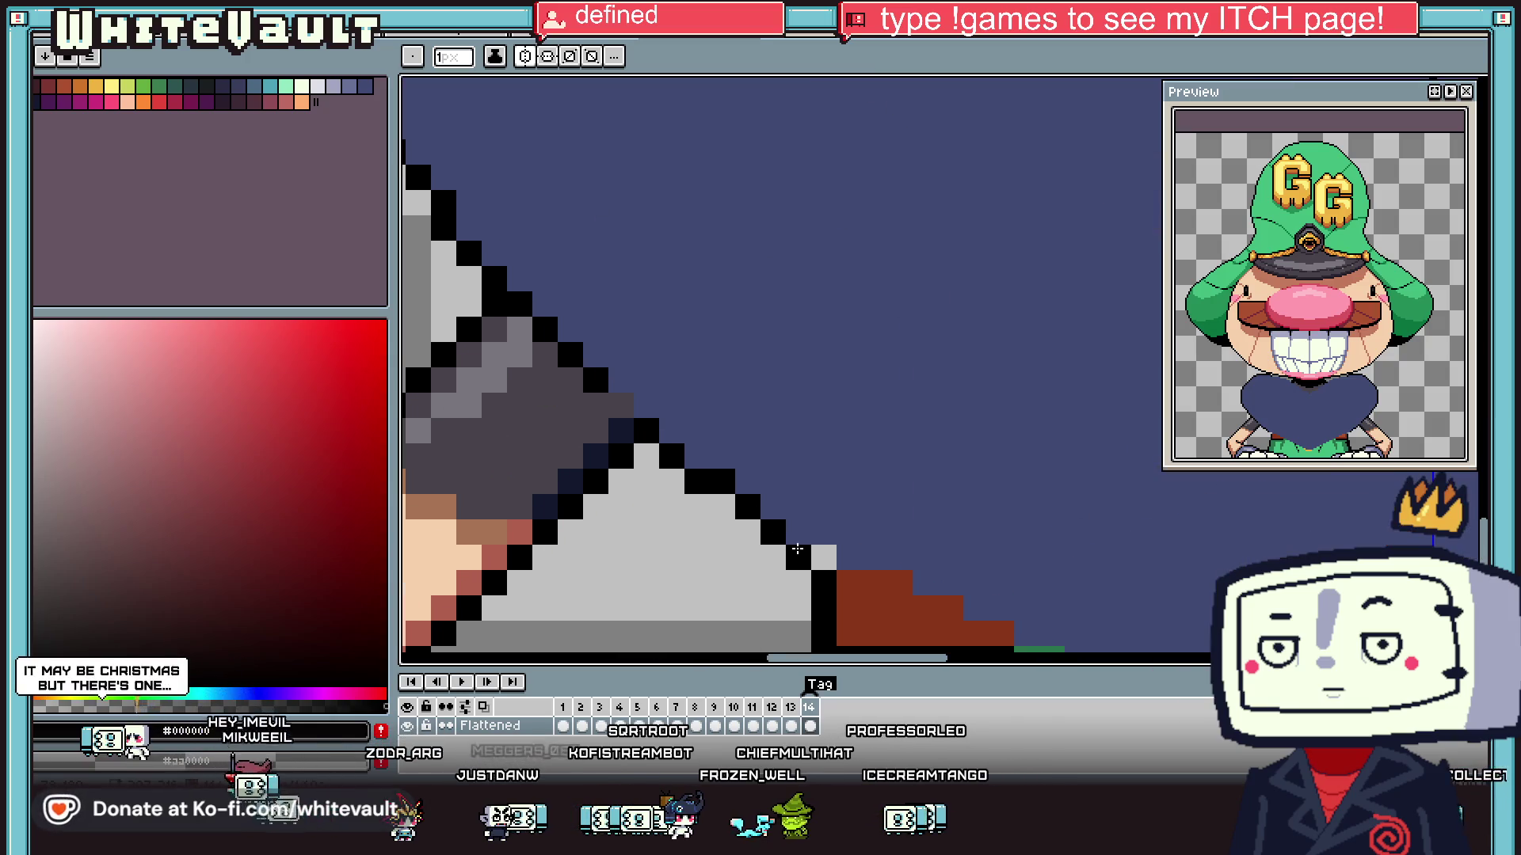
{"action": "scroll", "coordinate": [833, 564], "scroll_direction": "down", "scroll_amount": 5}
{"action": "scroll", "coordinate": [921, 561], "scroll_direction": "up", "scroll_amount": 4}
{"action": "key", "text": "alt"}
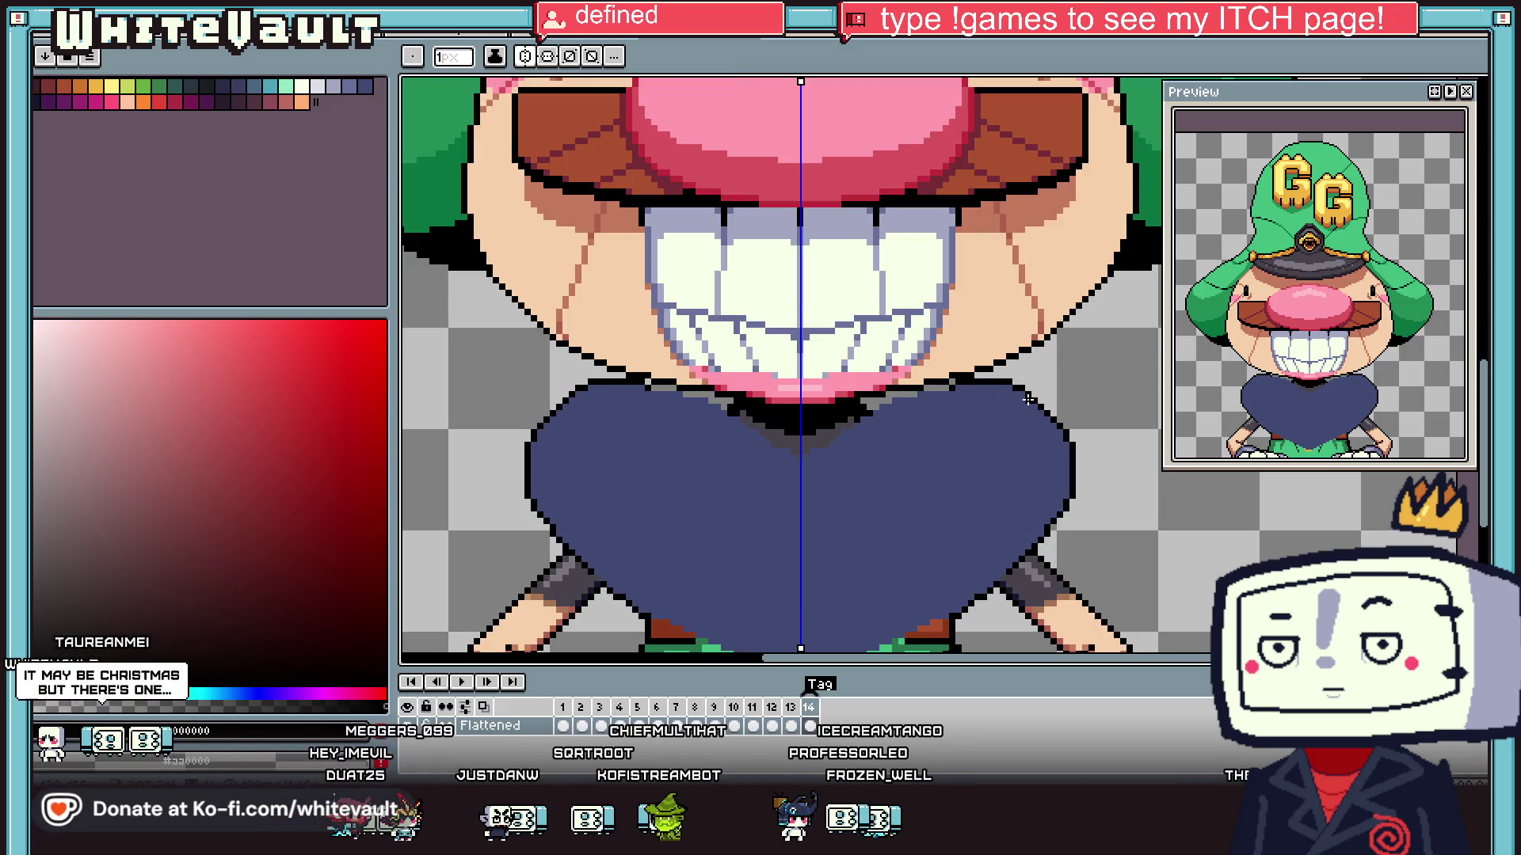
{"action": "left_click_drag", "start_coordinate": [1028, 399], "coordinate": [922, 497]}
{"action": "scroll", "coordinate": [922, 496], "scroll_direction": "down", "scroll_amount": 5}
{"action": "scroll", "coordinate": [919, 484], "scroll_direction": "up", "scroll_amount": 3}
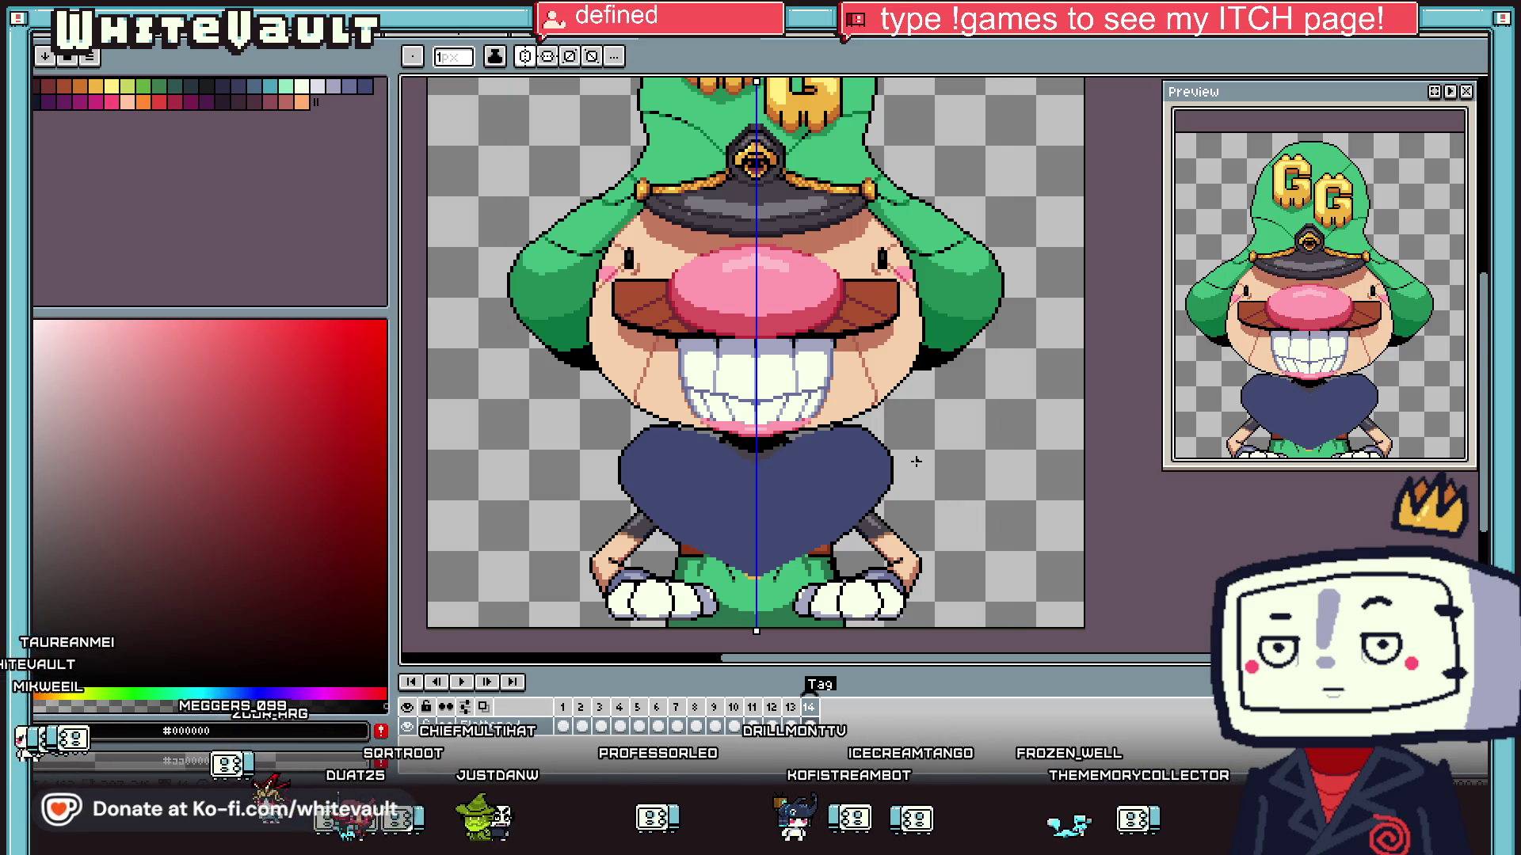
- Erase the heart's top lobes into a trapezoid and pick the poncho's navy colour
{"action": "key", "text": "e"}
{"action": "mouse_move", "coordinate": [865, 424]}
{"action": "left_mouse_down"}
{"action": "mouse_move", "coordinate": [895, 491]}
{"action": "mouse_move", "coordinate": [822, 436]}
{"action": "left_mouse_up"}
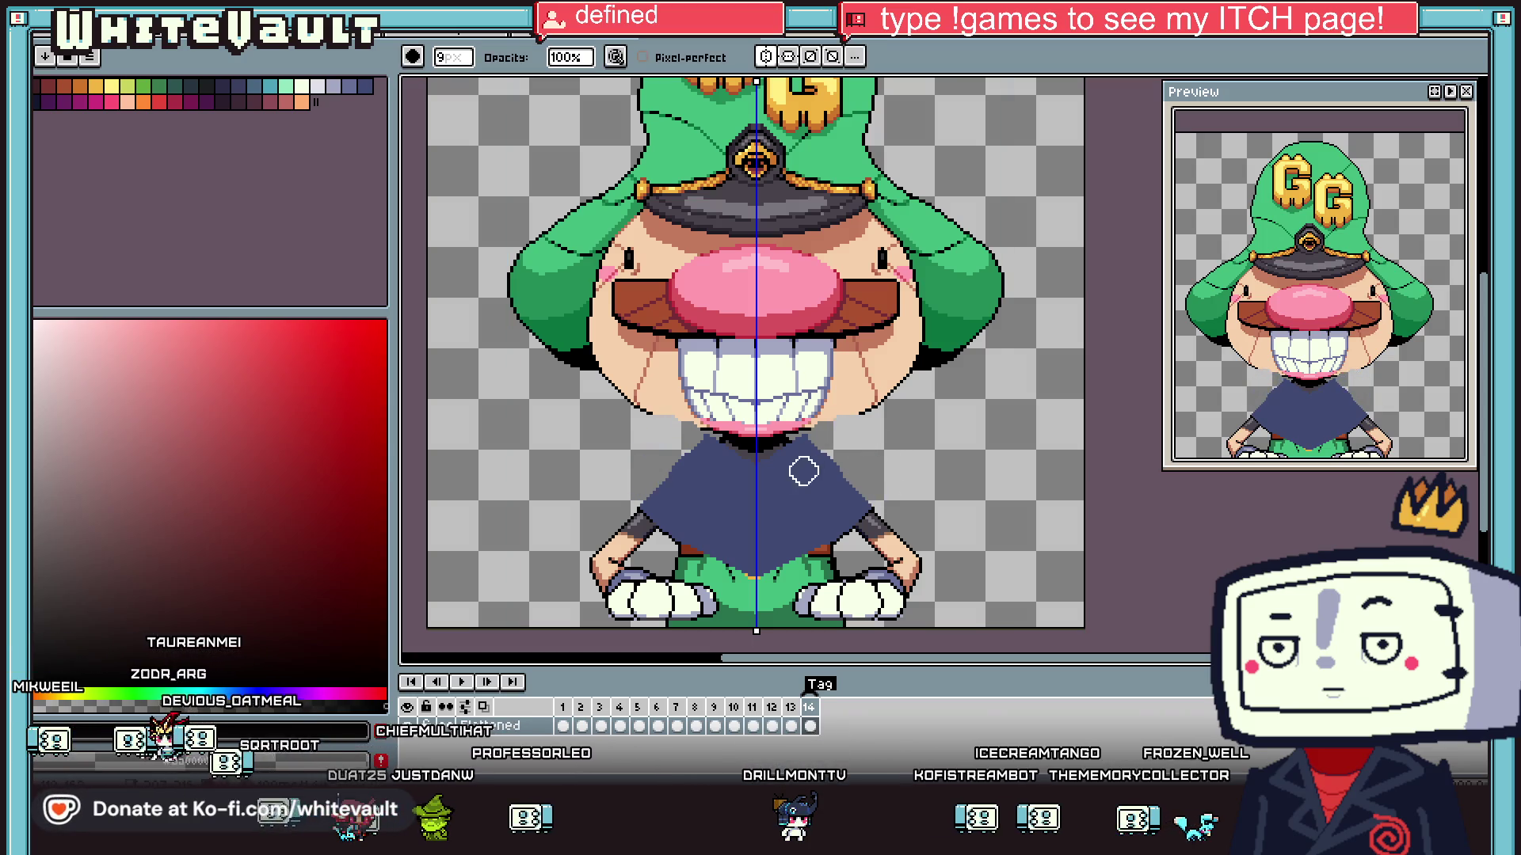
{"action": "scroll", "coordinate": [671, 459], "scroll_direction": "up", "scroll_amount": 1}
{"action": "key", "text": "b"}
{"action": "left_click", "coordinate": [695, 468], "text": "alt"}
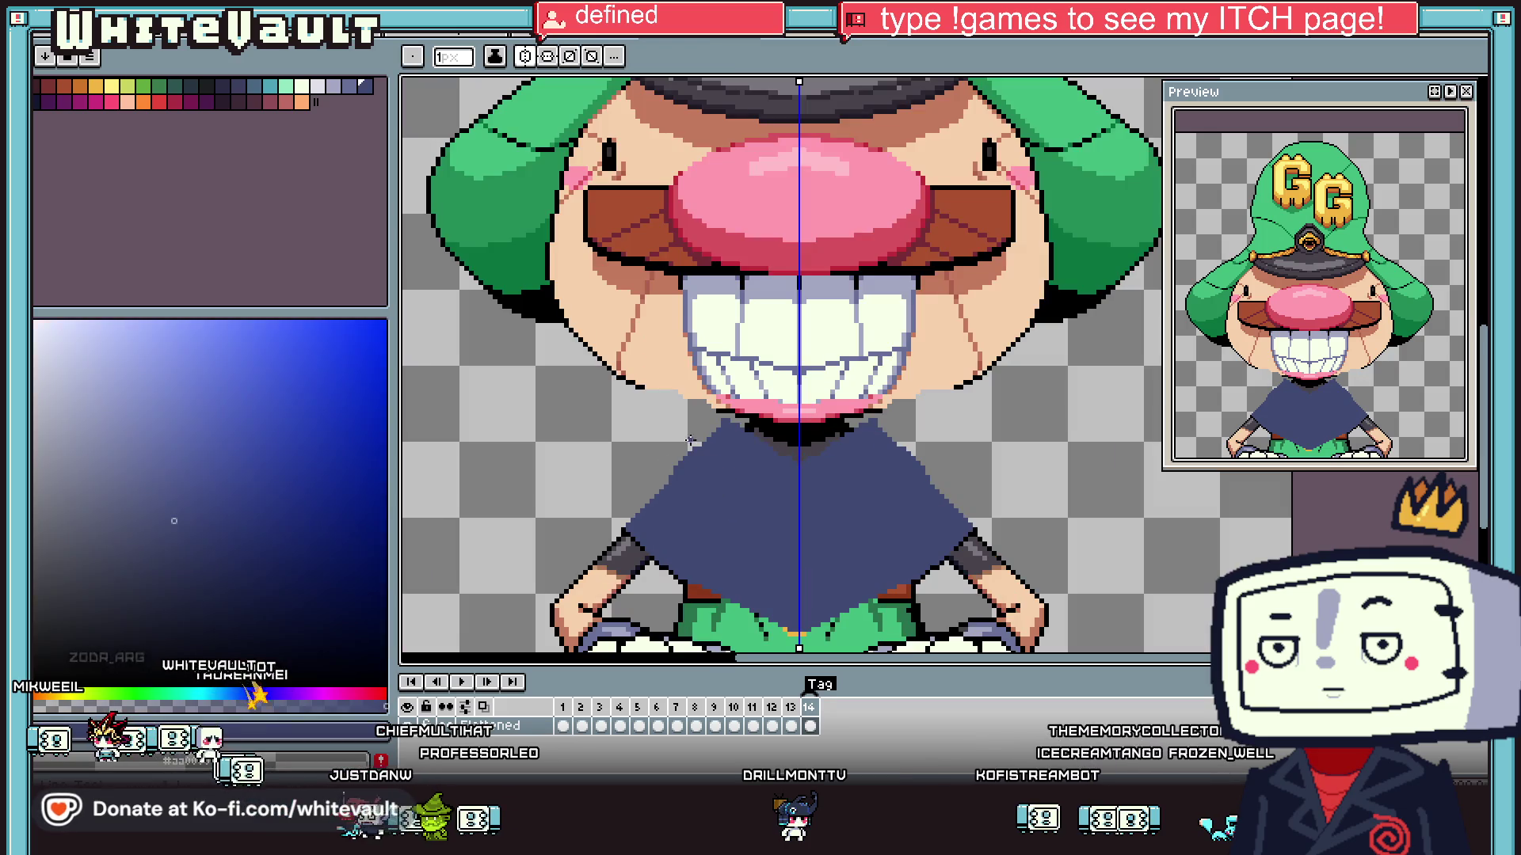
{"action": "scroll", "coordinate": [719, 418], "scroll_direction": "up", "scroll_amount": 1}
{"action": "scroll", "coordinate": [691, 410], "scroll_direction": "up", "scroll_amount": 1}
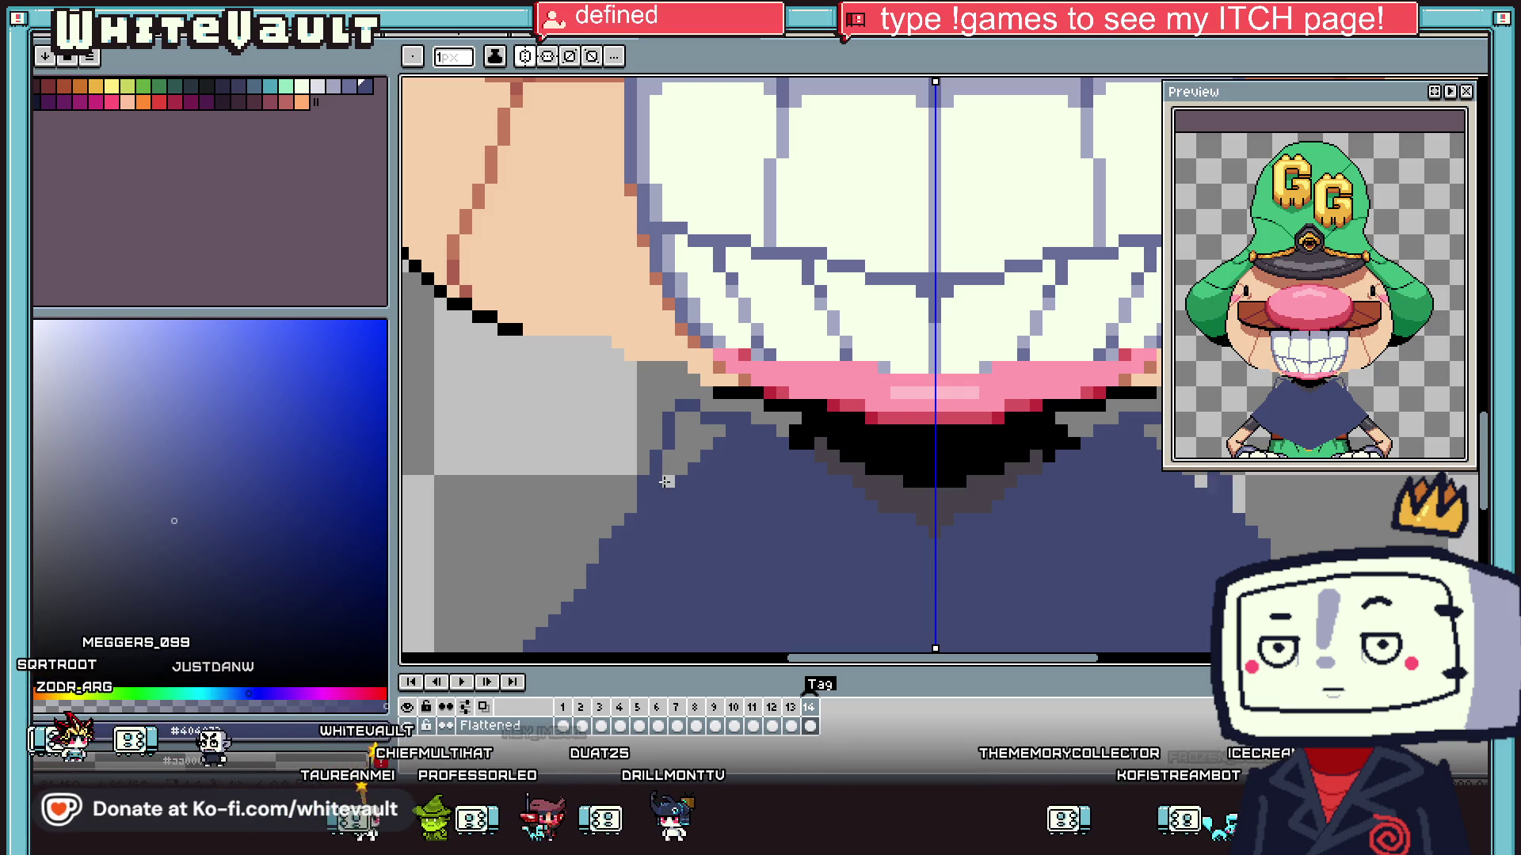
- Pick black from the outline and add black pixels along the mouth's lower edge
{"action": "key", "text": "g"}
{"action": "scroll", "coordinate": [684, 456], "scroll_direction": "down", "scroll_amount": 4}
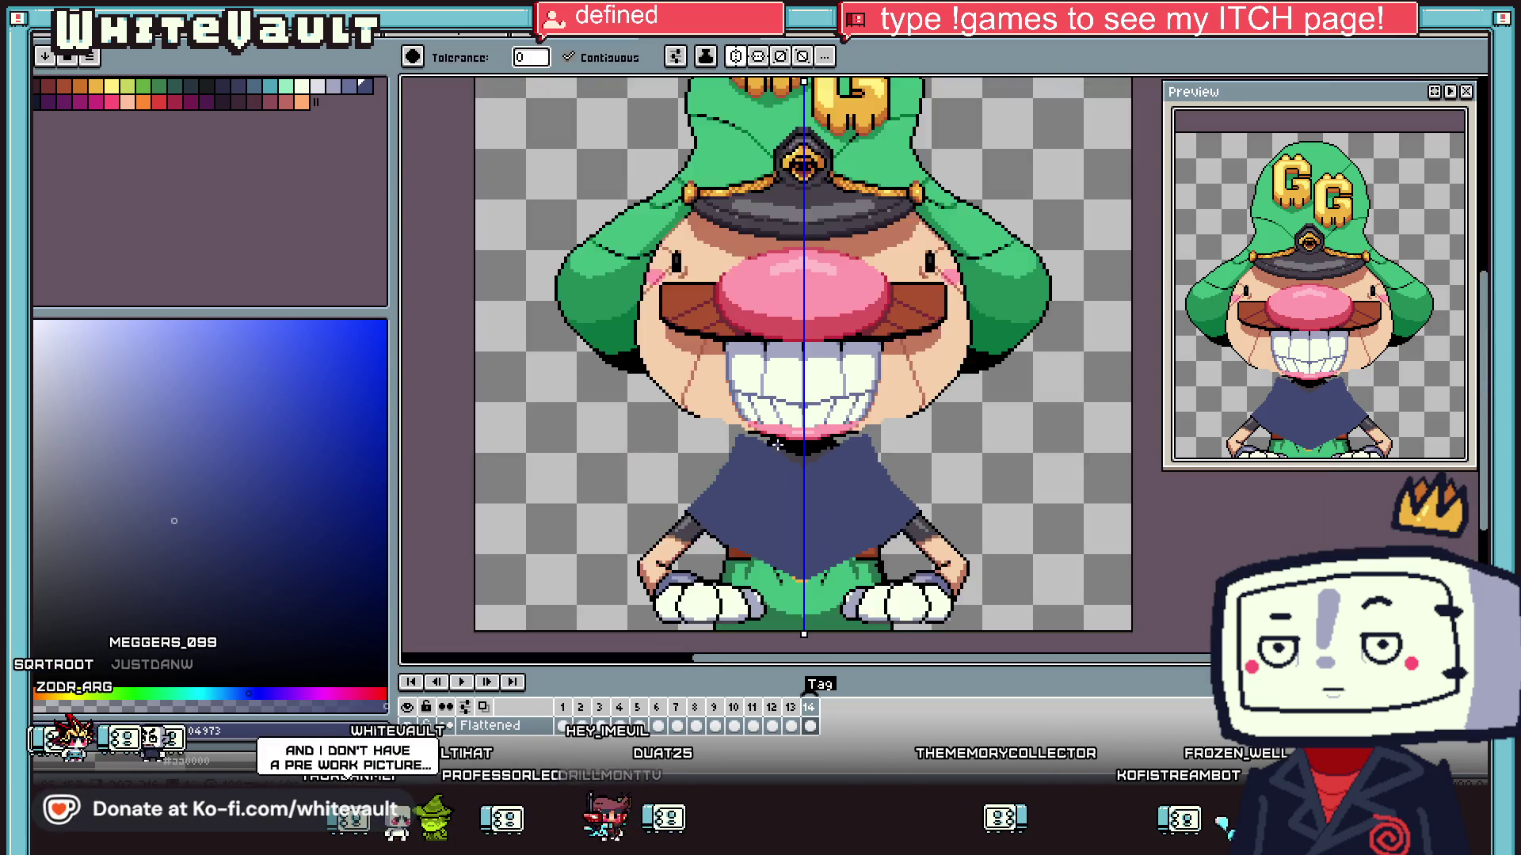
{"action": "scroll", "coordinate": [827, 455], "scroll_direction": "up", "scroll_amount": 4}
{"action": "key", "text": "i"}
{"action": "key", "text": "b"}
{"action": "left_click", "coordinate": [730, 408], "text": "alt"}
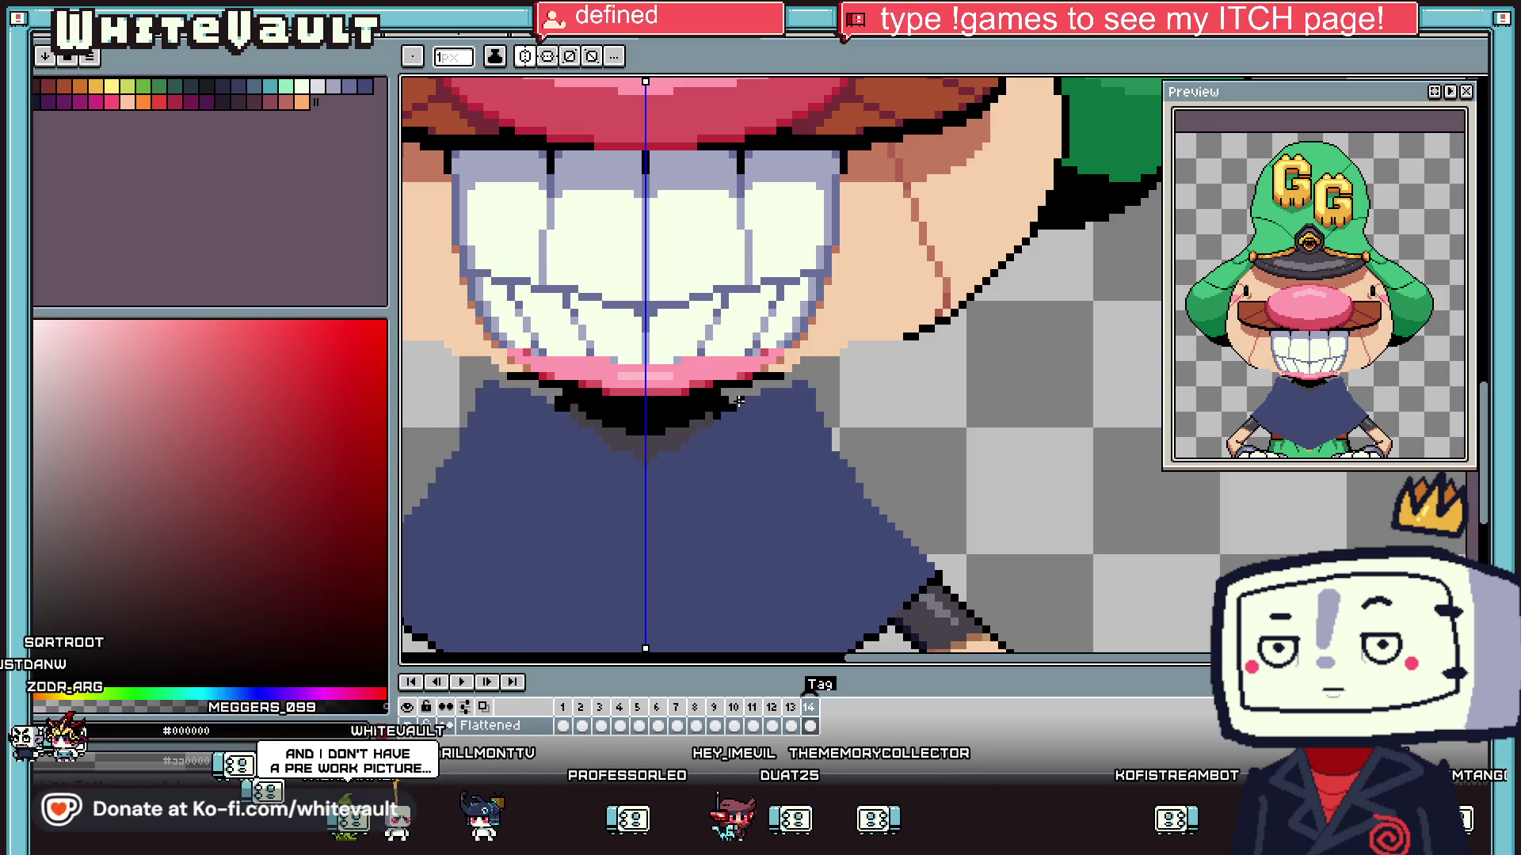
{"action": "scroll", "coordinate": [738, 400], "scroll_direction": "up", "scroll_amount": 2}
{"action": "mouse_move", "coordinate": [792, 360]}
{"action": "left_mouse_down"}
{"action": "mouse_move", "coordinate": [860, 360]}
{"action": "mouse_move", "coordinate": [895, 341]}
{"action": "left_mouse_up"}
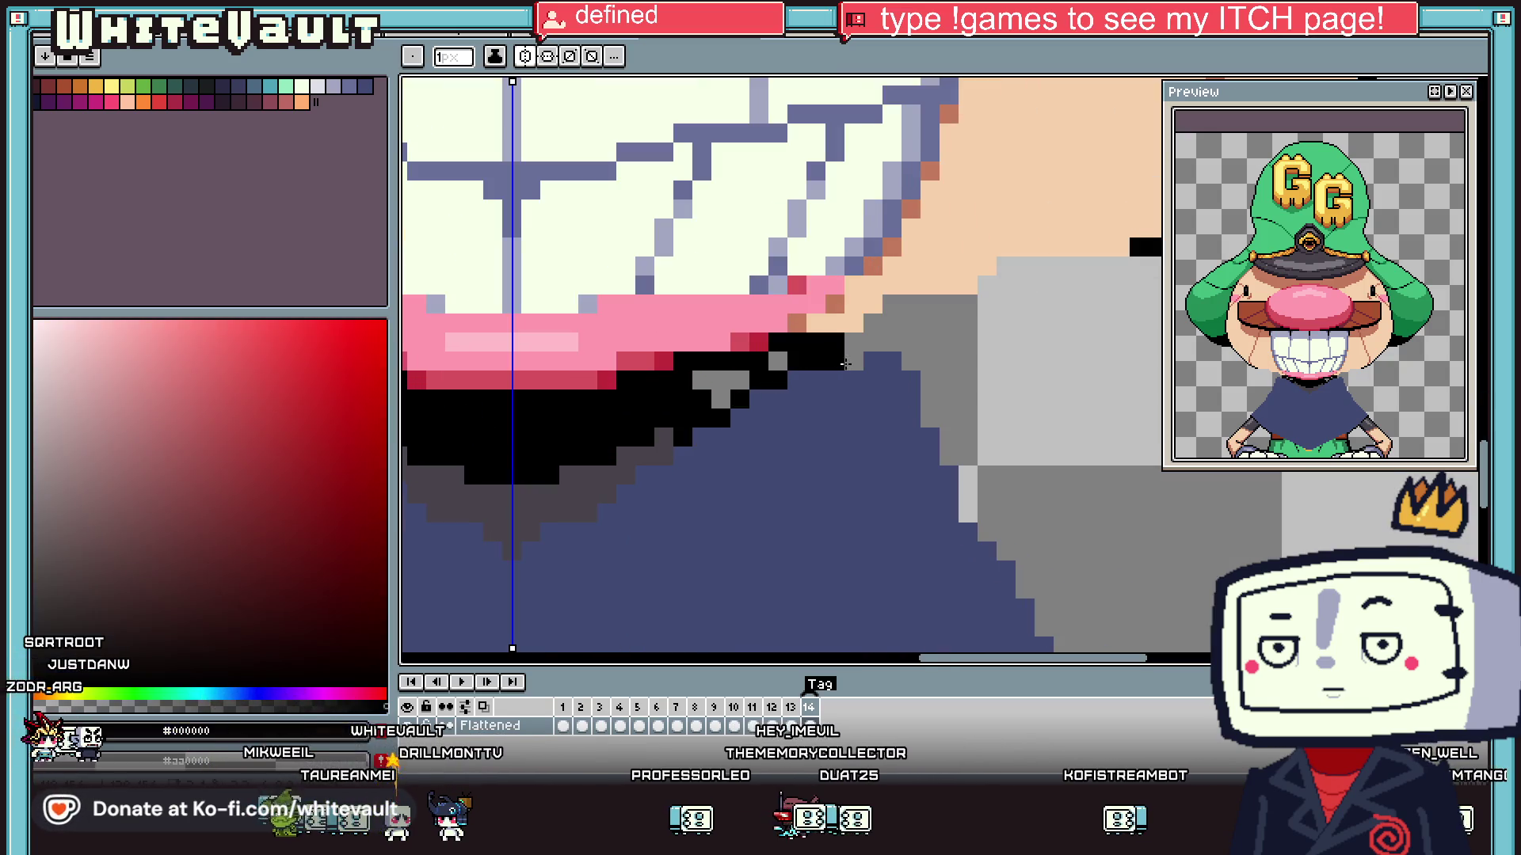
{"action": "left_click", "coordinate": [909, 361]}
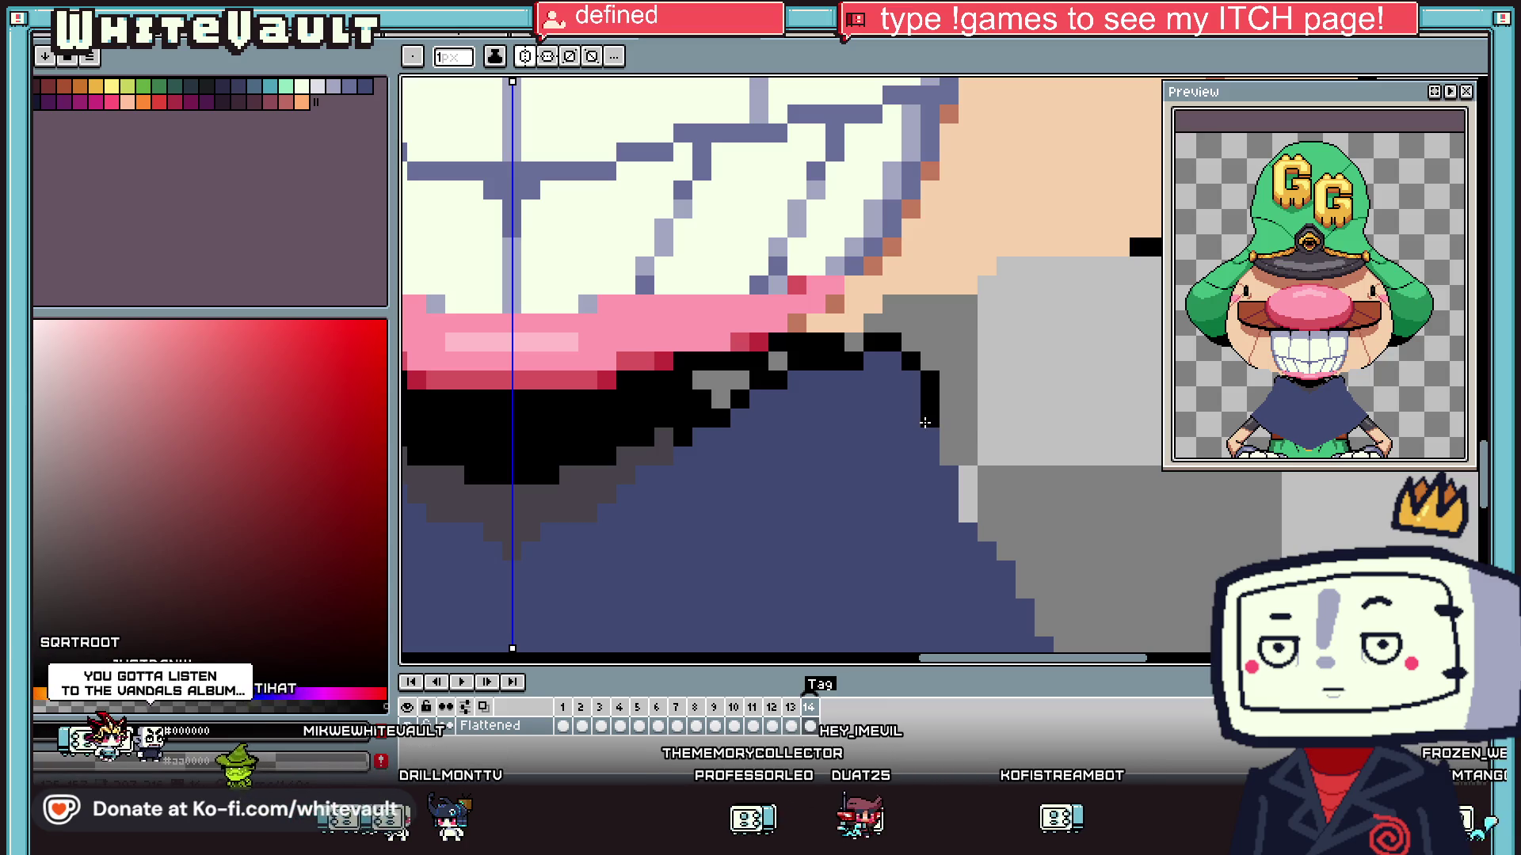
{"action": "scroll", "coordinate": [961, 418], "scroll_direction": "down", "scroll_amount": 4}
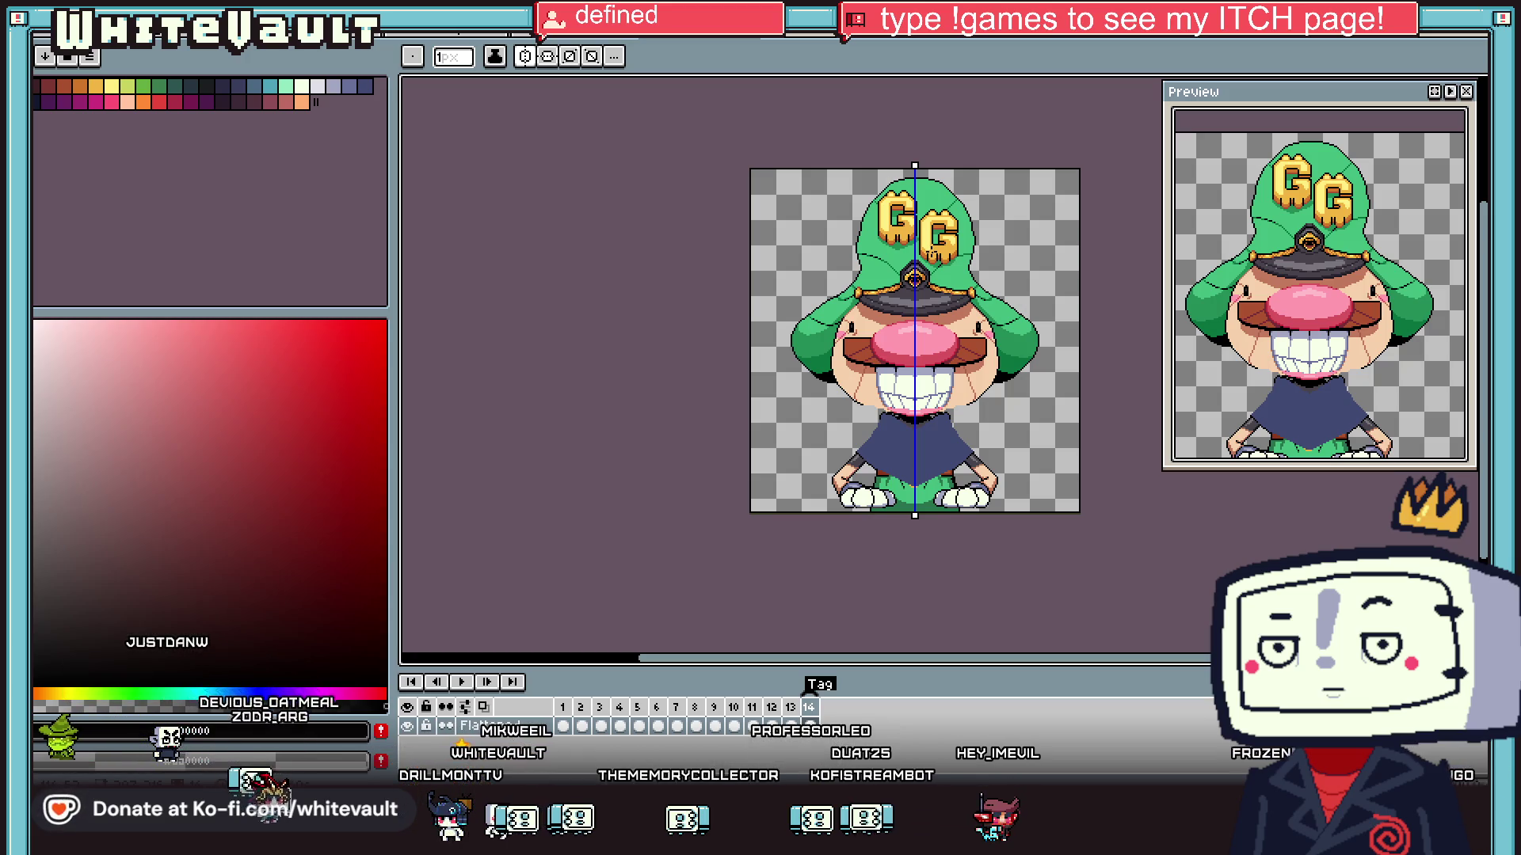
- Add a black outline pixel on the robe's right edge, then zoom back out
{"action": "key", "text": "i"}
{"action": "scroll", "coordinate": [958, 404], "scroll_direction": "up", "scroll_amount": 3}
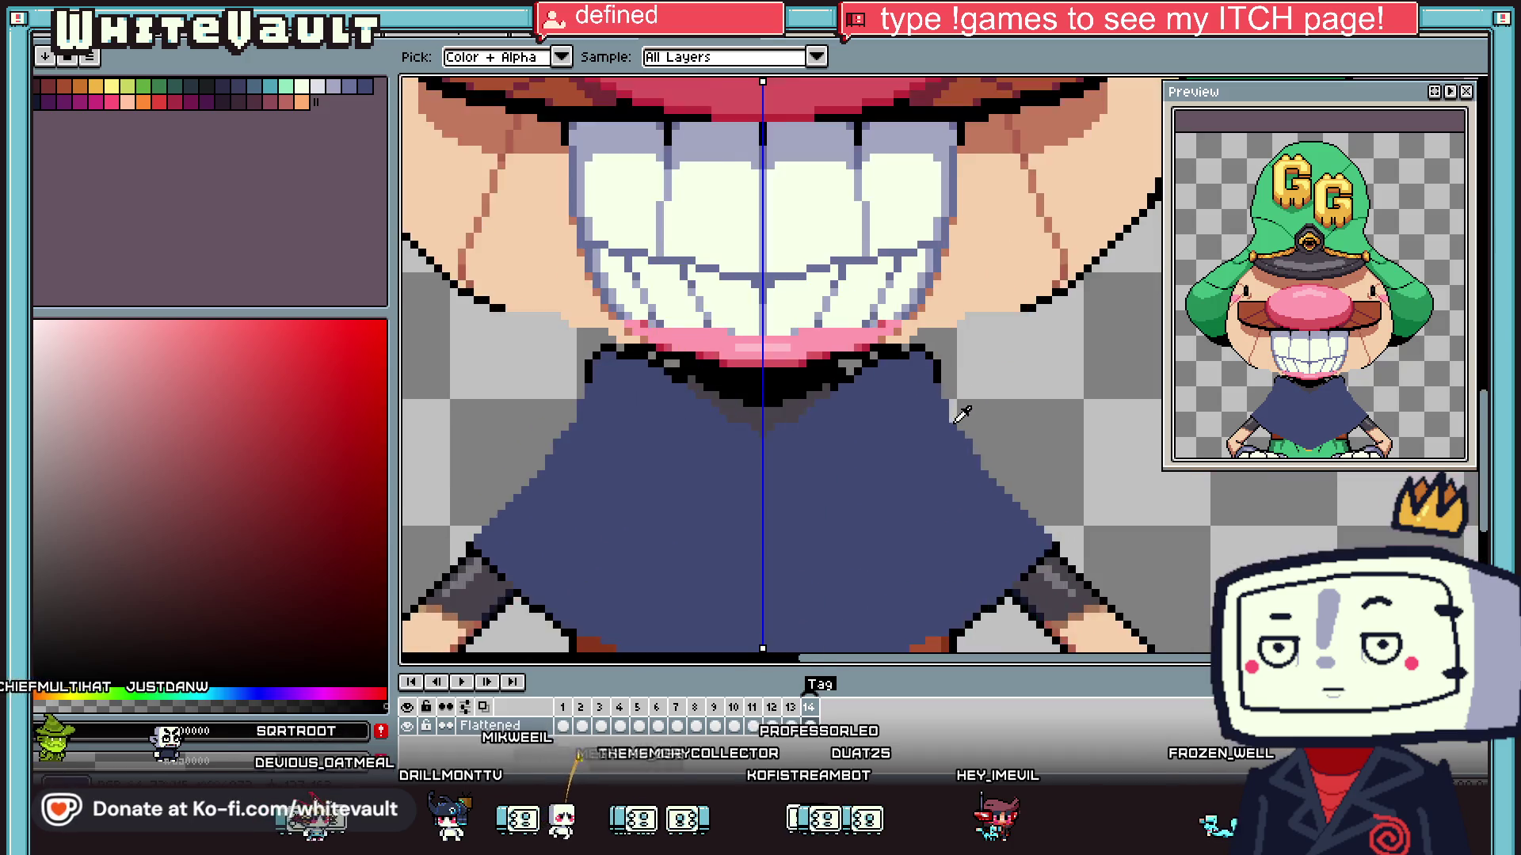
{"action": "key", "text": "b"}
{"action": "scroll", "coordinate": [942, 376], "scroll_direction": "up", "scroll_amount": 1}
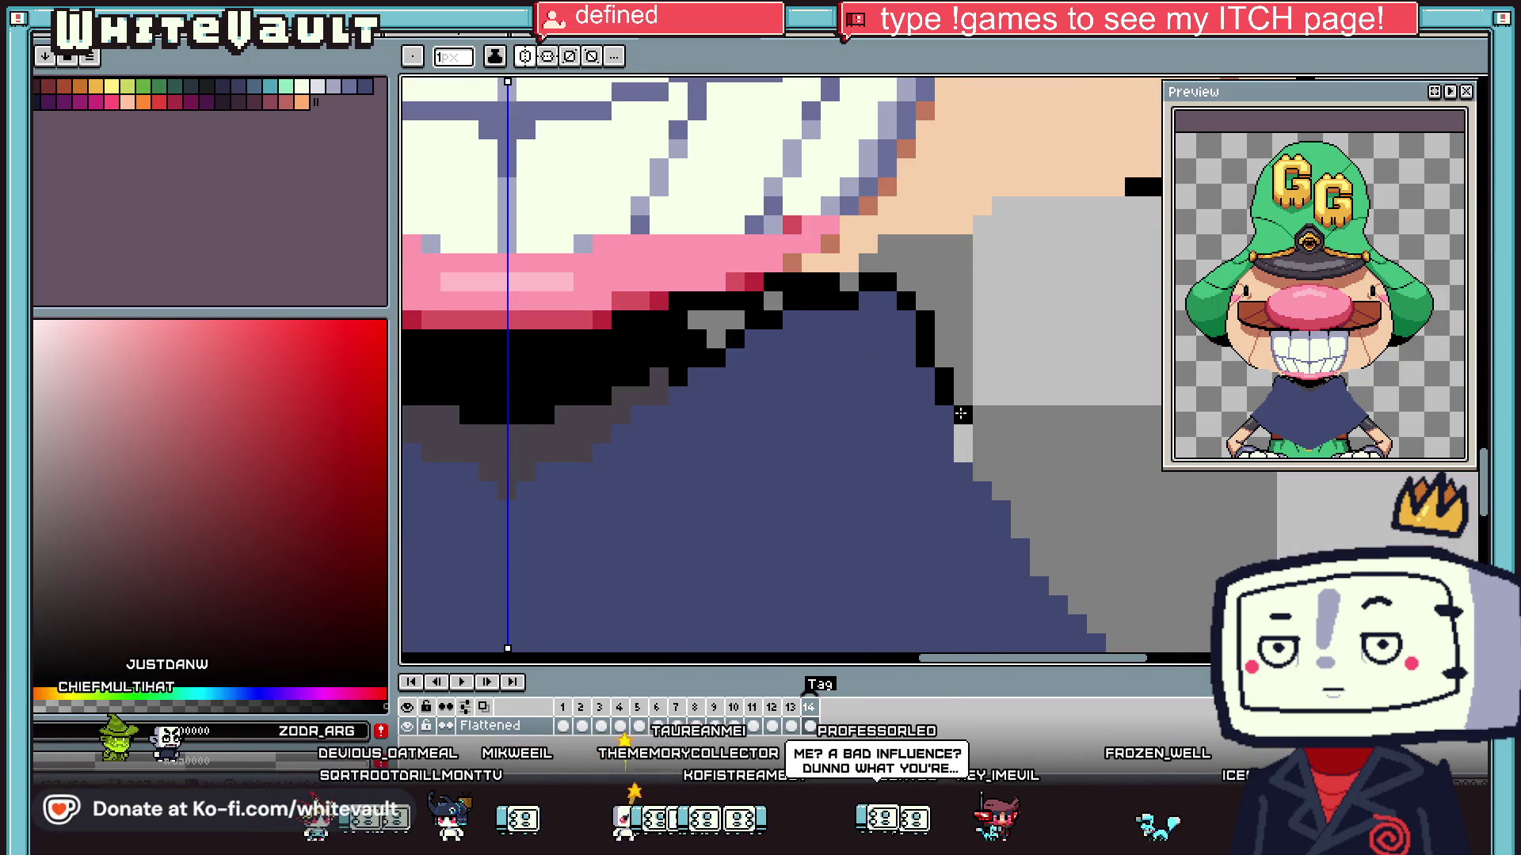
{"action": "left_click", "coordinate": [984, 471]}
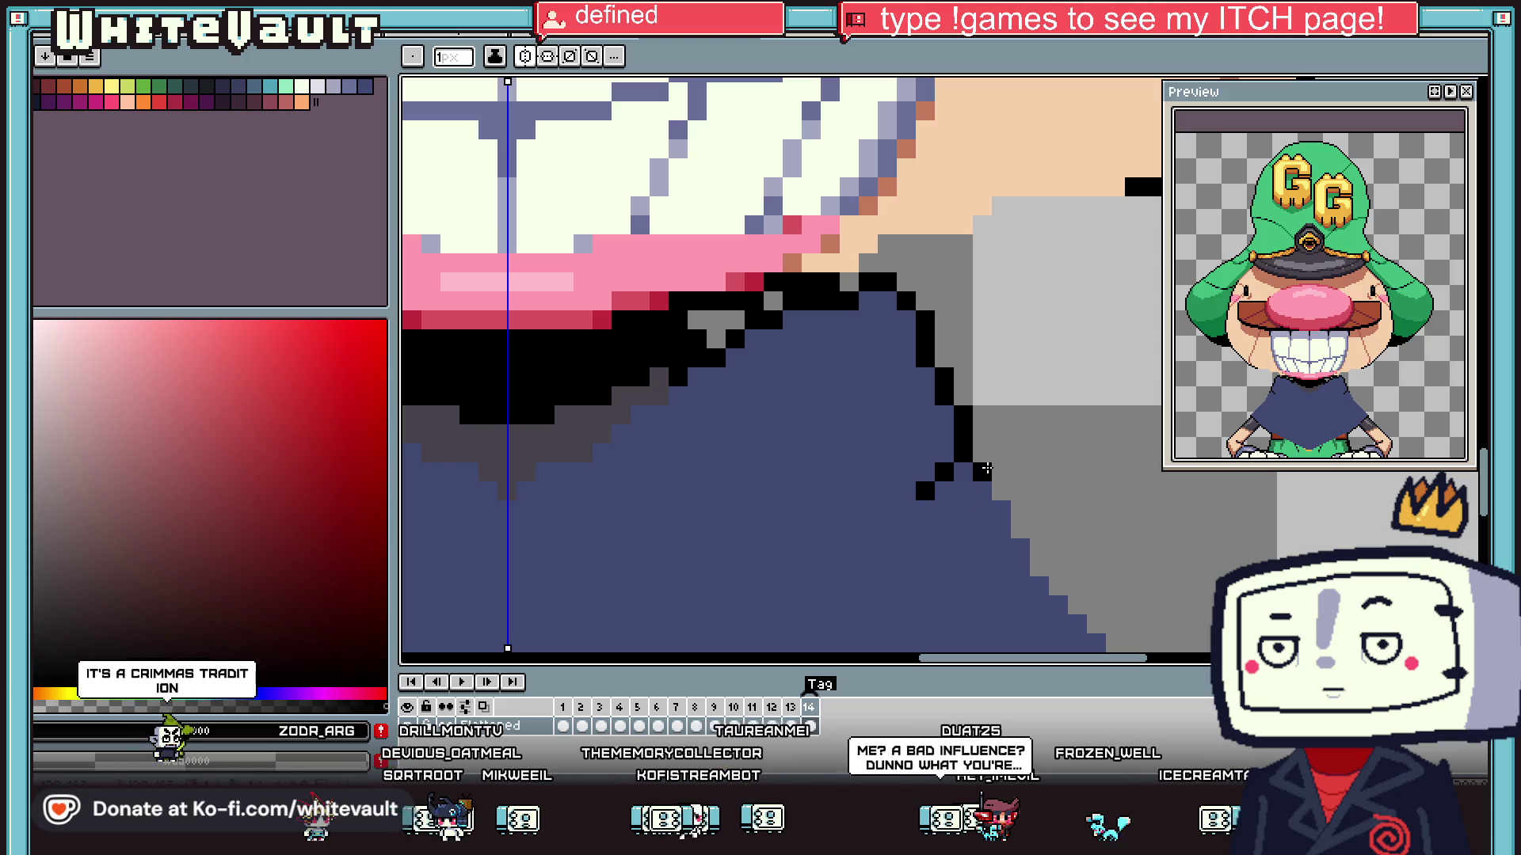
{"action": "scroll", "coordinate": [915, 480], "scroll_direction": "down", "scroll_amount": 5}
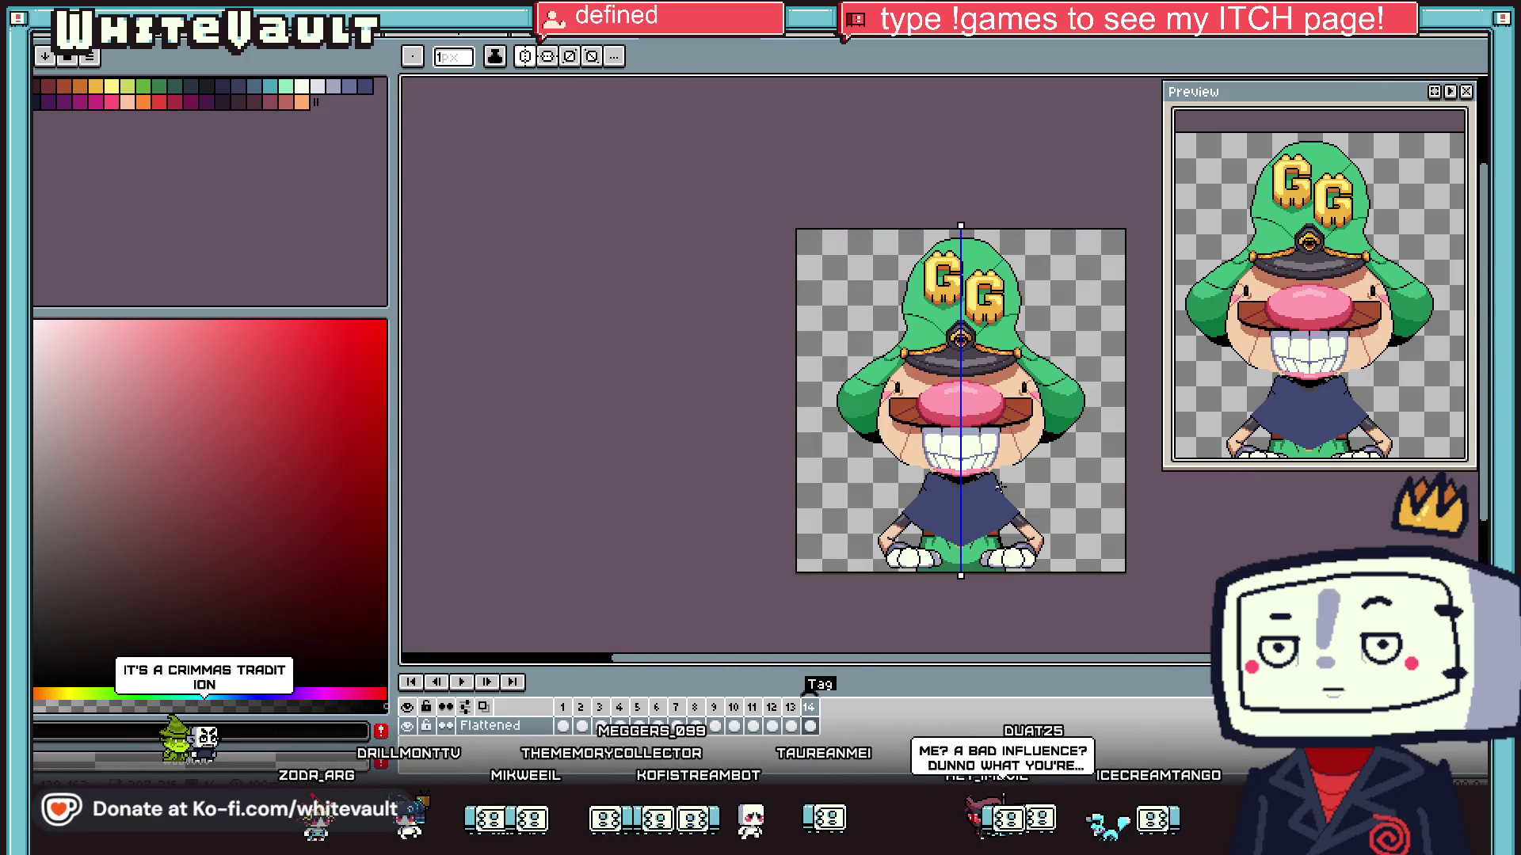
{"action": "scroll", "coordinate": [914, 480], "scroll_direction": "up", "scroll_amount": 3}
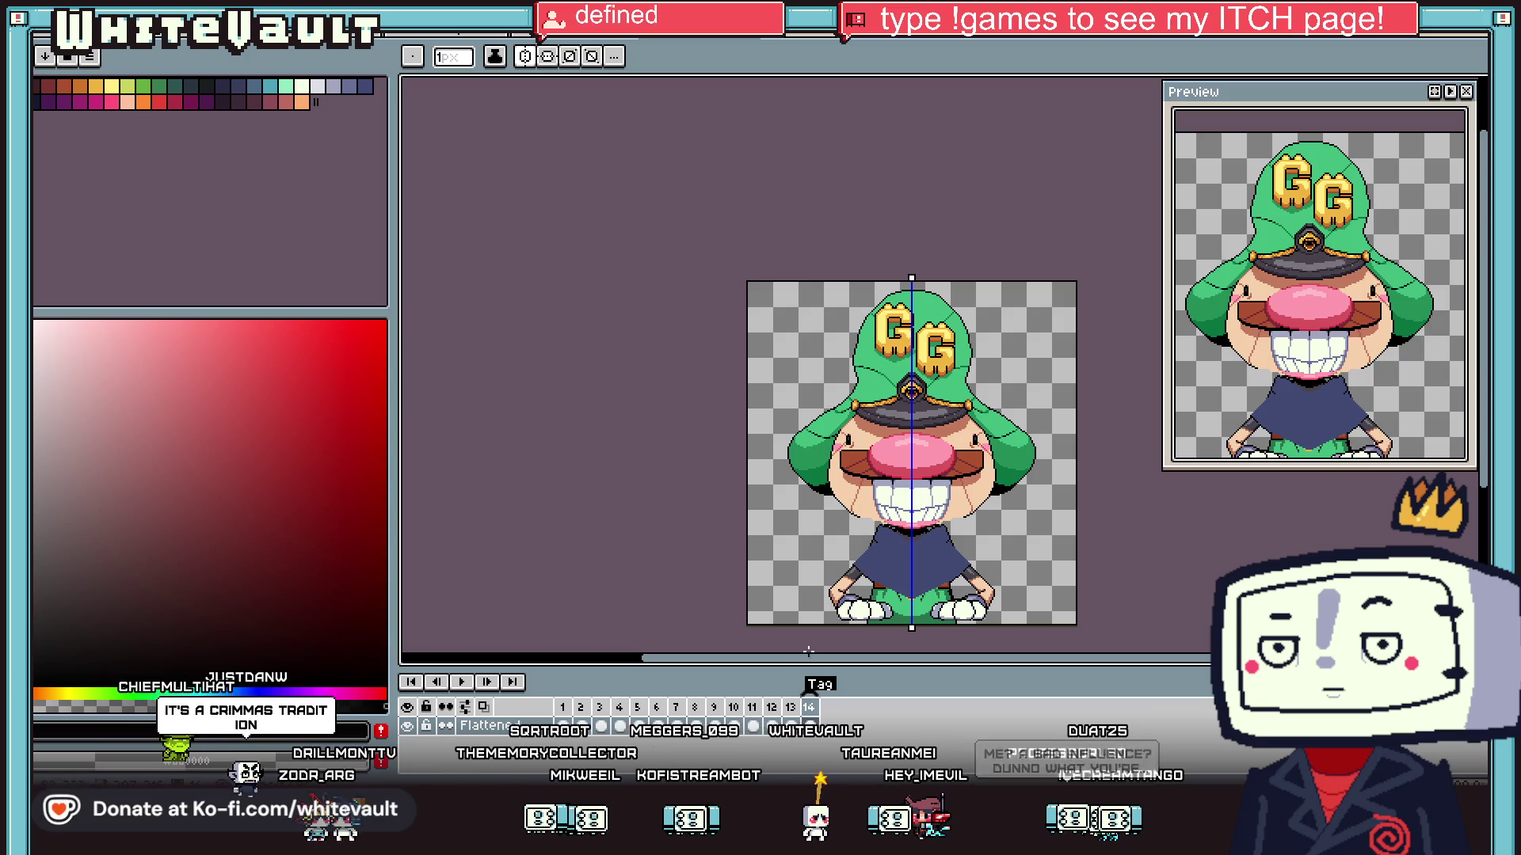
- Toggle the Flattened layer's visibility, zoom into the corner, and draw a black pixel above two bars
{"action": "left_click", "coordinate": [417, 727]}
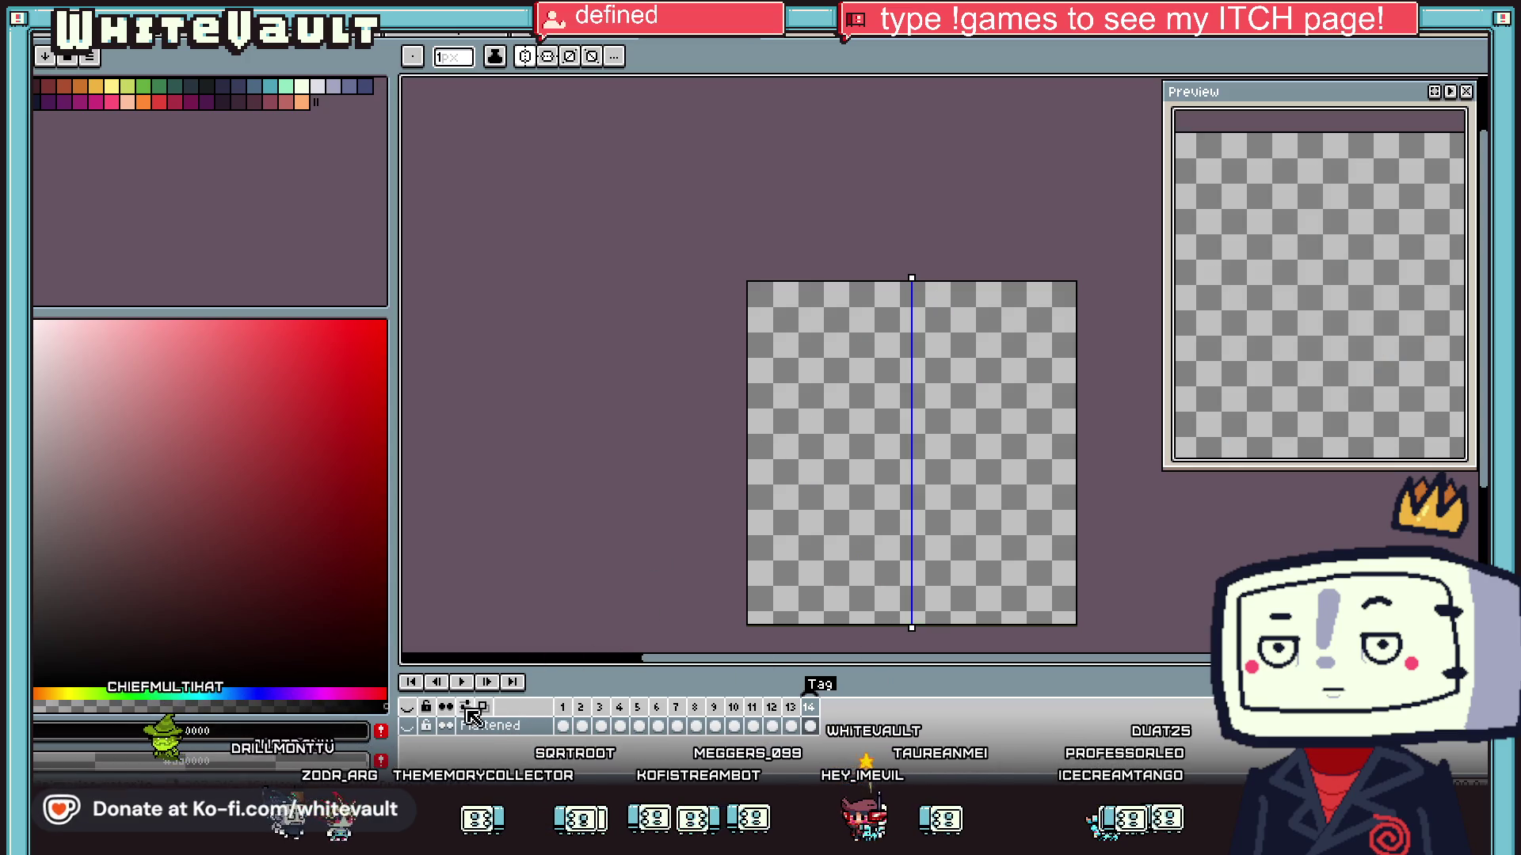
{"action": "left_click", "coordinate": [409, 727]}
{"action": "scroll", "coordinate": [895, 269], "scroll_direction": "up", "scroll_amount": 3}
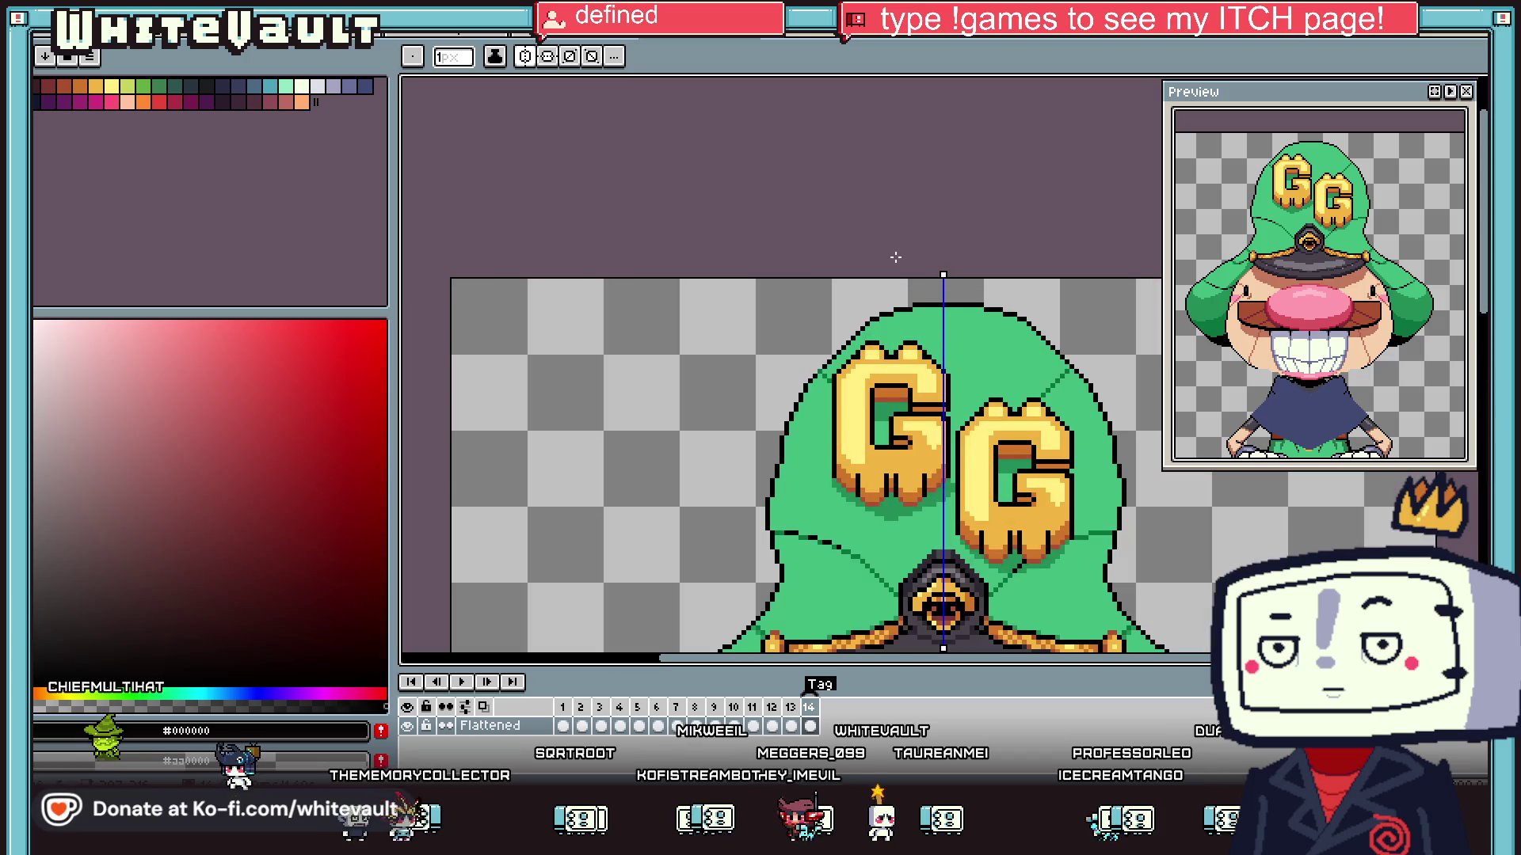
{"action": "scroll", "coordinate": [563, 330], "scroll_direction": "up", "scroll_amount": 4}
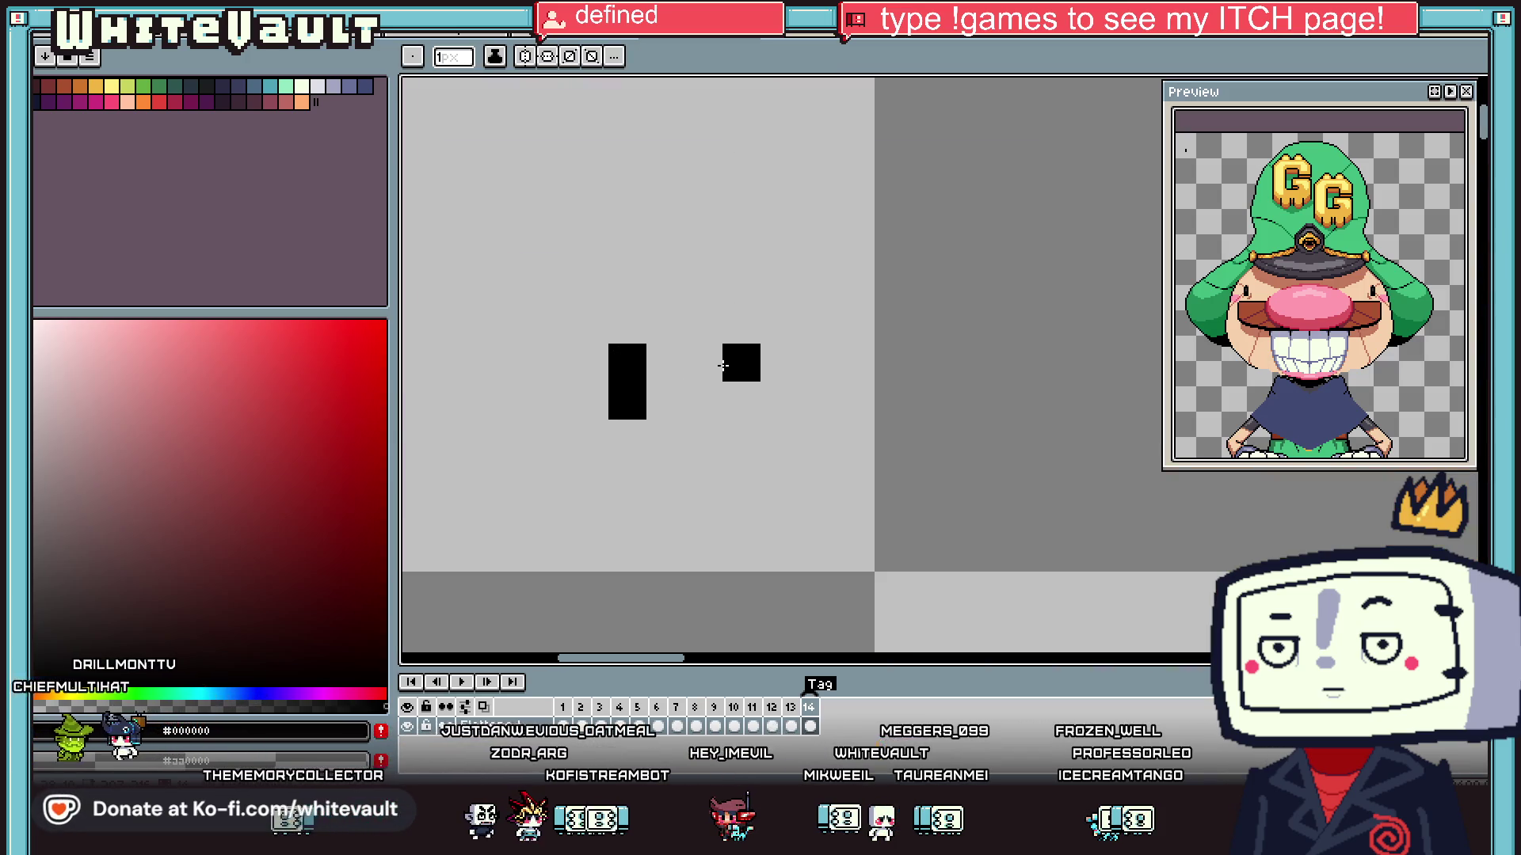
{"action": "left_click", "coordinate": [703, 325]}
{"action": "scroll", "coordinate": [701, 320], "scroll_direction": "down", "scroll_amount": 1}
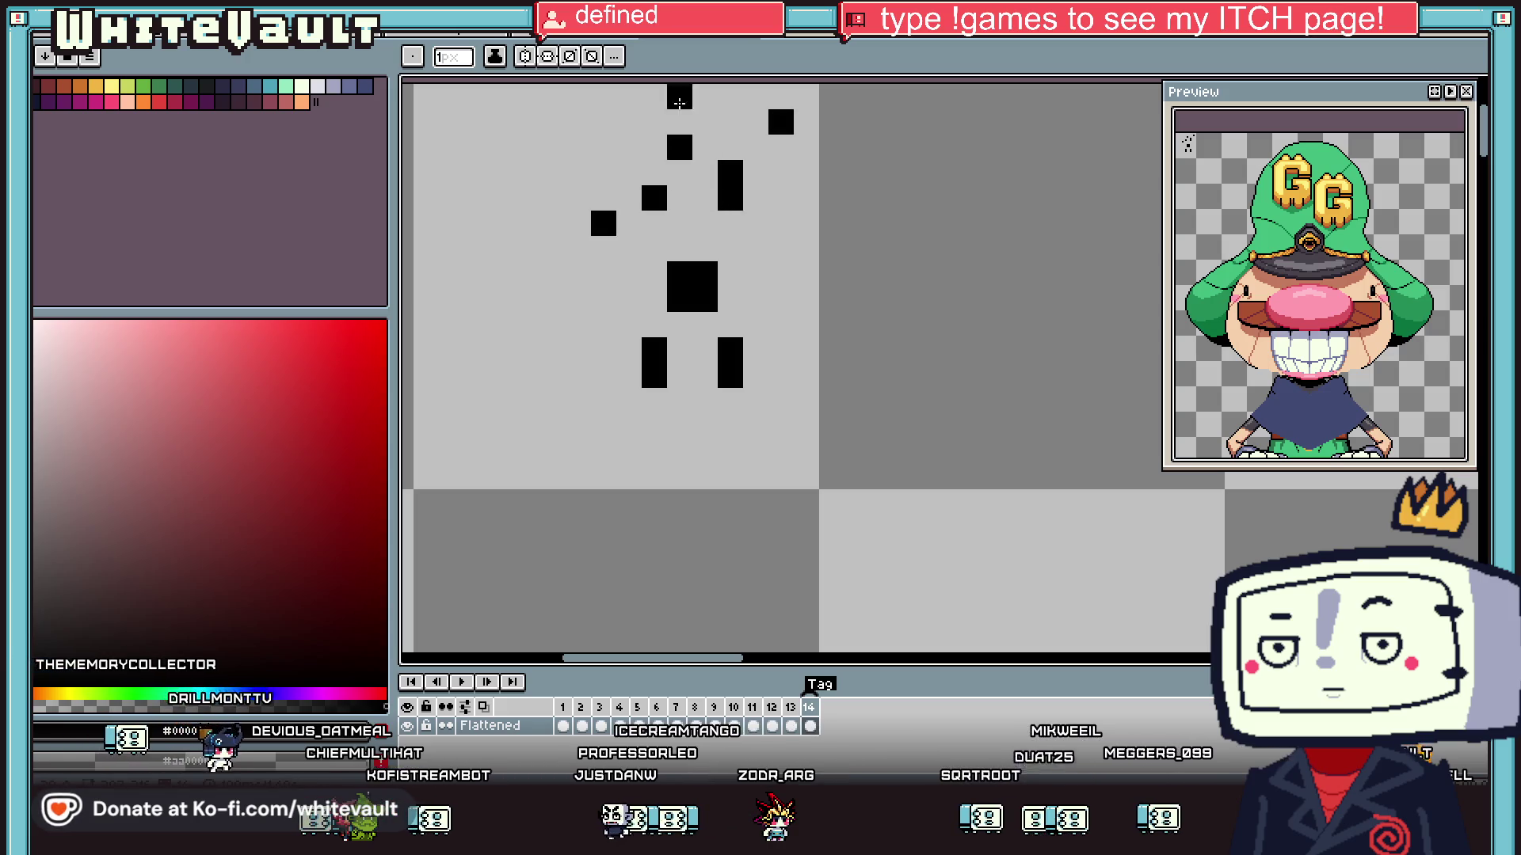
- Magic-wand the two lower black blocks, shift them right, and draw a one-pixel black rectangle outline
{"action": "key", "text": "w"}
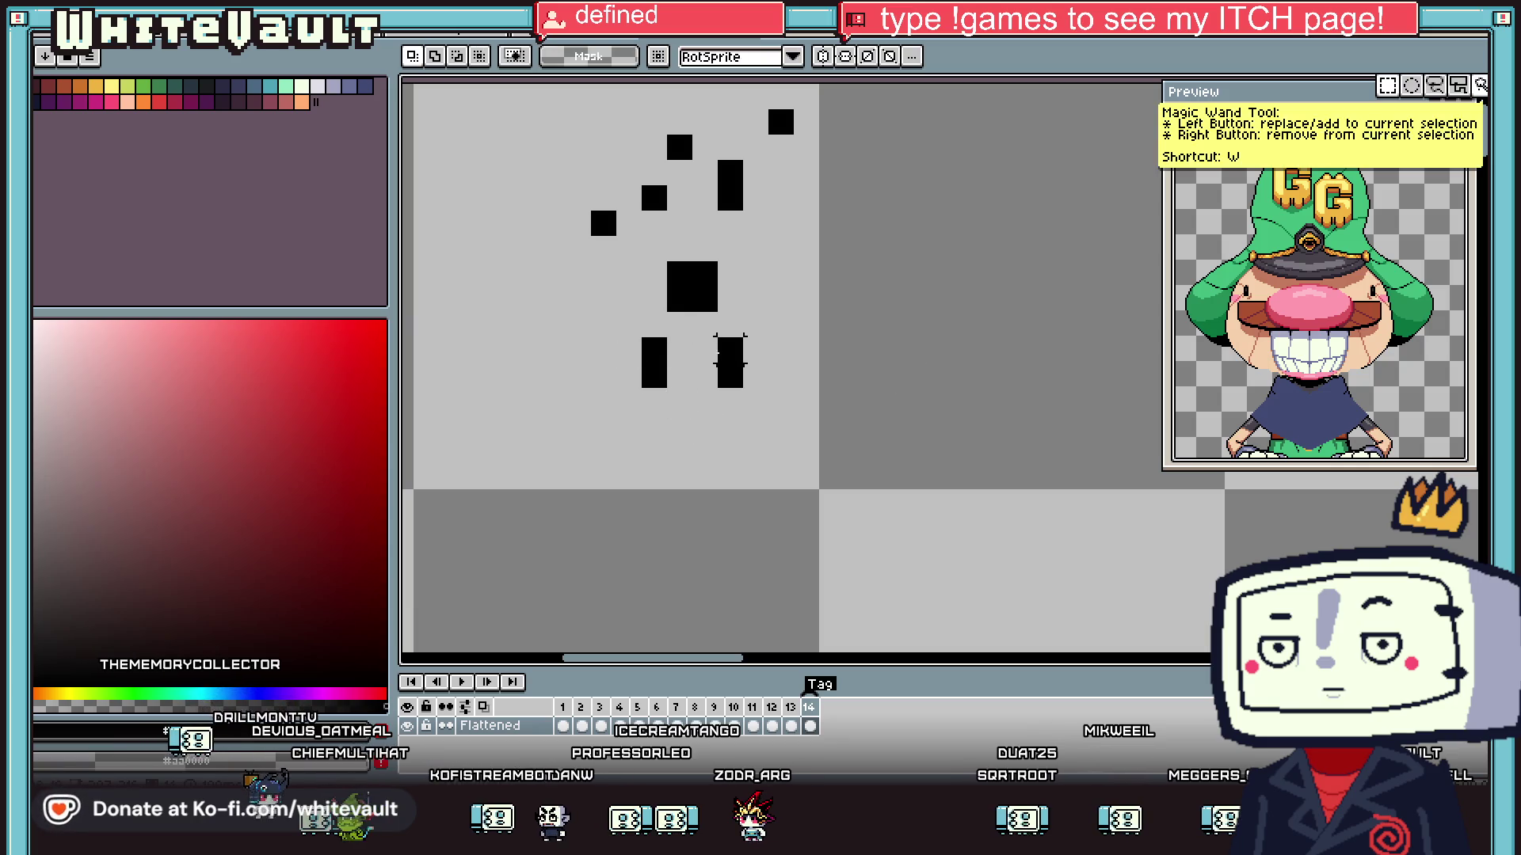
{"action": "mouse_move", "coordinate": [612, 316]}
{"action": "left_mouse_down"}
{"action": "mouse_move", "coordinate": [815, 442]}
{"action": "mouse_move", "coordinate": [941, 408]}
{"action": "left_mouse_up"}
{"action": "mouse_move", "coordinate": [612, 258]}
{"action": "left_mouse_down"}
{"action": "mouse_move", "coordinate": [747, 341]}
{"action": "mouse_move", "coordinate": [965, 310]}
{"action": "left_mouse_up"}
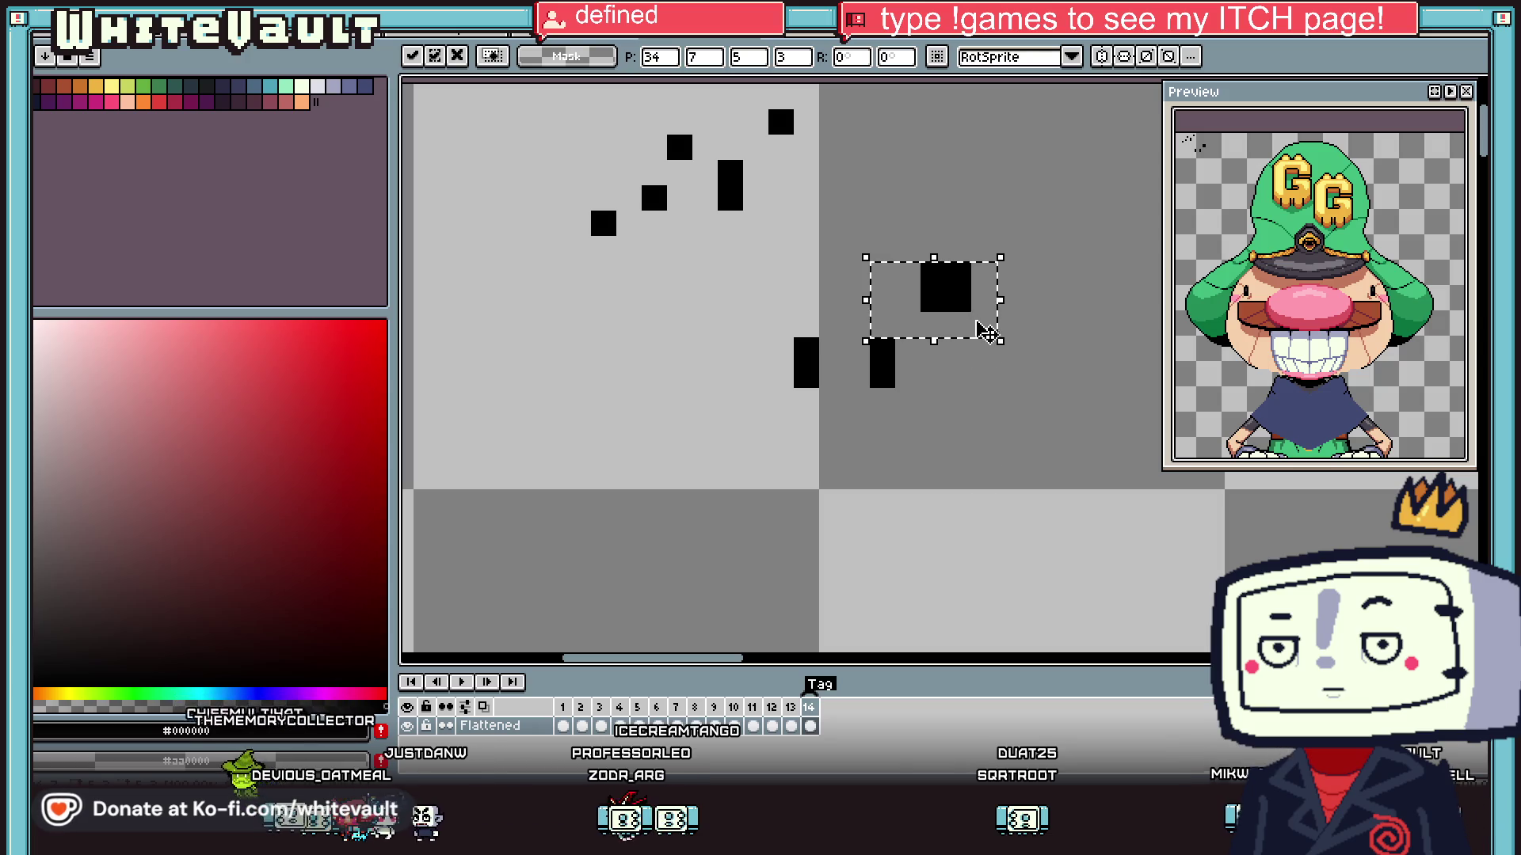
{"action": "key", "text": "Return"}
{"action": "scroll", "coordinate": [998, 443], "scroll_direction": "down", "scroll_amount": 3}
{"action": "left_click_drag", "start_coordinate": [769, 297], "coordinate": [1004, 434]}
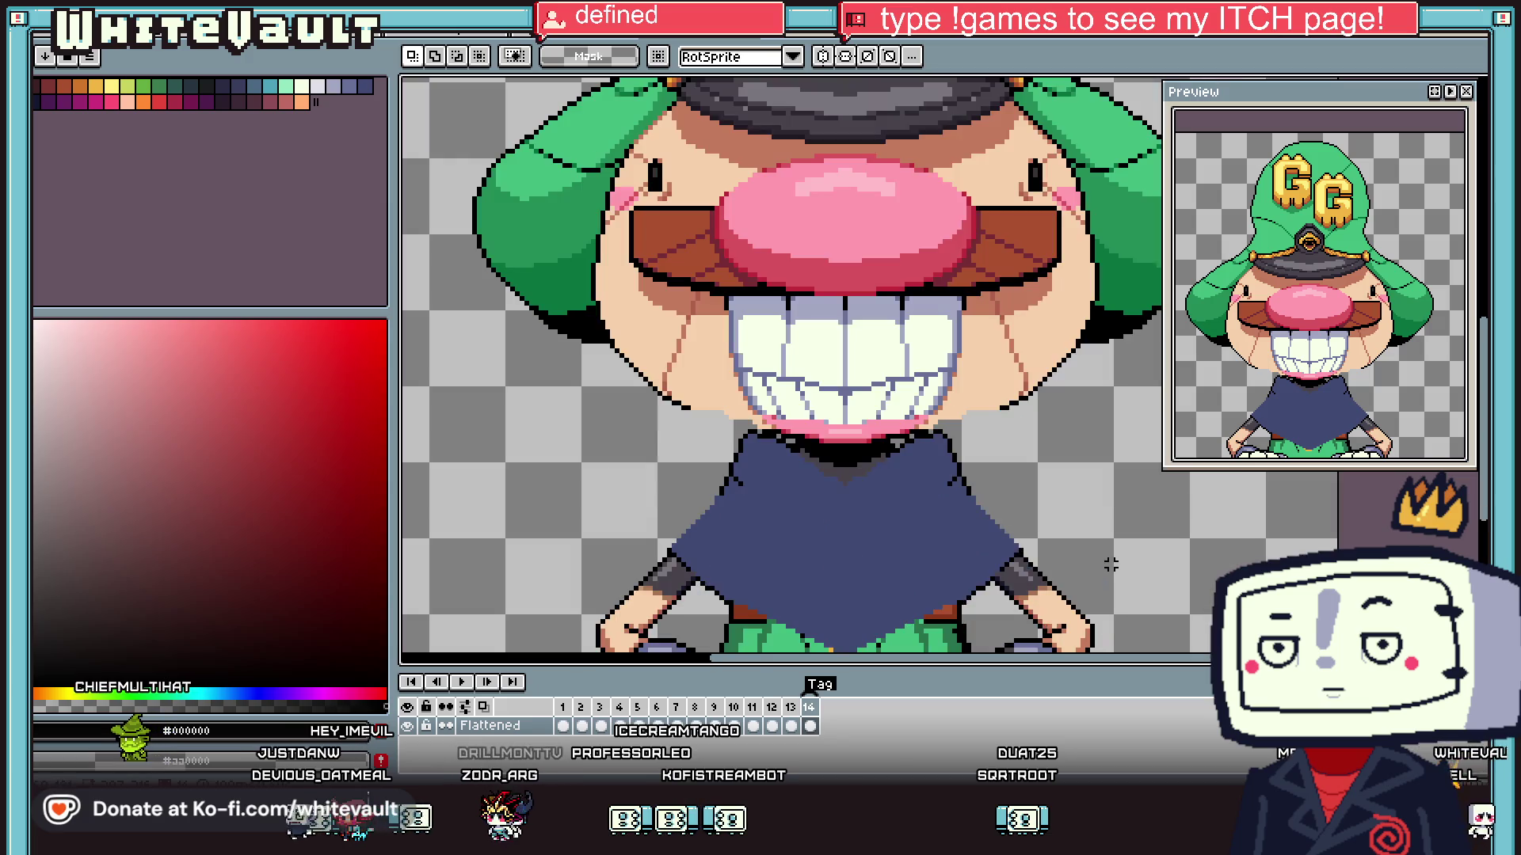
- Select the navy robe on the lower body and copy it
{"action": "key", "text": "i"}
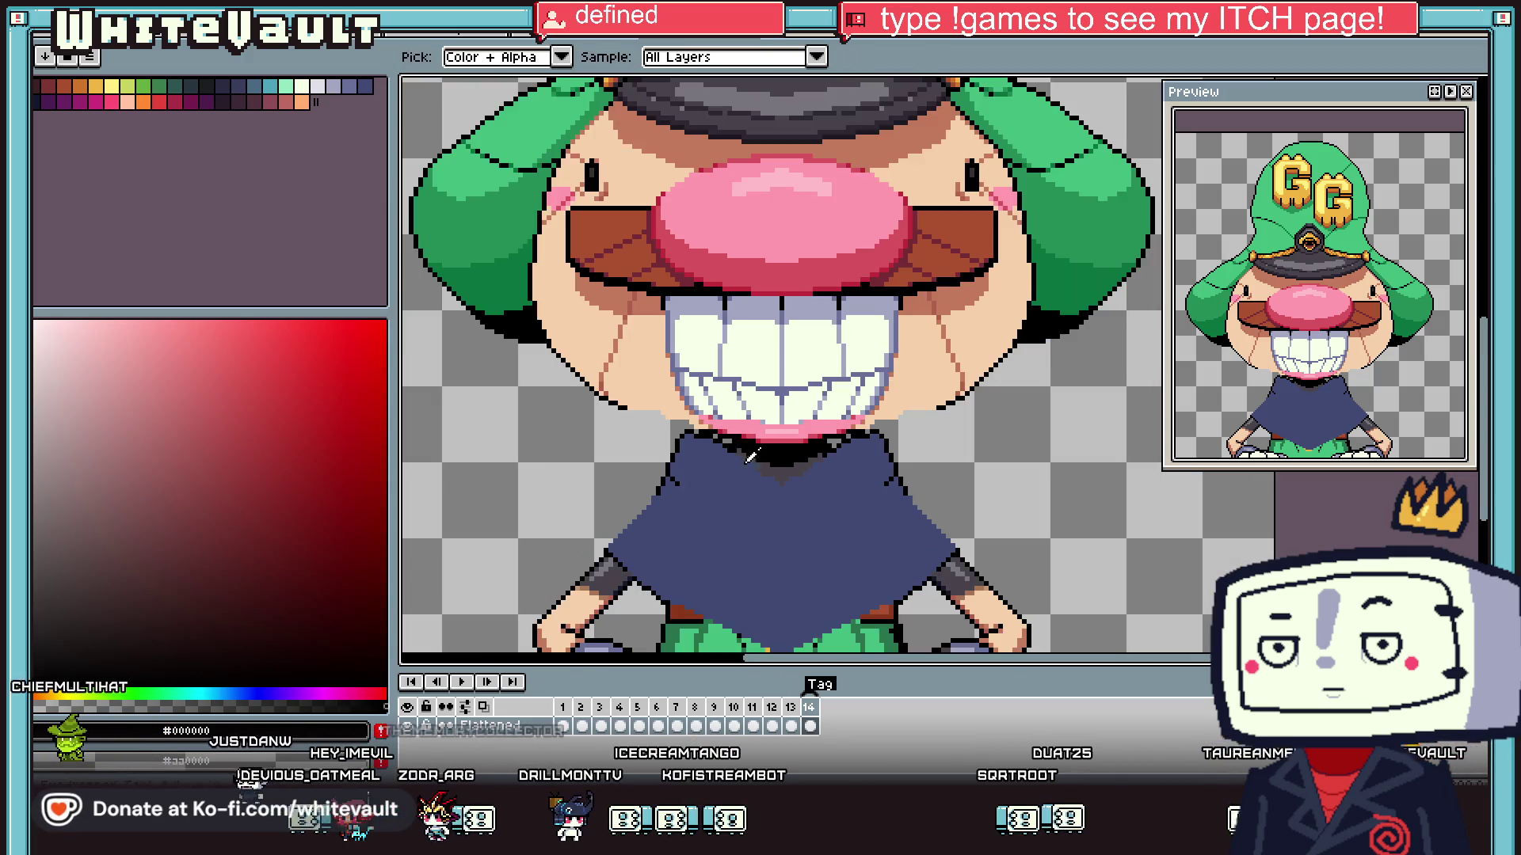
{"action": "key", "text": "w"}
{"action": "mouse_move", "coordinate": [600, 431]}
{"action": "left_mouse_down"}
{"action": "mouse_move", "coordinate": [927, 646]}
{"action": "mouse_move", "coordinate": [1002, 650]}
{"action": "left_mouse_up"}
{"action": "scroll", "coordinate": [939, 613], "scroll_direction": "down", "scroll_amount": 2}
{"action": "left_click", "coordinate": [943, 622]}
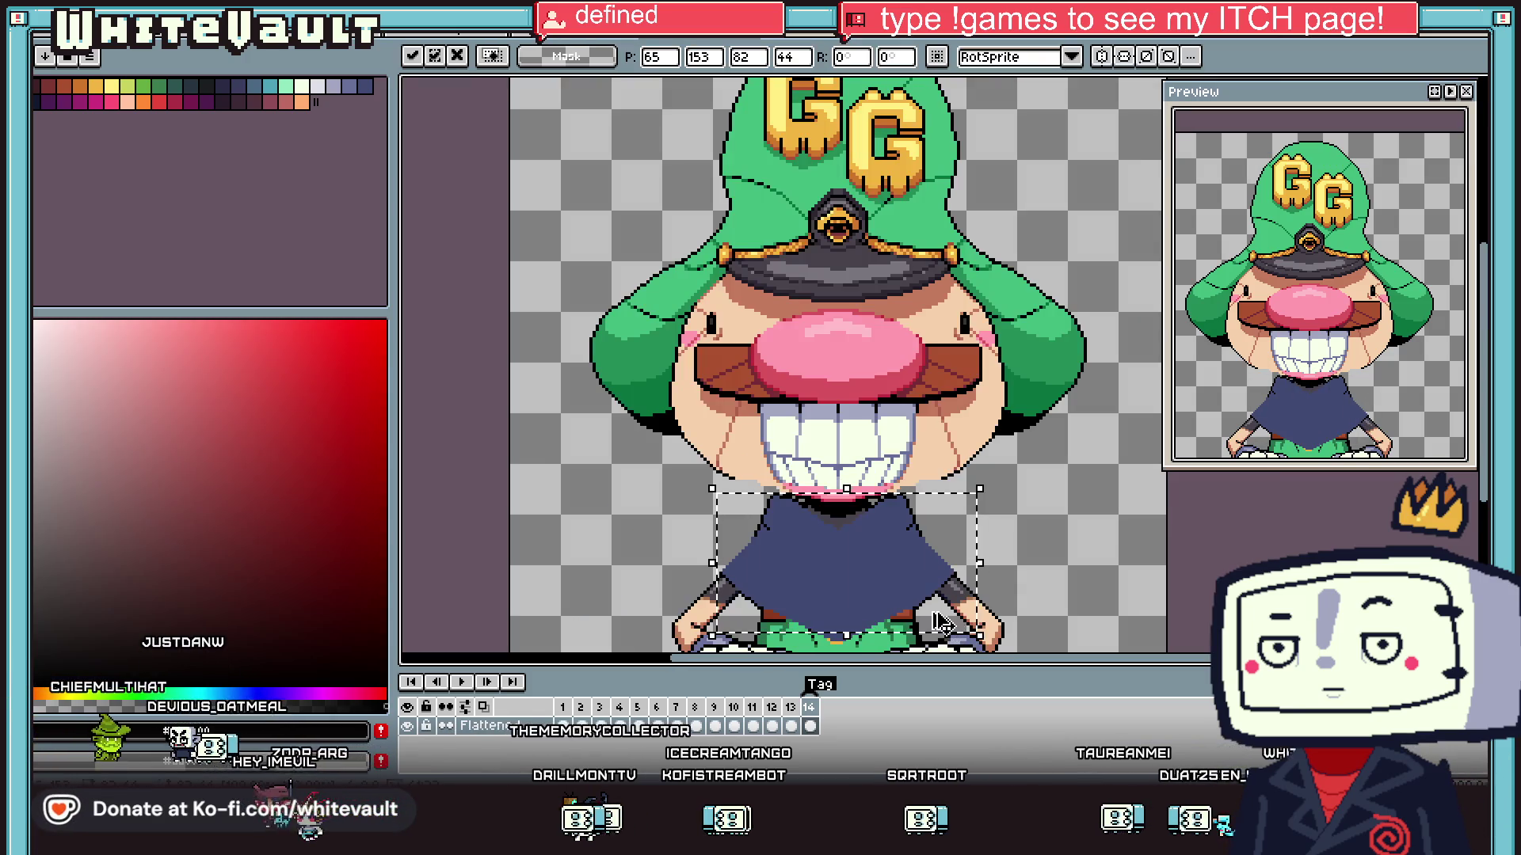
{"action": "left_click", "coordinate": [860, 643]}
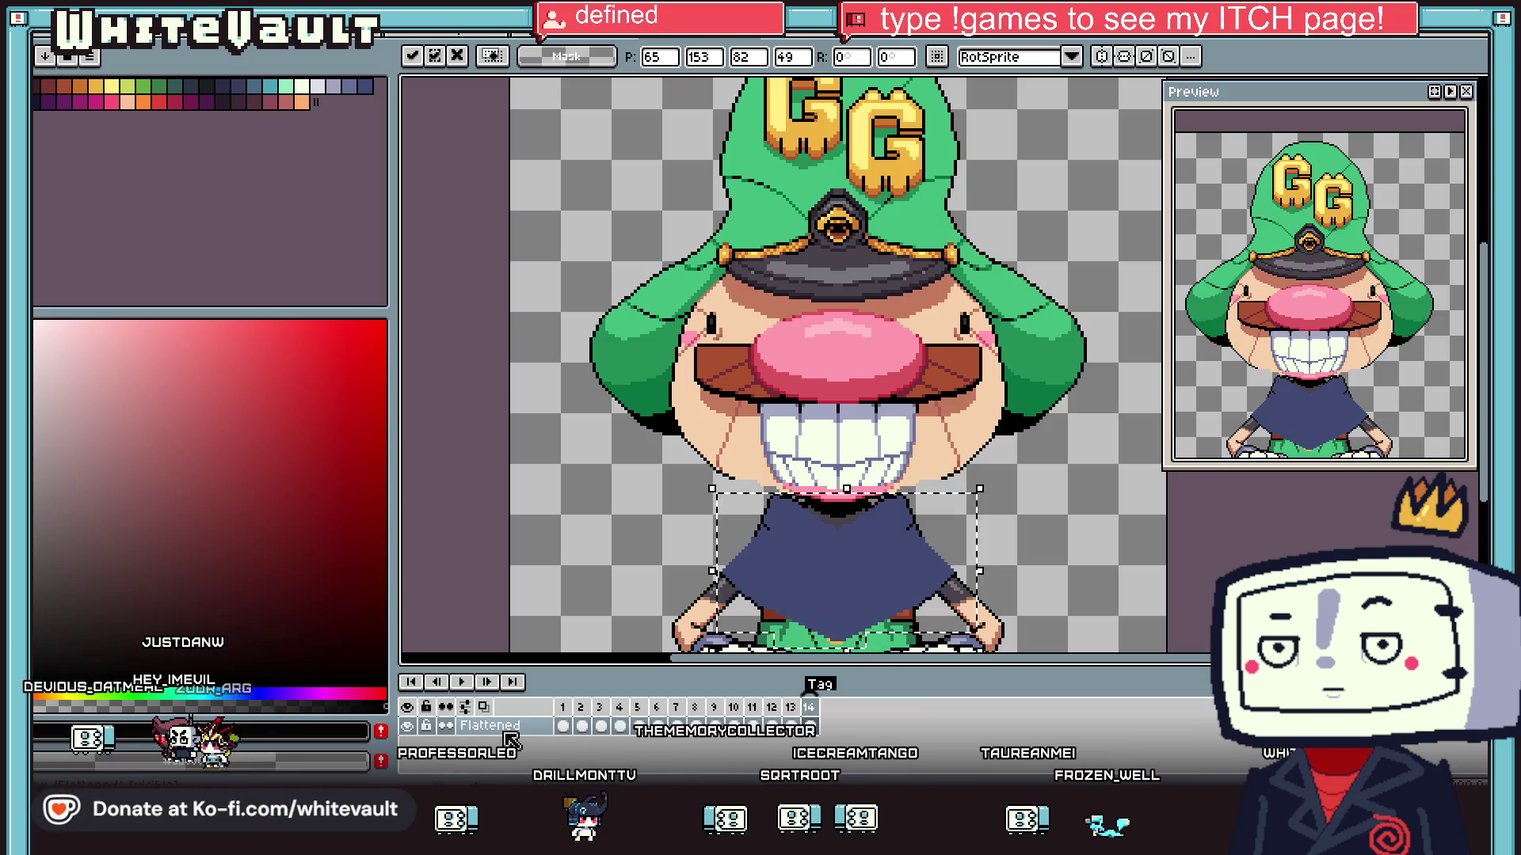
{"action": "key", "text": "Return"}
{"action": "key", "text": "ctrl+d"}
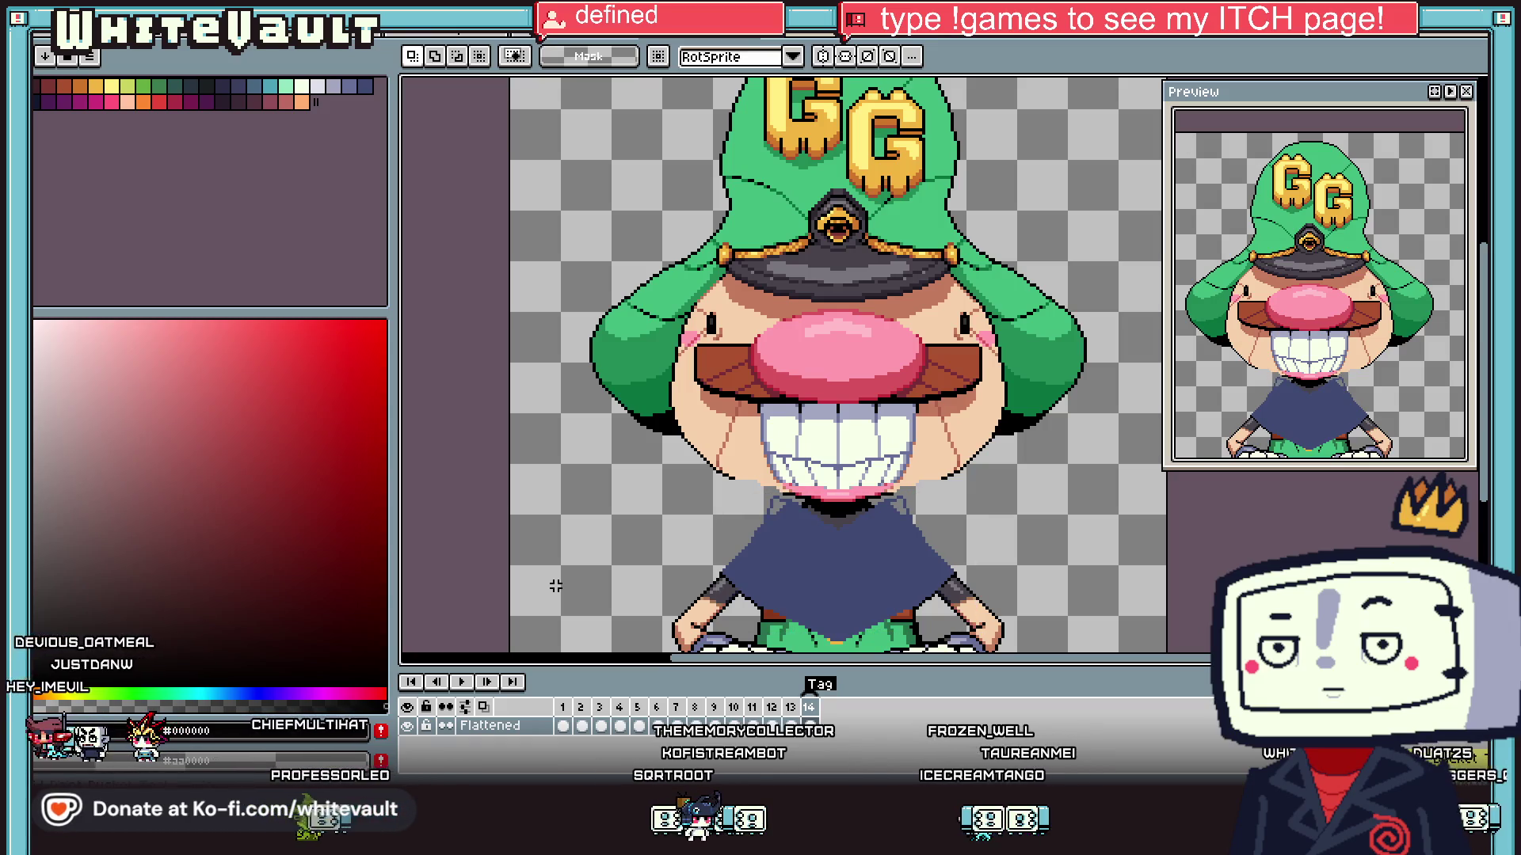
- Undo back to the original green tunic and paste the robe onto a new Layer 1 above Flattened
{"action": "key", "text": "ctrl+z"}
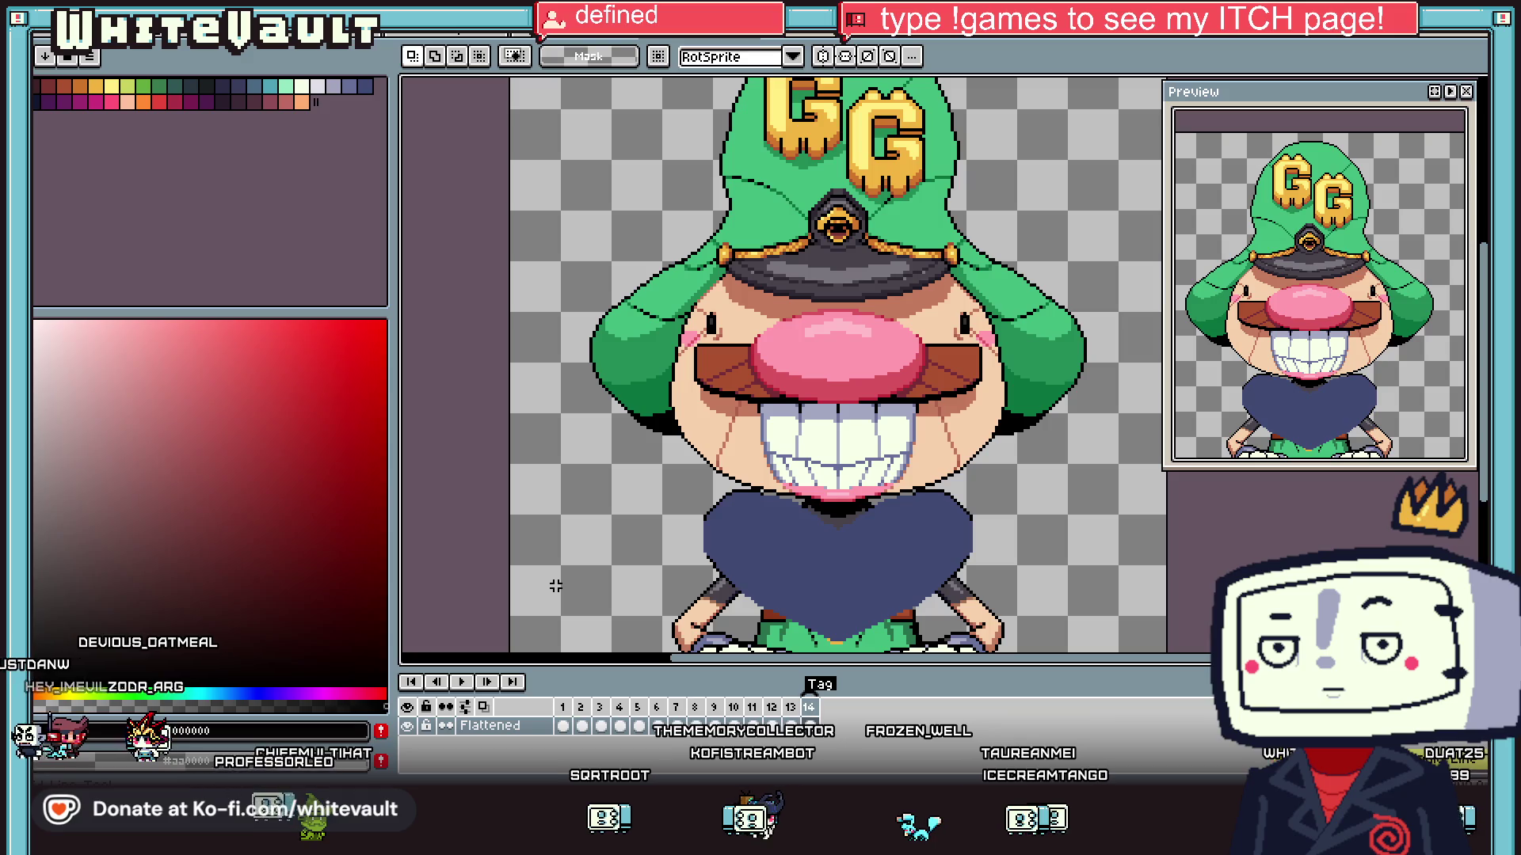
{"action": "key", "text": "ctrl+z"}
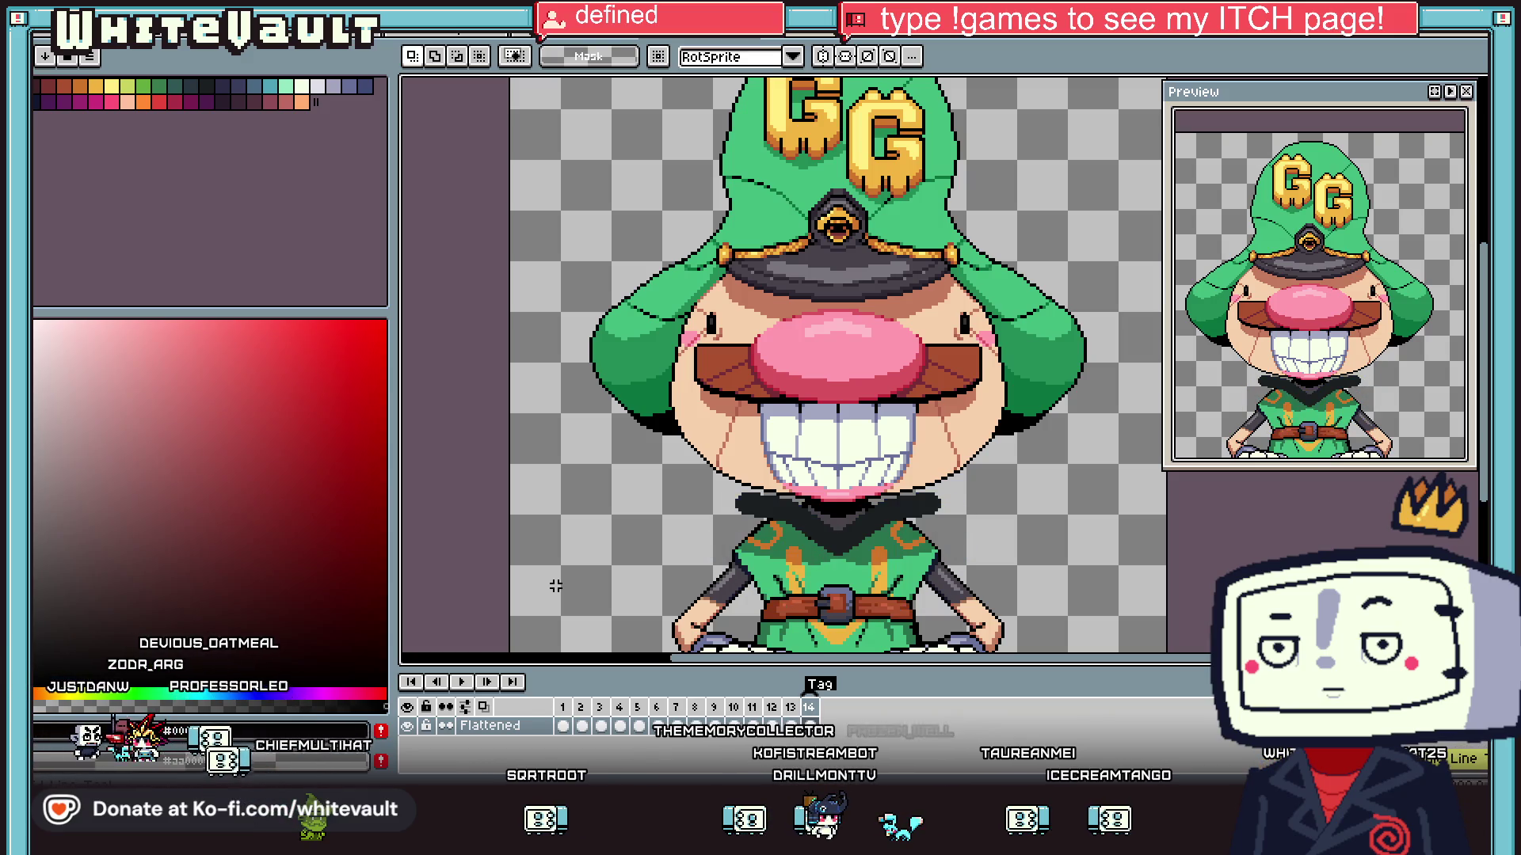
{"action": "key", "text": "ctrl+z"}
{"action": "key", "text": "ctrl+z"}
{"action": "right_click", "coordinate": [510, 738]}
{"action": "mouse_move", "coordinate": [546, 666]}
{"action": "left_click", "coordinate": [697, 673]}
{"action": "key", "text": "ctrl+v"}
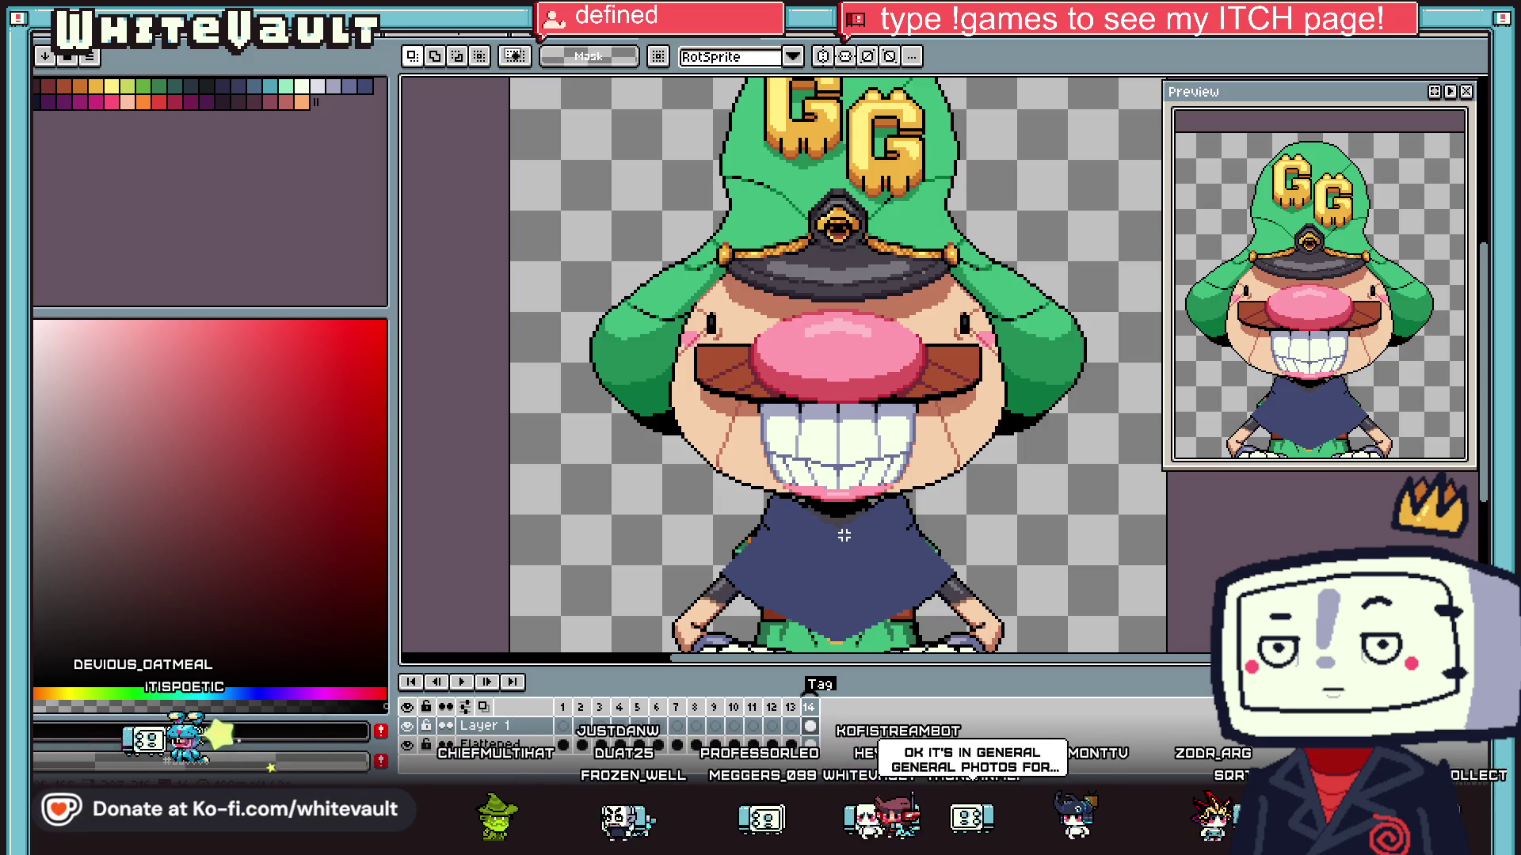
- Zoom in on the robe's right front edge and eyedrop the robe's navy #404973 for touch-ups
{"action": "scroll", "coordinate": [843, 535], "scroll_direction": "down", "scroll_amount": 1}
{"action": "scroll", "coordinate": [919, 553], "scroll_direction": "up", "scroll_amount": 3}
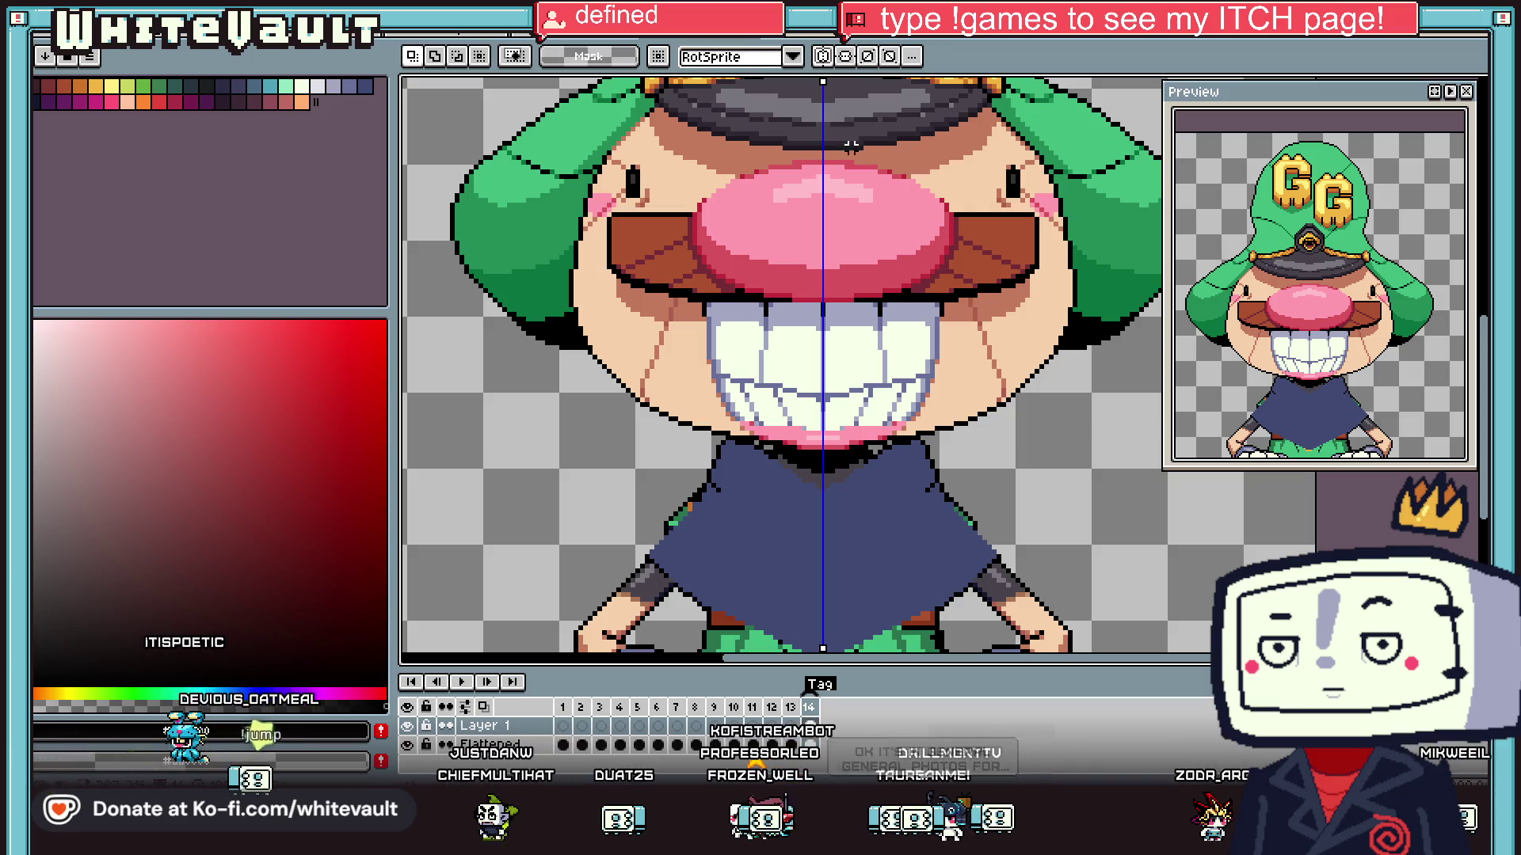
{"action": "key", "text": "i"}
{"action": "scroll", "coordinate": [982, 506], "scroll_direction": "up", "scroll_amount": 2}
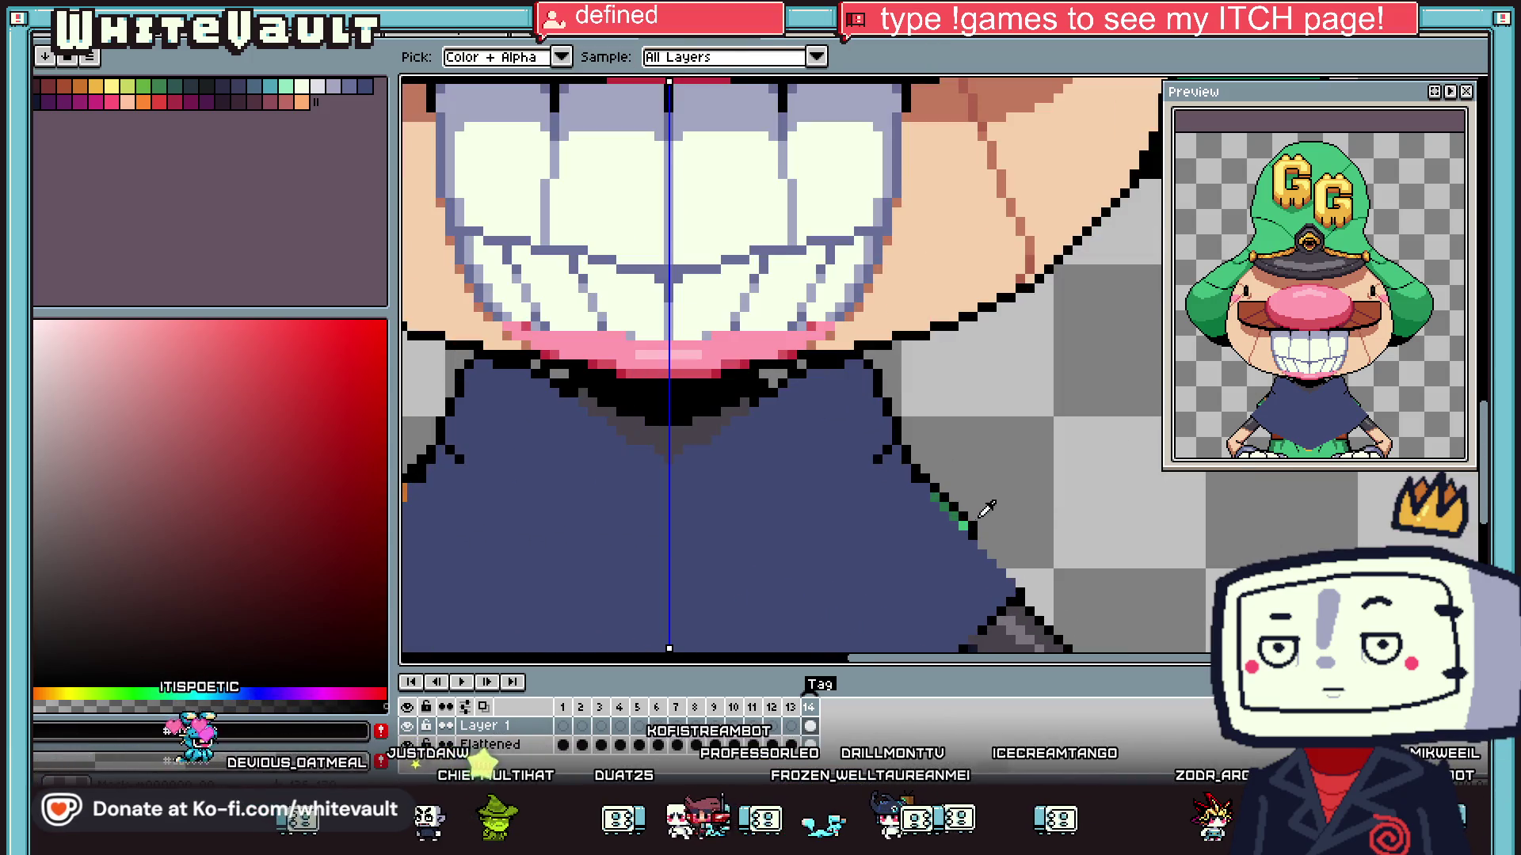
{"action": "key", "text": "b"}
{"action": "scroll", "coordinate": [982, 523], "scroll_direction": "up", "scroll_amount": 2}
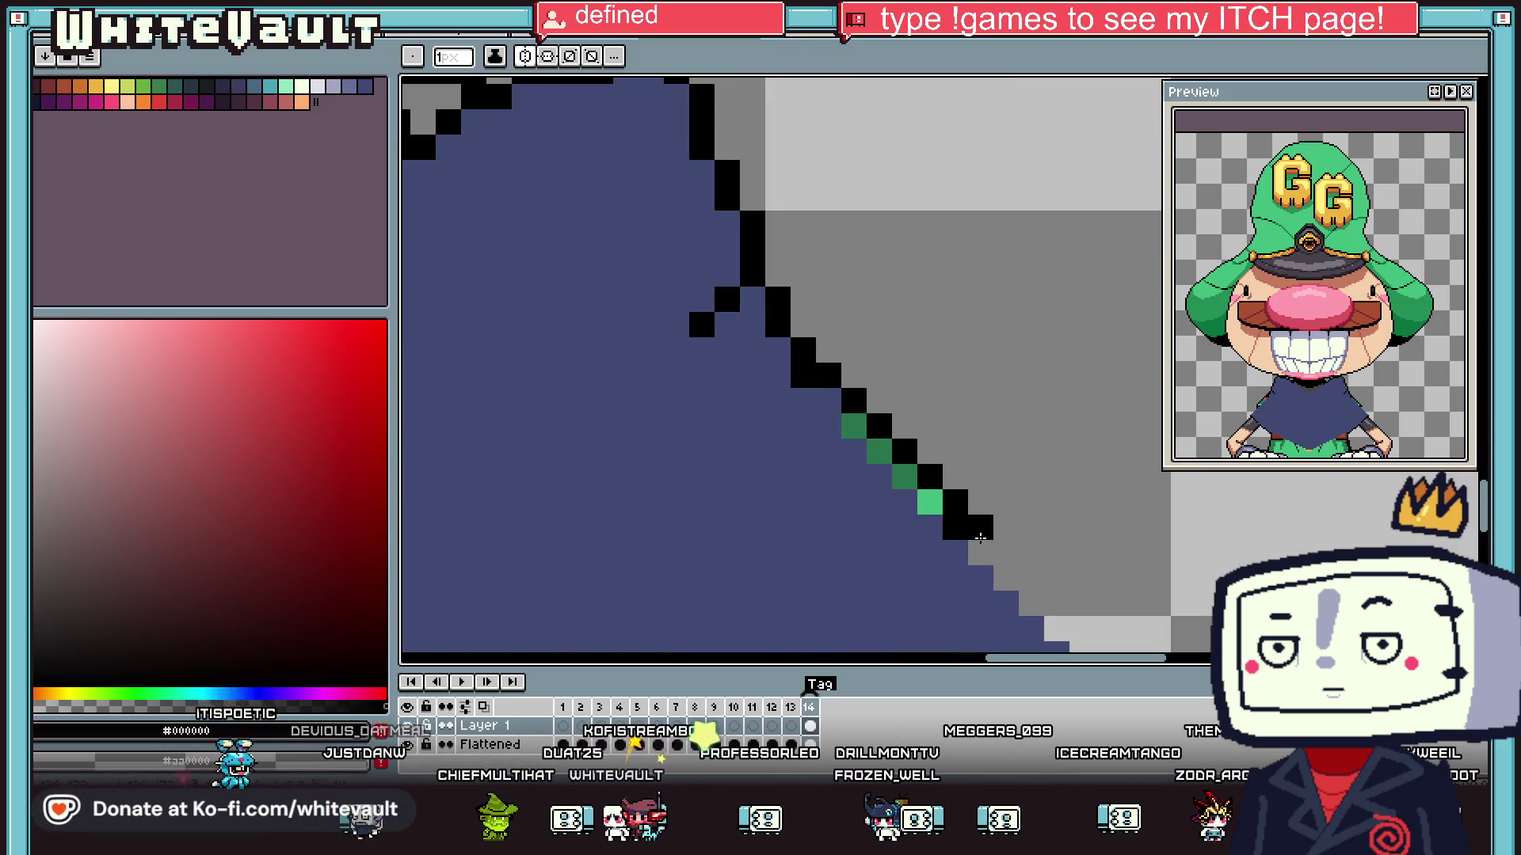
{"action": "scroll", "coordinate": [1027, 560], "scroll_direction": "down", "scroll_amount": 1}
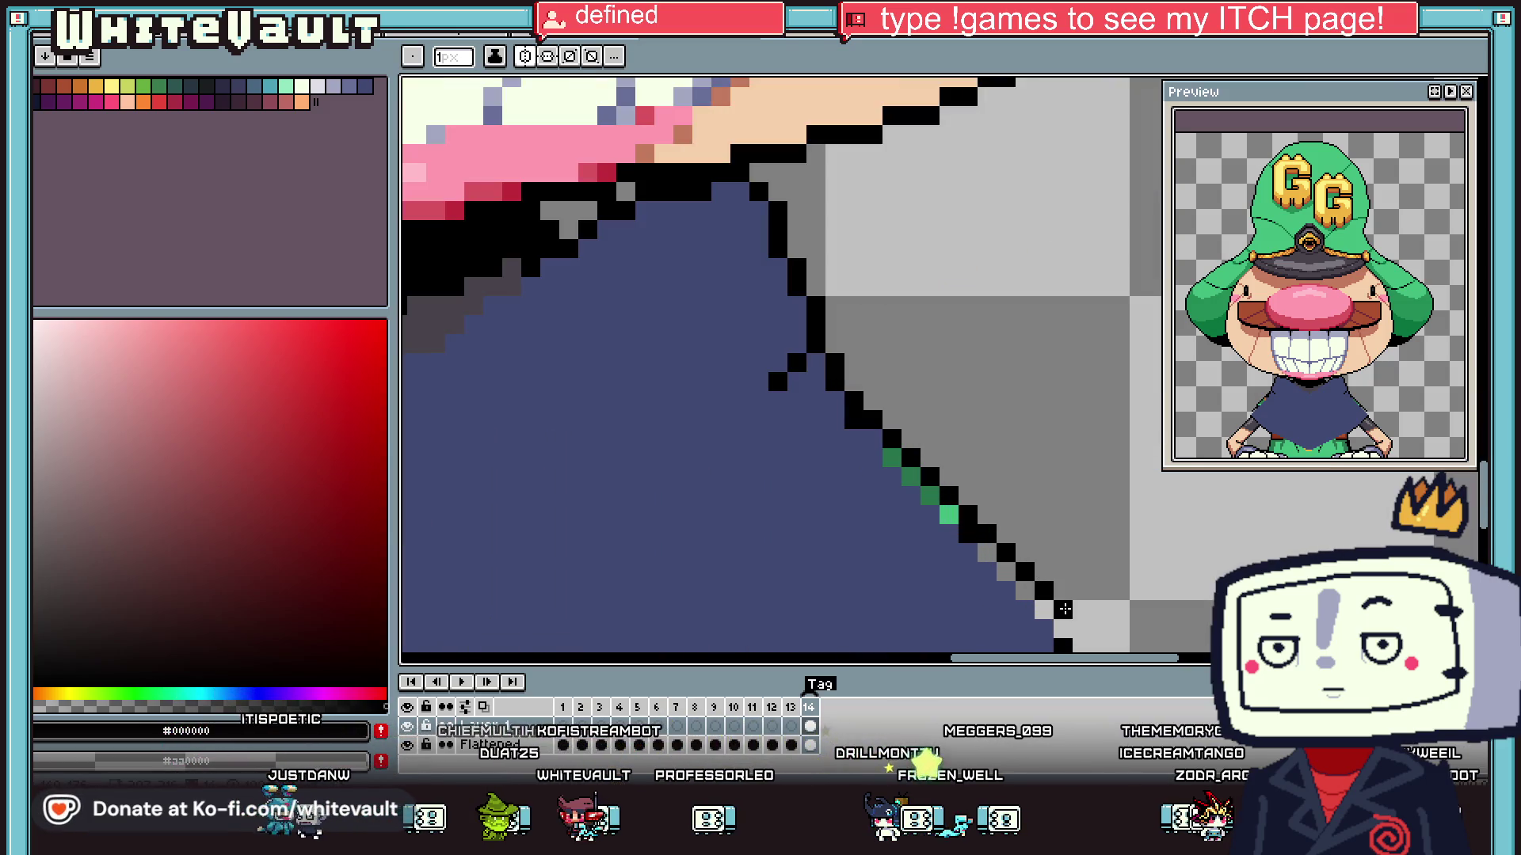
{"action": "scroll", "coordinate": [1063, 609], "scroll_direction": "down", "scroll_amount": 2}
{"action": "scroll", "coordinate": [1073, 623], "scroll_direction": "up", "scroll_amount": 1}
{"action": "left_click", "coordinate": [1054, 600], "text": "alt"}
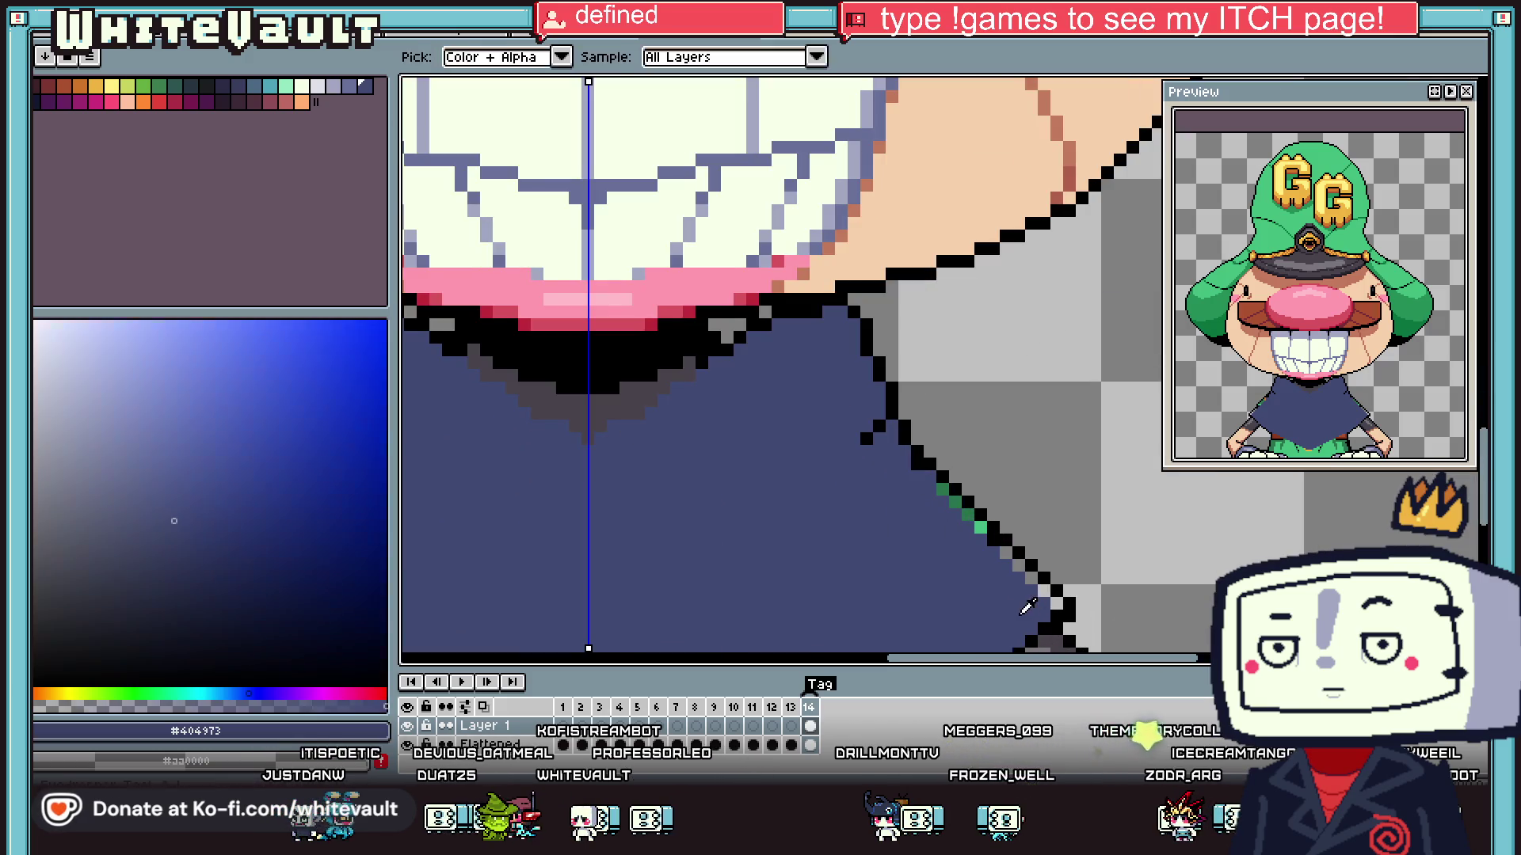
{"action": "scroll", "coordinate": [917, 467], "scroll_direction": "down", "scroll_amount": 2}
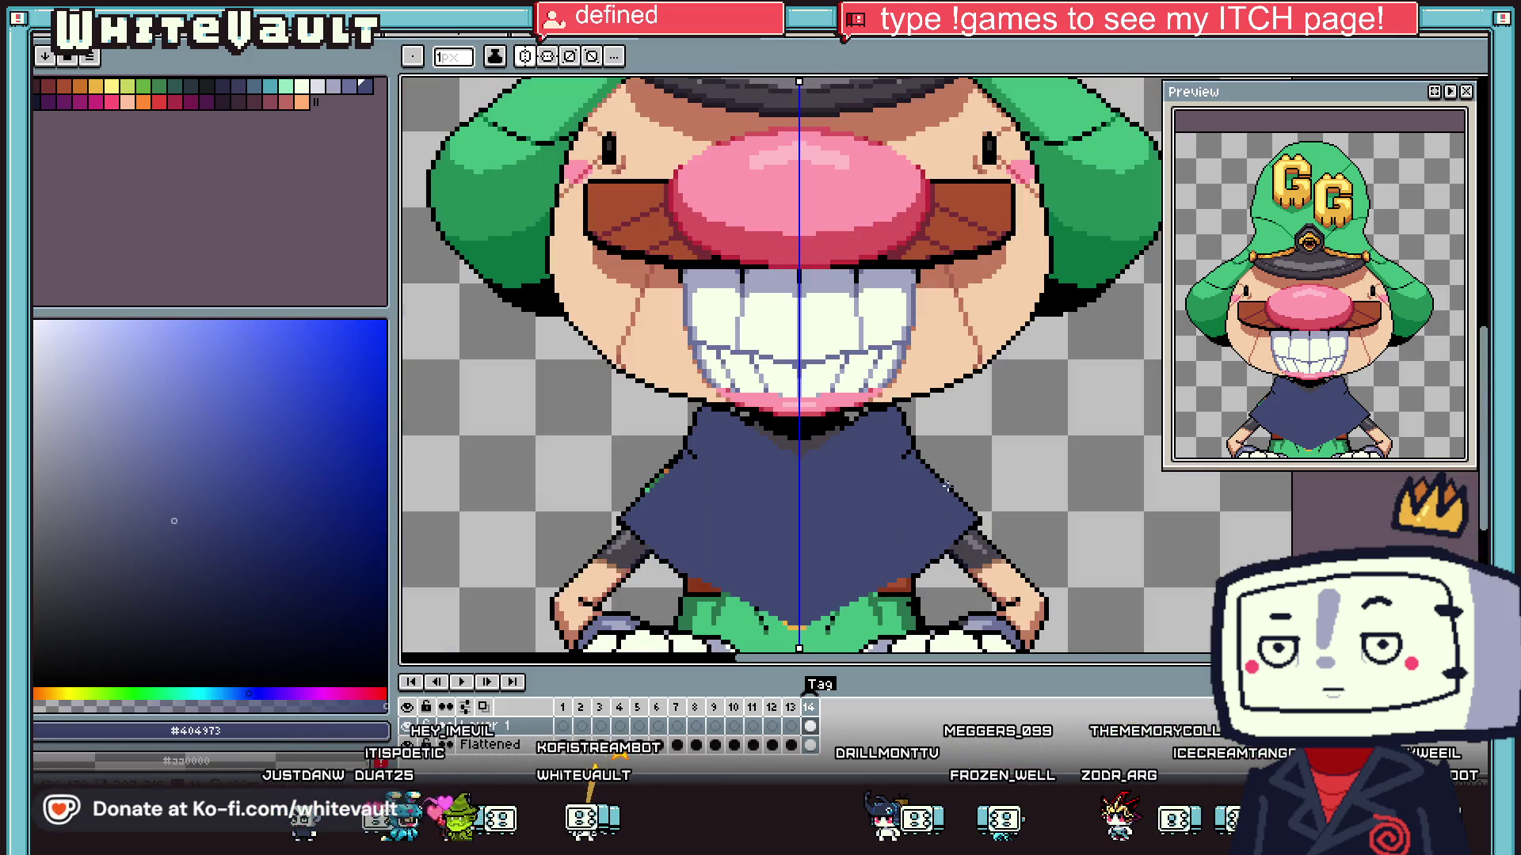
{"action": "key", "text": "alt"}
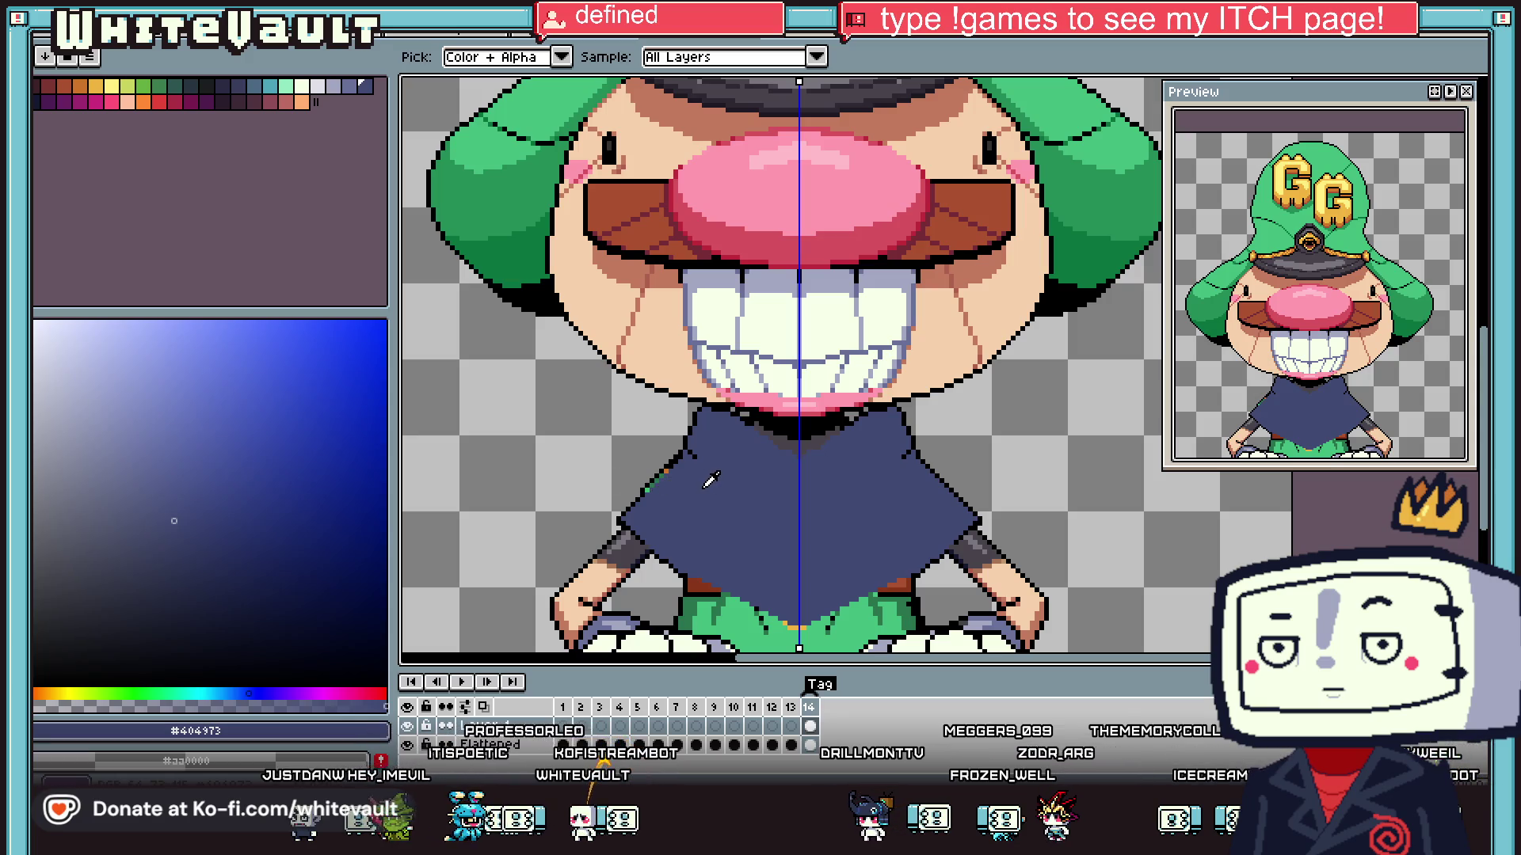
{"action": "scroll", "coordinate": [723, 479], "scroll_direction": "down", "scroll_amount": 1}
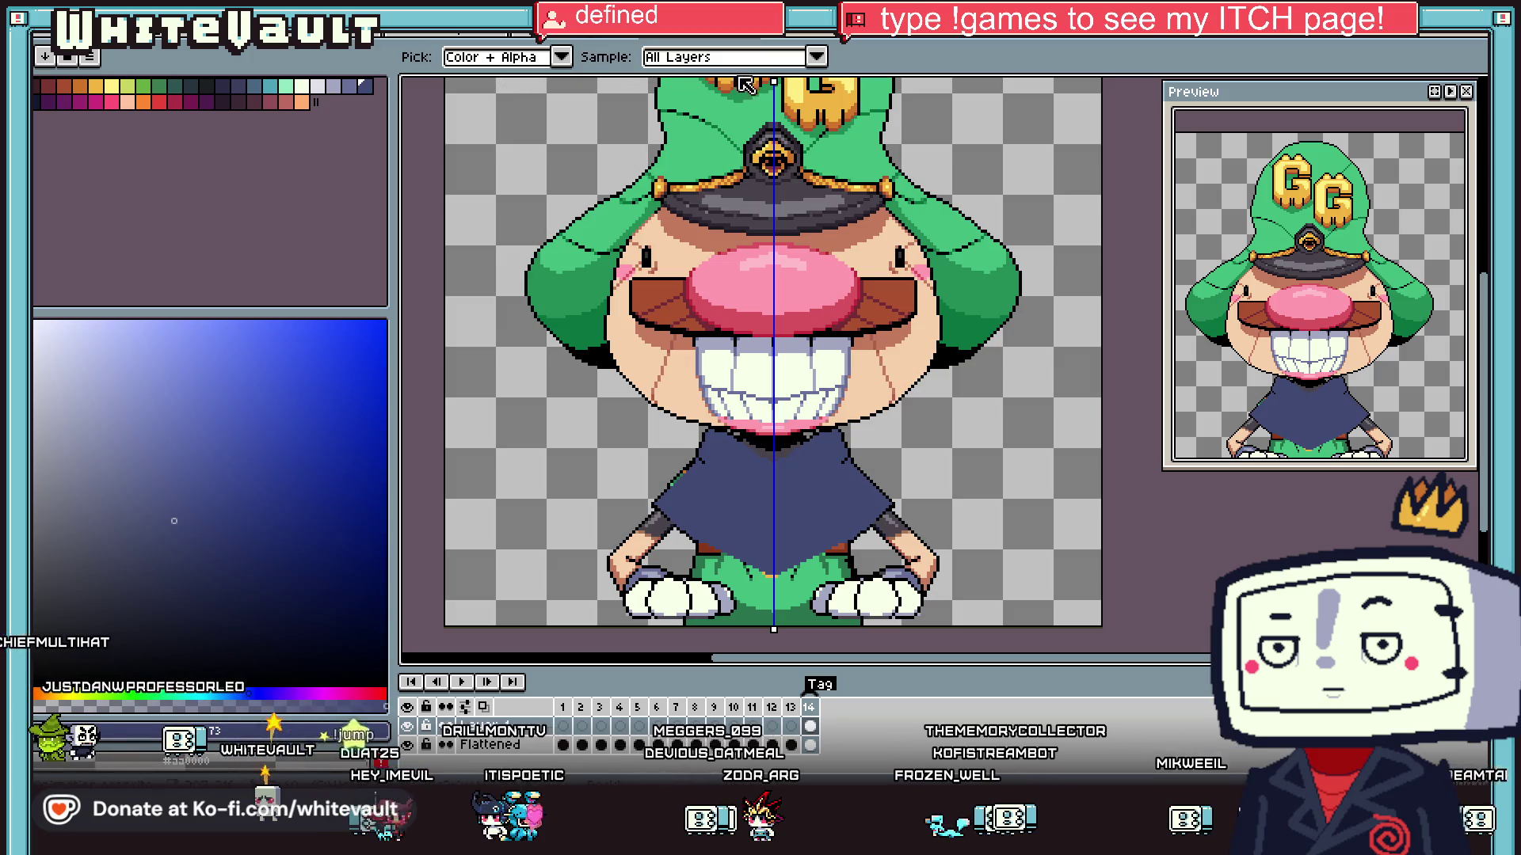
- Flip a selected robe half horizontally and place it on the robe's left side
{"action": "key", "text": "b"}
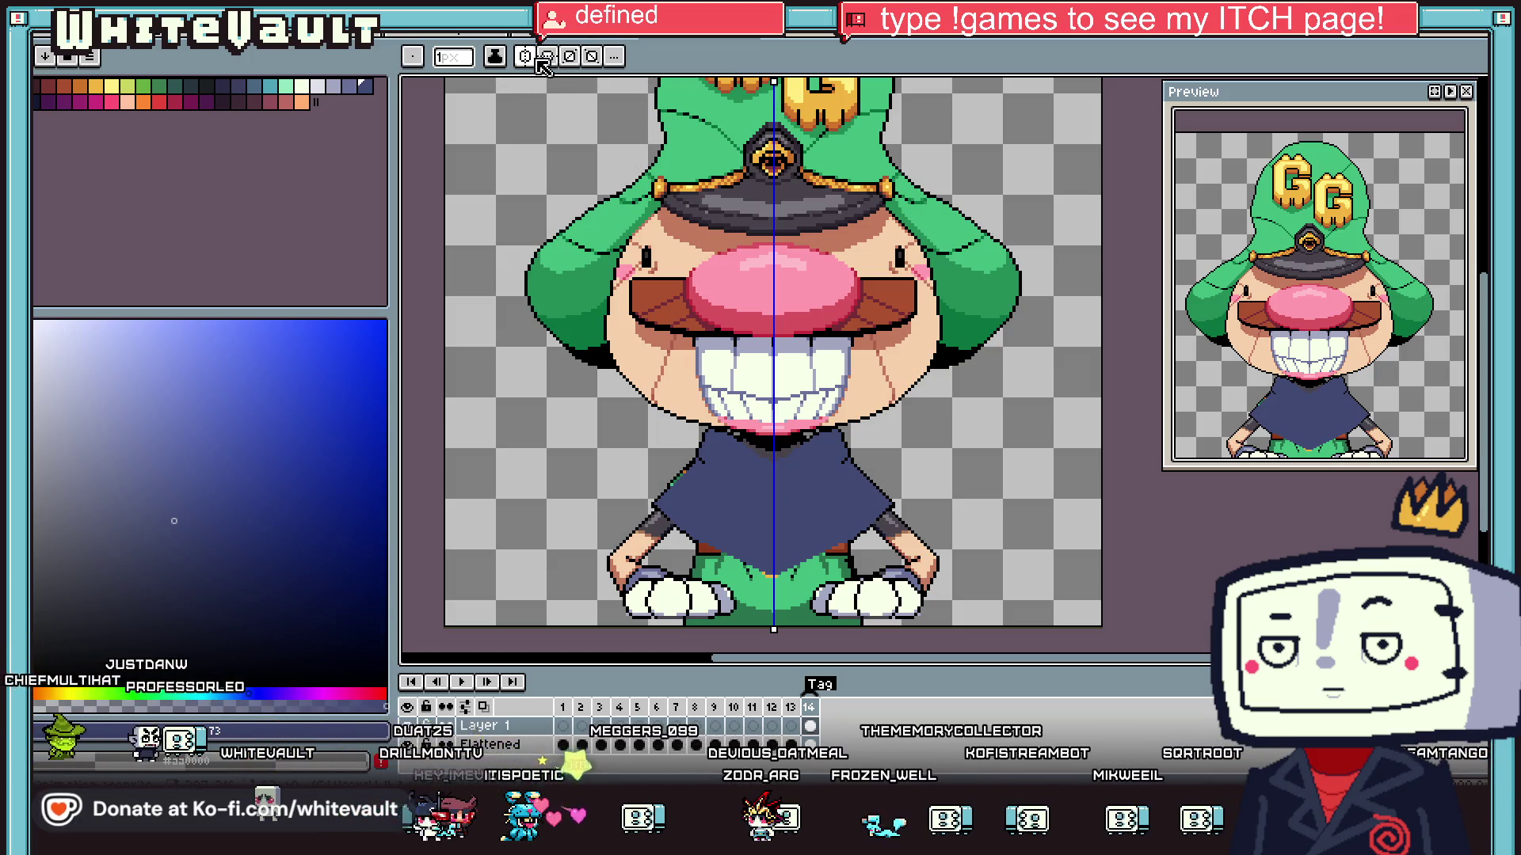
{"action": "key", "text": "m"}
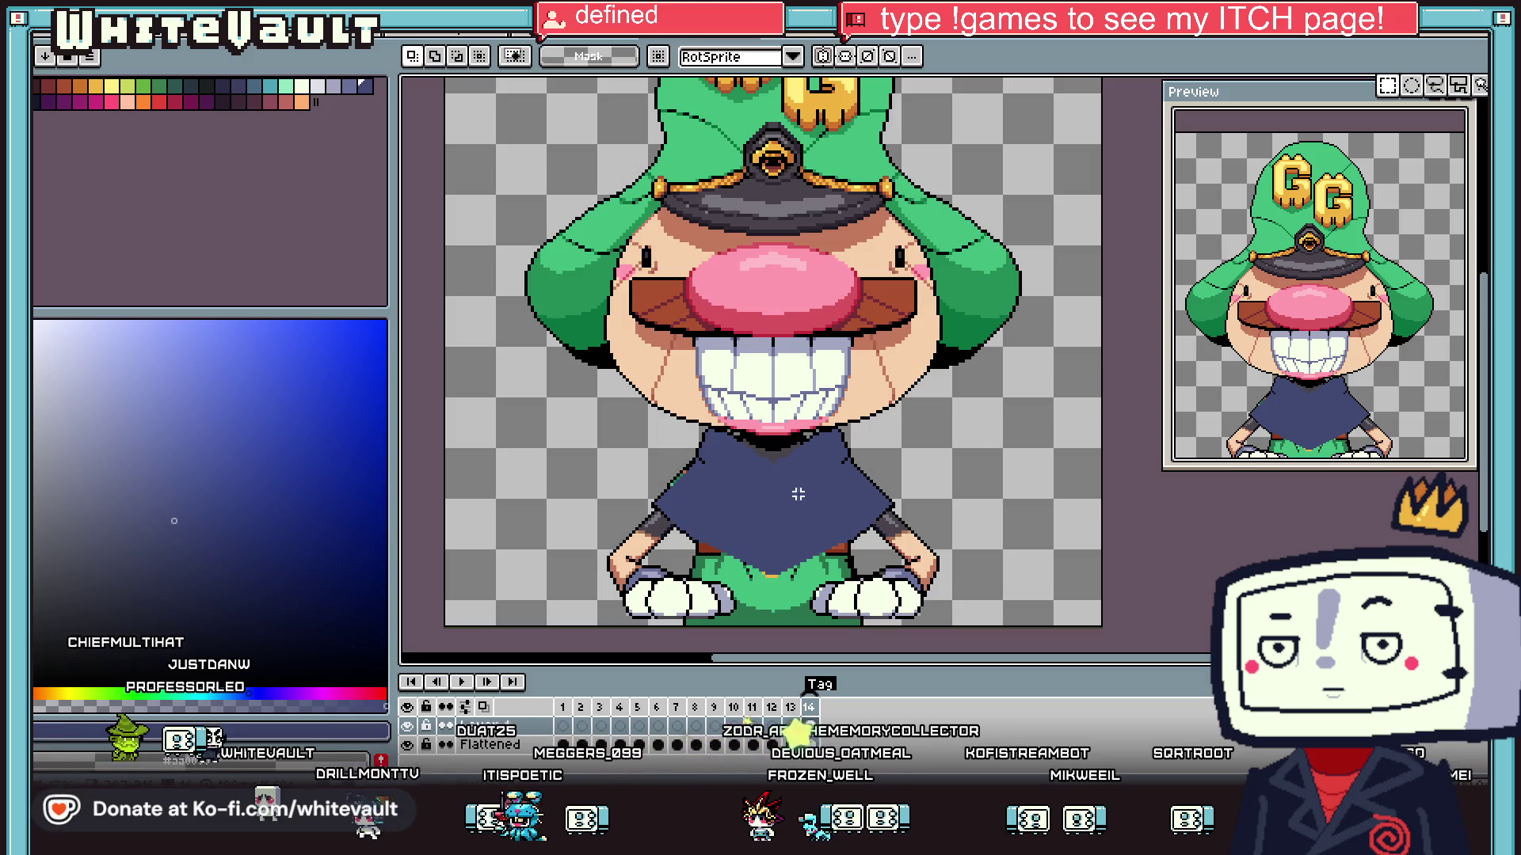
{"action": "mouse_move", "coordinate": [769, 425]}
{"action": "left_mouse_down"}
{"action": "mouse_move", "coordinate": [911, 582]}
{"action": "mouse_move", "coordinate": [918, 572]}
{"action": "mouse_move", "coordinate": [824, 586]}
{"action": "left_mouse_up"}
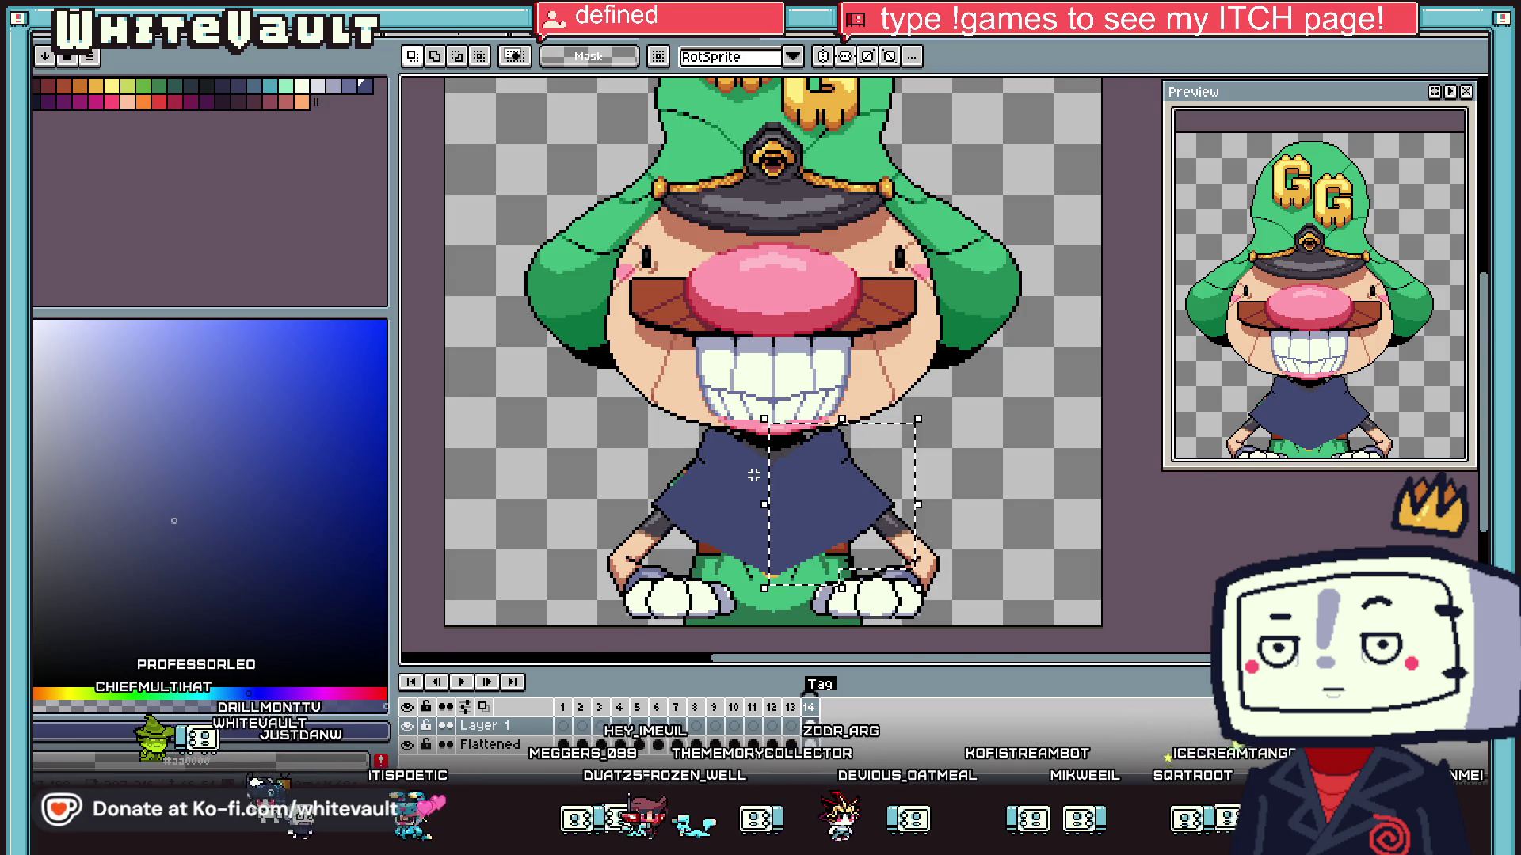
{"action": "scroll", "coordinate": [753, 474], "scroll_direction": "up", "scroll_amount": 1}
{"action": "key", "text": "shift+h"}
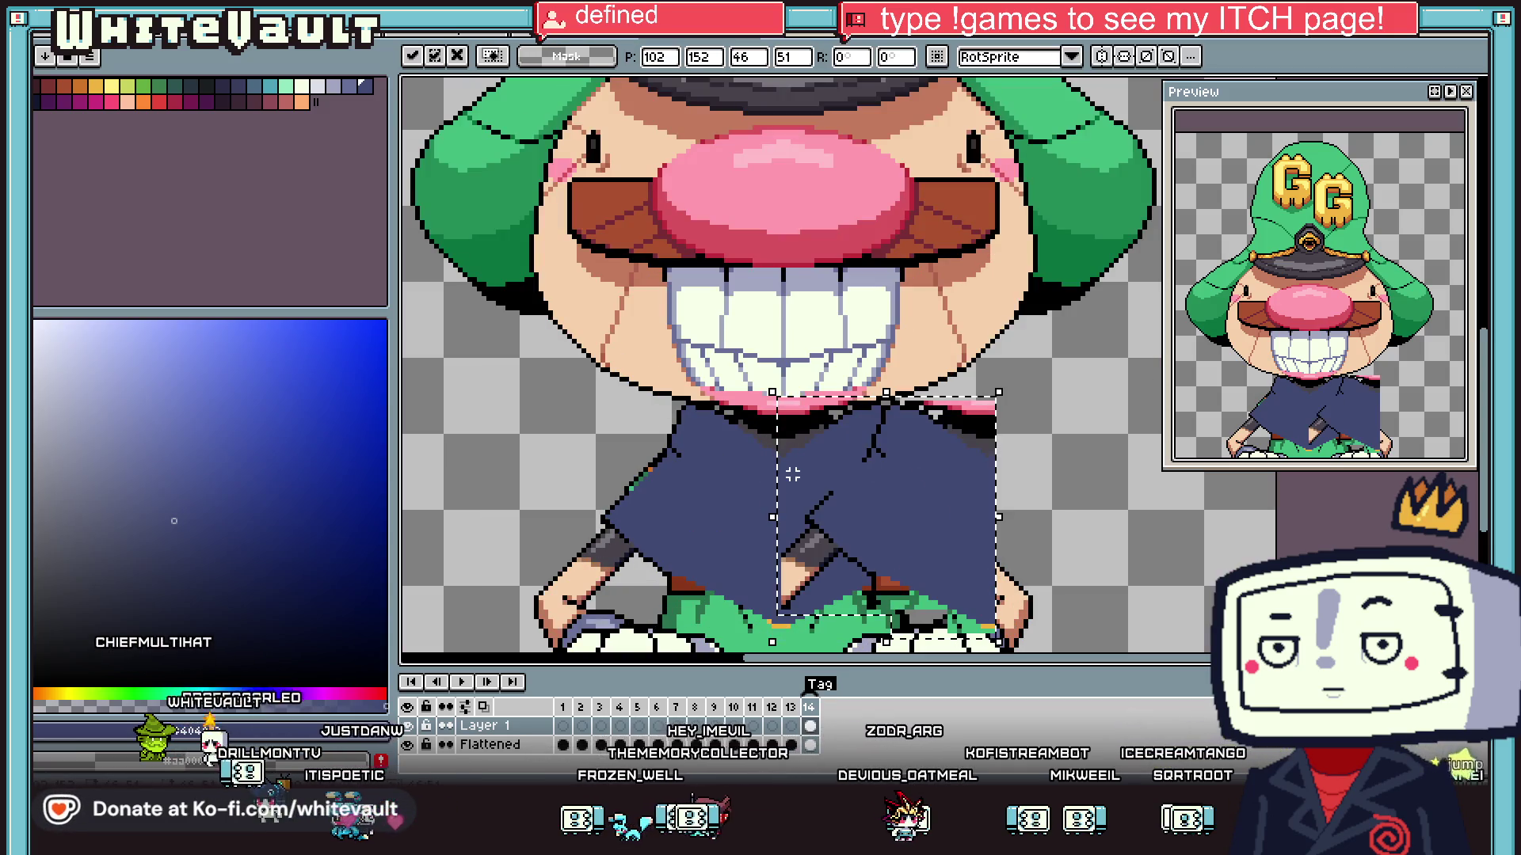
{"action": "mouse_move", "coordinate": [900, 486]}
{"action": "left_mouse_down"}
{"action": "mouse_move", "coordinate": [689, 496]}
{"action": "mouse_move", "coordinate": [707, 497]}
{"action": "left_mouse_up"}
{"action": "scroll", "coordinate": [729, 484], "scroll_direction": "down", "scroll_amount": 1}
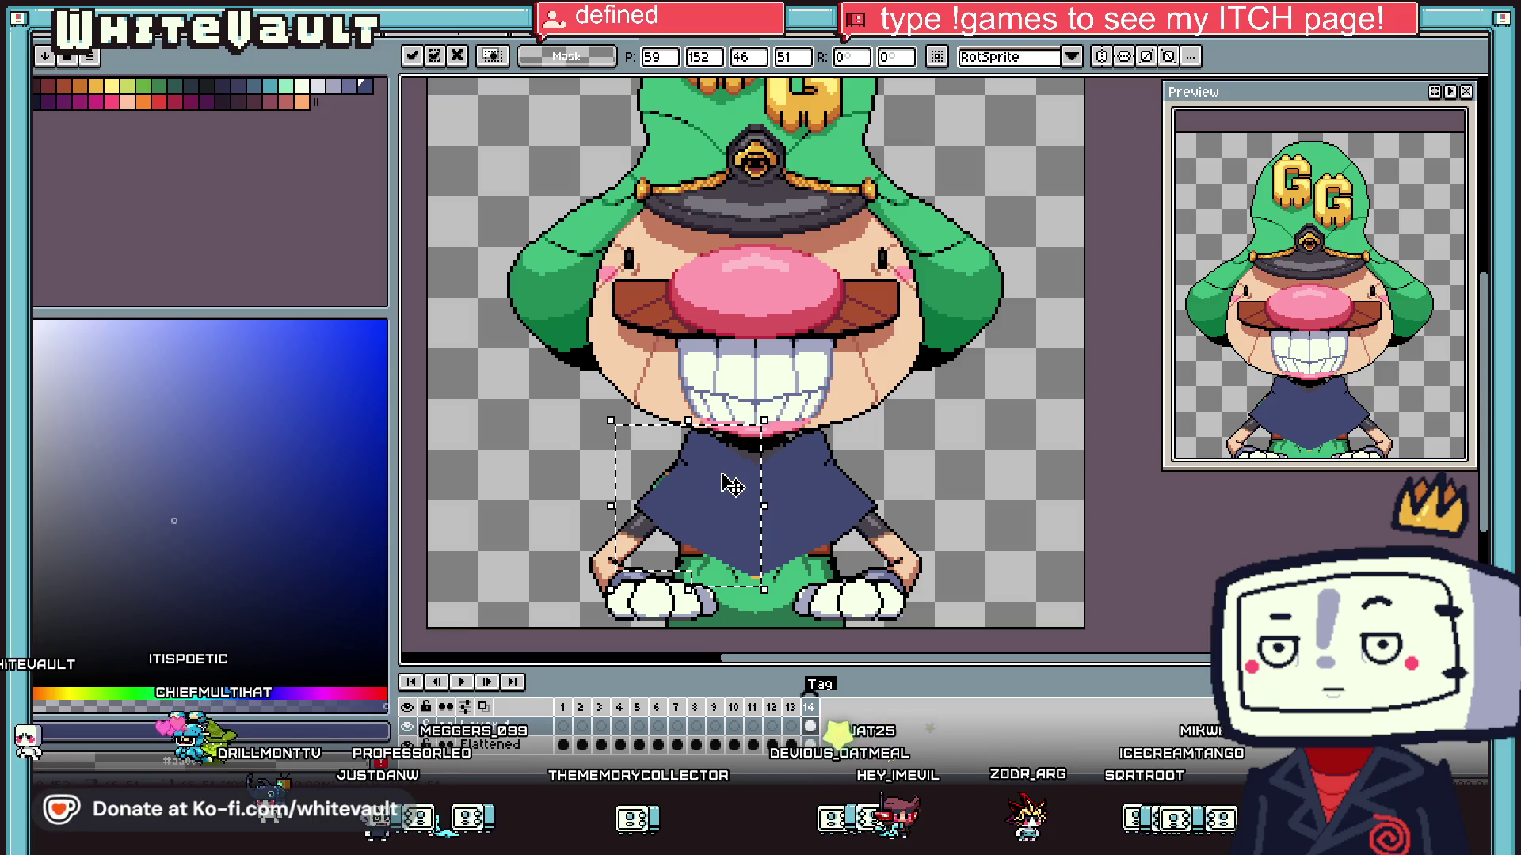
{"action": "left_click", "coordinate": [875, 461]}
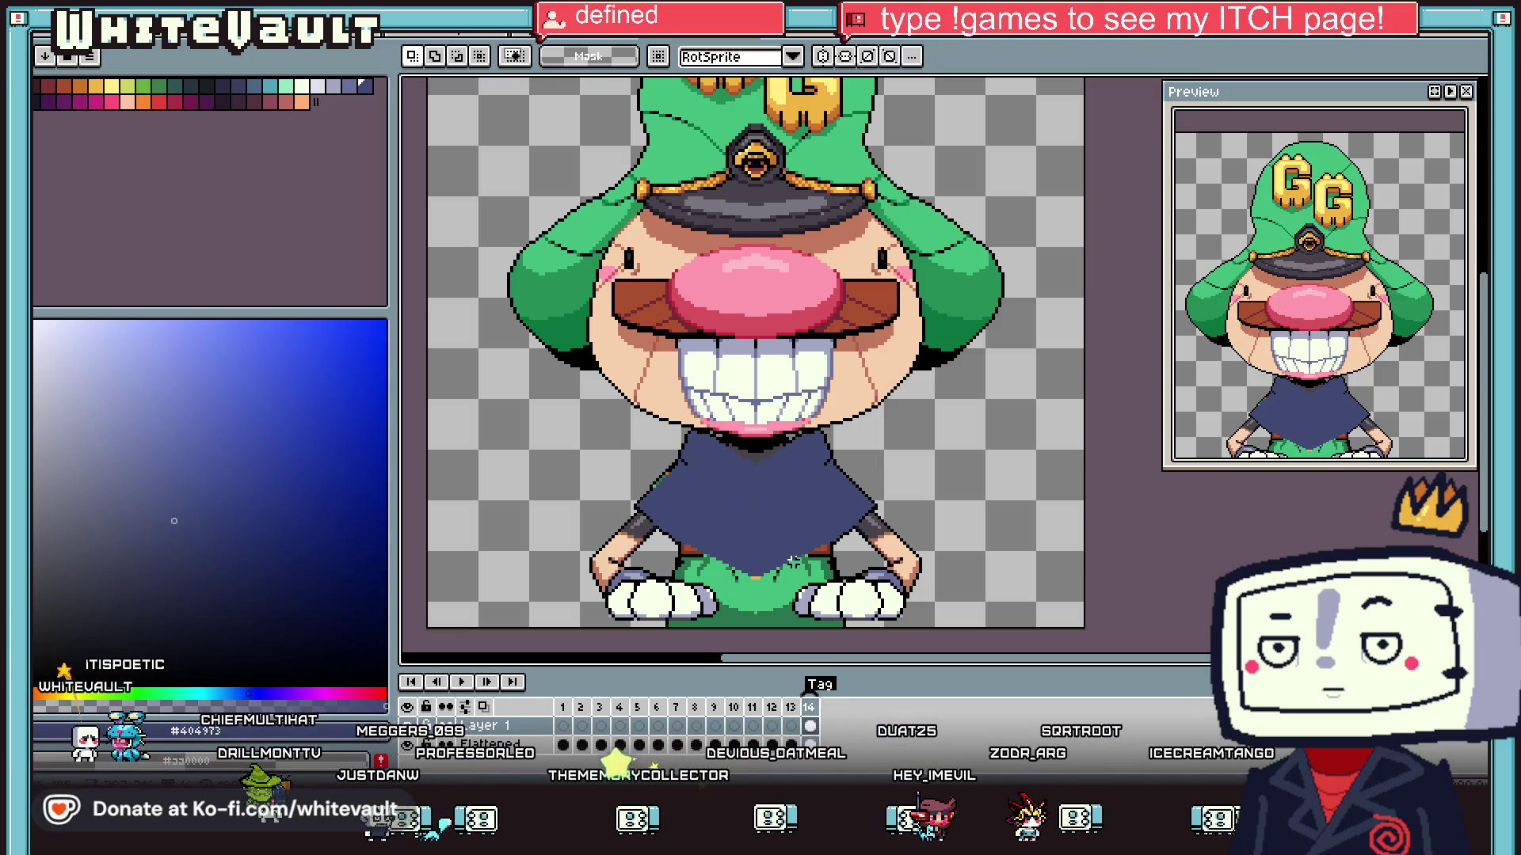
- Reposition and commit the robe's right half, then remove the head and face so only the robe shows
{"action": "scroll", "coordinate": [787, 480], "scroll_direction": "up", "scroll_amount": 2}
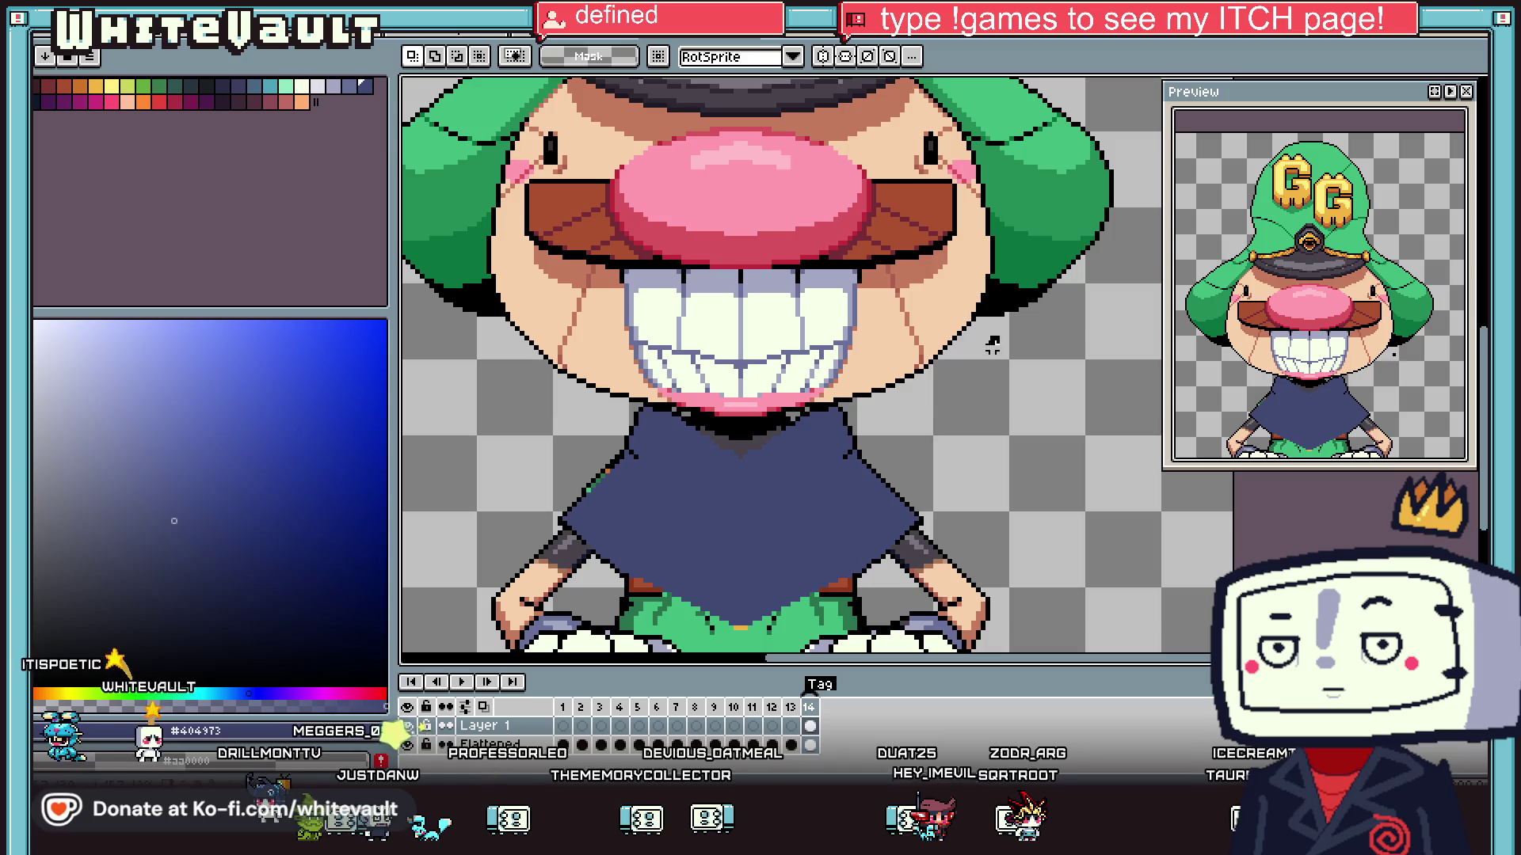
{"action": "left_click_drag", "start_coordinate": [739, 321], "coordinate": [1008, 647]}
{"action": "left_click_drag", "start_coordinate": [784, 610], "coordinate": [788, 616]}
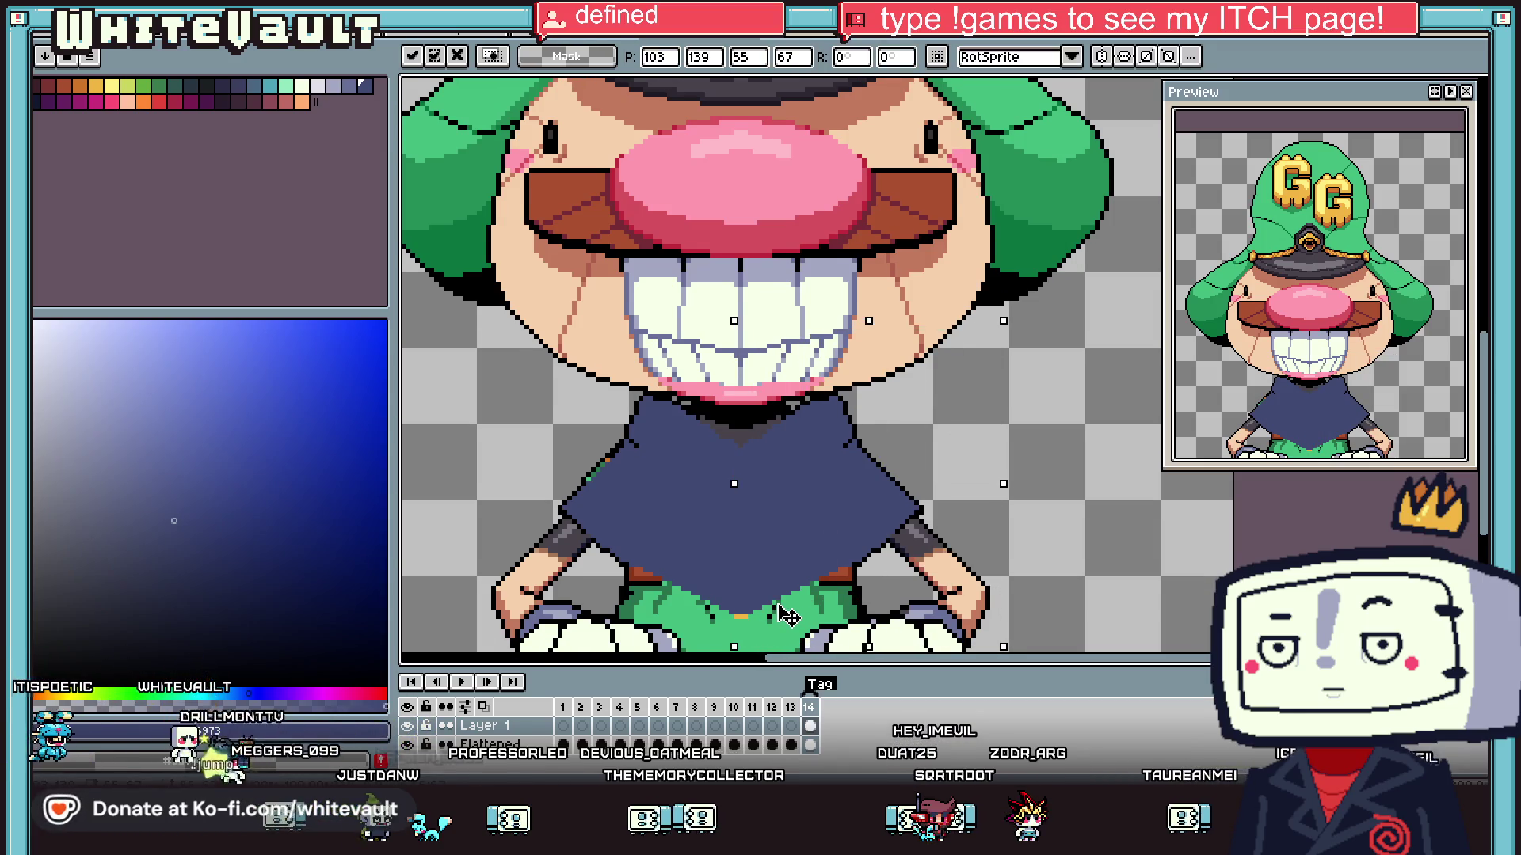
{"action": "scroll", "coordinate": [789, 615], "scroll_direction": "down", "scroll_amount": 2}
{"action": "key", "text": "Return"}
{"action": "key", "text": "m"}
{"action": "key", "text": "Delete"}
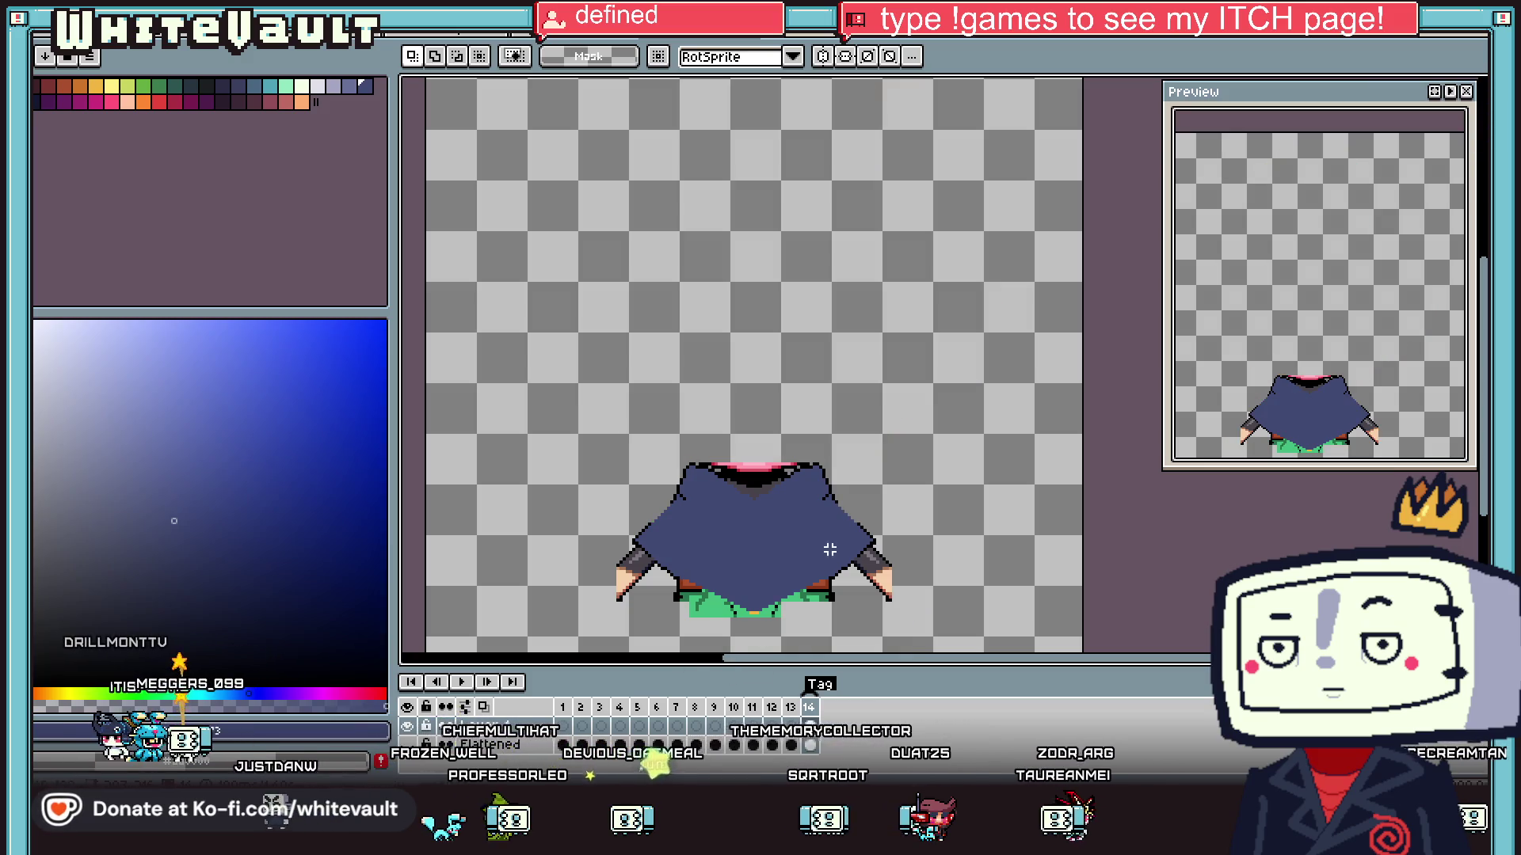
- Use the Magic Wand with Contiguous off to select and delete the peach hand pixels
{"action": "key", "text": "m"}
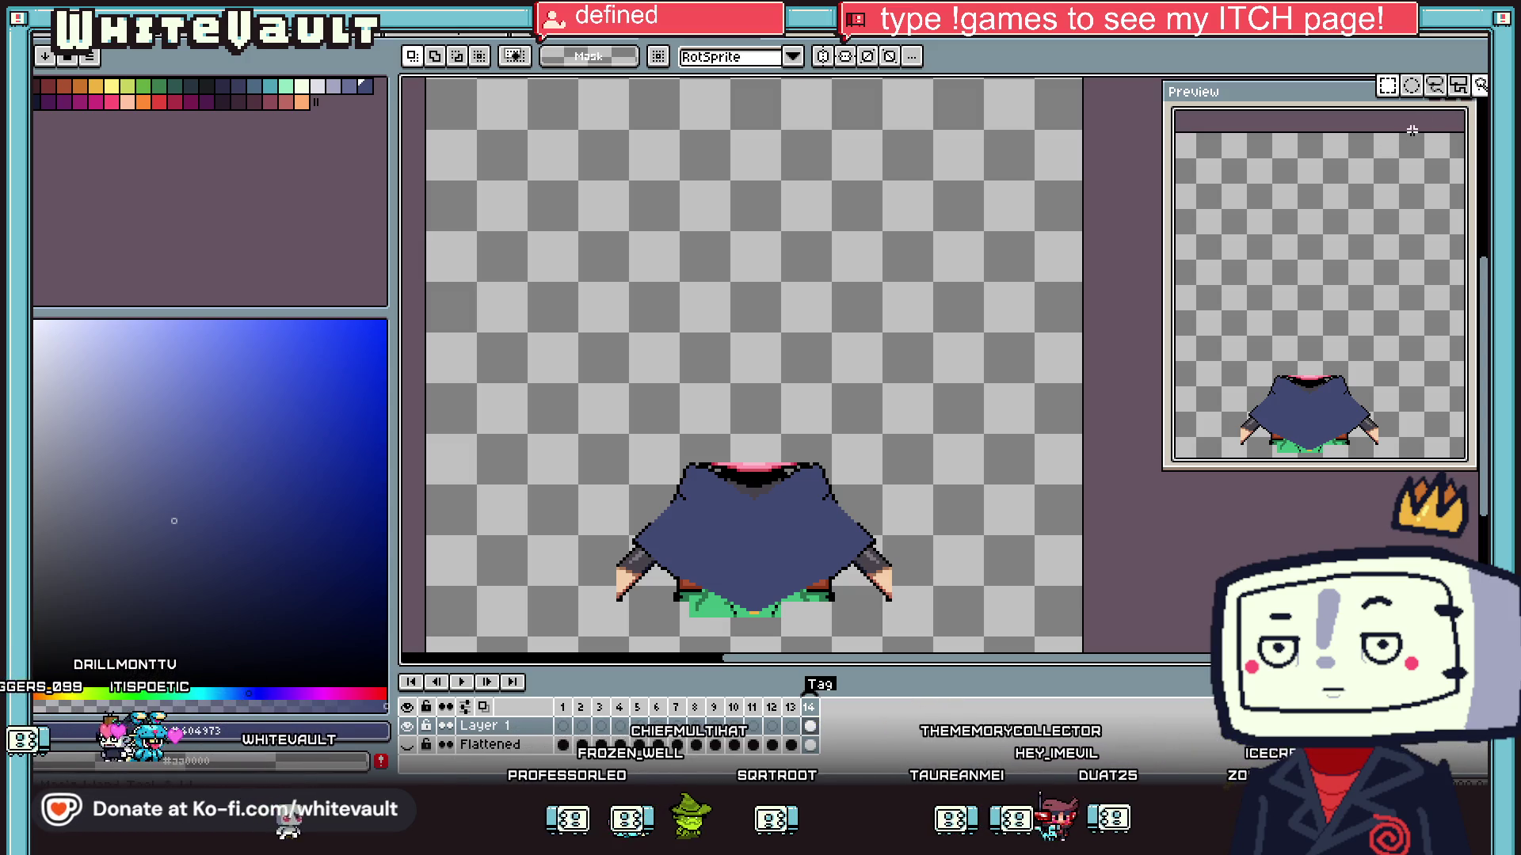
{"action": "left_click", "coordinate": [1480, 86]}
{"action": "scroll", "coordinate": [878, 610], "scroll_direction": "up", "scroll_amount": 1}
{"action": "left_click", "coordinate": [891, 574]}
{"action": "scroll", "coordinate": [895, 582], "scroll_direction": "up", "scroll_amount": 1}
{"action": "left_click", "coordinate": [948, 57]}
{"action": "left_click", "coordinate": [901, 579]}
{"action": "key", "text": "Delete"}
- Delete the black outline, bottom green pixels, and leftover dark corner and orange dots
{"action": "scroll", "coordinate": [879, 554], "scroll_direction": "up", "scroll_amount": 2}
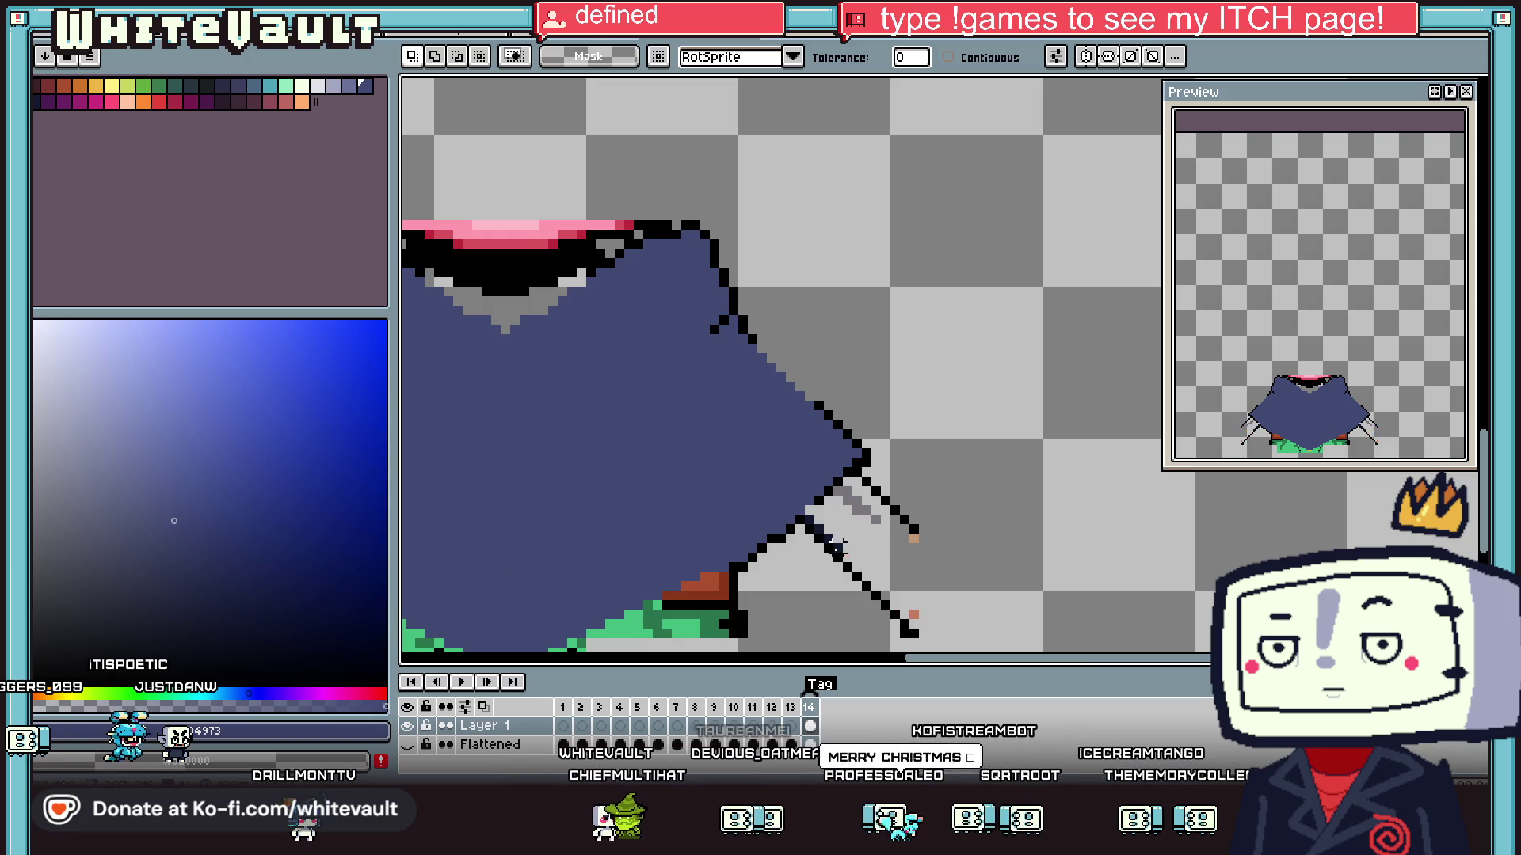
{"action": "left_click", "coordinate": [730, 594]}
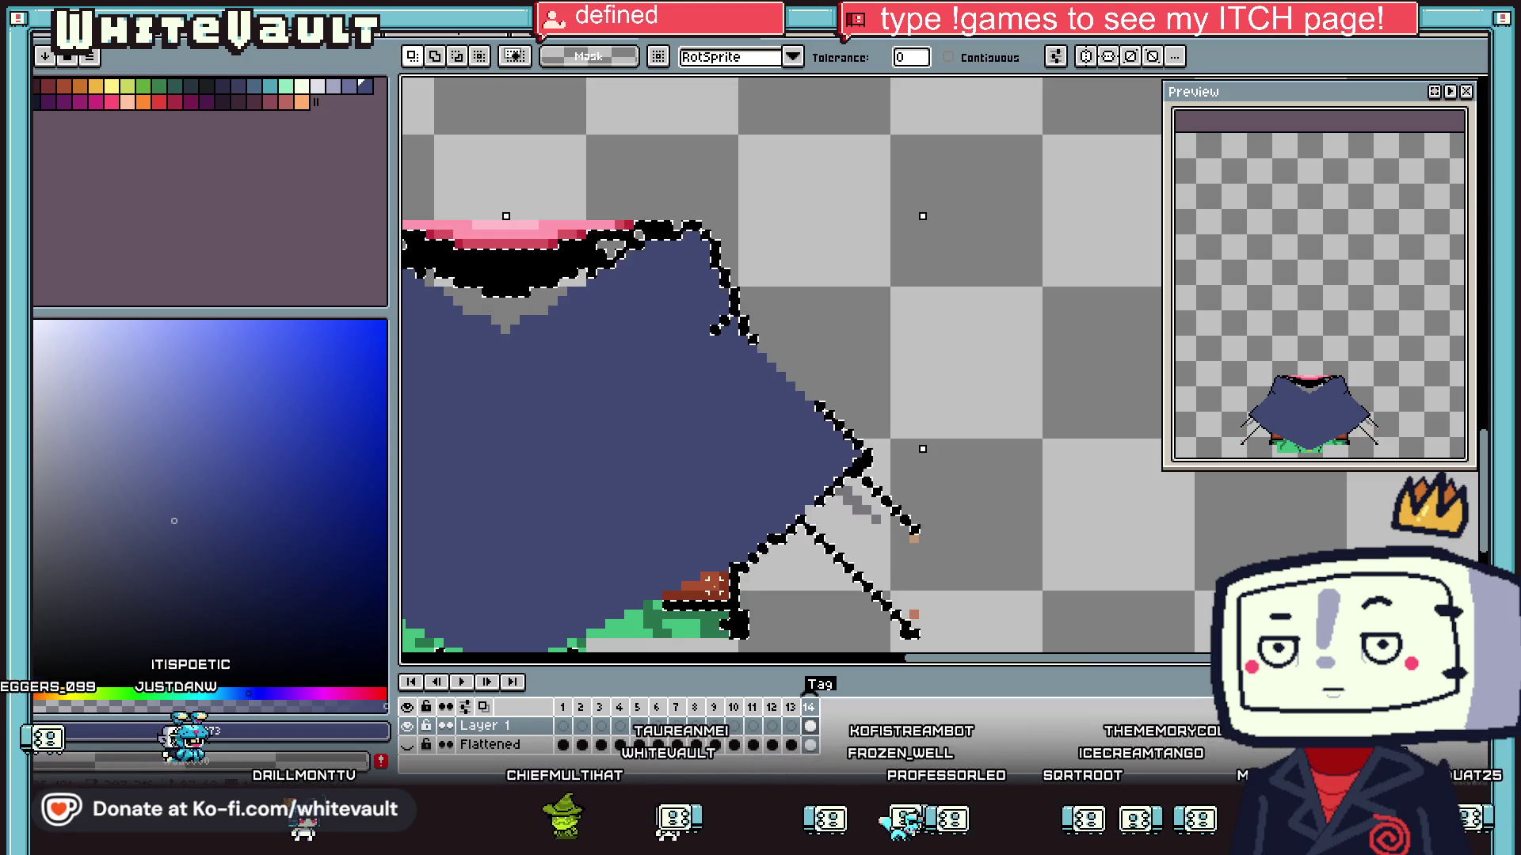
{"action": "key", "text": "Delete"}
{"action": "left_click", "coordinate": [707, 625]}
{"action": "key", "text": "Delete"}
{"action": "scroll", "coordinate": [760, 585], "scroll_direction": "down", "scroll_amount": 1}
{"action": "scroll", "coordinate": [760, 585], "scroll_direction": "down", "scroll_amount": 2}
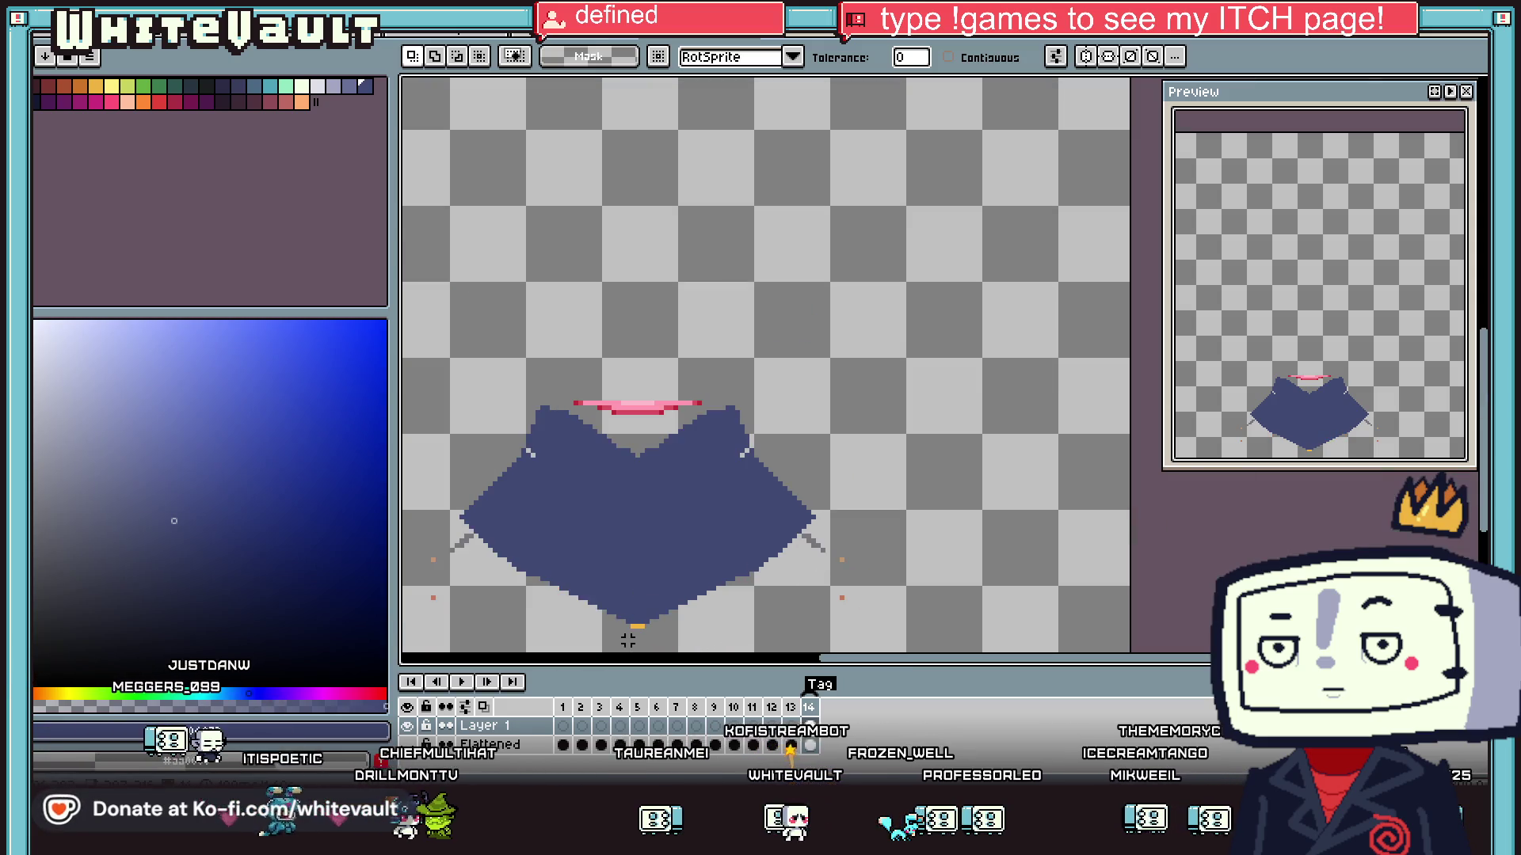
{"action": "left_click", "coordinate": [816, 545]}
{"action": "key", "text": "Delete"}
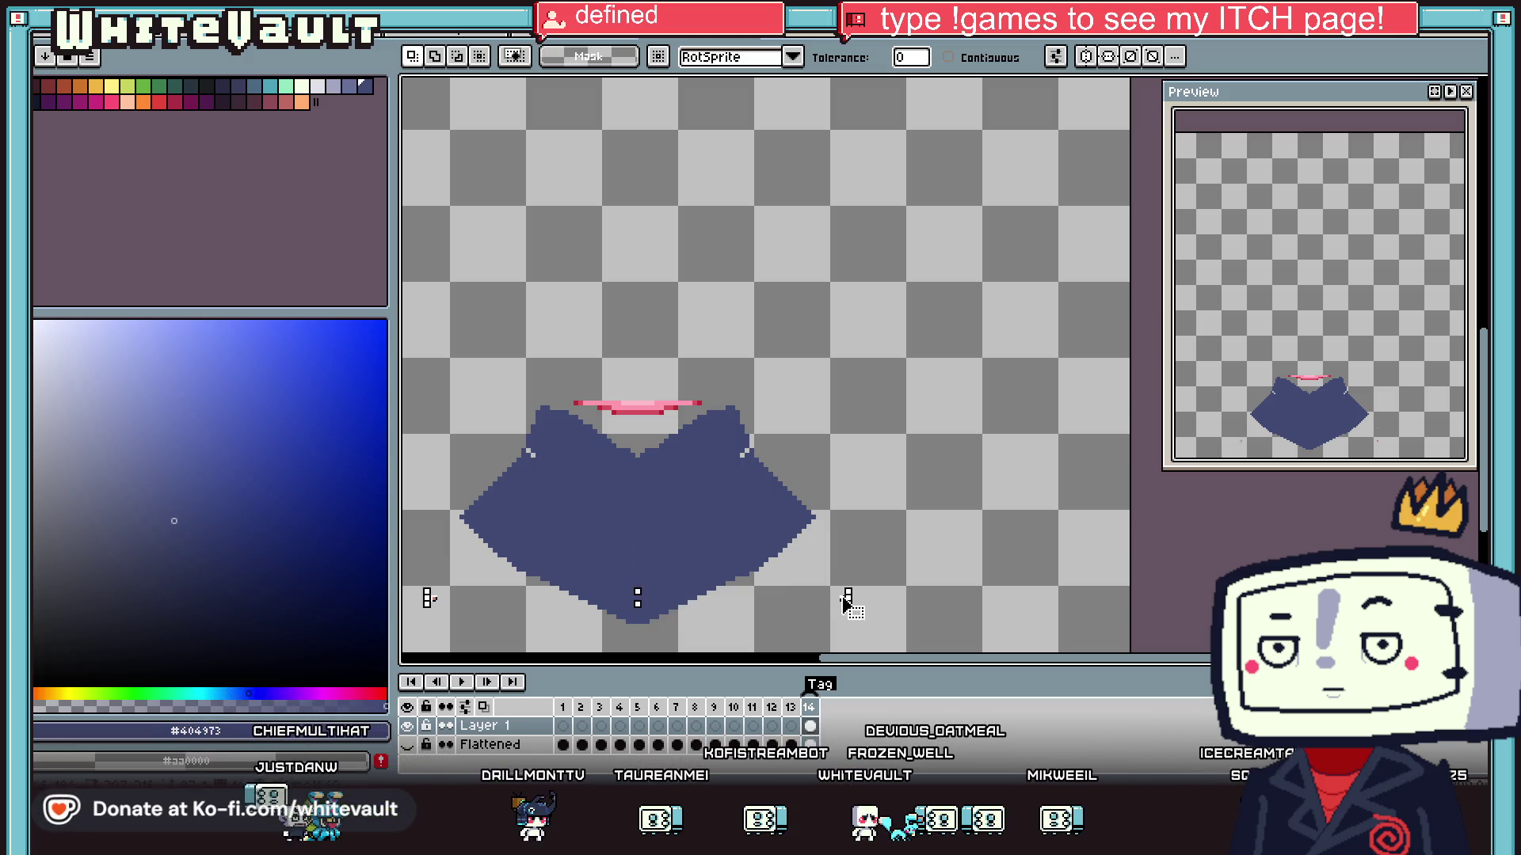
- Clear the pink neckline stroke and remaining red dots, and bring the rest of the character back
{"action": "scroll", "coordinate": [573, 408], "scroll_direction": "up", "scroll_amount": 1}
{"action": "key", "text": "ctrl+z"}
{"action": "key", "text": "ctrl+z"}
{"action": "scroll", "coordinate": [572, 403], "scroll_direction": "up", "scroll_amount": 1}
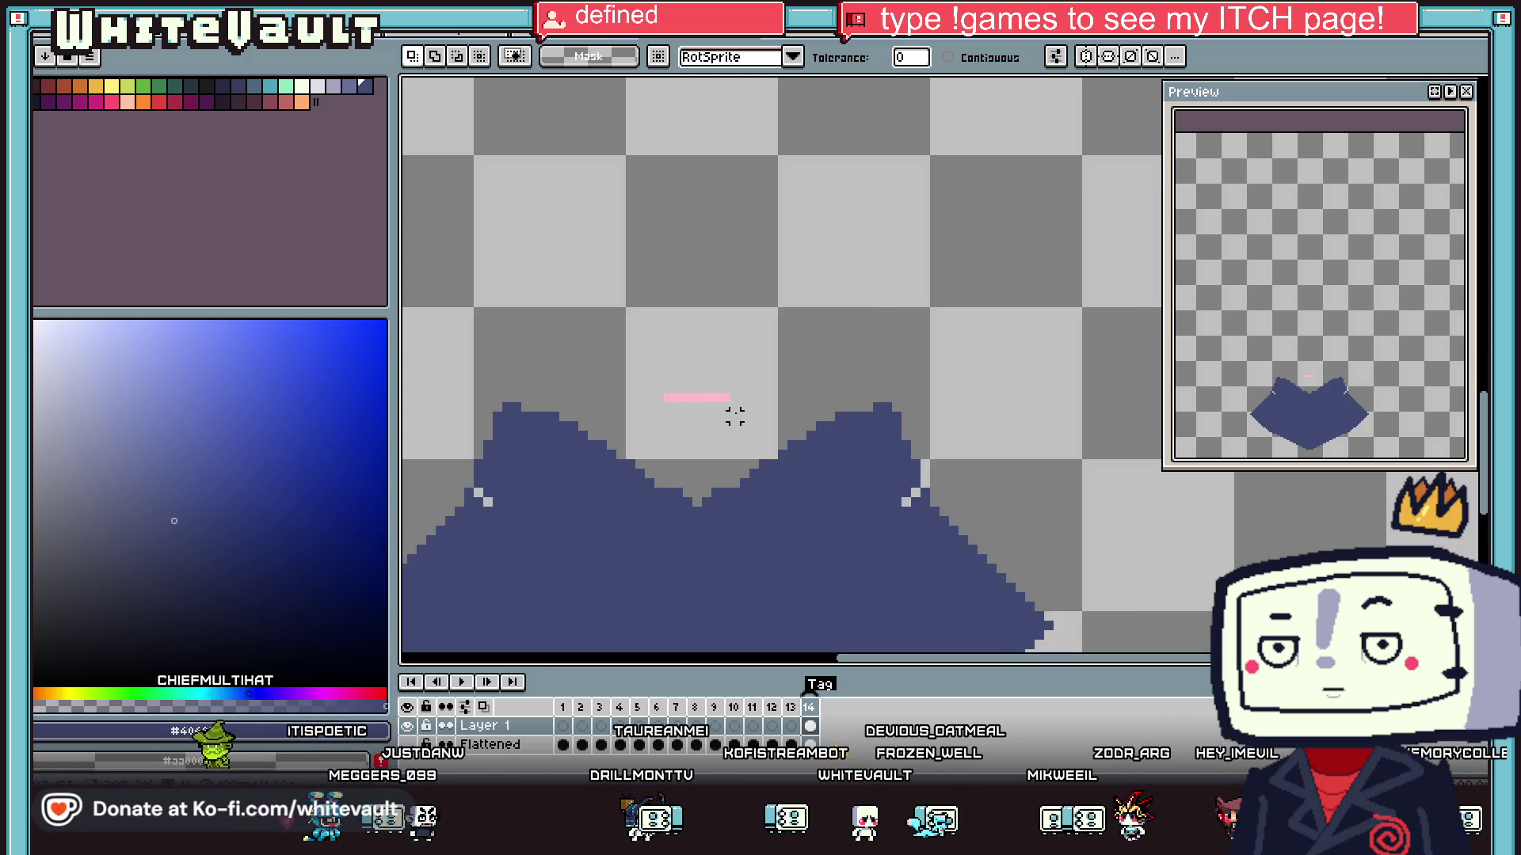
{"action": "key", "text": "ctrl+z"}
{"action": "key", "text": "ctrl+z"}
{"action": "scroll", "coordinate": [734, 414], "scroll_direction": "down", "scroll_amount": 2}
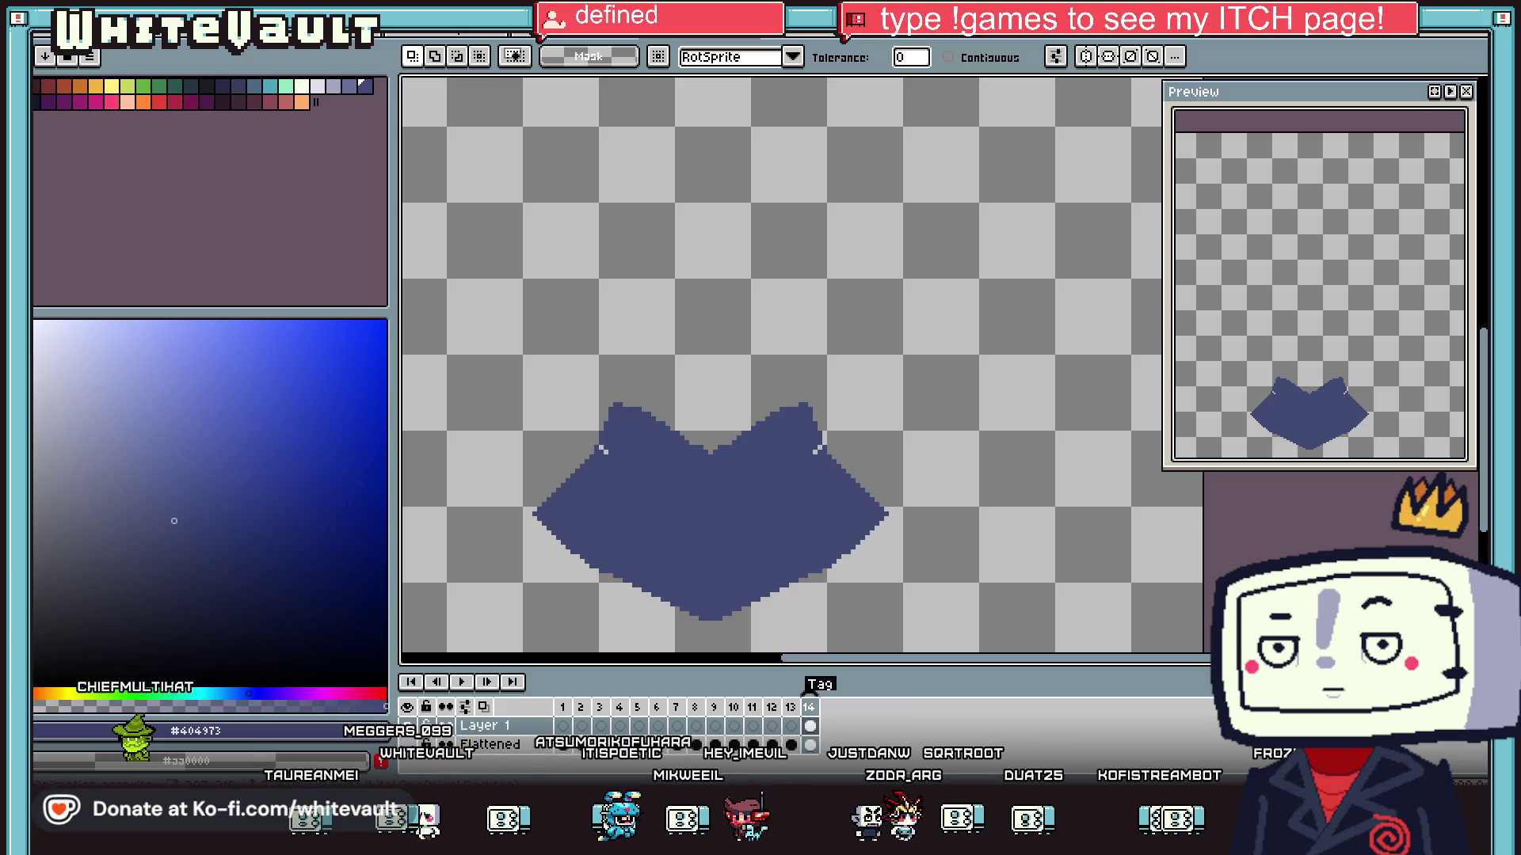
{"action": "key", "text": "ctrl+z"}
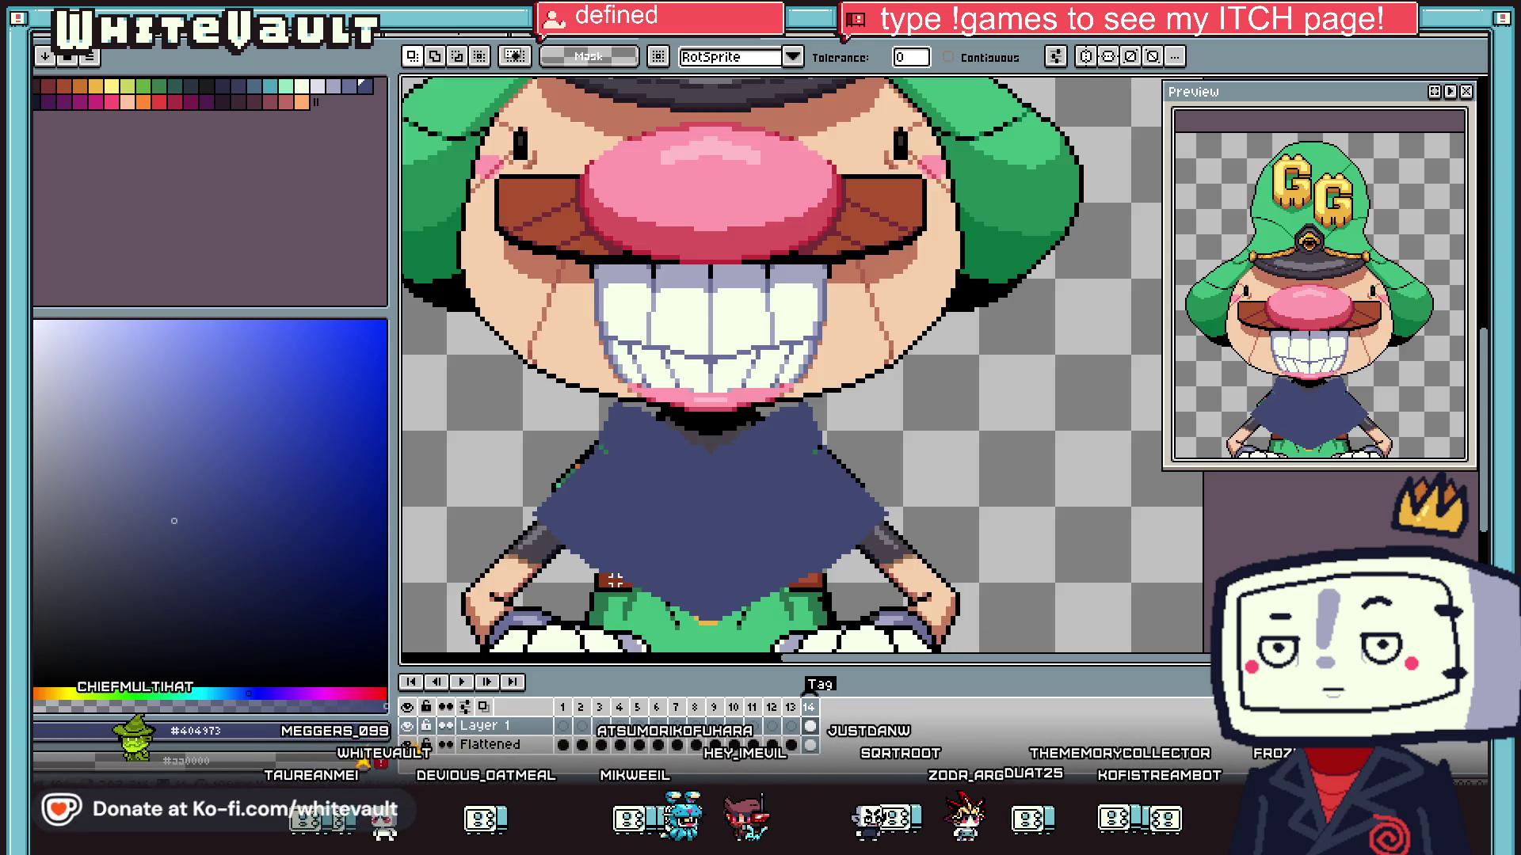
{"action": "scroll", "coordinate": [774, 488], "scroll_direction": "down", "scroll_amount": 2}
{"action": "scroll", "coordinate": [774, 488], "scroll_direction": "up", "scroll_amount": 1}
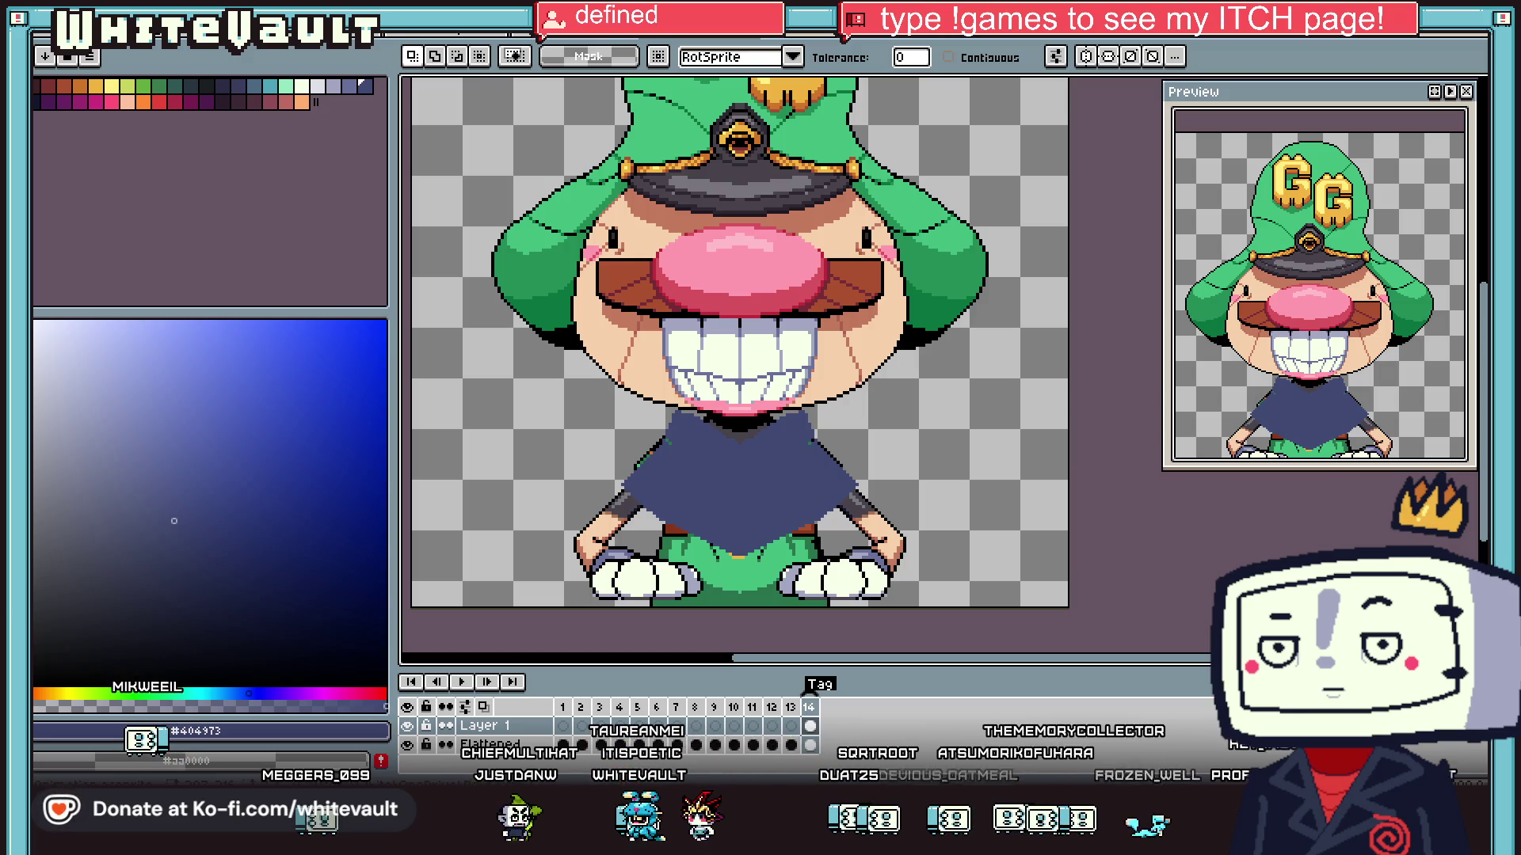
{"action": "scroll", "coordinate": [679, 469], "scroll_direction": "up", "scroll_amount": 3}
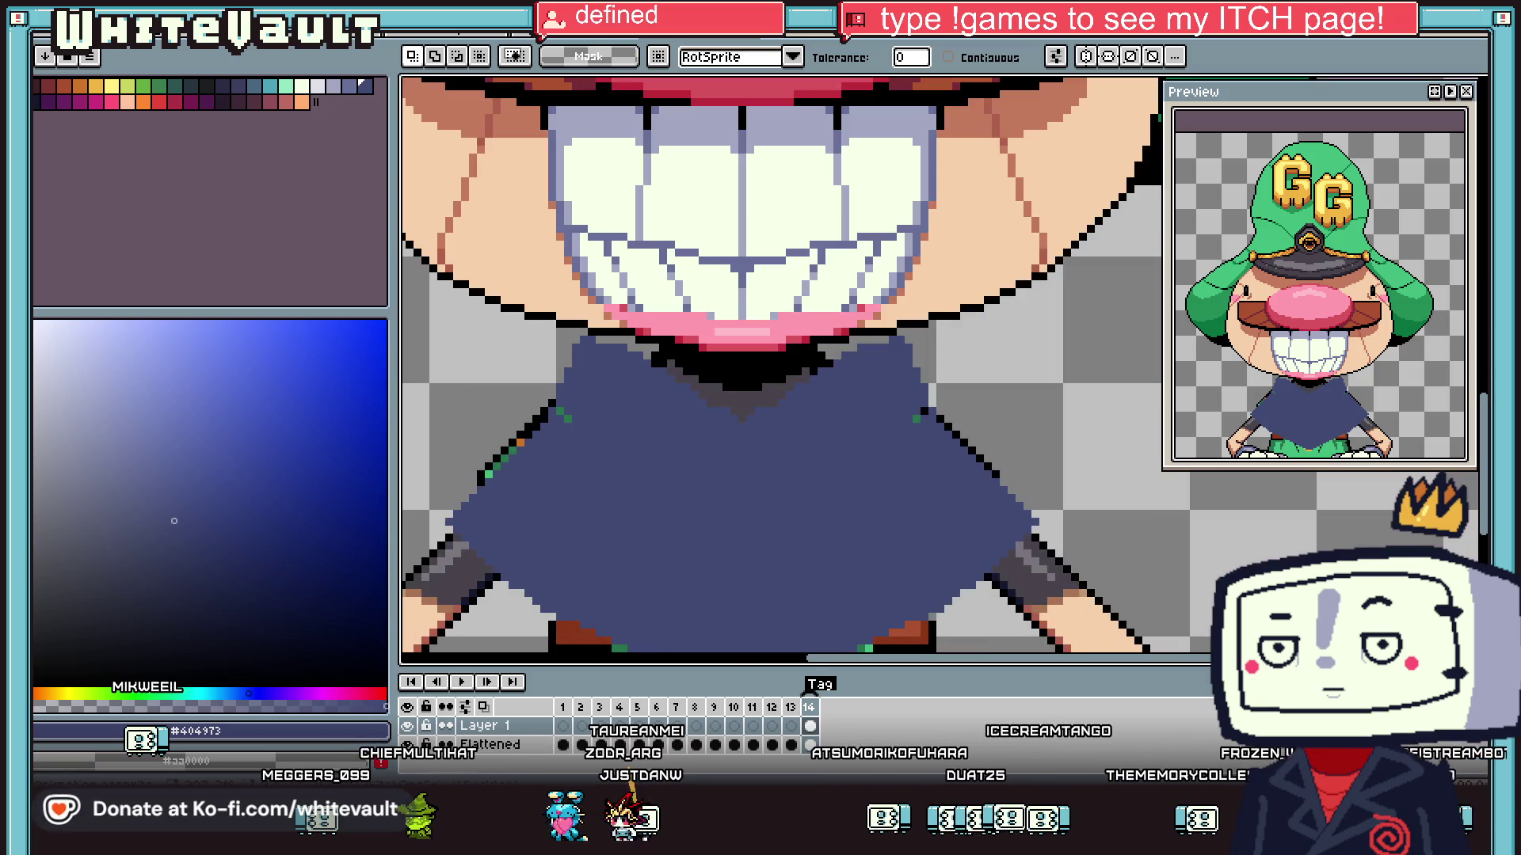
- Eyedrop black #000000 from the robe outline and return to the Pencil
{"action": "key", "text": "i"}
{"action": "scroll", "coordinate": [887, 392], "scroll_direction": "up", "scroll_amount": 1}
{"action": "left_click", "coordinate": [919, 404]}
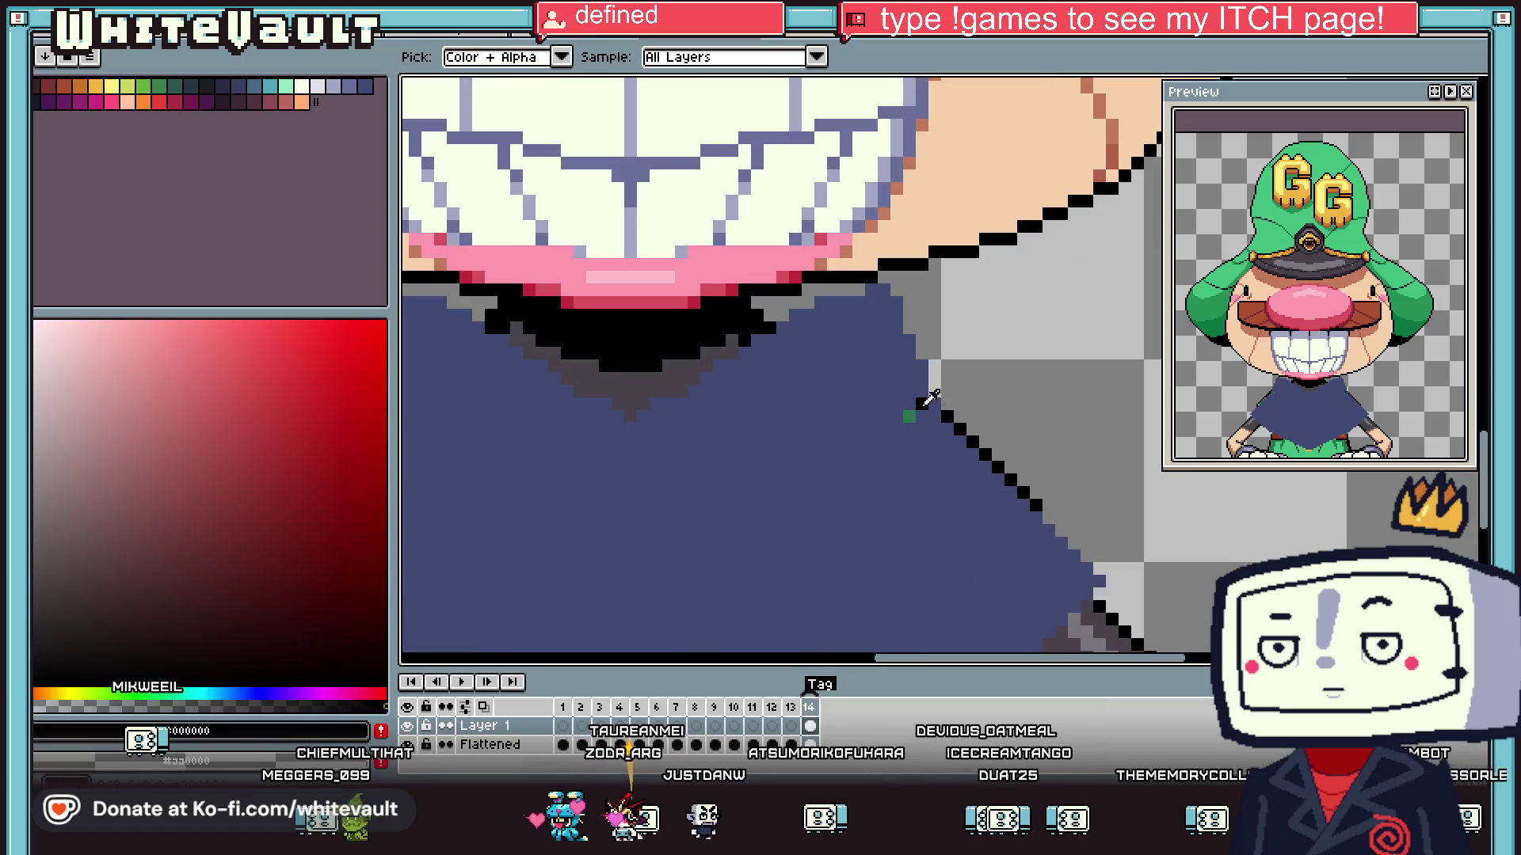
{"action": "key", "text": "b"}
{"action": "scroll", "coordinate": [910, 418], "scroll_direction": "down", "scroll_amount": 2}
{"action": "scroll", "coordinate": [910, 412], "scroll_direction": "up", "scroll_amount": 2}
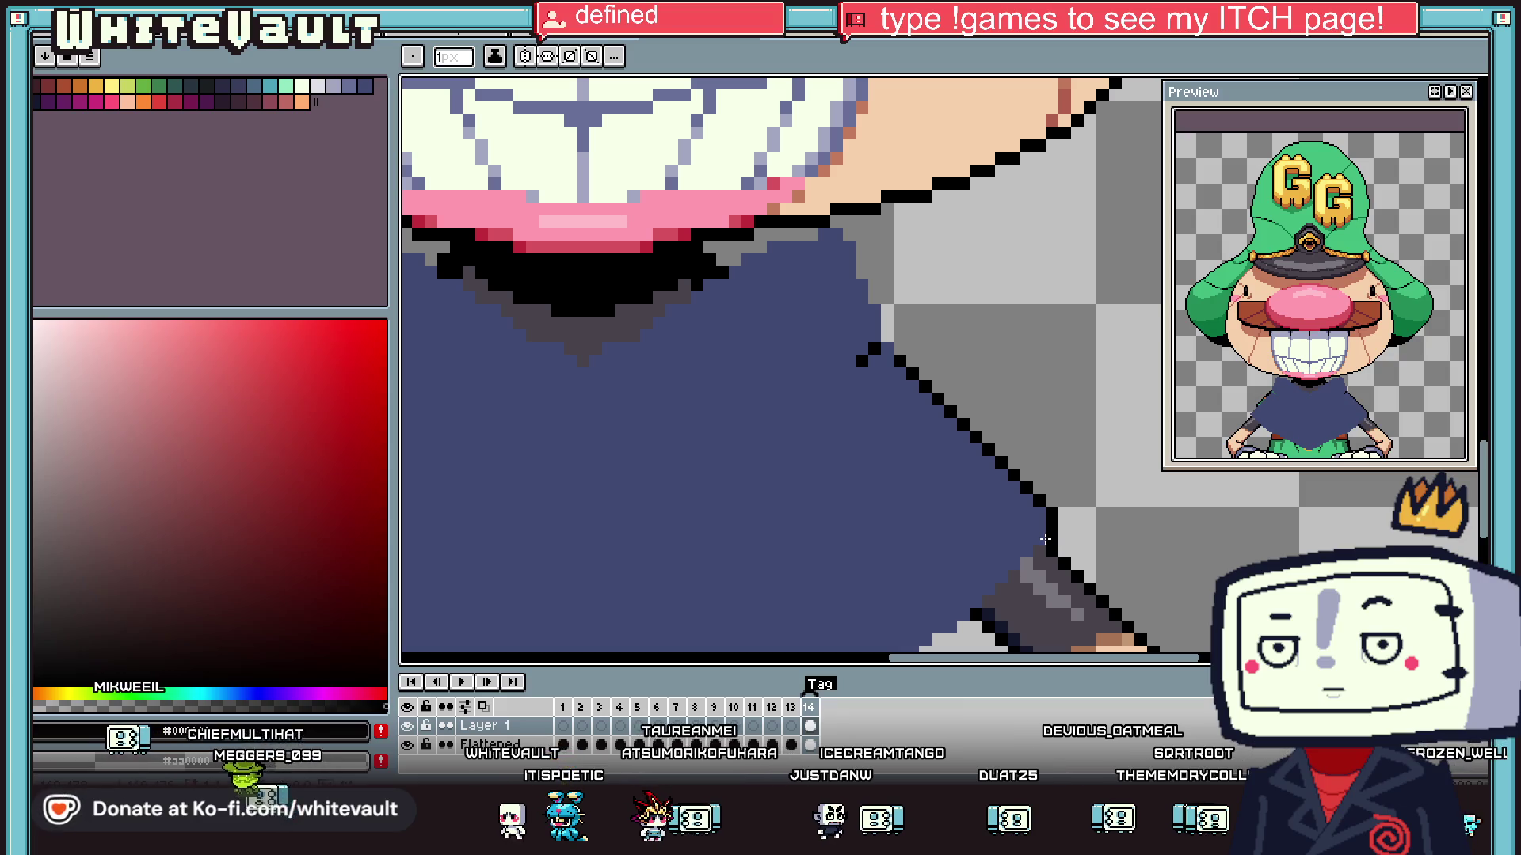
{"action": "scroll", "coordinate": [1055, 535], "scroll_direction": "down", "scroll_amount": 3}
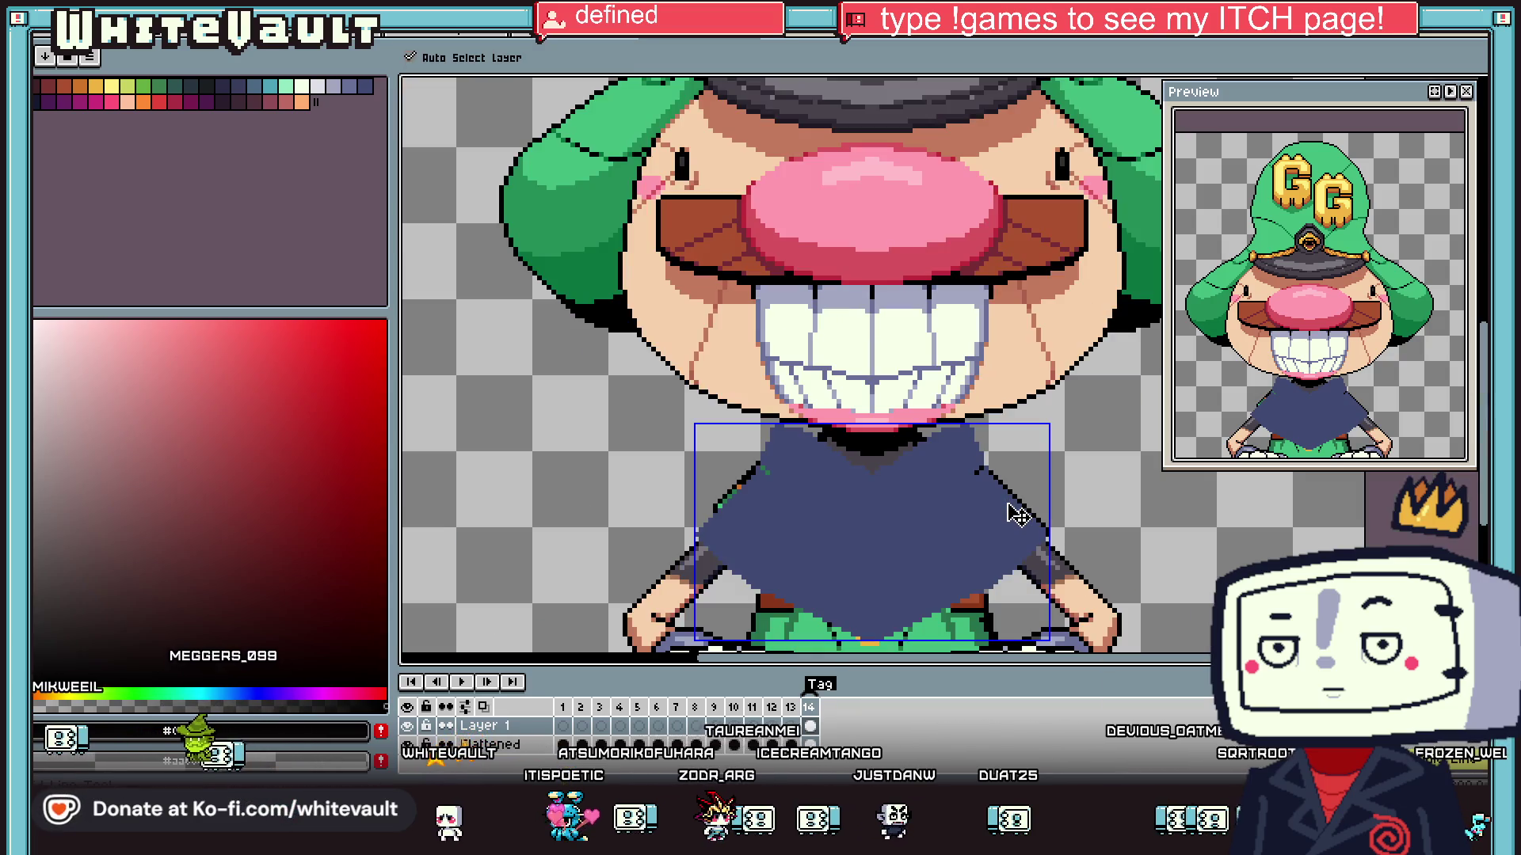
{"action": "scroll", "coordinate": [999, 481], "scroll_direction": "up", "scroll_amount": 2}
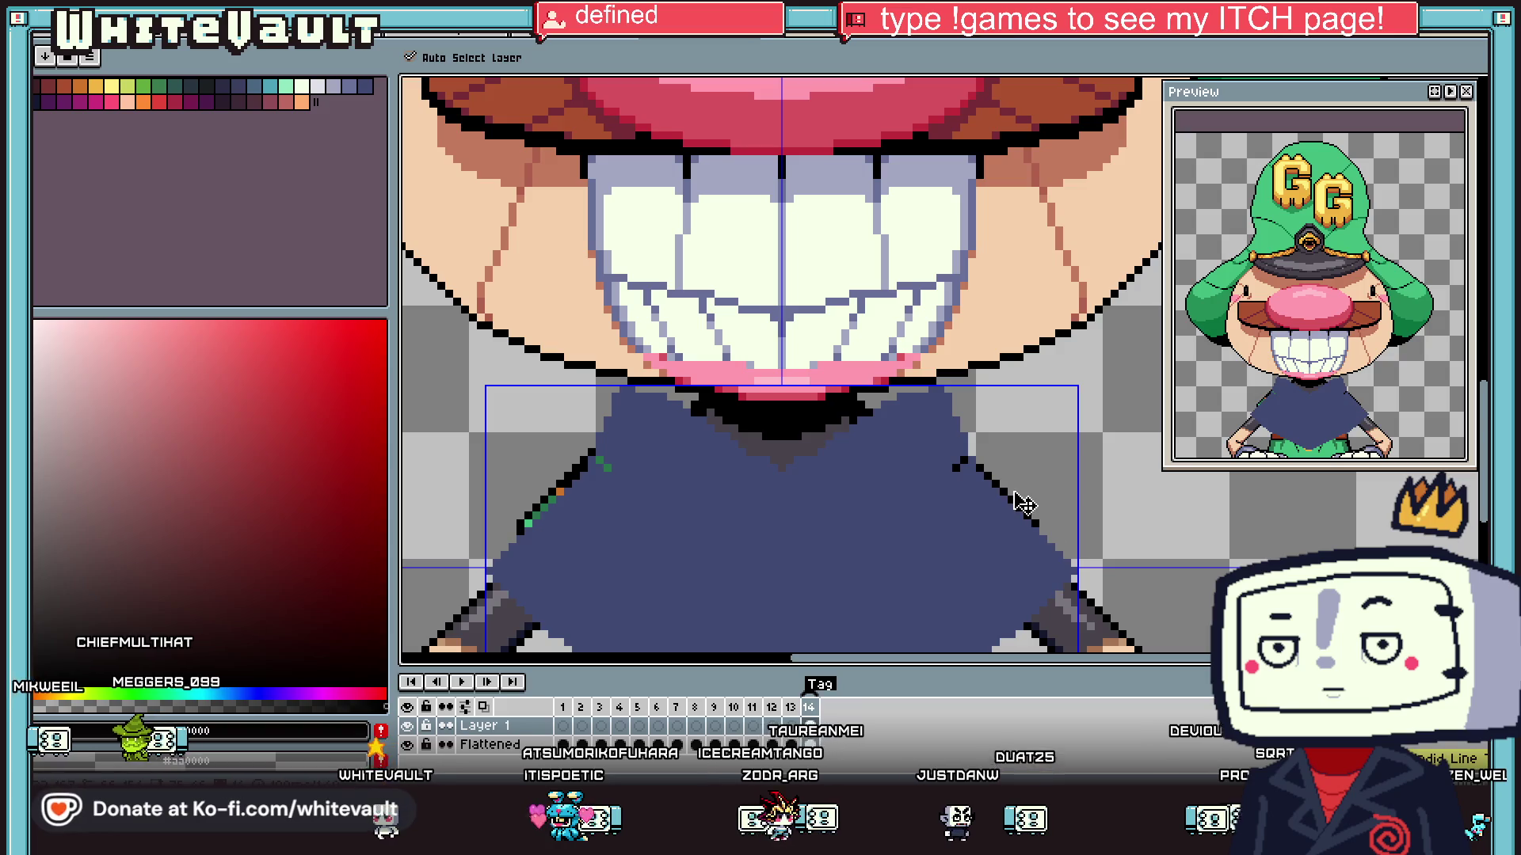
- Try magic-wand and rectangular selections of the robe and torso, then clear them
{"action": "key", "text": "w"}
{"action": "scroll", "coordinate": [816, 439], "scroll_direction": "down", "scroll_amount": 2}
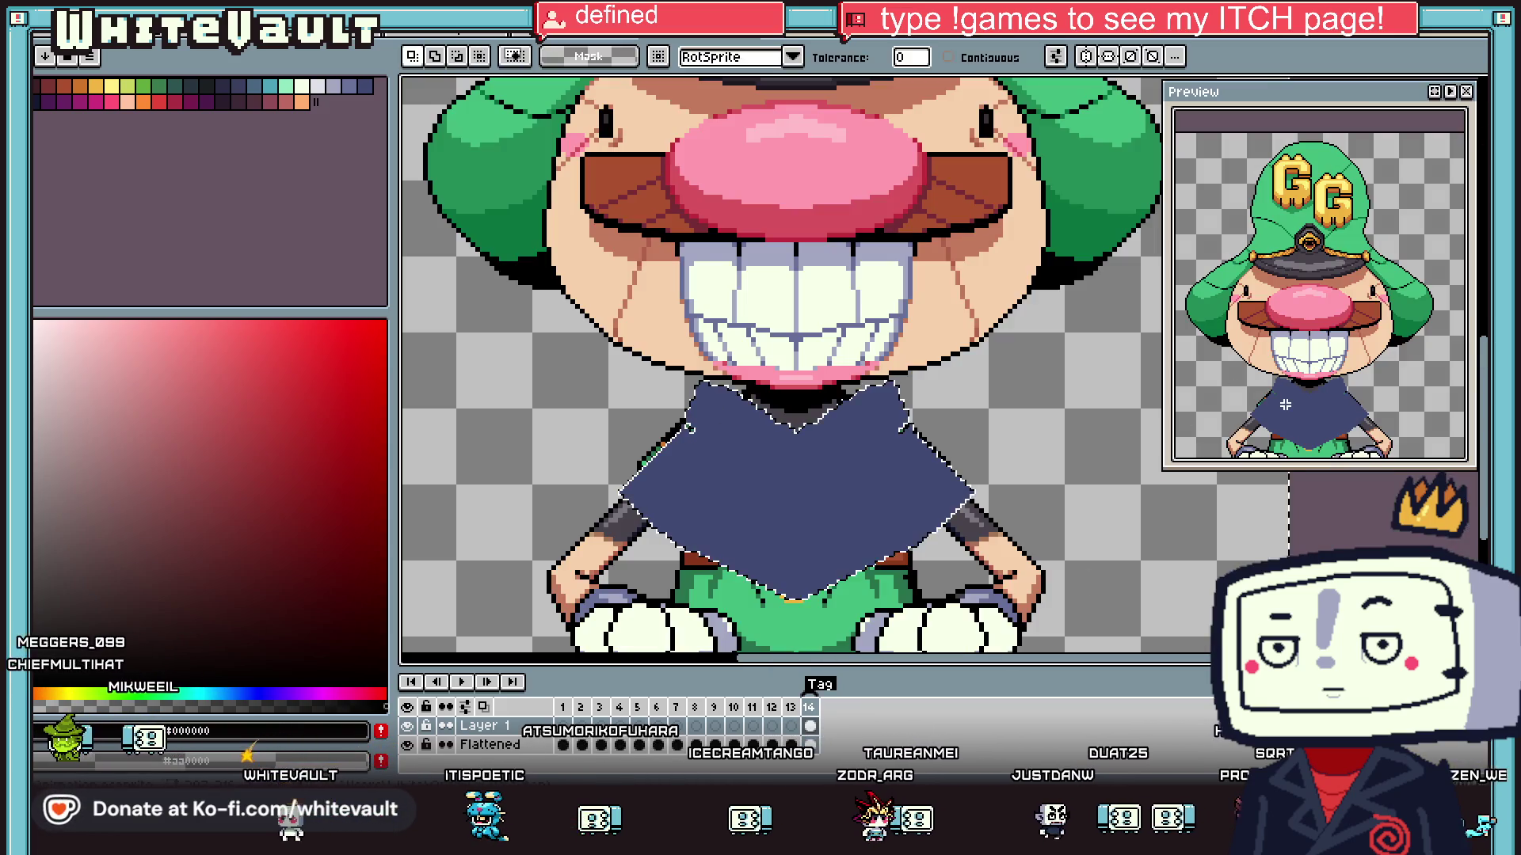
{"action": "left_click", "coordinate": [816, 439]}
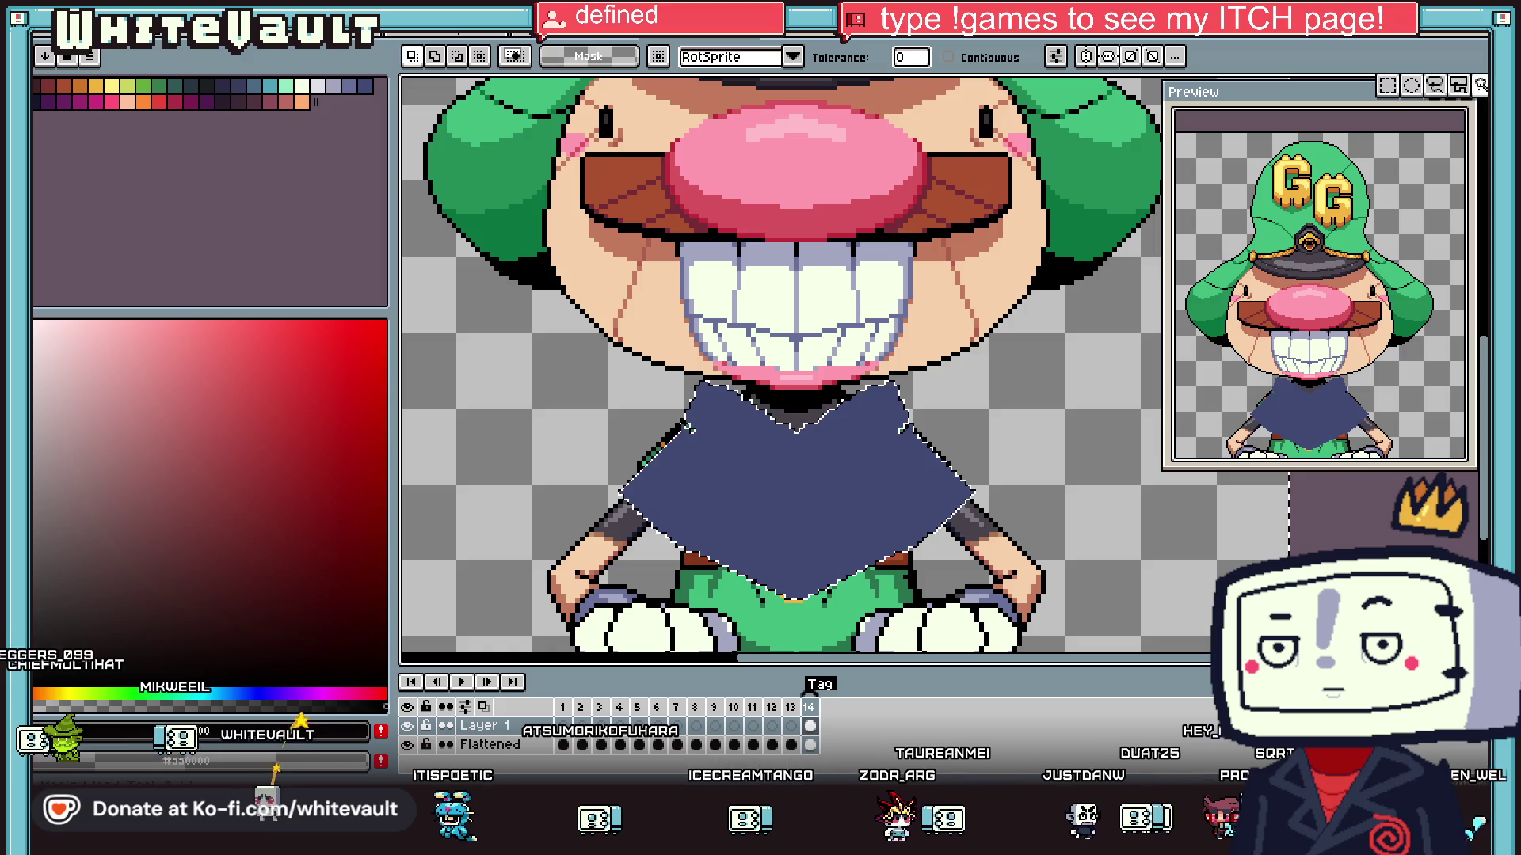
{"action": "key", "text": "ctrl+d"}
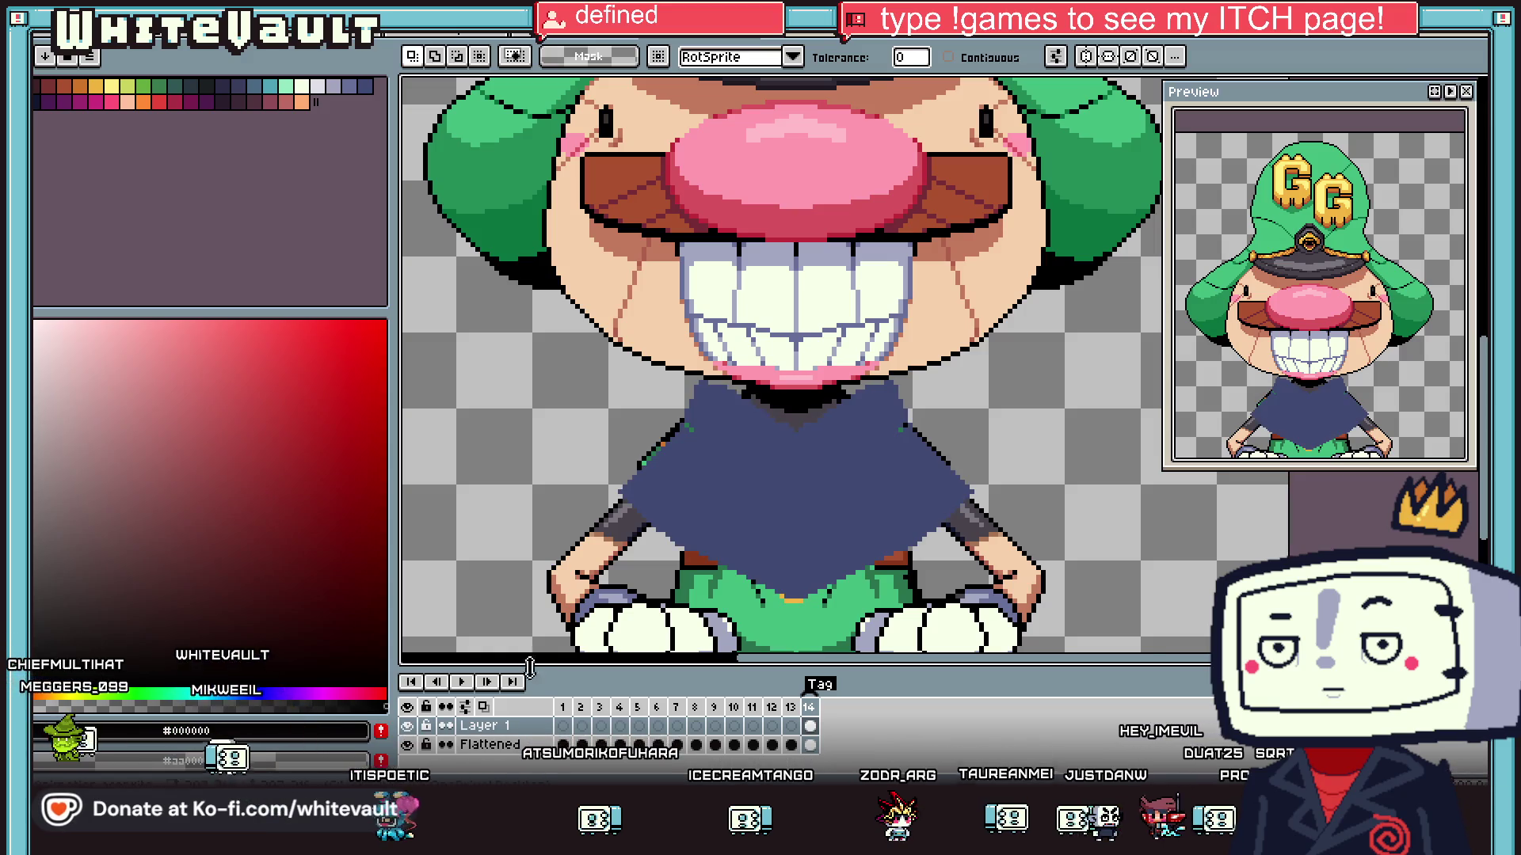
{"action": "key", "text": "m"}
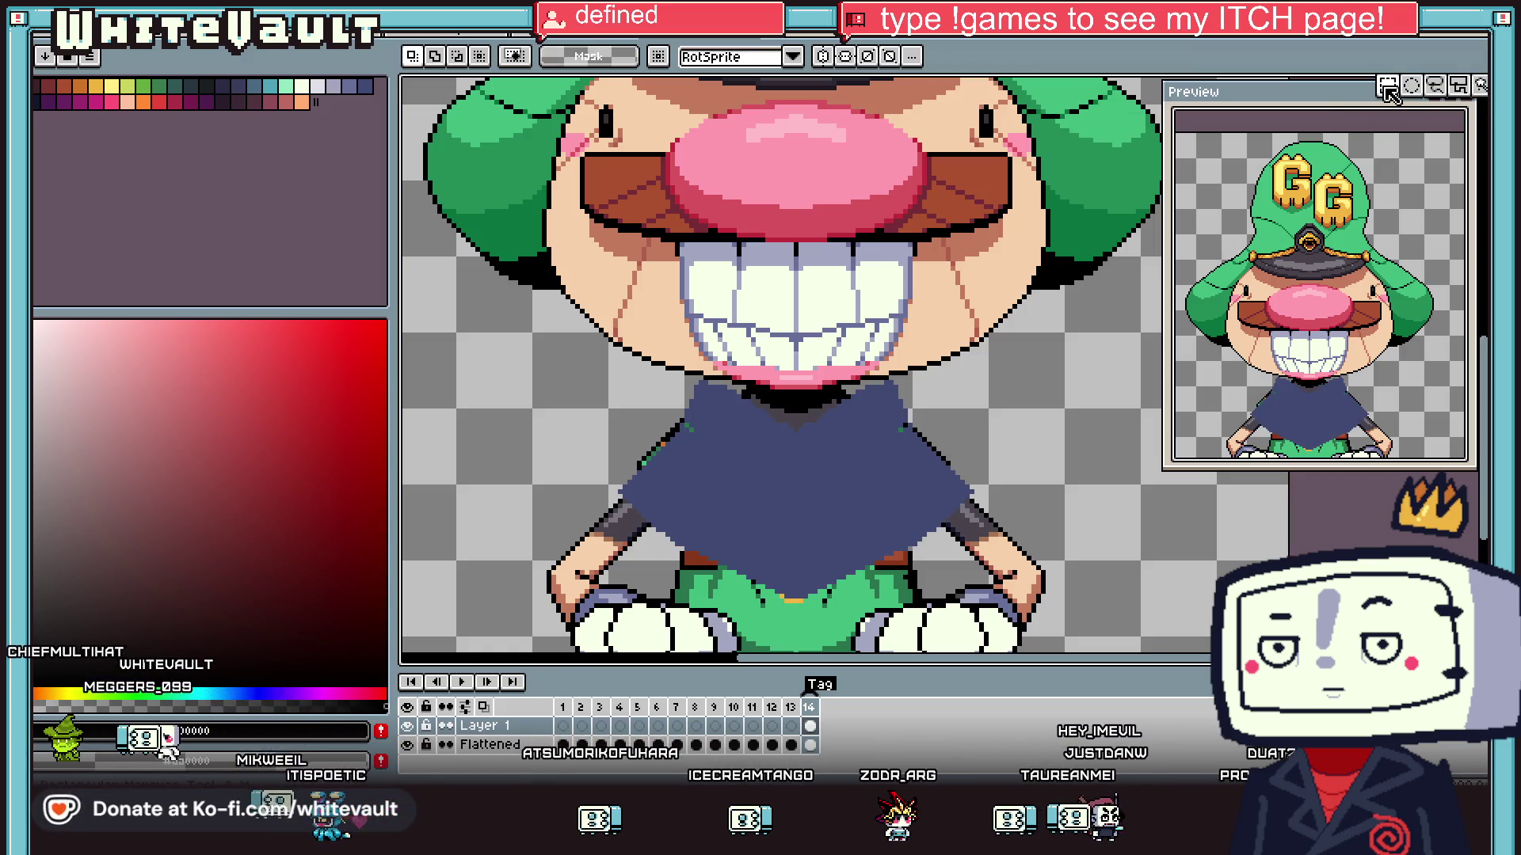
{"action": "scroll", "coordinate": [832, 373], "scroll_direction": "down", "scroll_amount": 1}
{"action": "left_click_drag", "start_coordinate": [640, 299], "coordinate": [1138, 572]}
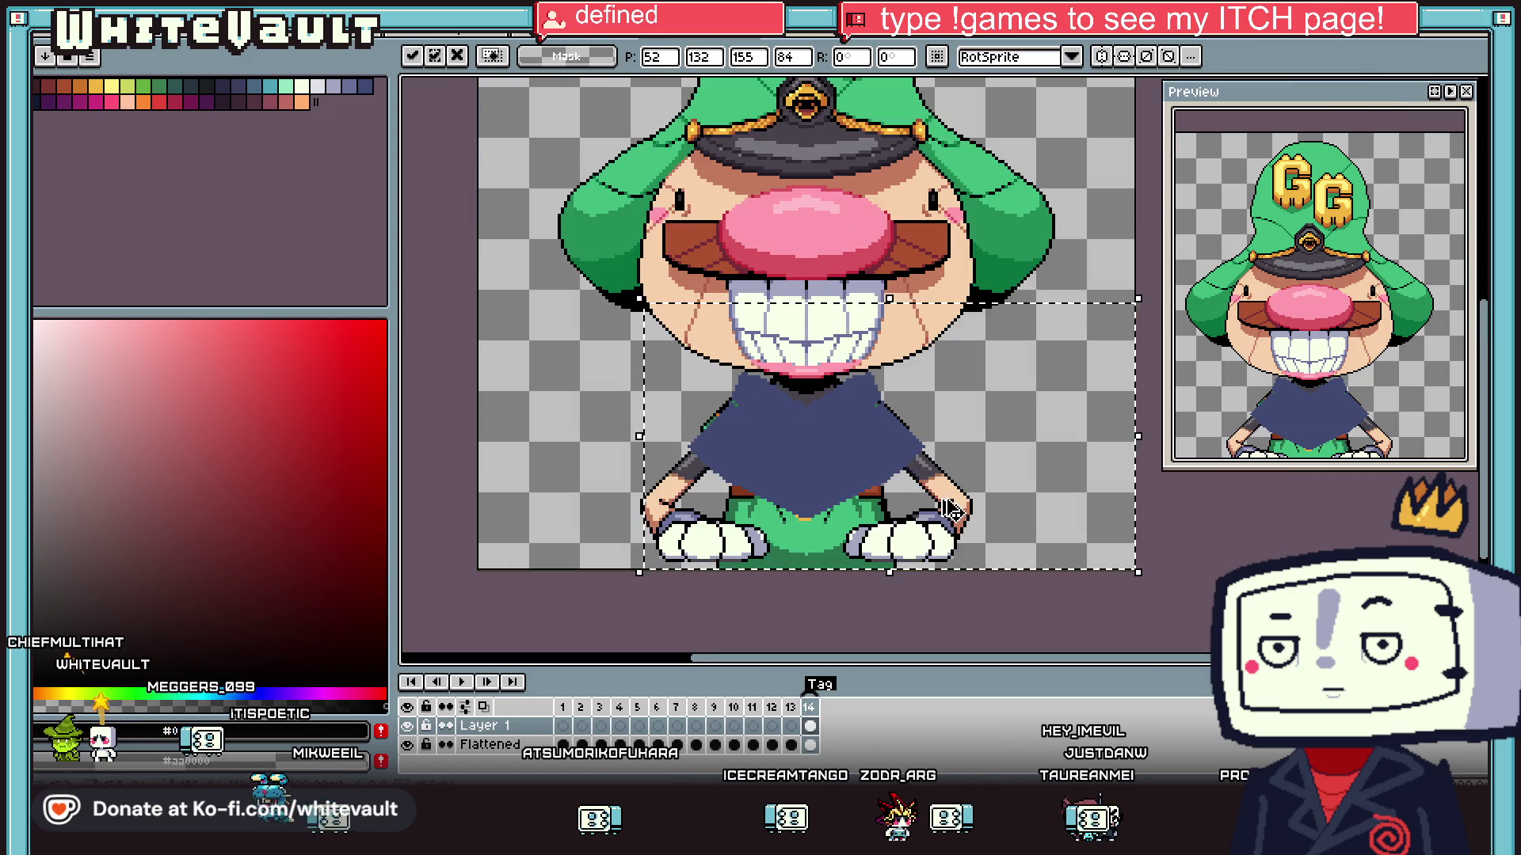
{"action": "key", "text": "Return"}
{"action": "key", "text": "ctrl+z"}
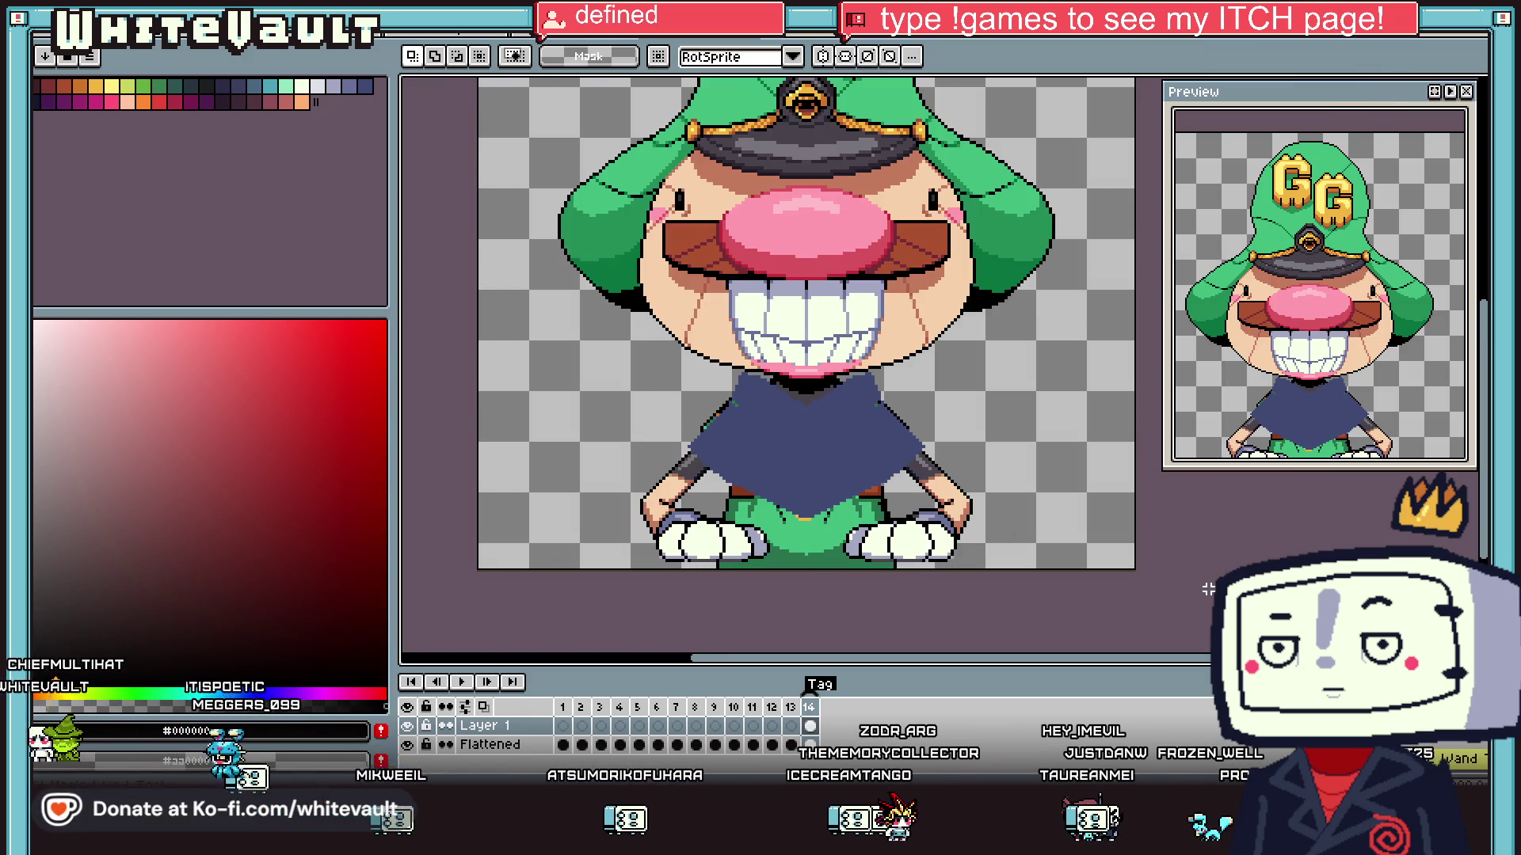
{"action": "left_click", "coordinate": [859, 448]}
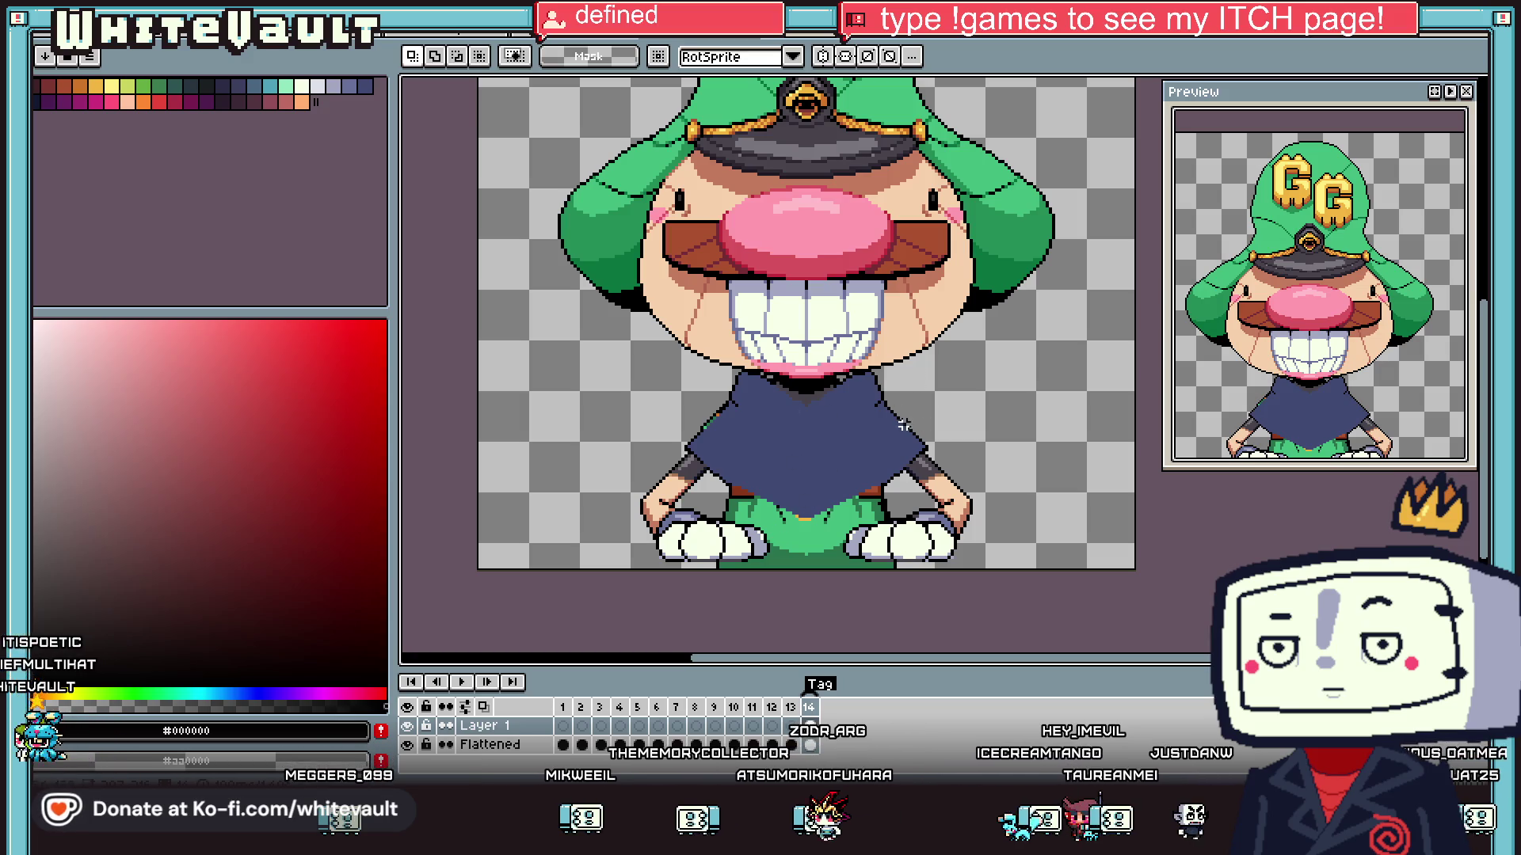
{"action": "scroll", "coordinate": [863, 462], "scroll_direction": "up", "scroll_amount": 1}
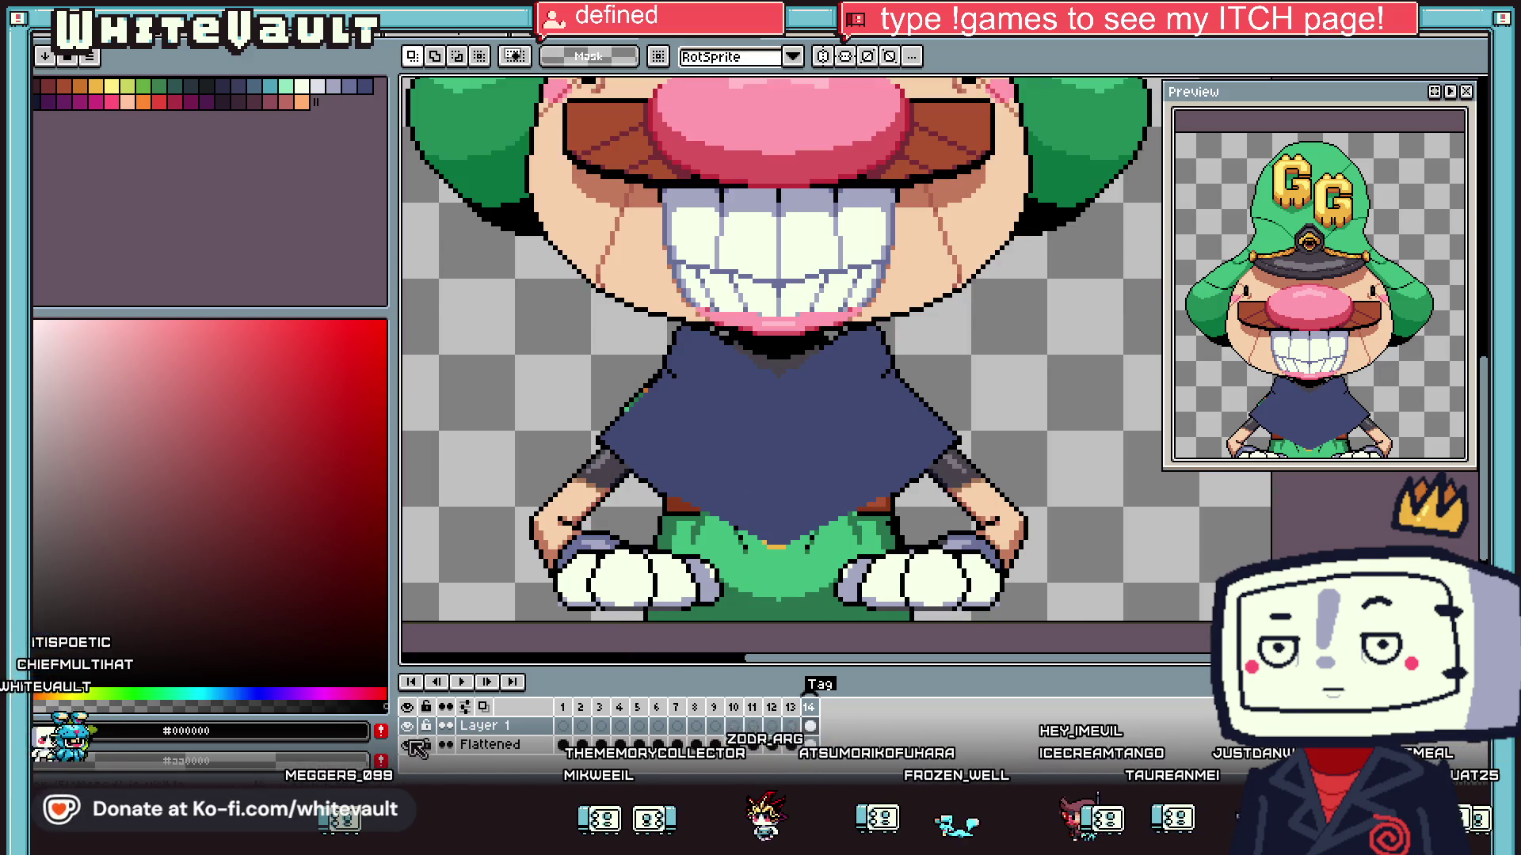
{"action": "scroll", "coordinate": [915, 416], "scroll_direction": "up", "scroll_amount": 1}
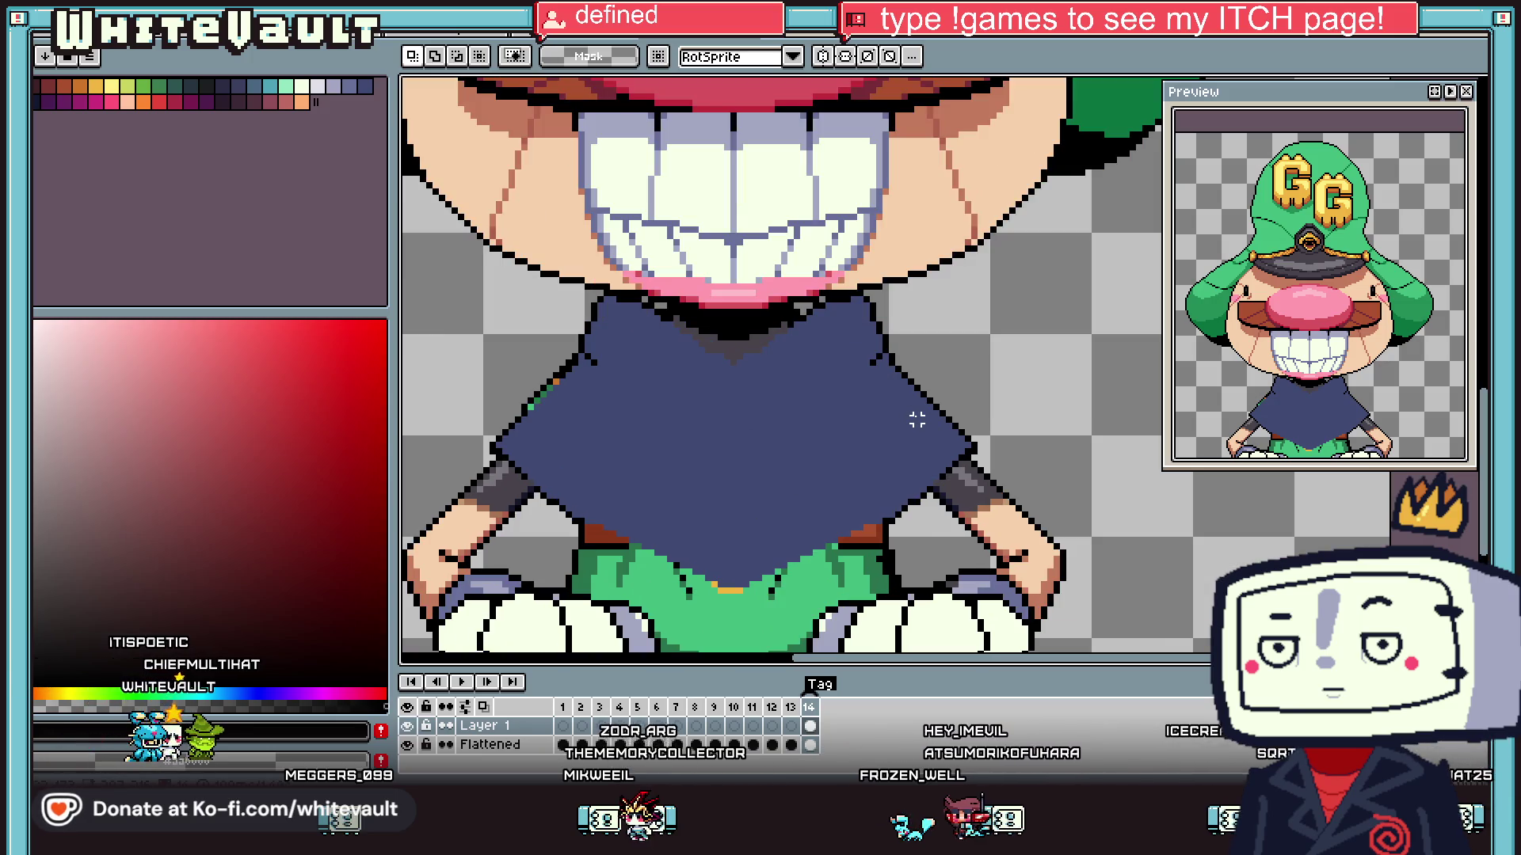
{"action": "scroll", "coordinate": [982, 419], "scroll_direction": "down", "scroll_amount": 1}
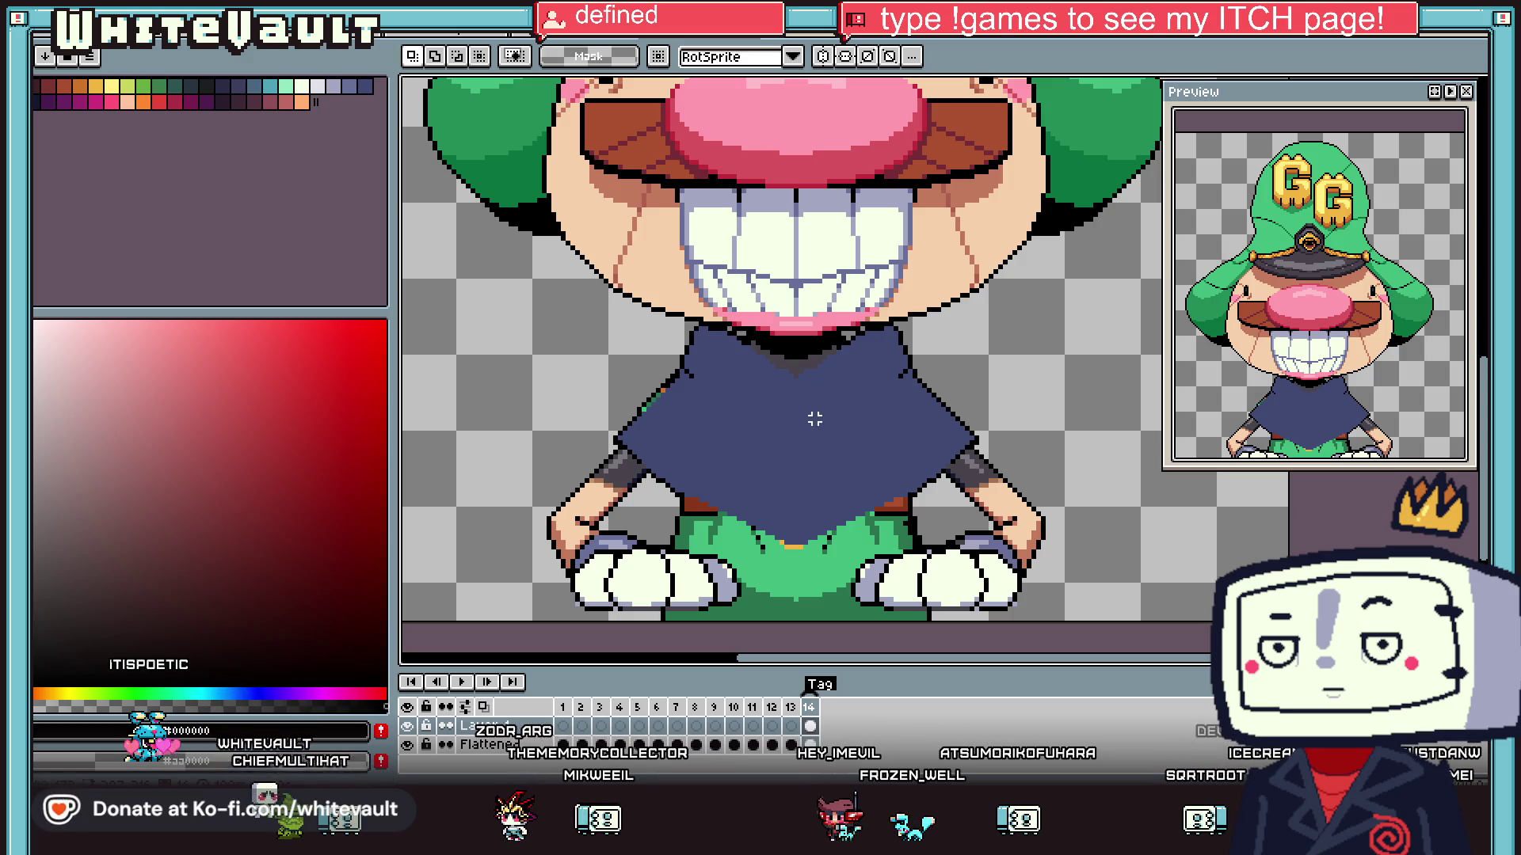
- Hide the head, hands and feet layer so the robe shows alone
{"action": "left_click_drag", "start_coordinate": [785, 270], "coordinate": [1068, 587]}
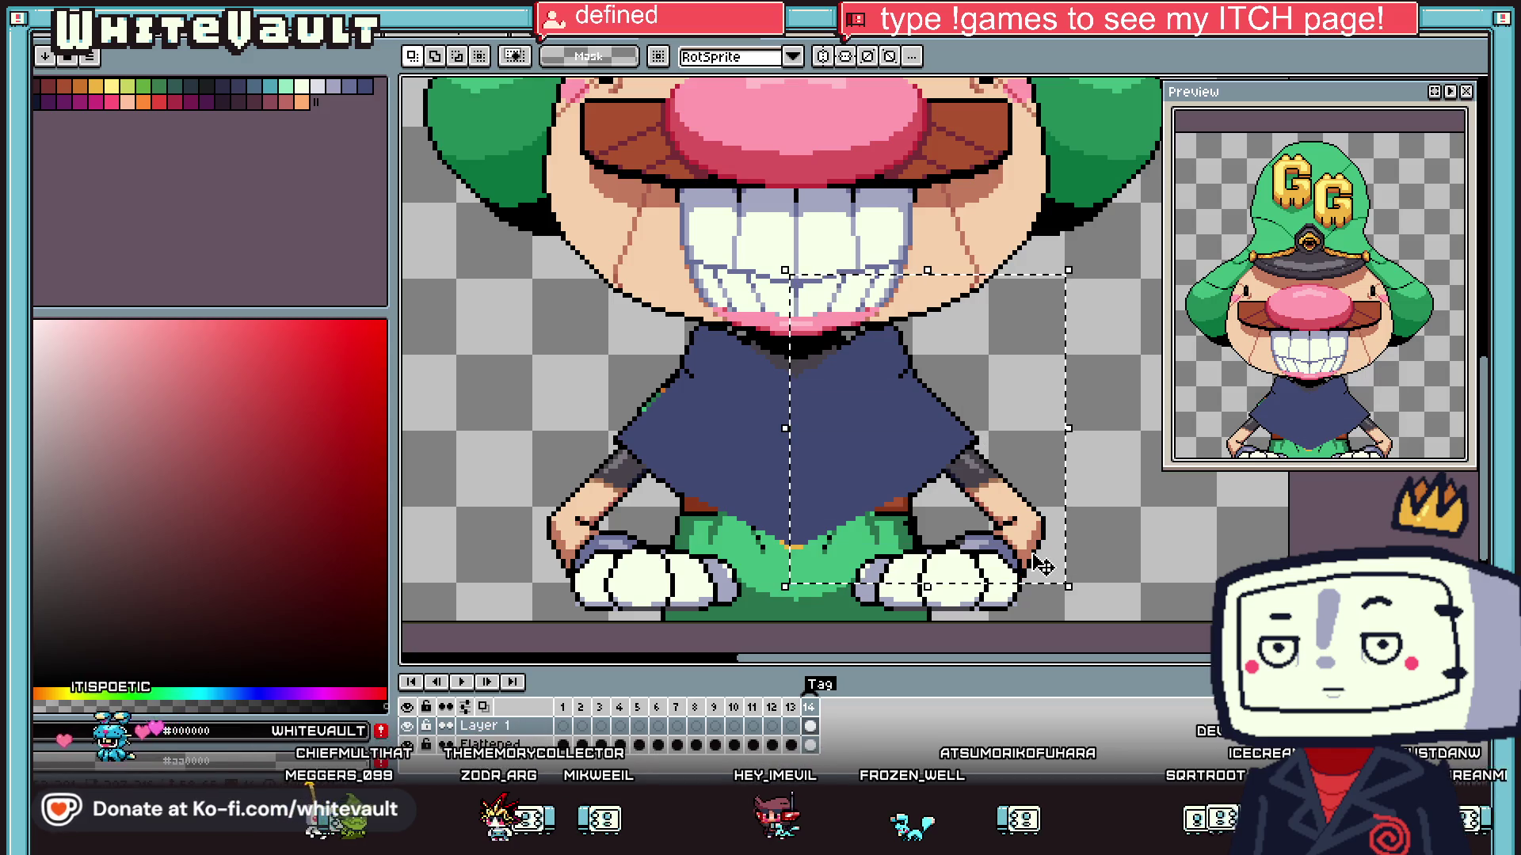
{"action": "left_click", "coordinate": [407, 745]}
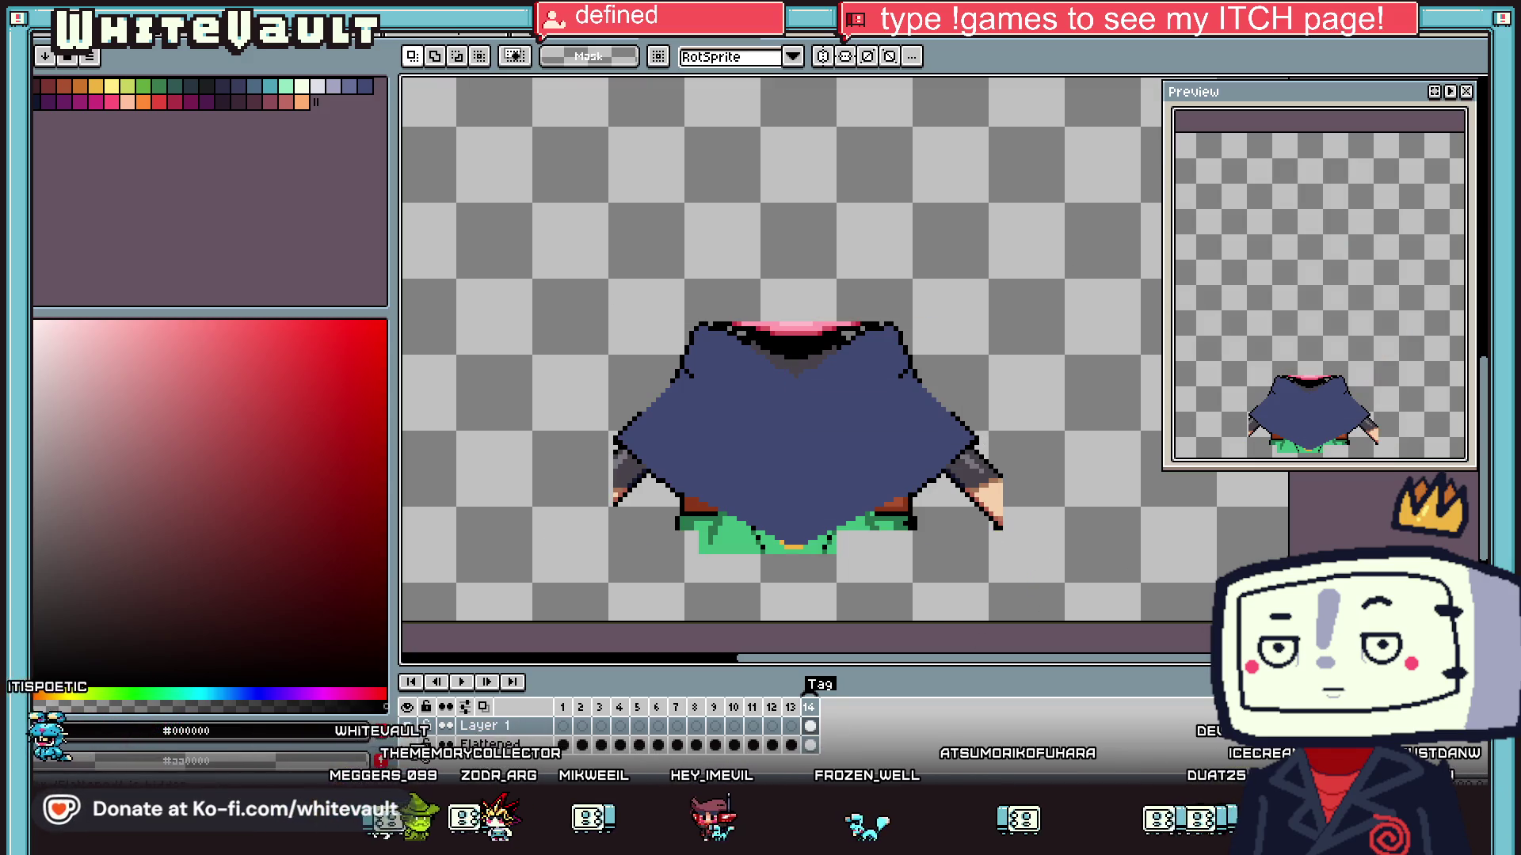
{"action": "left_click_drag", "start_coordinate": [1049, 214], "coordinate": [799, 622]}
{"action": "key", "text": "ctrl+d"}
{"action": "scroll", "coordinate": [975, 473], "scroll_direction": "up", "scroll_amount": 2}
{"action": "key", "text": "b"}
- Erase the dark hand and the green, brown and stray pixels along the robe's lower edge
{"action": "mouse_move", "coordinate": [975, 459]}
{"action": "left_mouse_down"}
{"action": "mouse_move", "coordinate": [986, 475]}
{"action": "mouse_move", "coordinate": [958, 510]}
{"action": "left_mouse_up"}
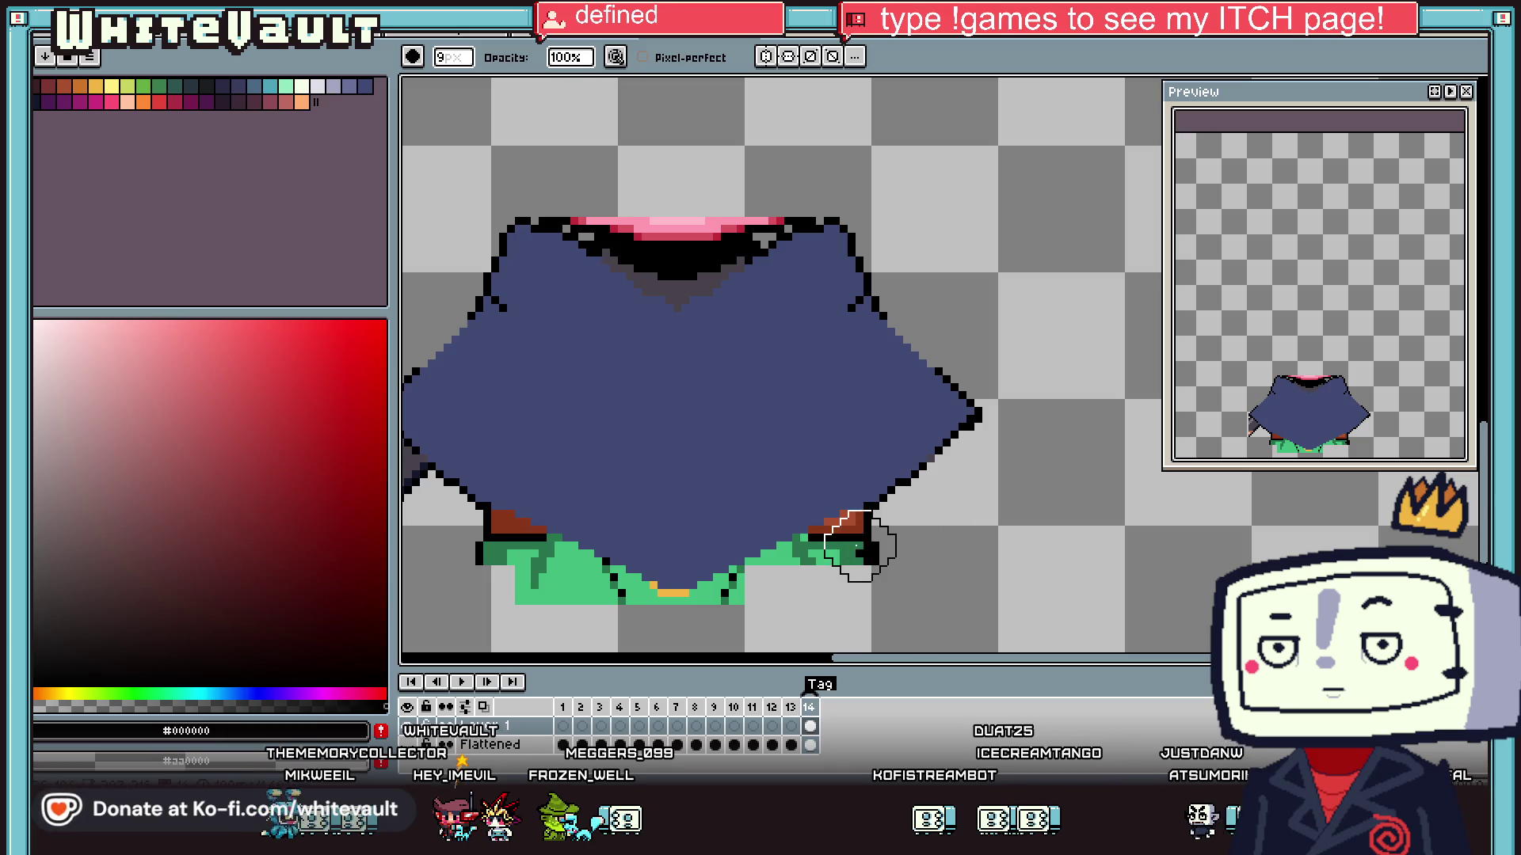
{"action": "left_click_drag", "start_coordinate": [845, 560], "coordinate": [739, 605]}
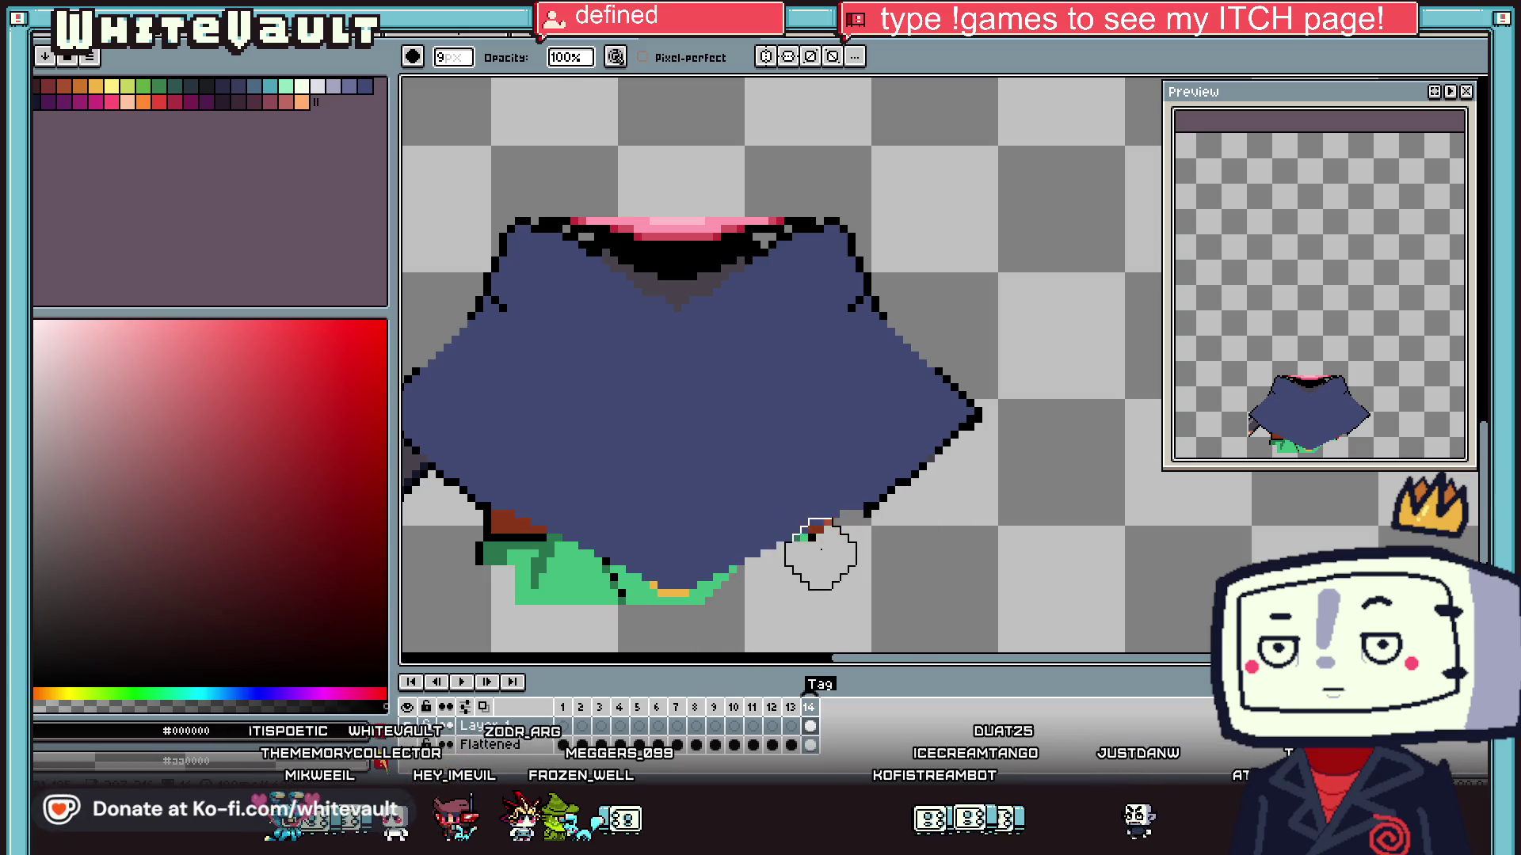
{"action": "left_click_drag", "start_coordinate": [479, 556], "coordinate": [612, 600]}
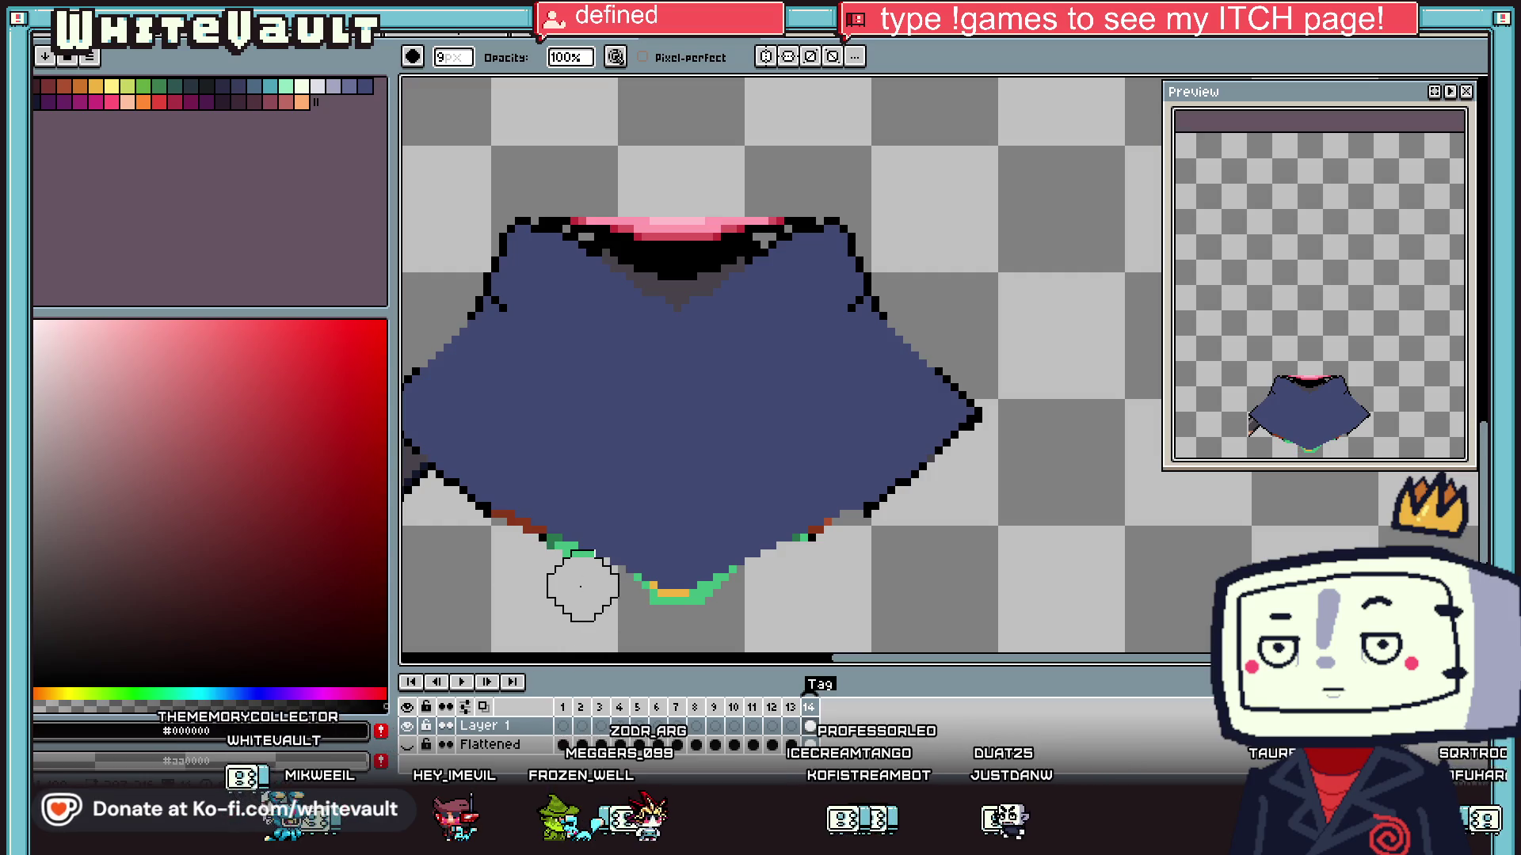
{"action": "key", "text": "ctrl+z"}
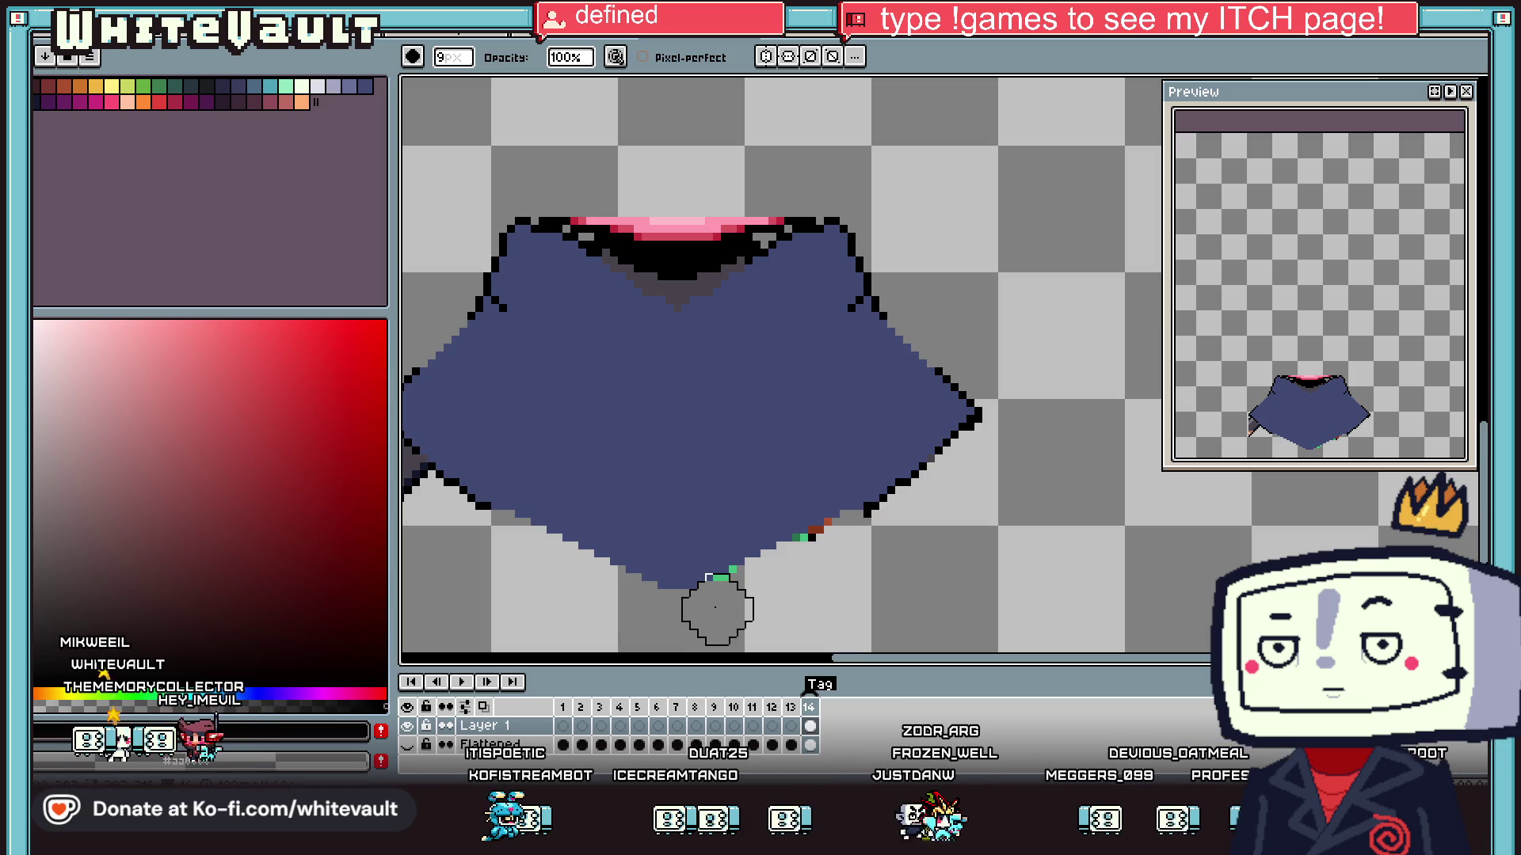
{"action": "mouse_move", "coordinate": [741, 602]}
{"action": "left_mouse_down"}
{"action": "mouse_move", "coordinate": [825, 533]}
{"action": "mouse_move", "coordinate": [801, 570]}
{"action": "mouse_move", "coordinate": [832, 555]}
{"action": "left_mouse_up"}
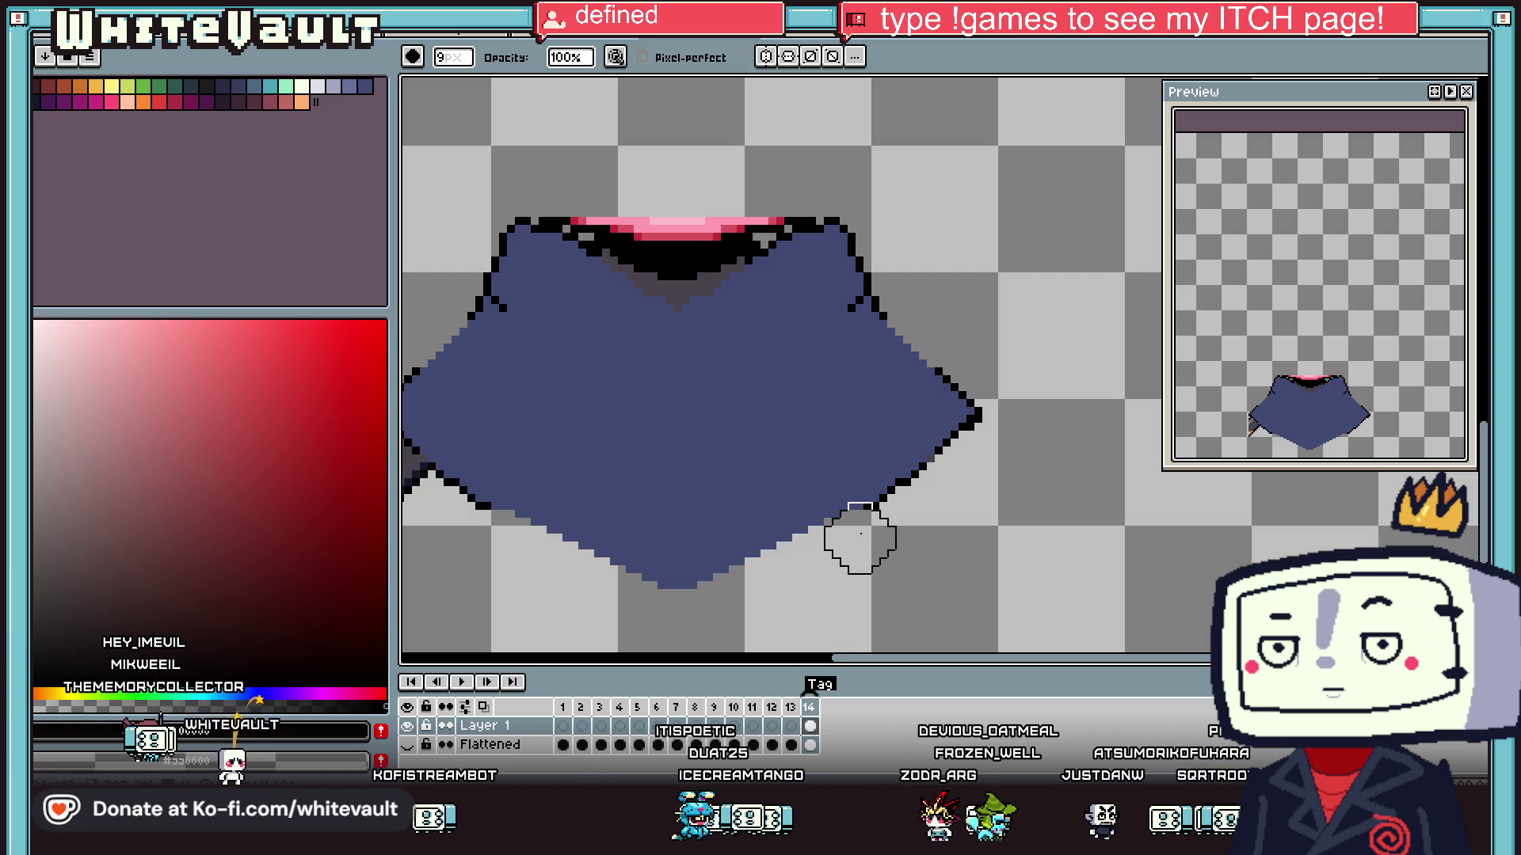
{"action": "scroll", "coordinate": [861, 539], "scroll_direction": "down", "scroll_amount": 3}
{"action": "scroll", "coordinate": [746, 400], "scroll_direction": "up", "scroll_amount": 2}
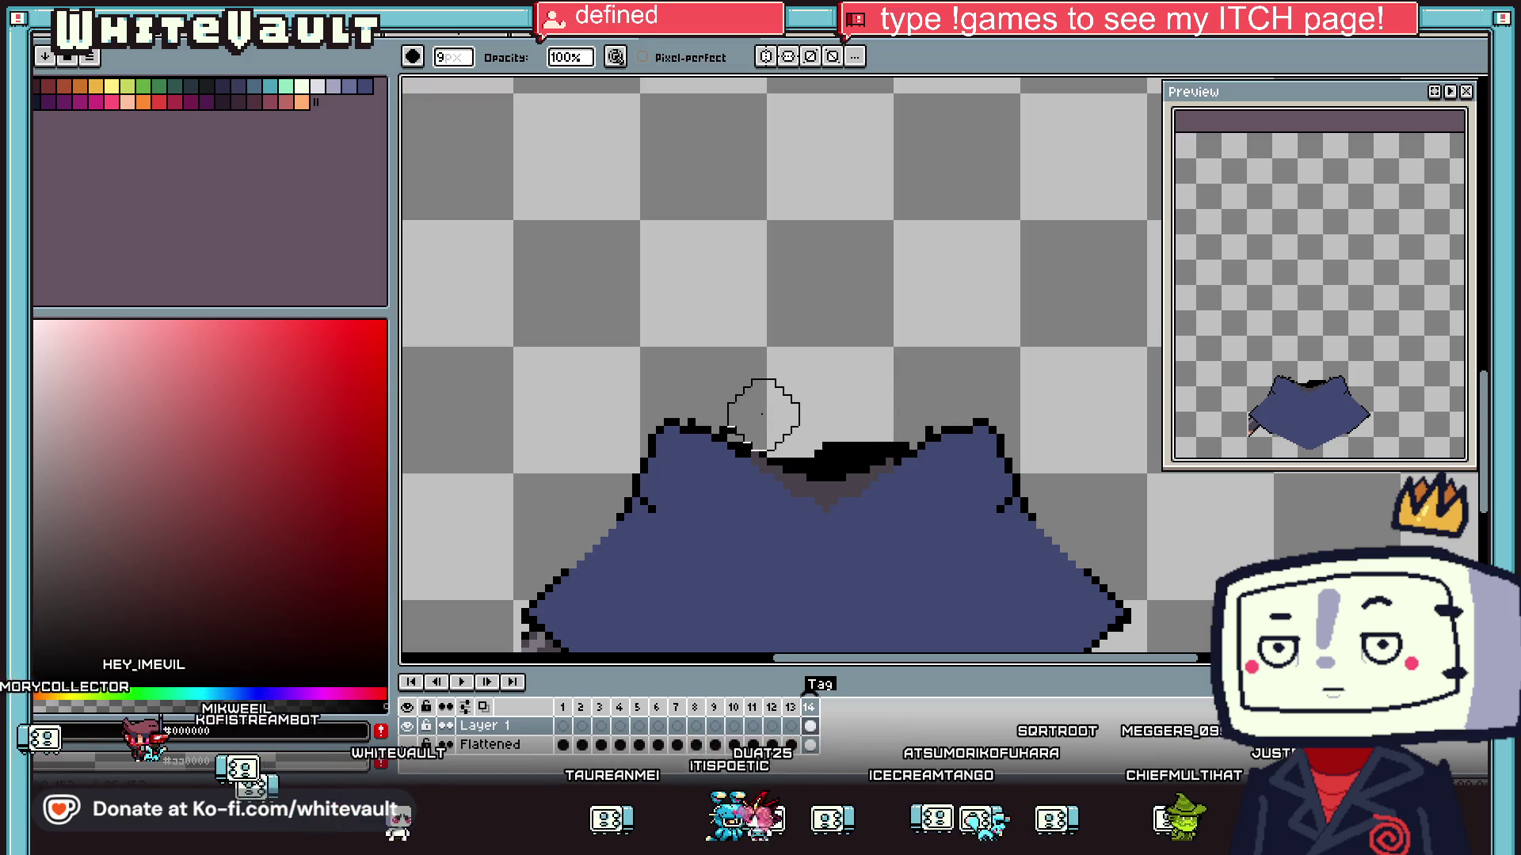
- Marquee the right half of the robe with a rectangular selection
{"action": "left_click", "coordinate": [1480, 87]}
{"action": "scroll", "coordinate": [731, 473], "scroll_direction": "down", "scroll_amount": 2}
{"action": "mouse_move", "coordinate": [935, 384]}
{"action": "left_mouse_down"}
{"action": "mouse_move", "coordinate": [751, 627]}
{"action": "mouse_move", "coordinate": [769, 628]}
{"action": "left_mouse_up"}
{"action": "left_click", "coordinate": [832, 553]}
{"action": "scroll", "coordinate": [631, 523], "scroll_direction": "up", "scroll_amount": 1}
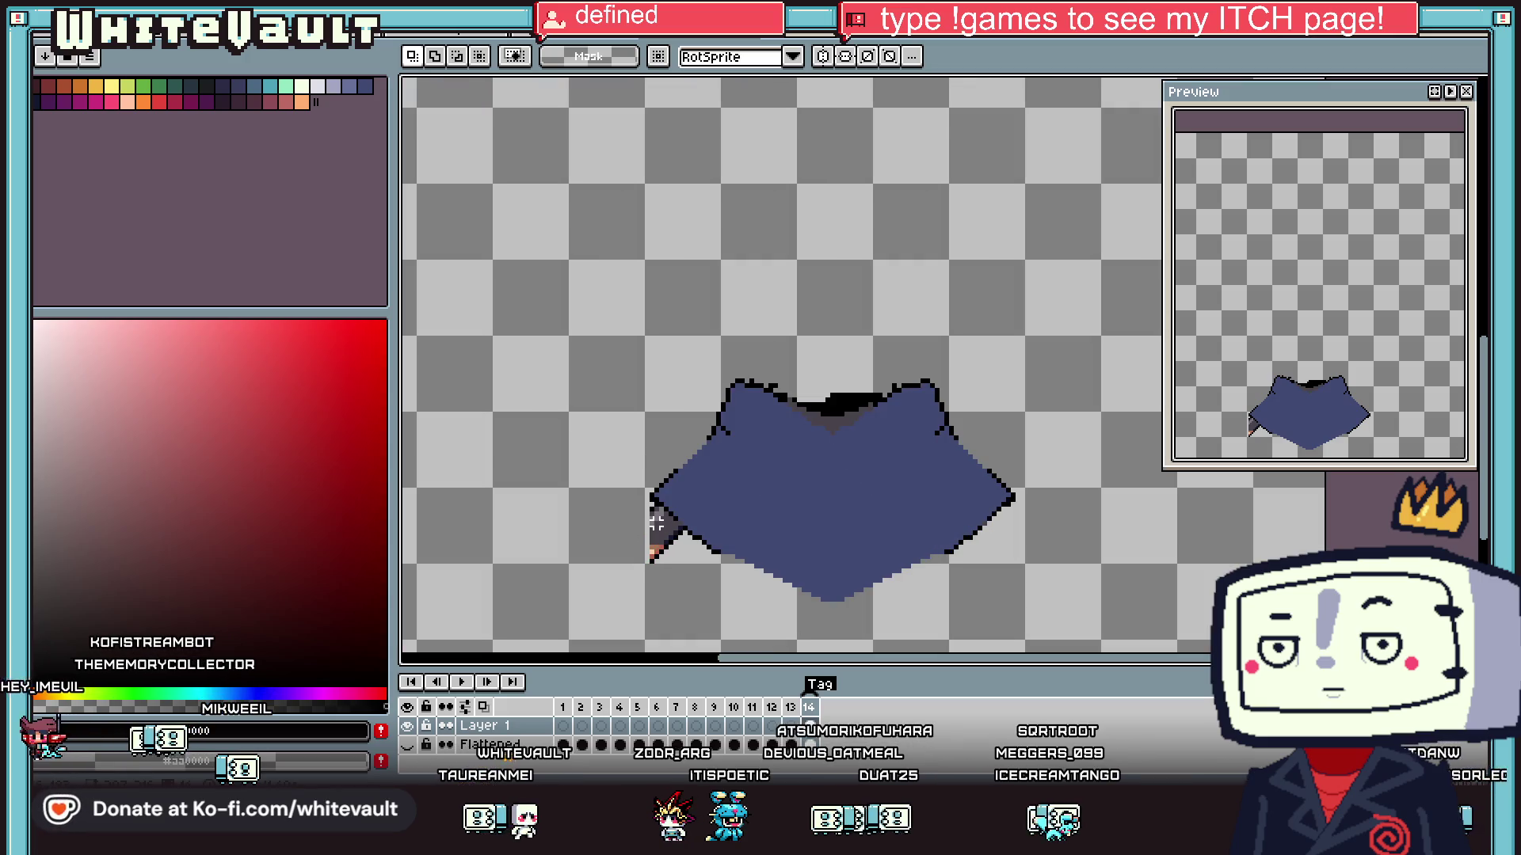
{"action": "key", "text": "b"}
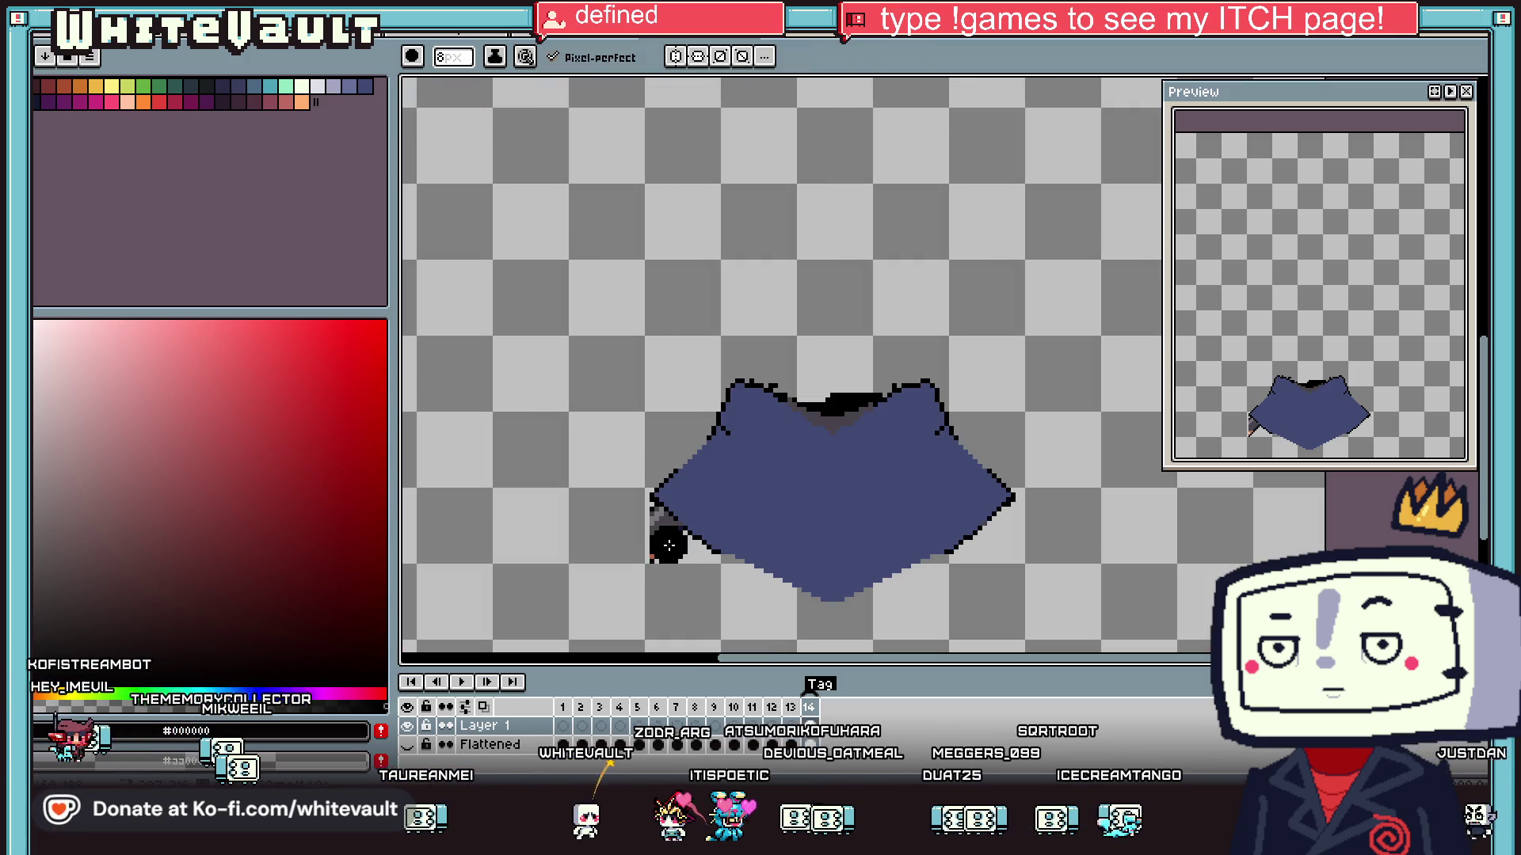
{"action": "key", "text": "e"}
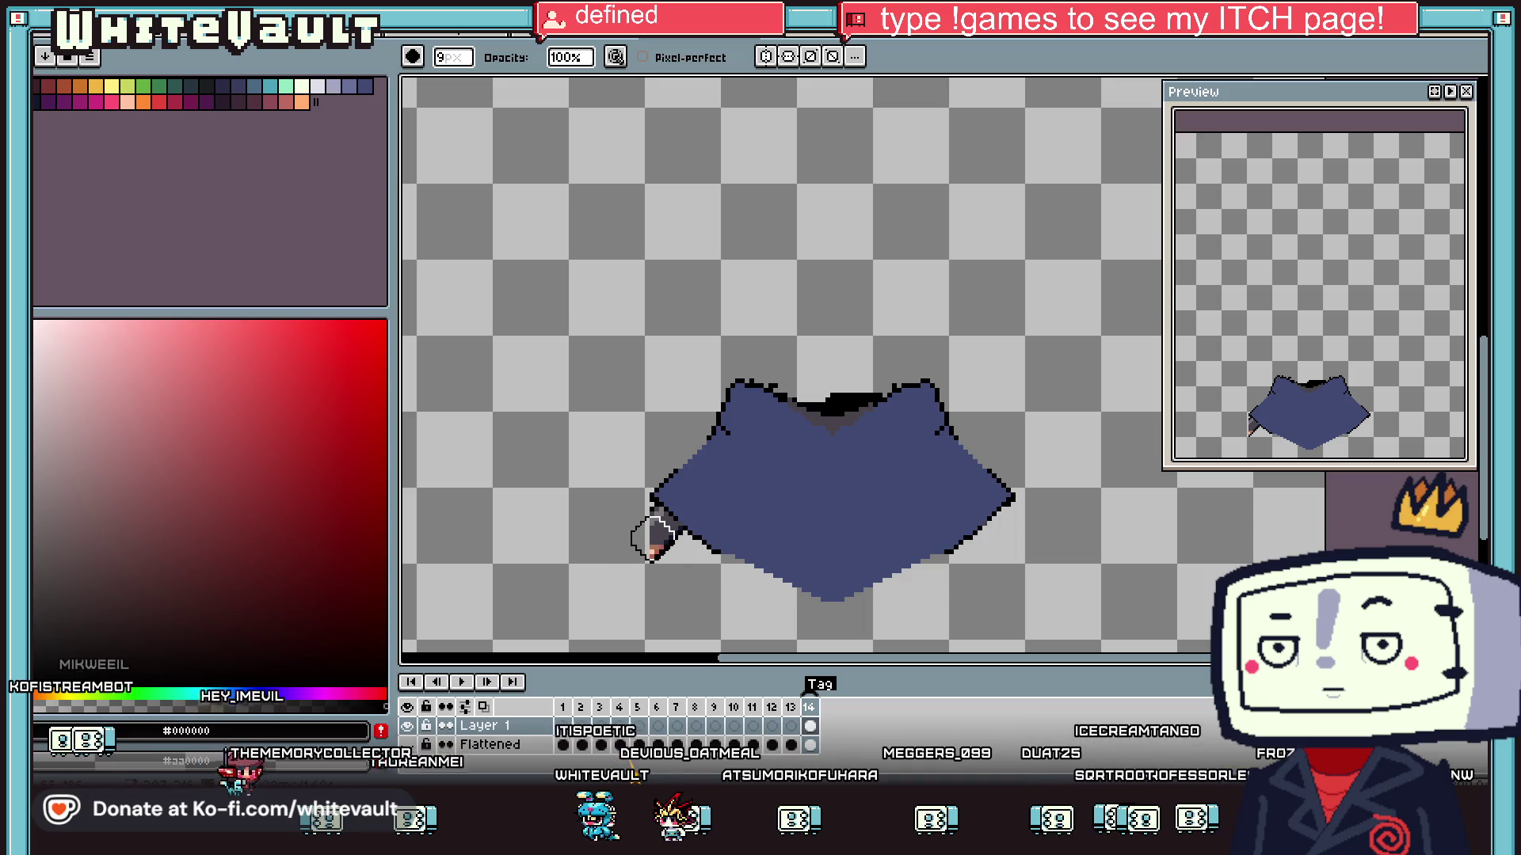
{"action": "scroll", "coordinate": [651, 539], "scroll_direction": "up", "scroll_amount": 1}
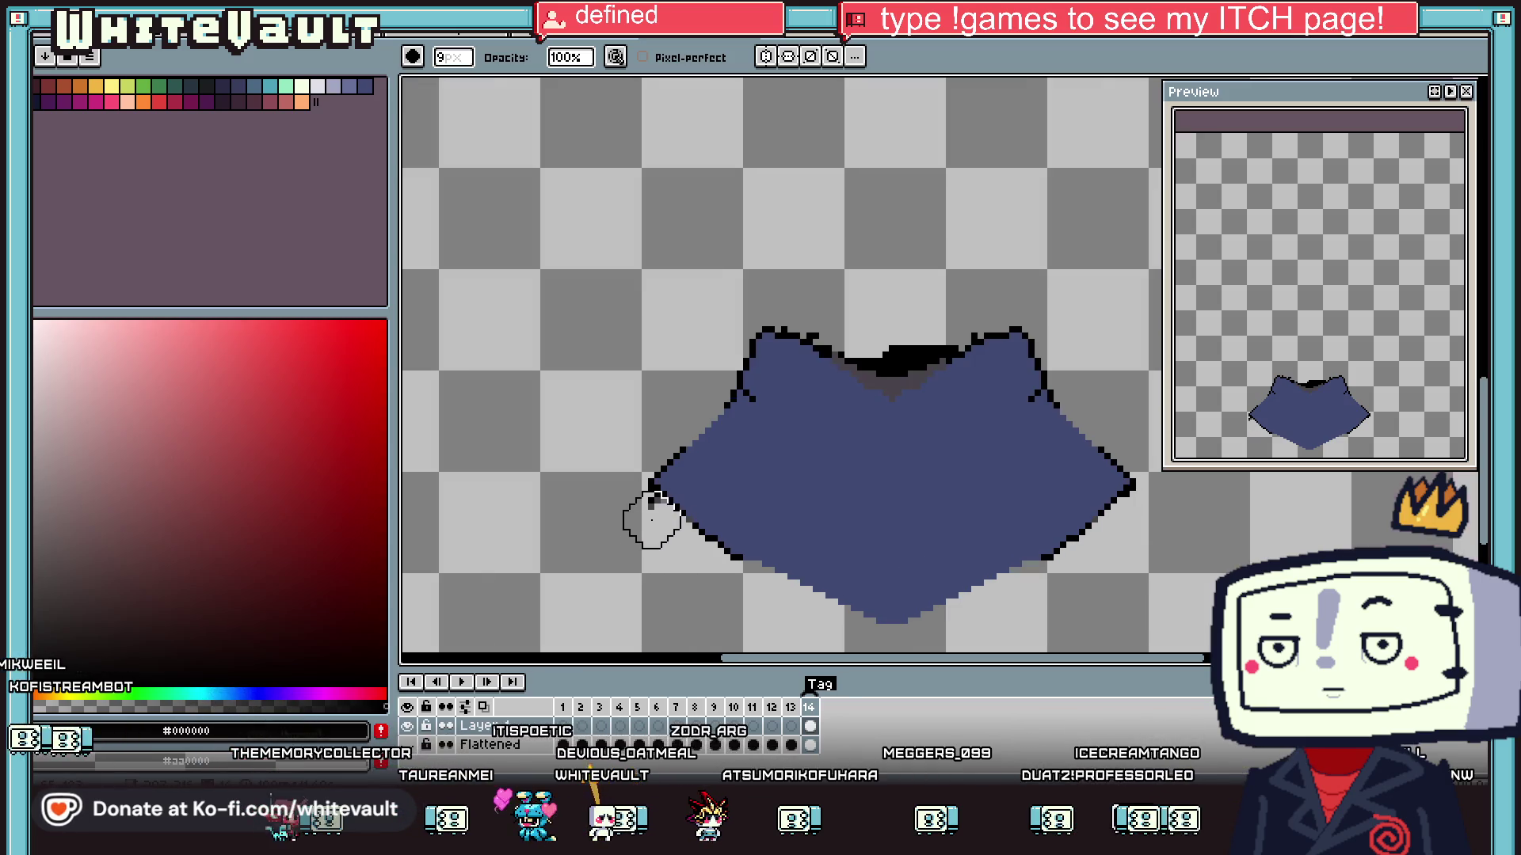
{"action": "scroll", "coordinate": [687, 540], "scroll_direction": "down", "scroll_amount": 1}
{"action": "key", "text": "r"}
{"action": "mouse_move", "coordinate": [1093, 273]}
{"action": "left_mouse_down"}
{"action": "mouse_move", "coordinate": [920, 633]}
{"action": "mouse_move", "coordinate": [844, 633]}
{"action": "left_mouse_up"}
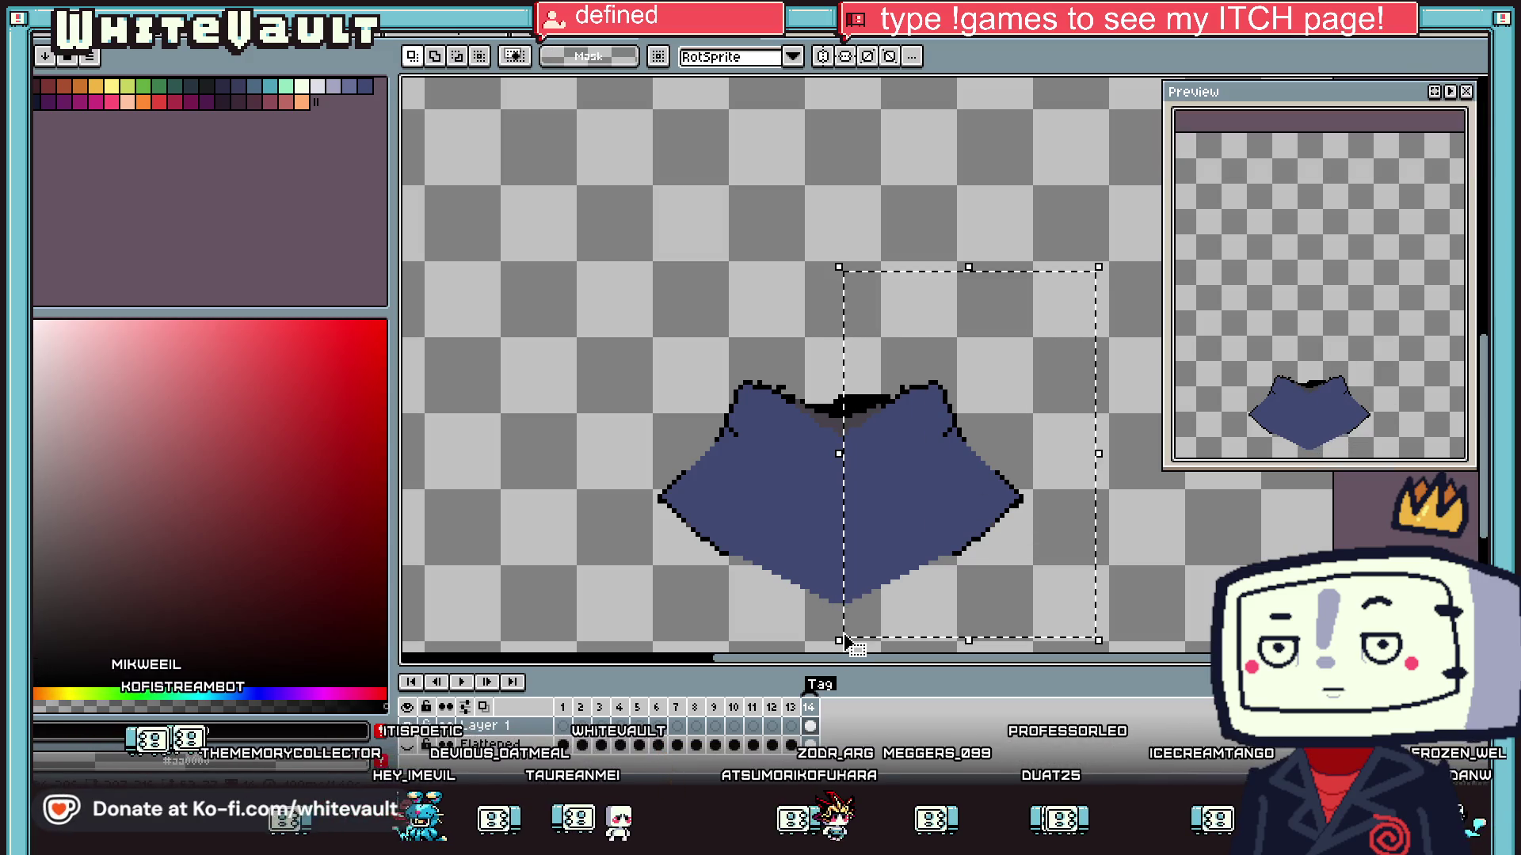
- Flip the selected right half horizontally and move it left to complete the robe
{"action": "left_click", "coordinate": [1014, 517]}
{"action": "key", "text": "shift+h"}
{"action": "left_click_drag", "start_coordinate": [1014, 517], "coordinate": [759, 543]}
{"action": "key", "text": "Return"}
{"action": "key", "text": "ctrl+d"}
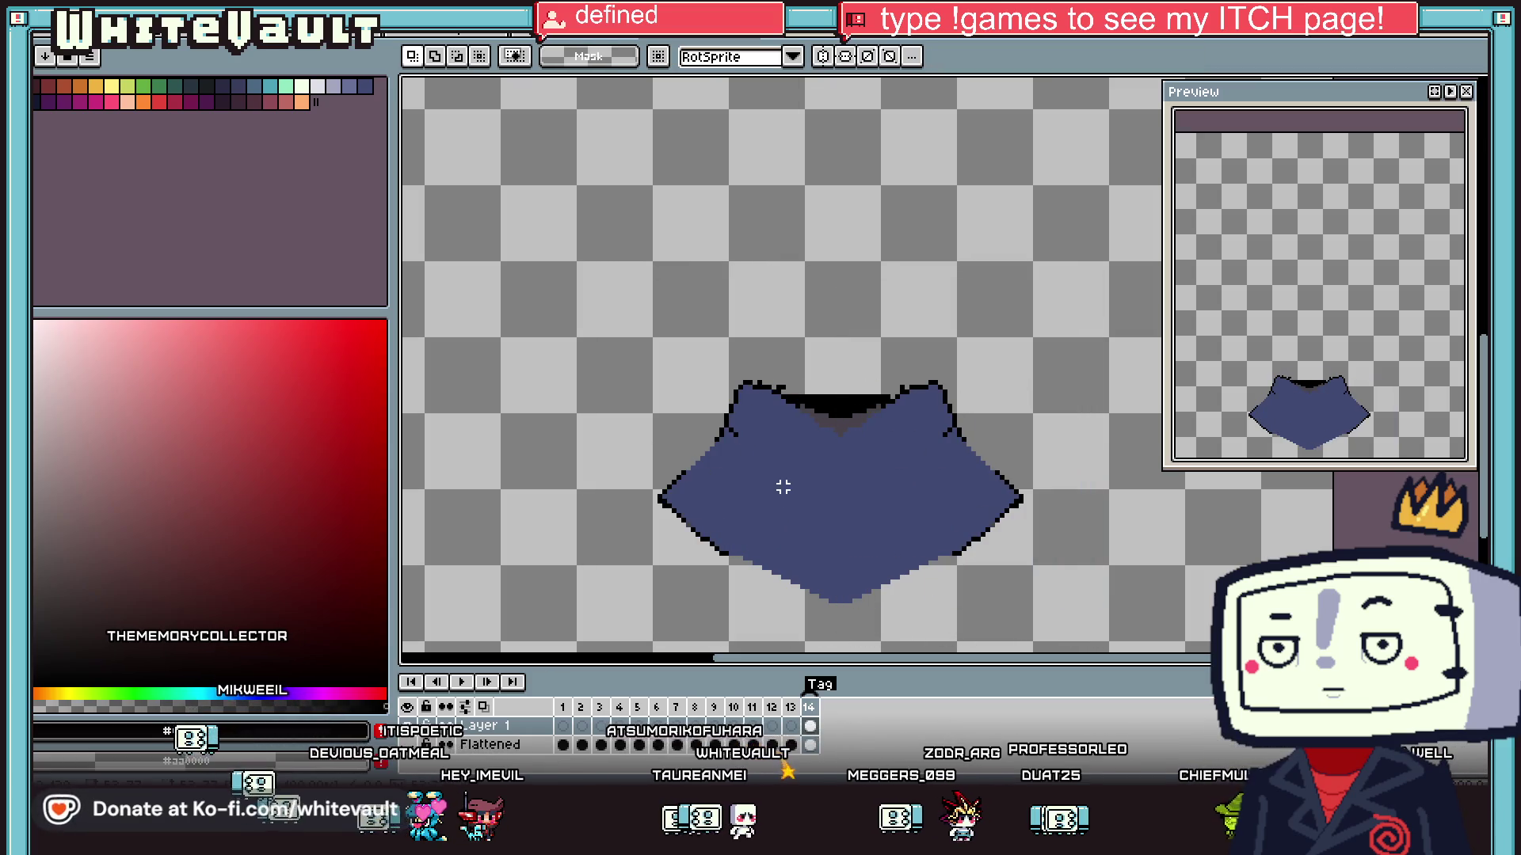
- Enable vertical Symmetry and pencil mirrored black outlines down the robe's sides
{"action": "left_click", "coordinate": [824, 57]}
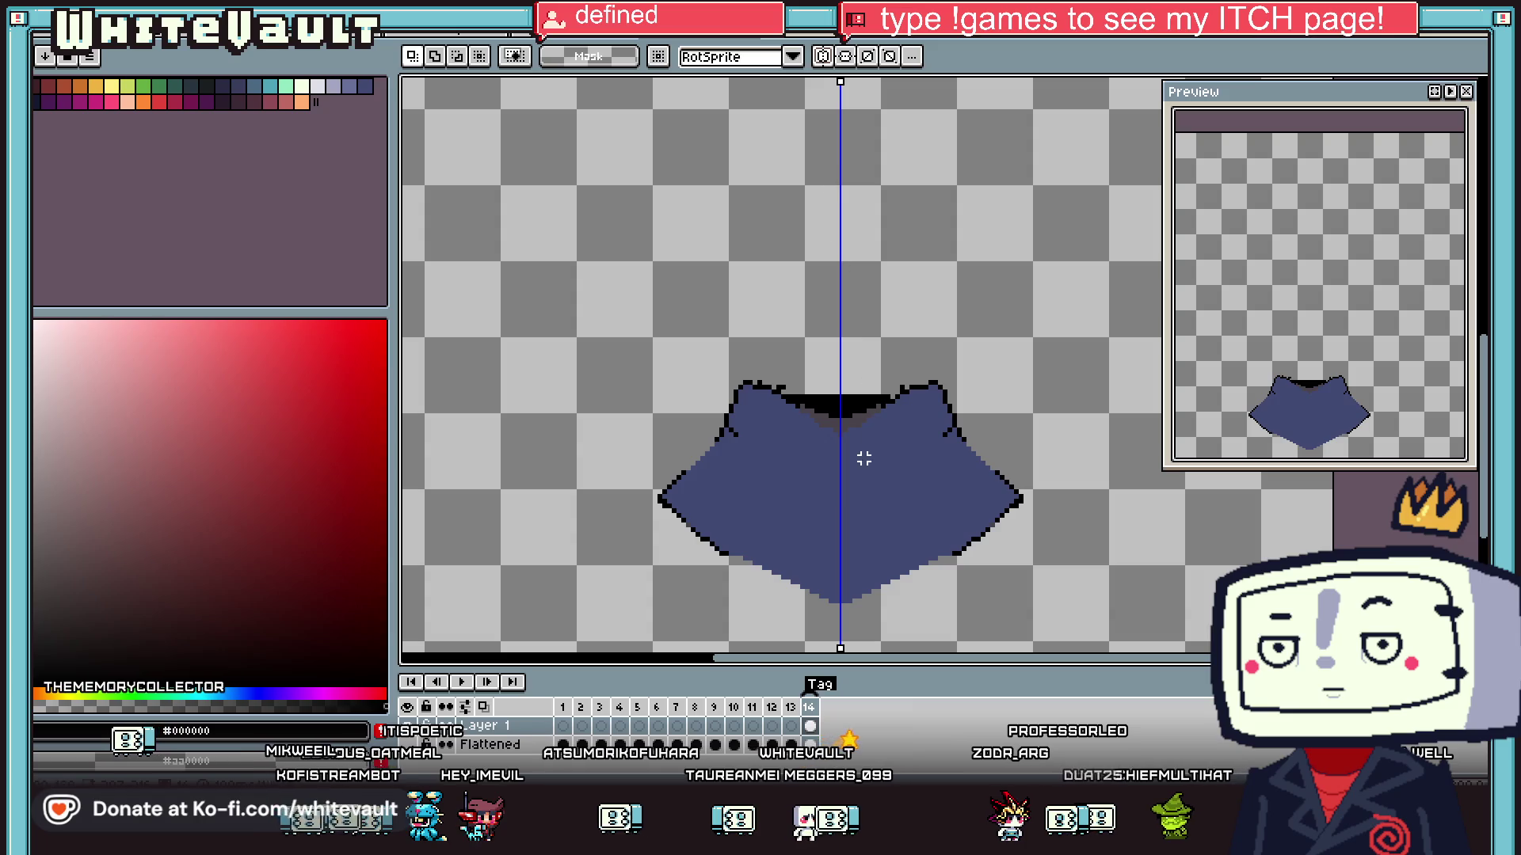
{"action": "scroll", "coordinate": [864, 459], "scroll_direction": "up", "scroll_amount": 2}
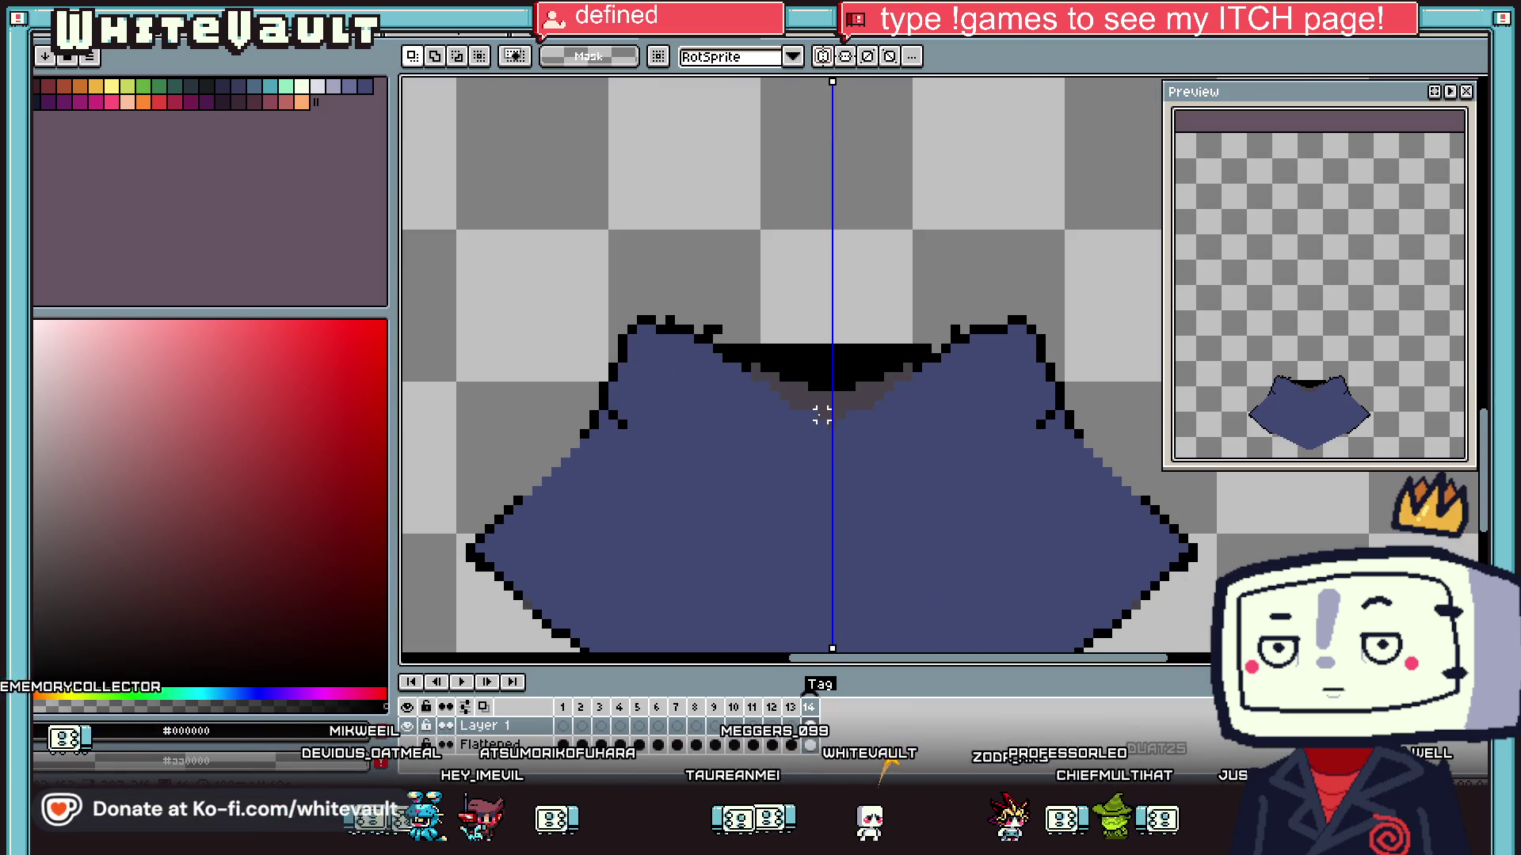
{"action": "scroll", "coordinate": [719, 473], "scroll_direction": "down", "scroll_amount": 2}
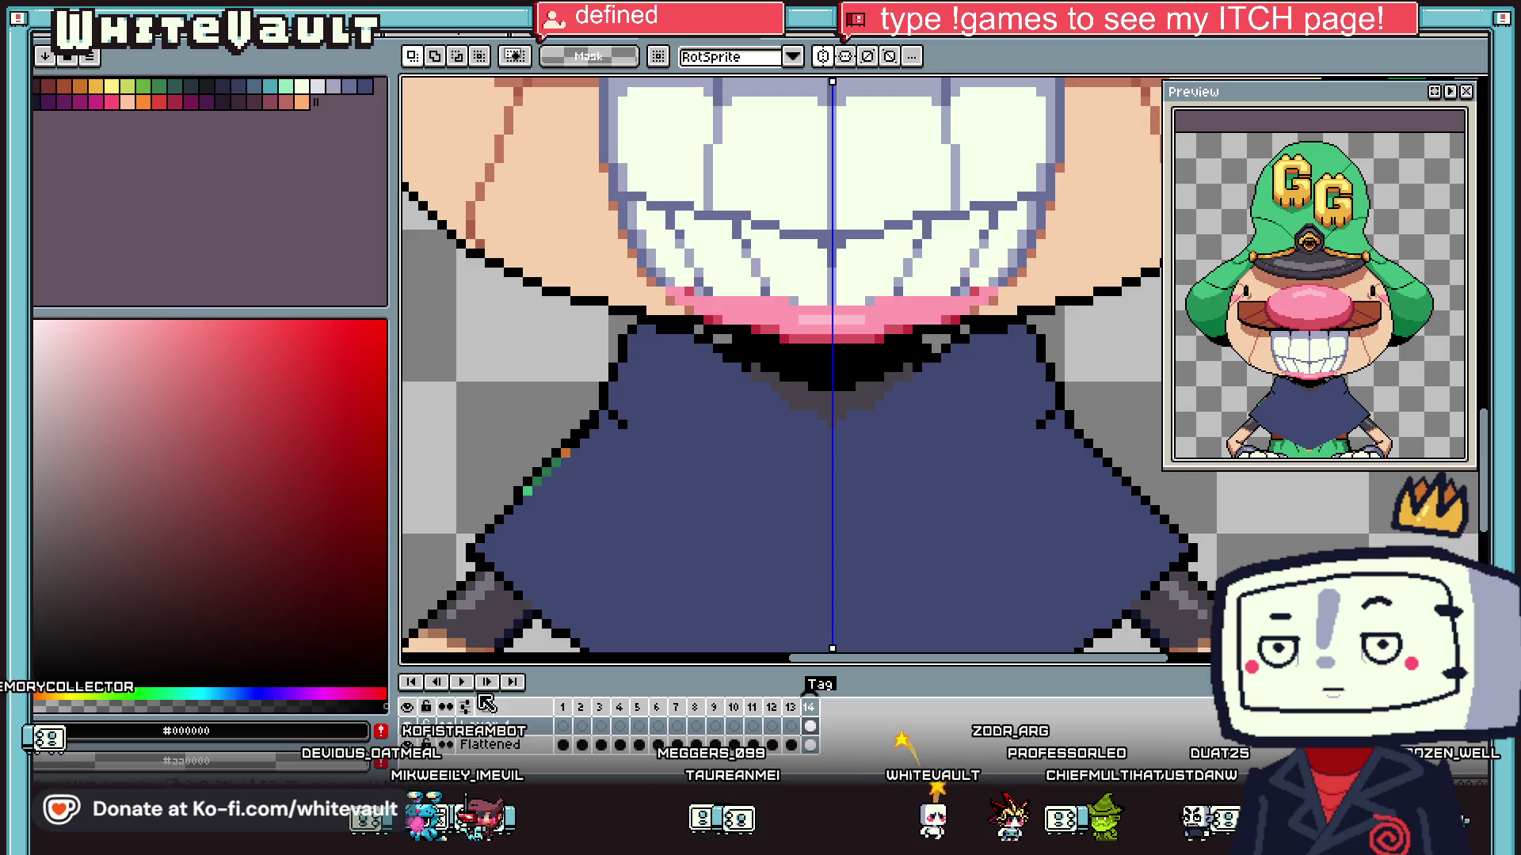
{"action": "scroll", "coordinate": [719, 474], "scroll_direction": "down", "scroll_amount": 1}
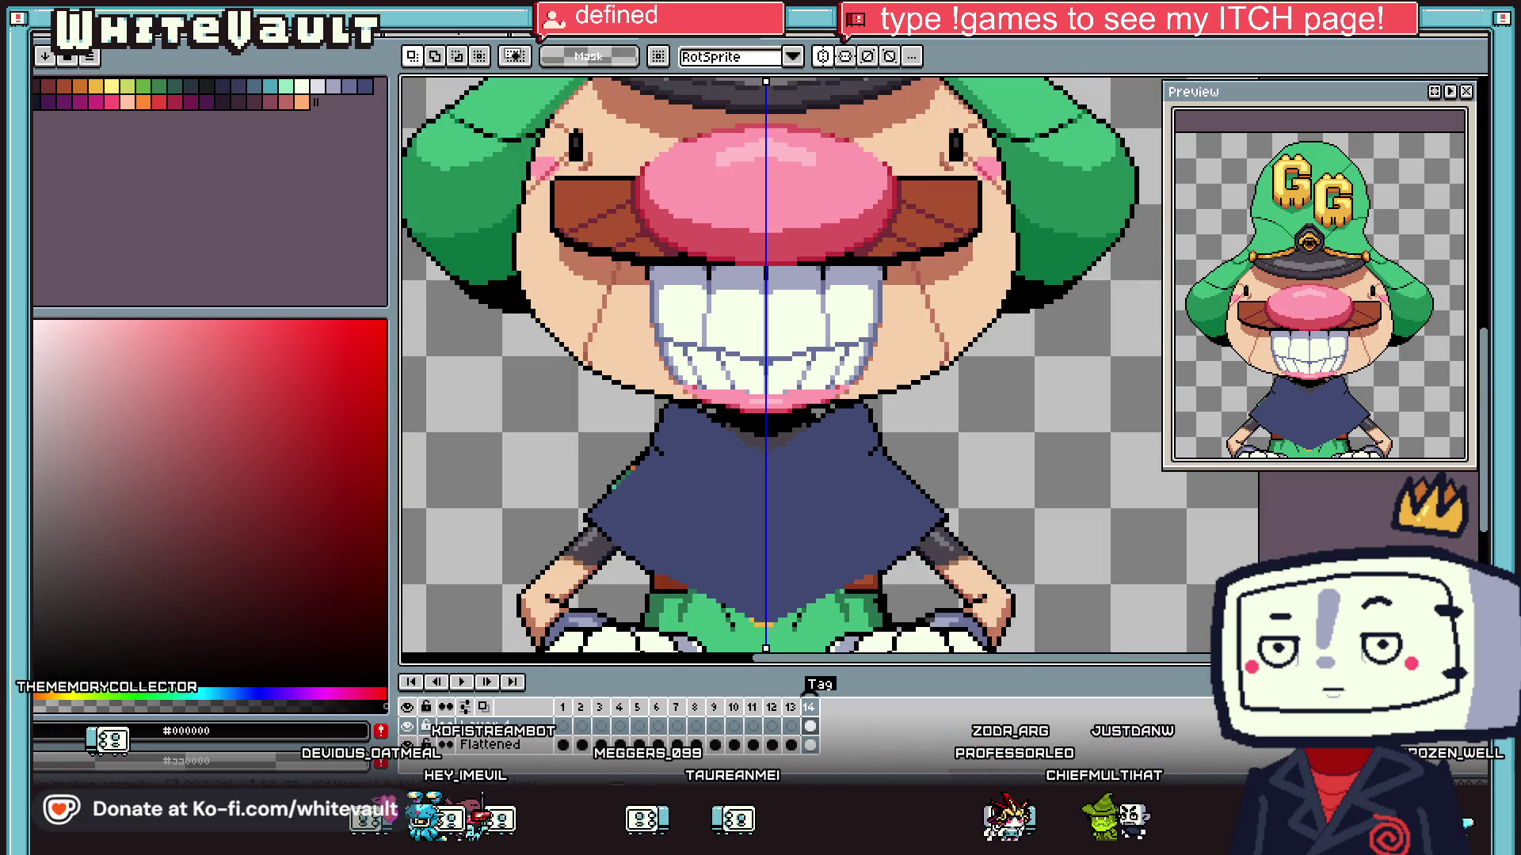
{"action": "scroll", "coordinate": [618, 434], "scroll_direction": "up", "scroll_amount": 1}
{"action": "key", "text": "e"}
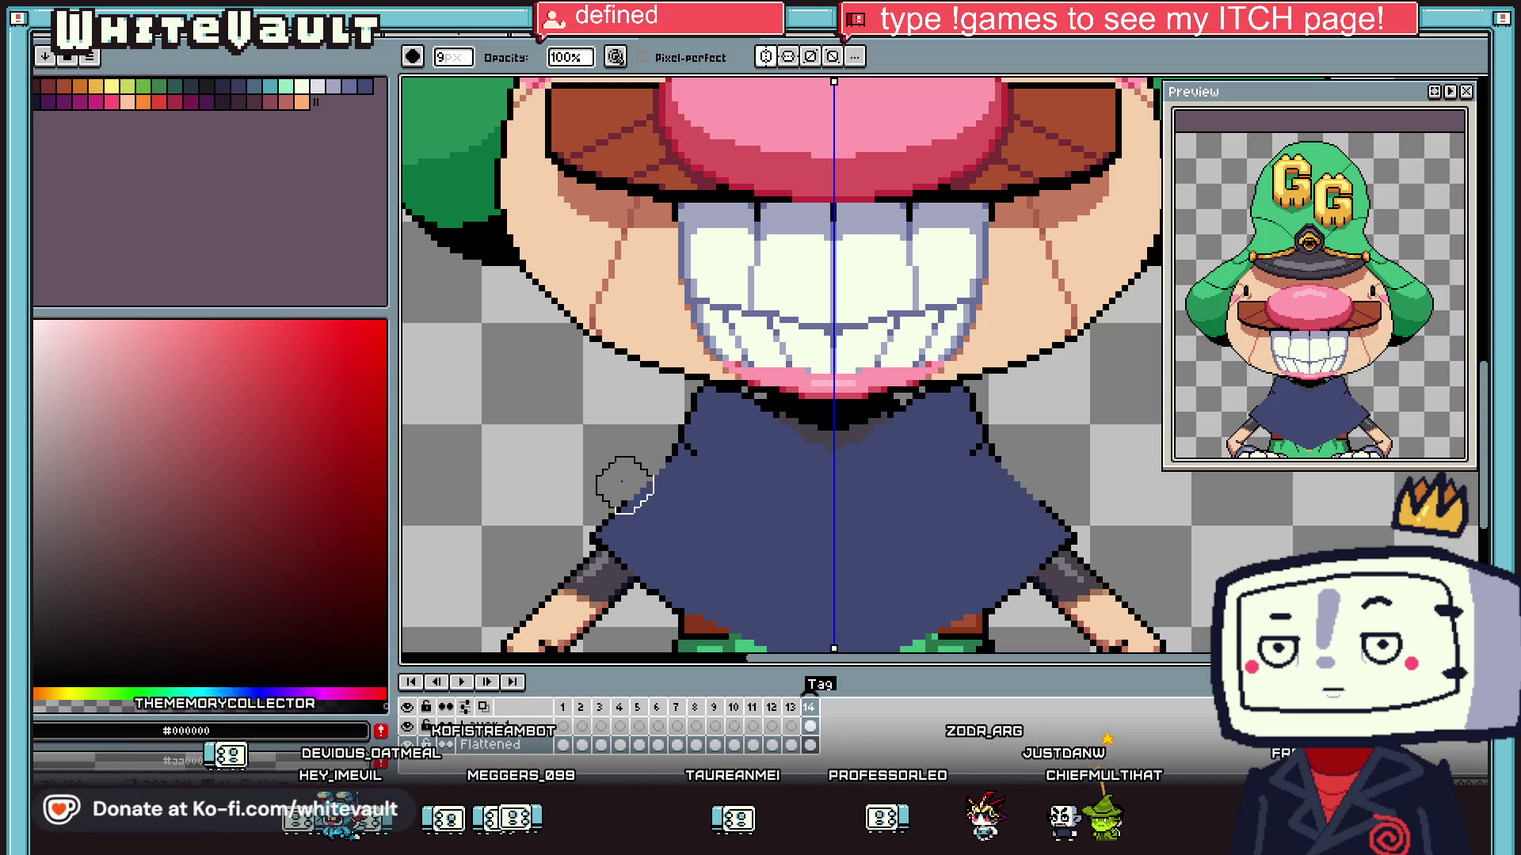
{"action": "key", "text": "v"}
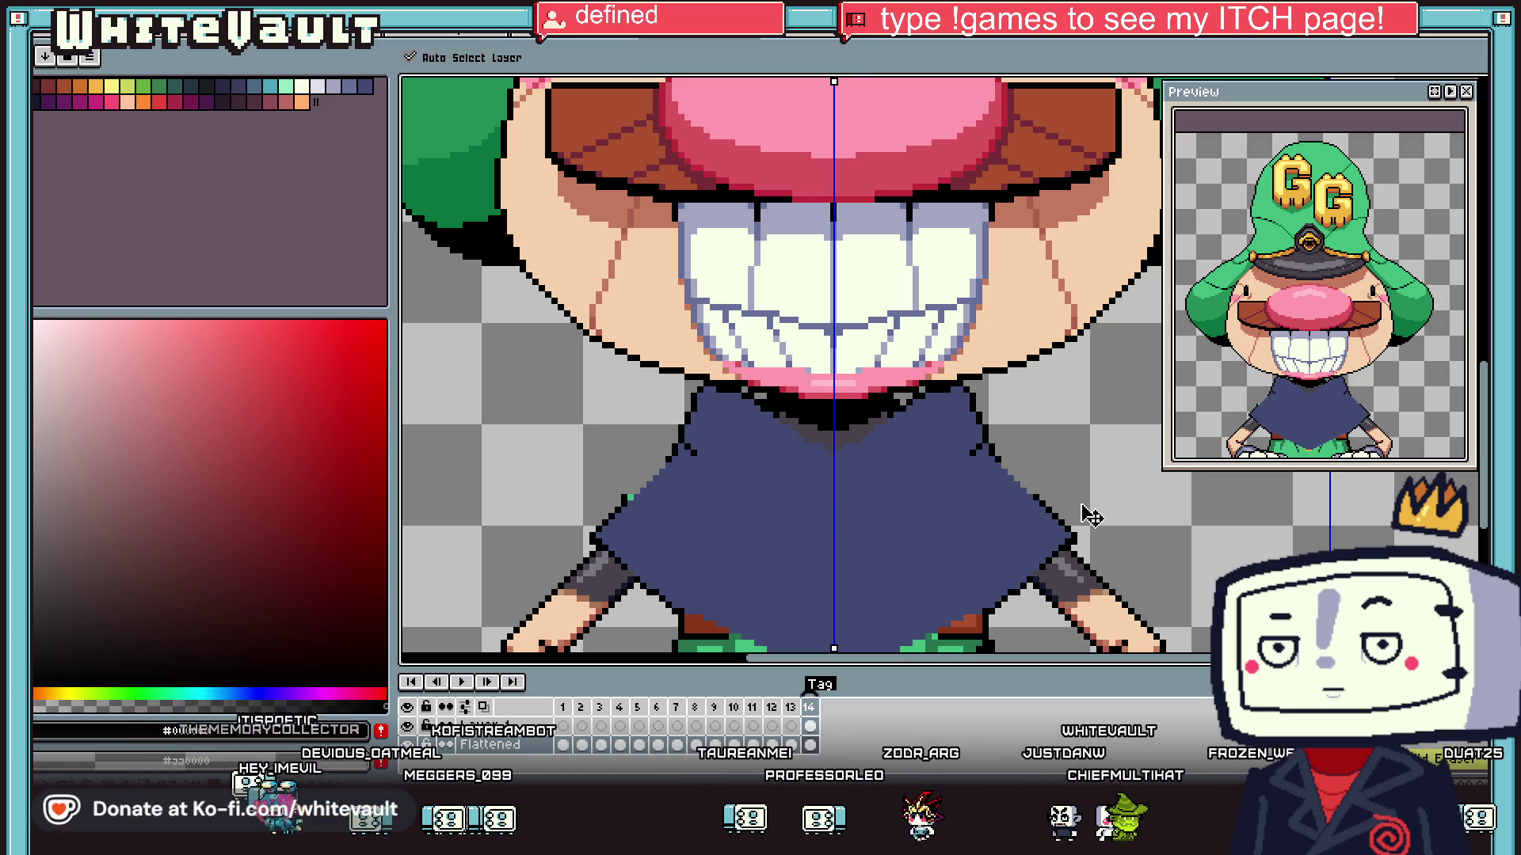
{"action": "key", "text": "e"}
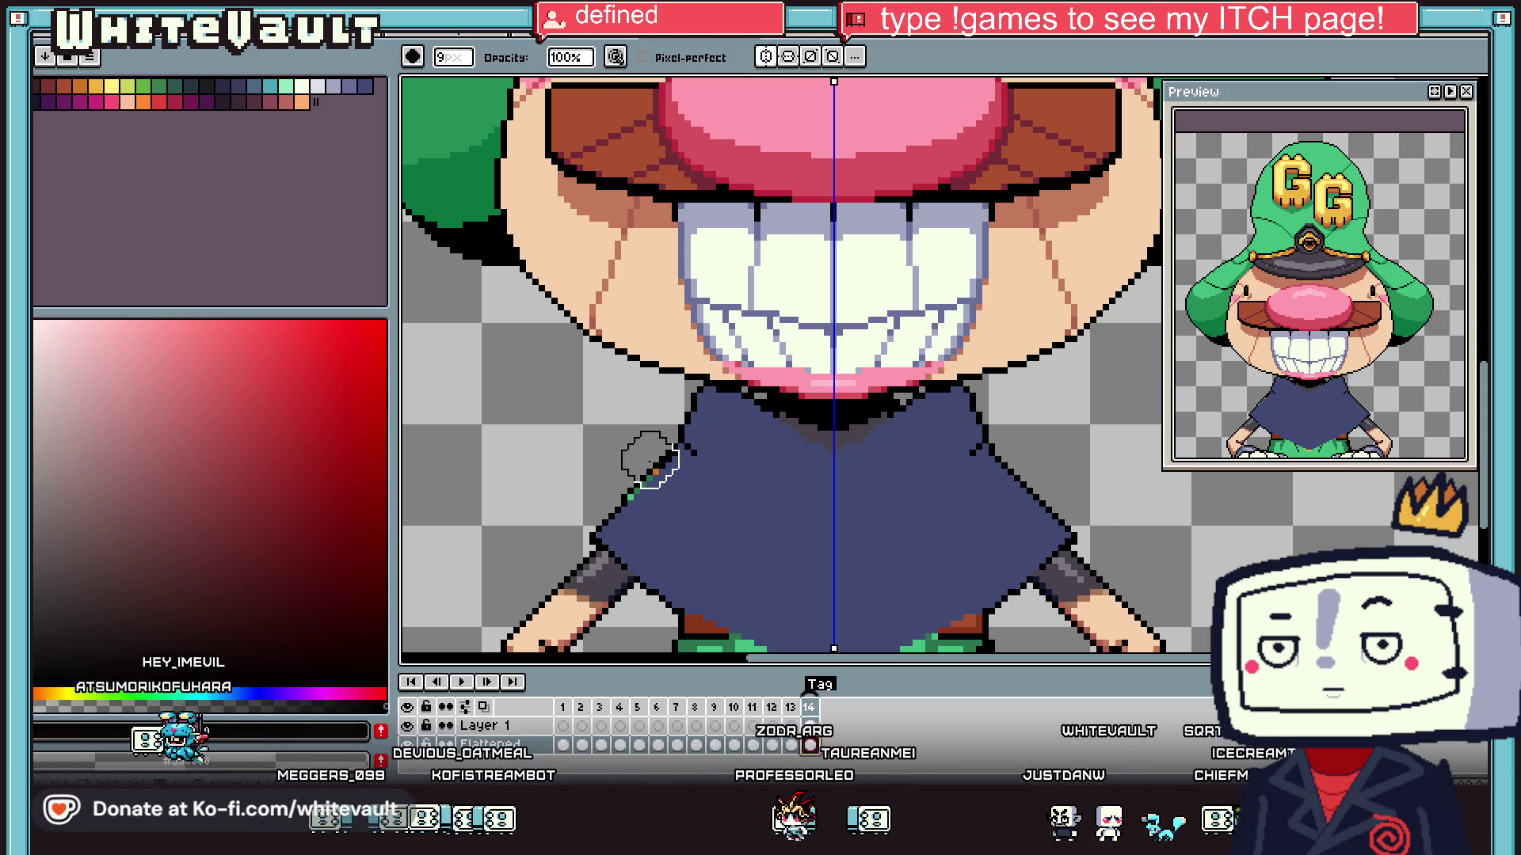
{"action": "scroll", "coordinate": [903, 510], "scroll_direction": "up", "scroll_amount": 1}
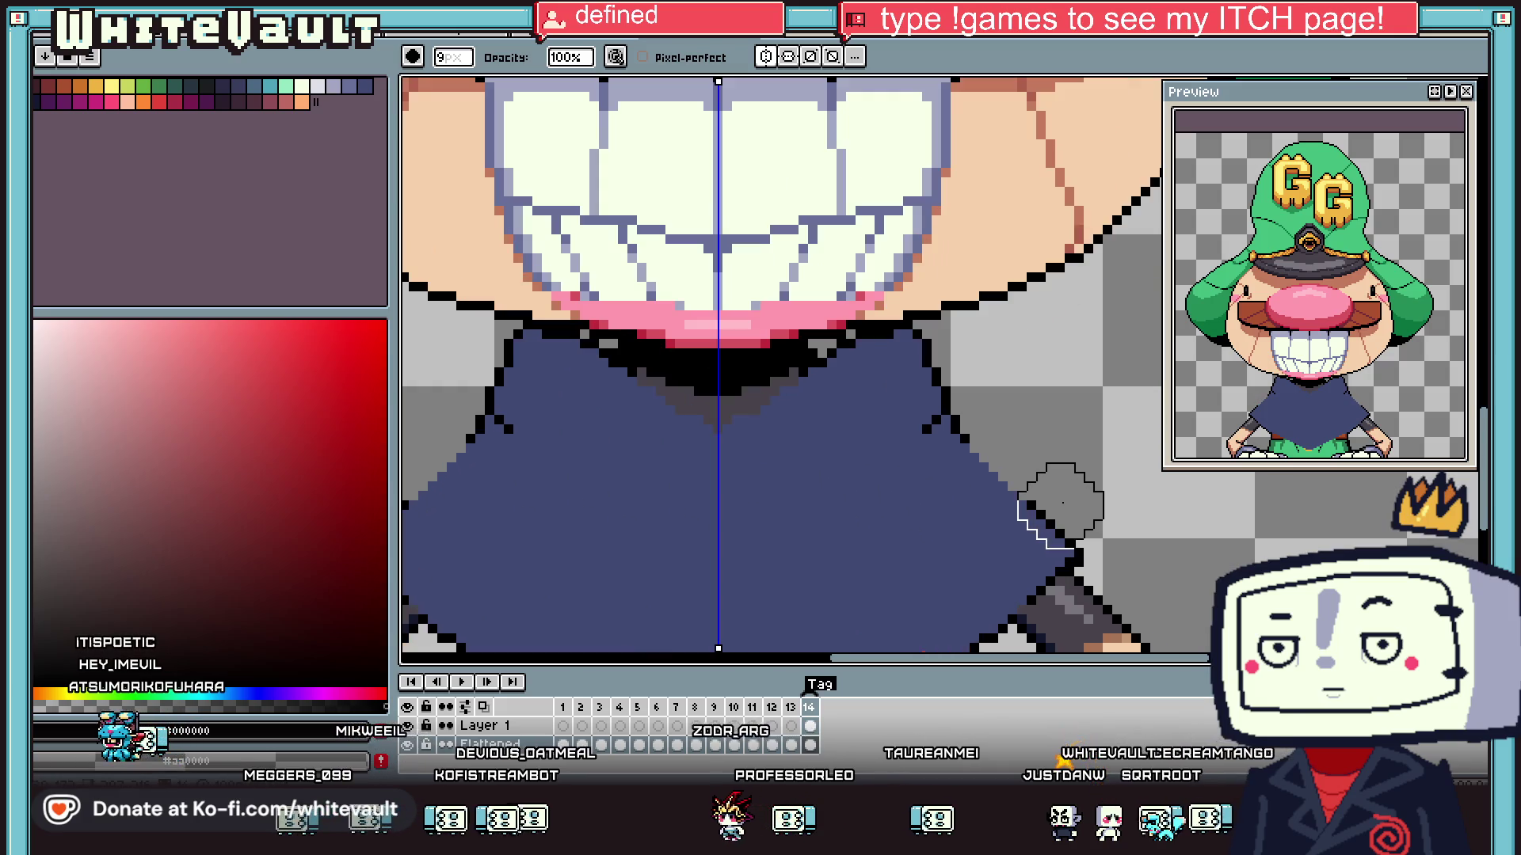
{"action": "key", "text": "i"}
{"action": "key", "text": "b"}
{"action": "left_click_drag", "start_coordinate": [954, 432], "coordinate": [1018, 491]}
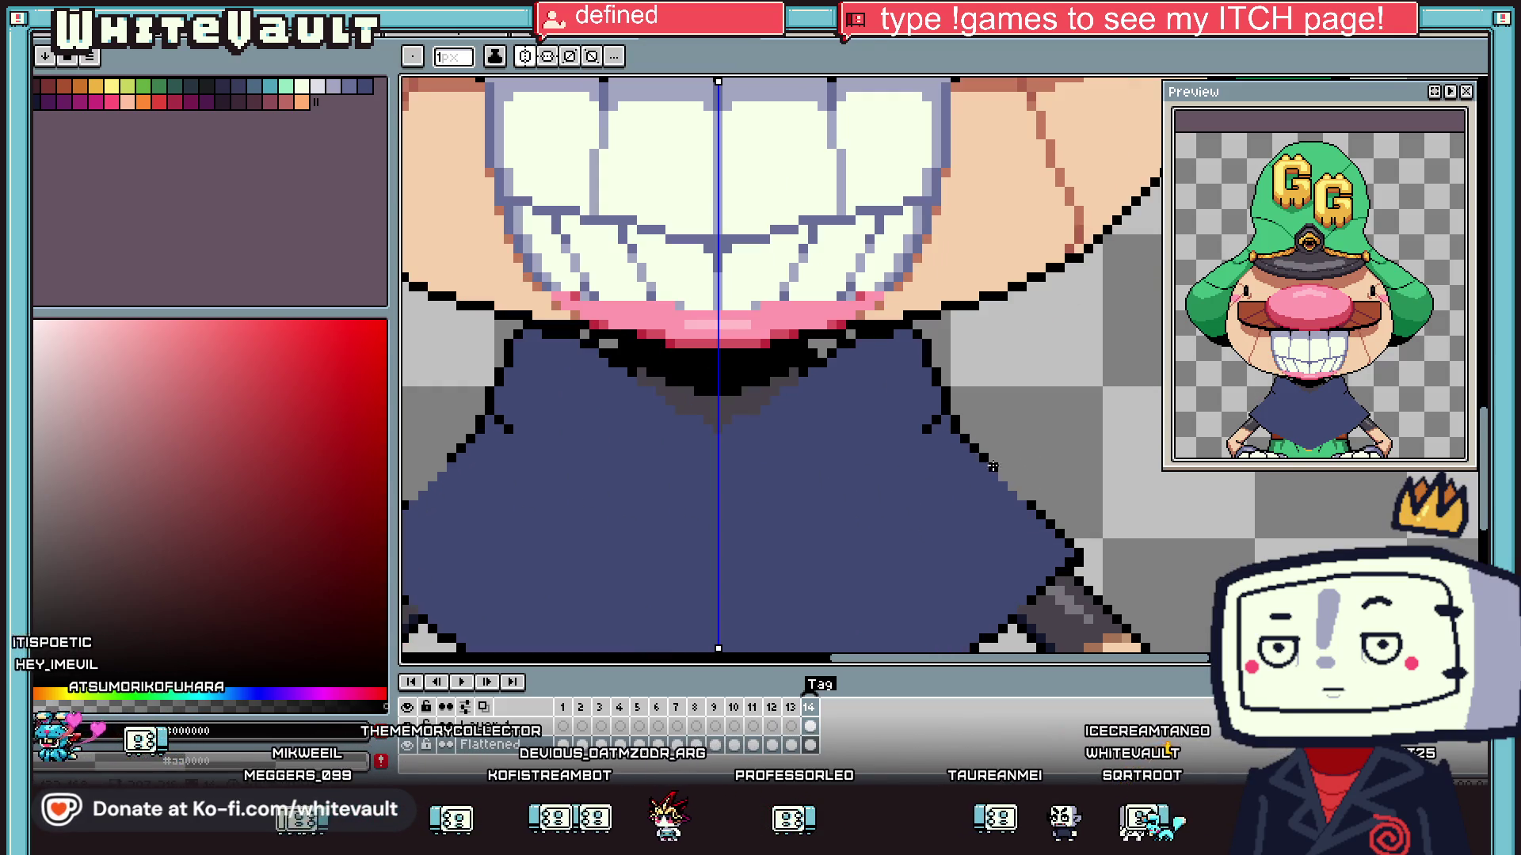
{"action": "scroll", "coordinate": [1019, 491], "scroll_direction": "down", "scroll_amount": 2}
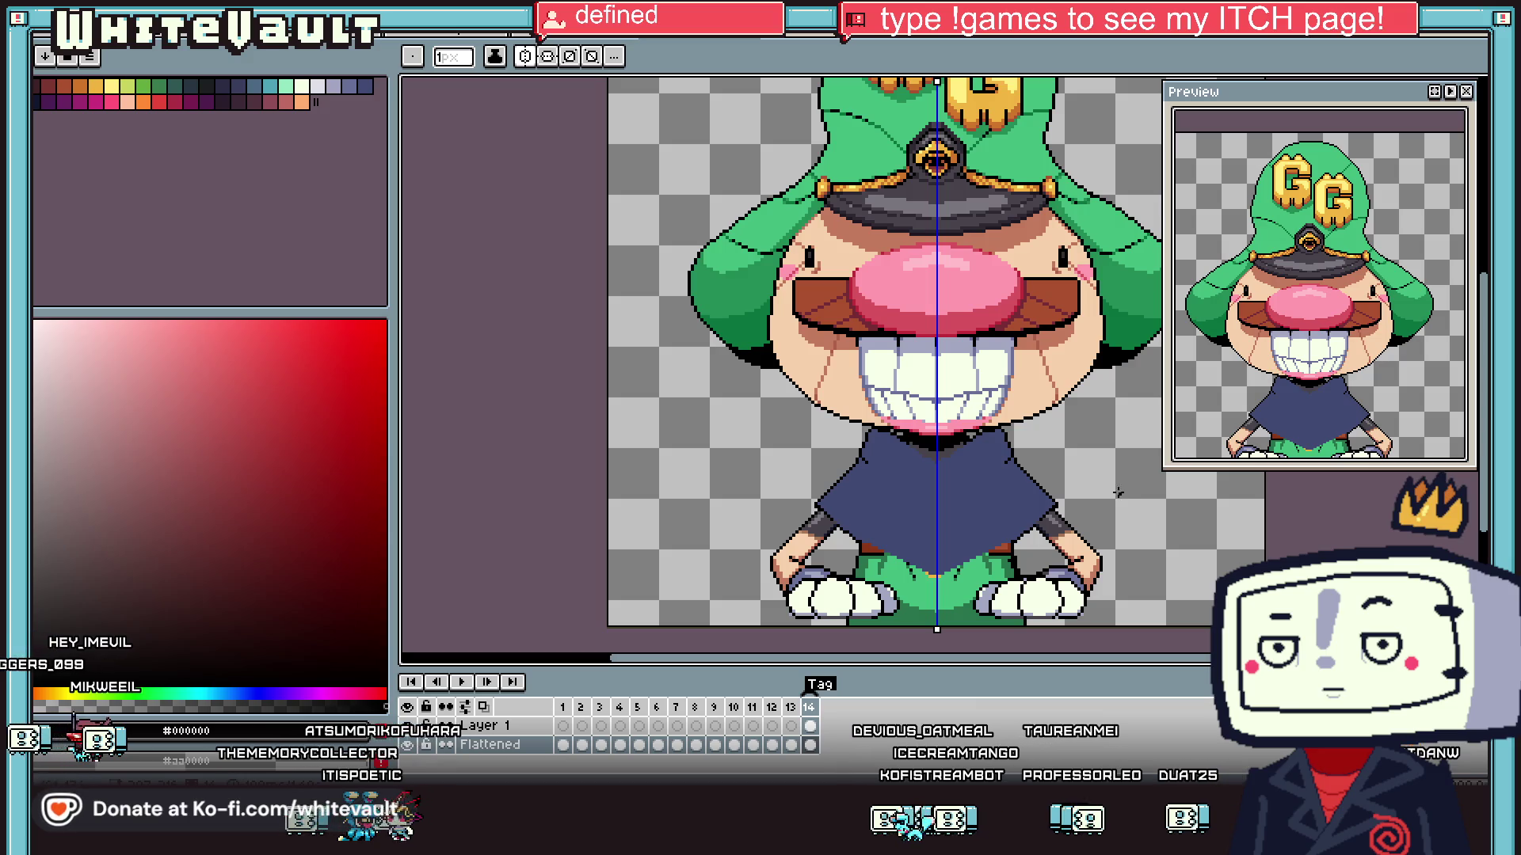
- On Layer 1's frame 14 cel, sample black and place diagonal pixels down-left from the collar
{"action": "scroll", "coordinate": [996, 459], "scroll_direction": "up", "scroll_amount": 2}
{"action": "key", "text": "i"}
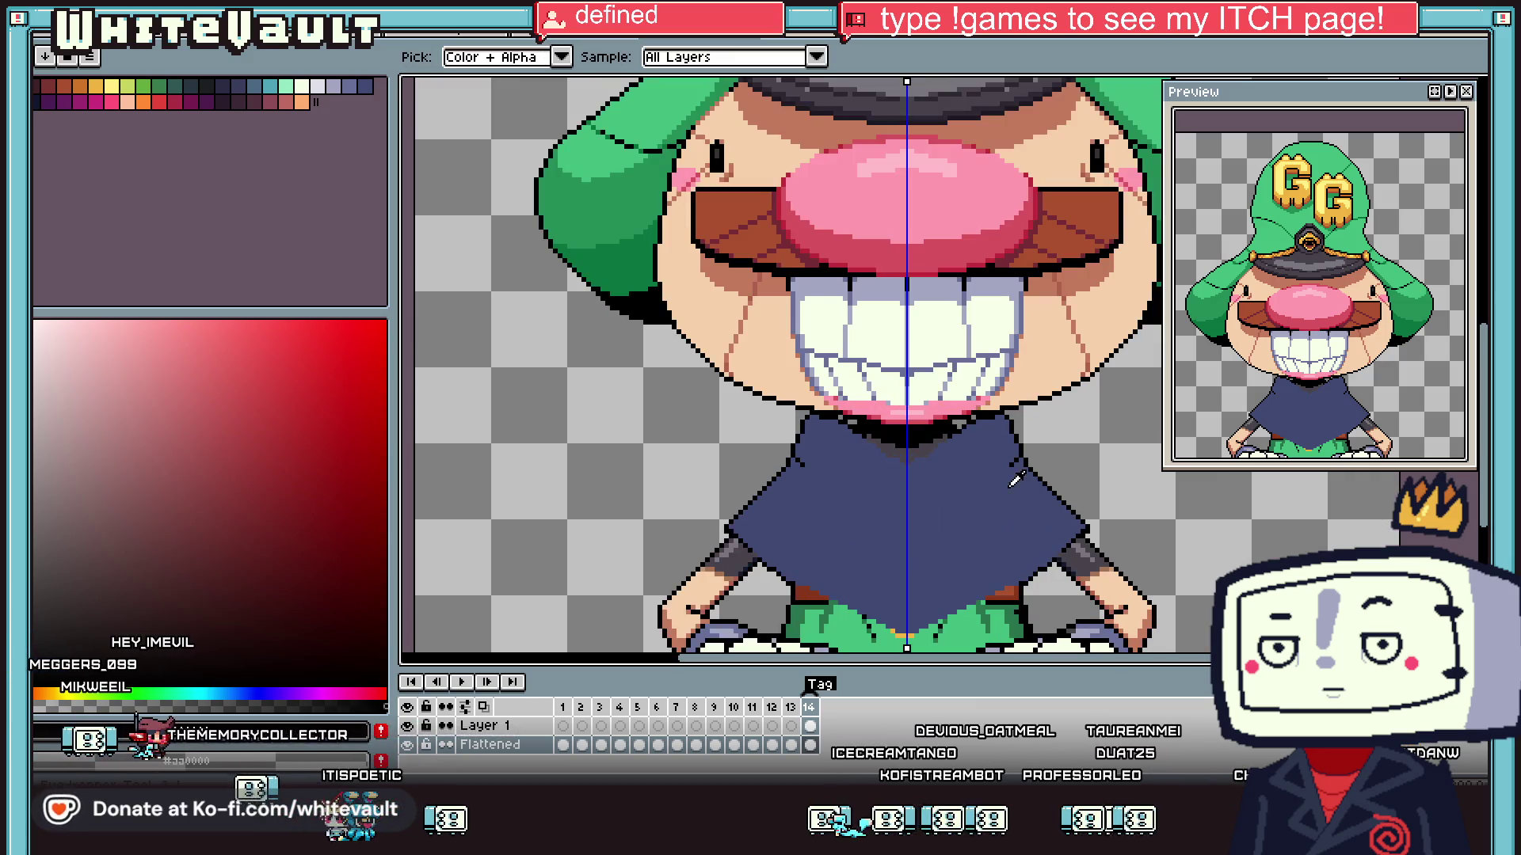
{"action": "scroll", "coordinate": [1030, 449], "scroll_direction": "up", "scroll_amount": 1}
{"action": "scroll", "coordinate": [1030, 449], "scroll_direction": "down", "scroll_amount": 1}
{"action": "key", "text": "b"}
{"action": "scroll", "coordinate": [1046, 475], "scroll_direction": "down", "scroll_amount": 2}
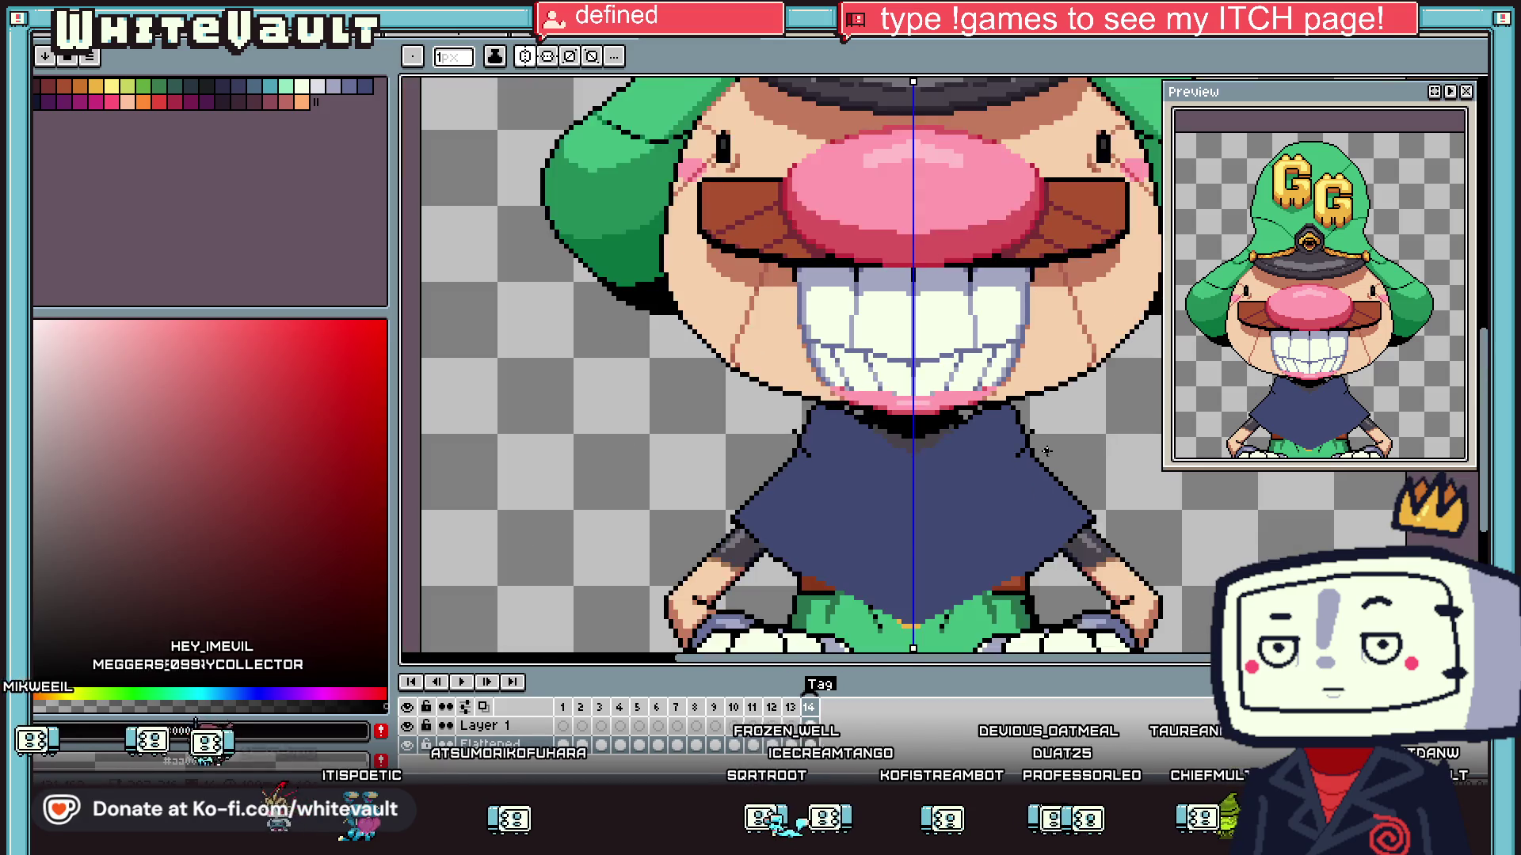
{"action": "scroll", "coordinate": [1029, 473], "scroll_direction": "up", "scroll_amount": 3}
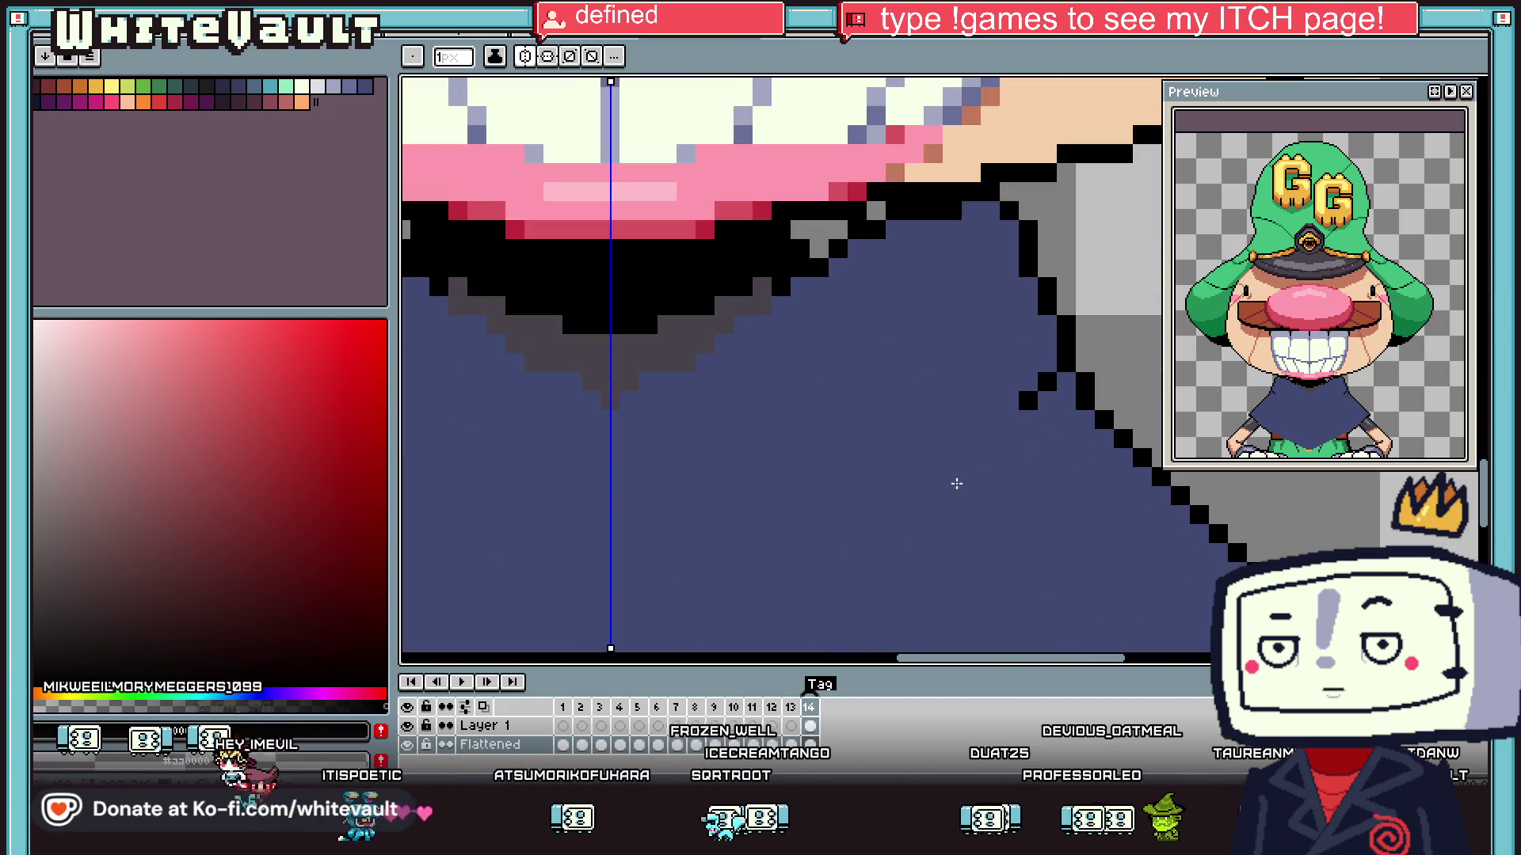
{"action": "left_click", "coordinate": [811, 726]}
{"action": "key", "text": "i"}
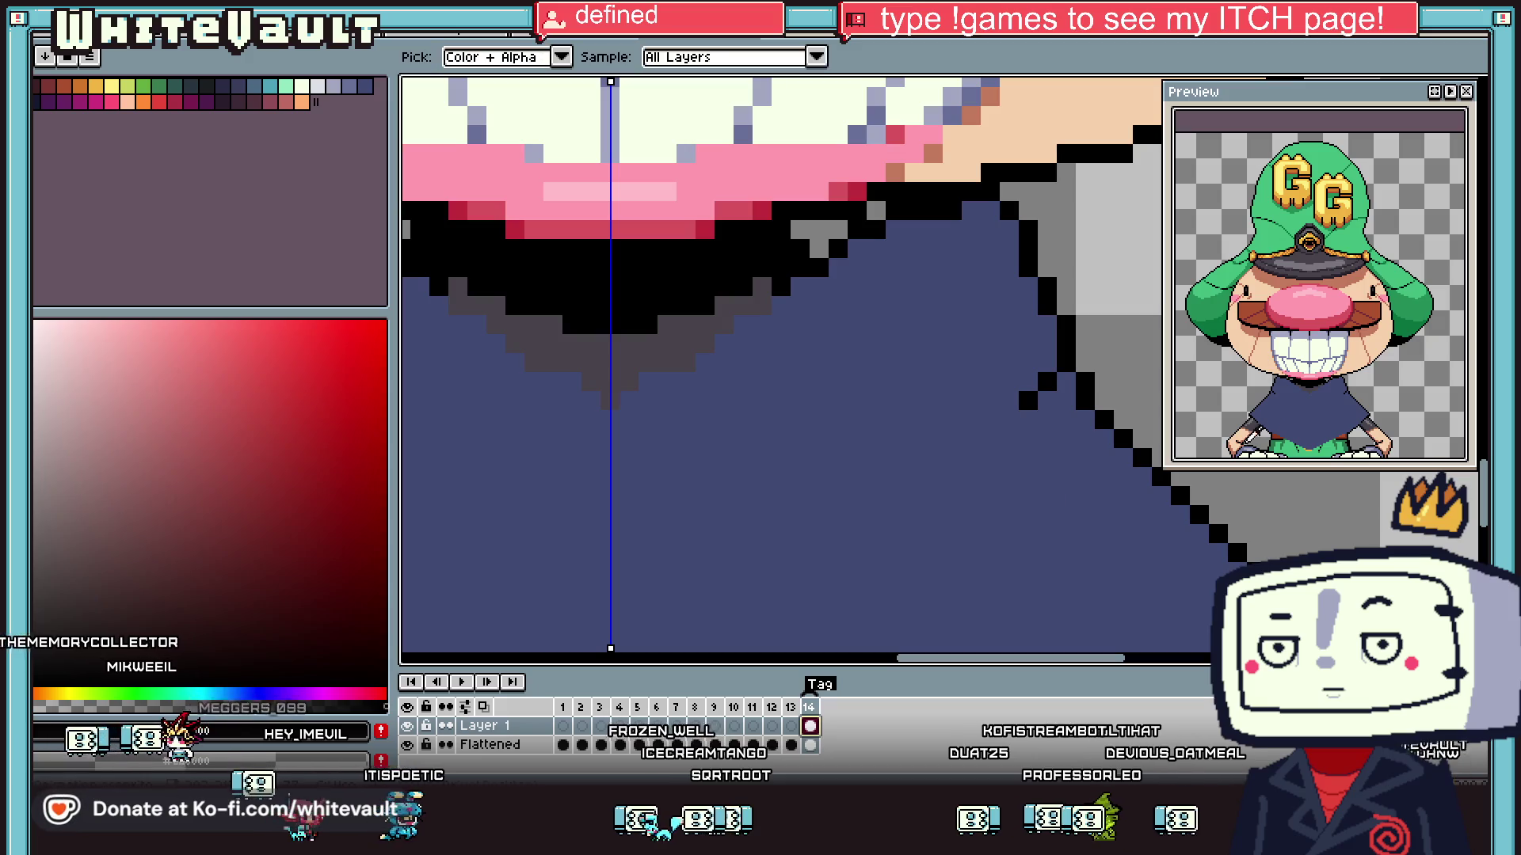
{"action": "left_click", "coordinate": [1030, 400]}
{"action": "key", "text": "b"}
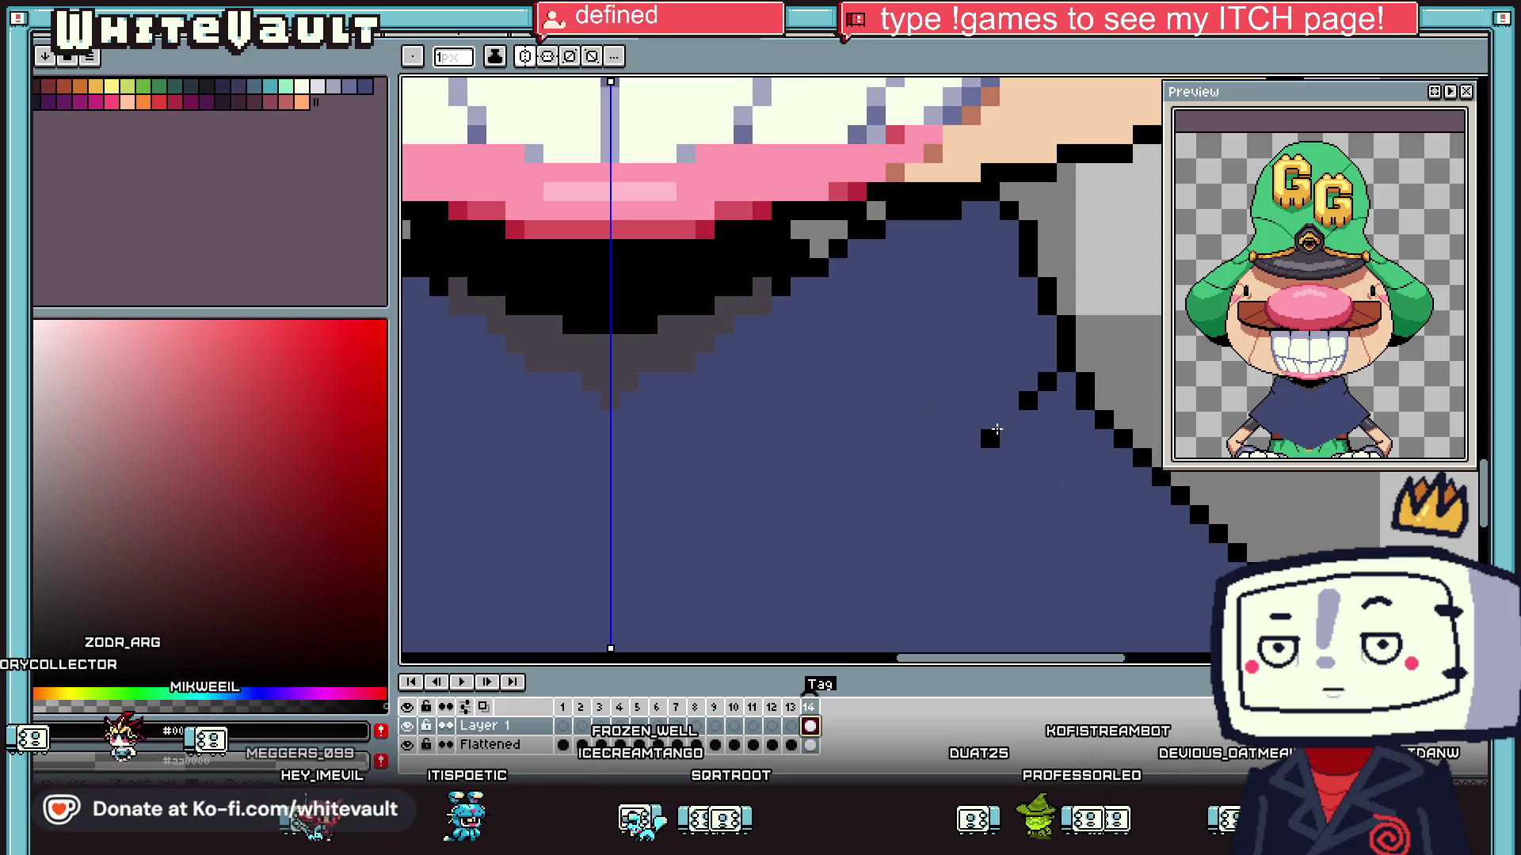
{"action": "left_click", "coordinate": [1003, 422]}
{"action": "left_click", "coordinate": [971, 458]}
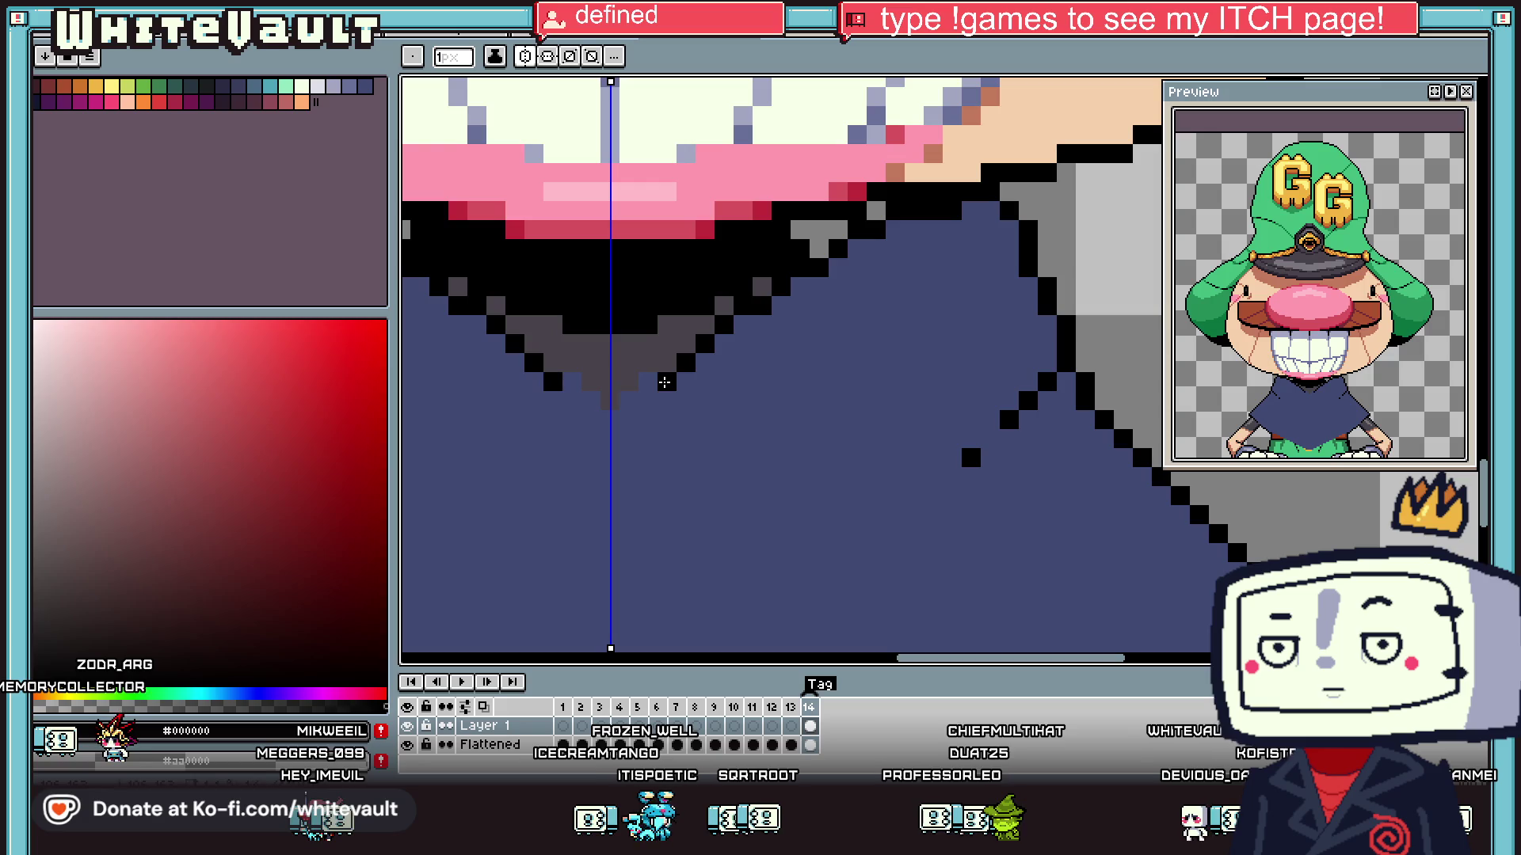
{"action": "scroll", "coordinate": [602, 426], "scroll_direction": "down", "scroll_amount": 3}
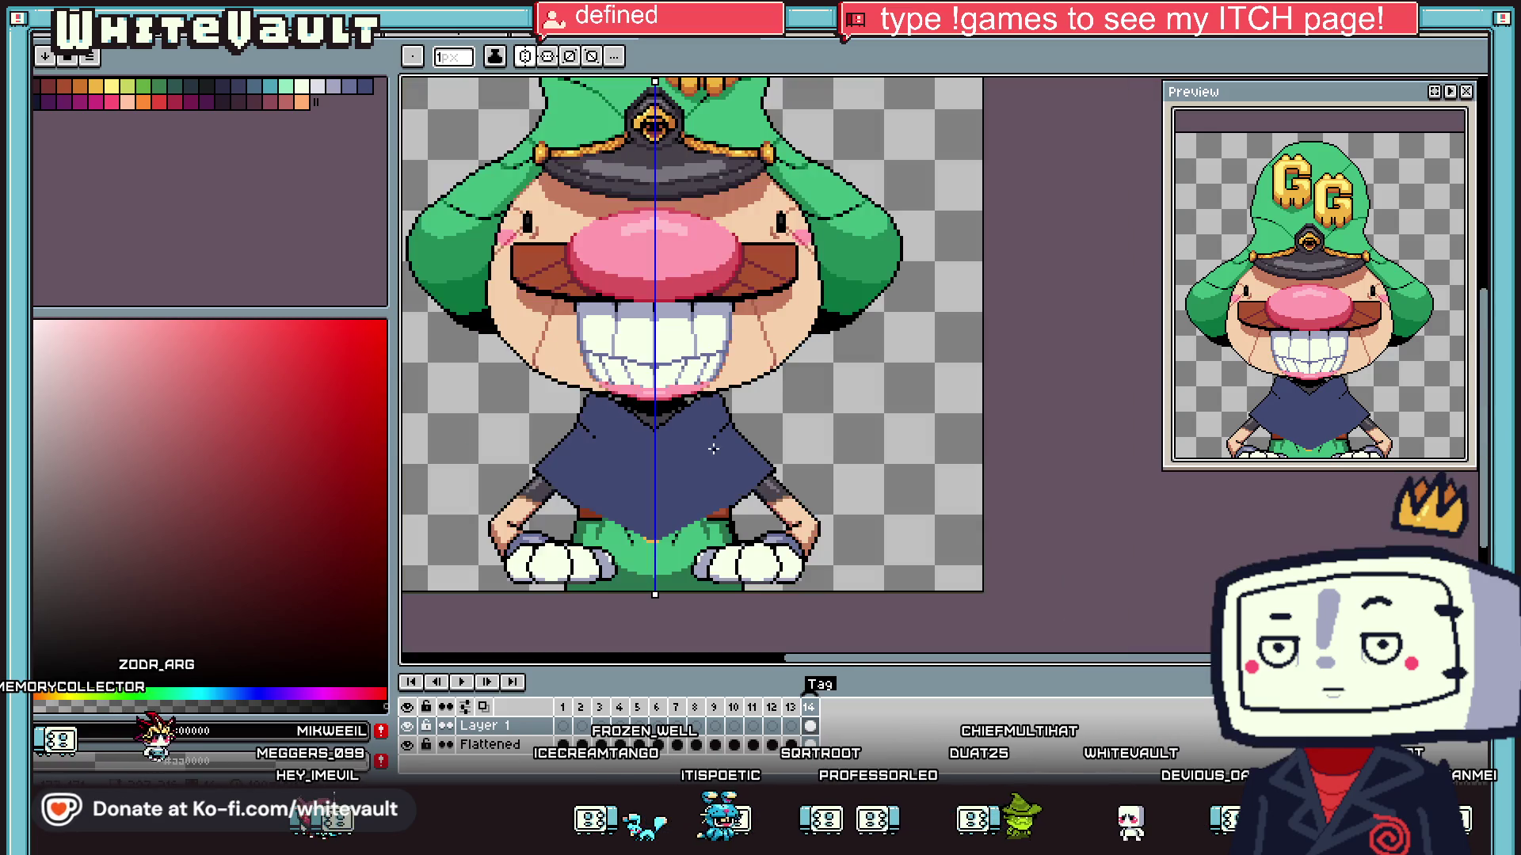
{"action": "key", "text": "i"}
{"action": "scroll", "coordinate": [559, 503], "scroll_direction": "up", "scroll_amount": 4}
{"action": "key", "text": "b"}
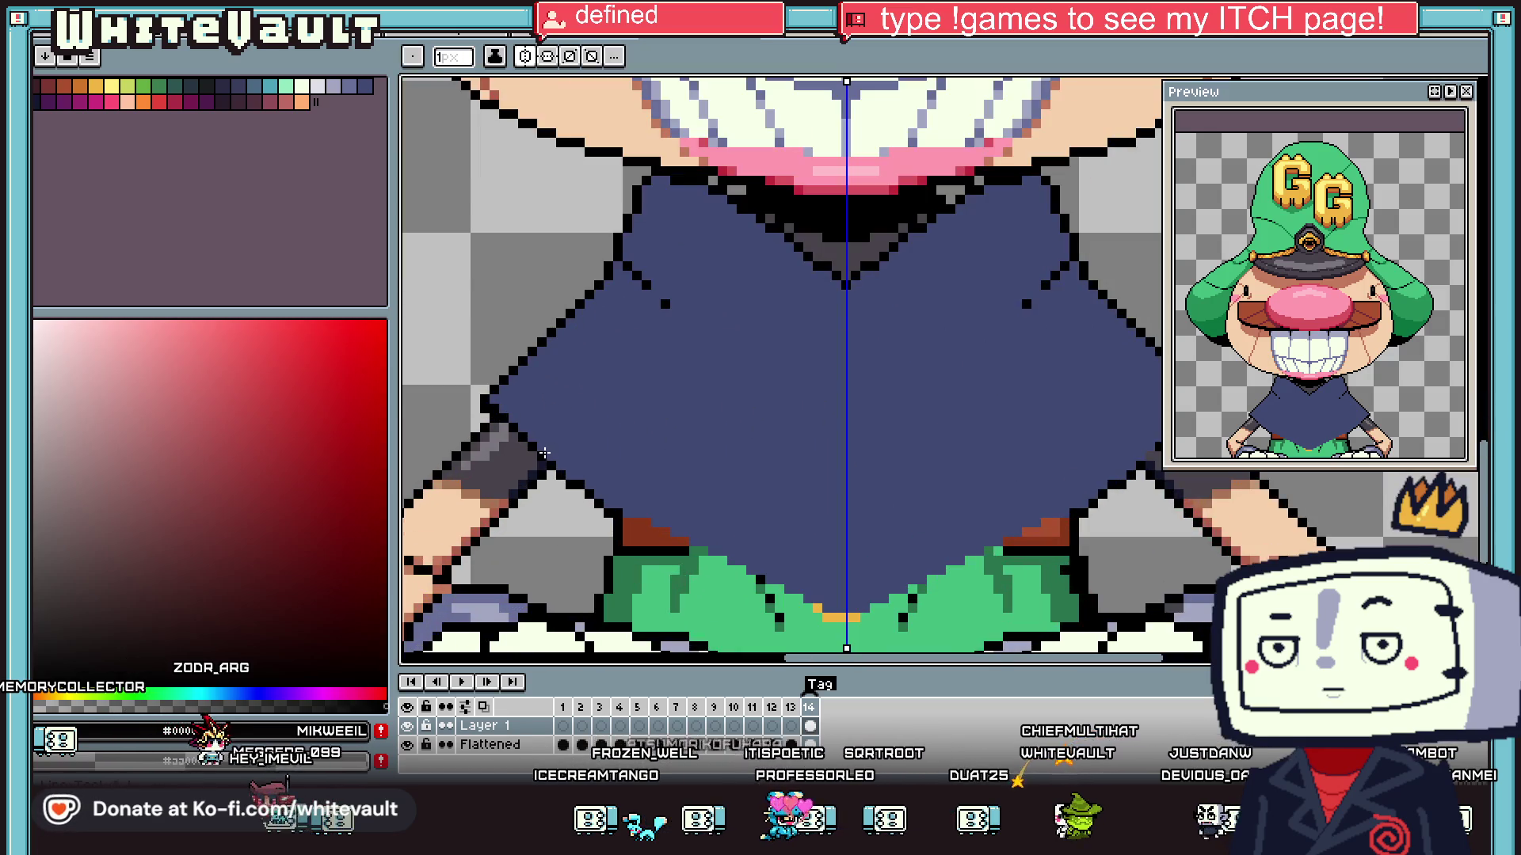
{"action": "scroll", "coordinate": [848, 481], "scroll_direction": "down", "scroll_amount": 2}
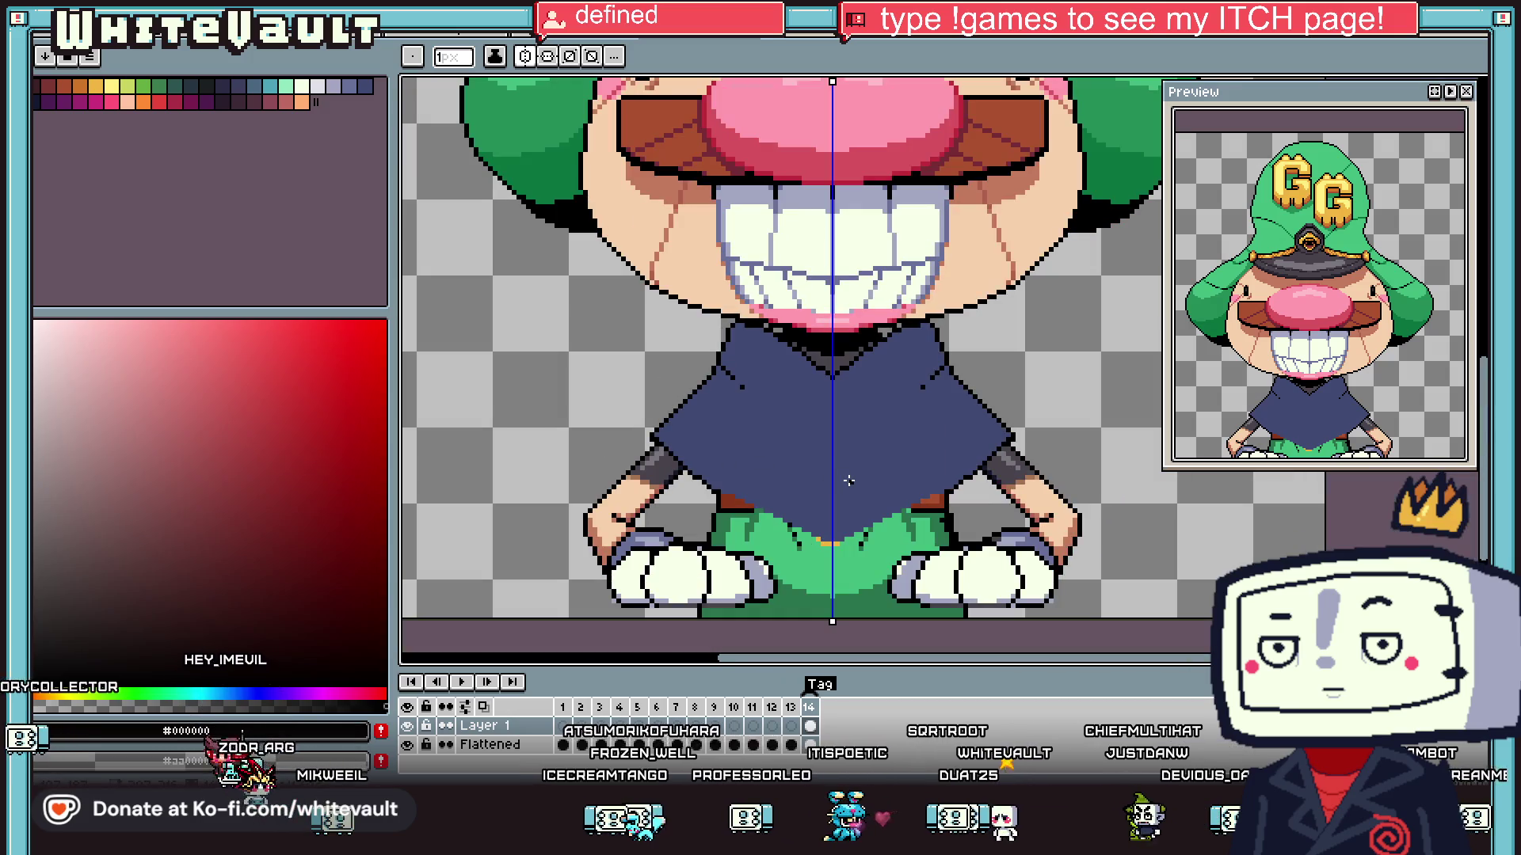
{"action": "key", "text": "i"}
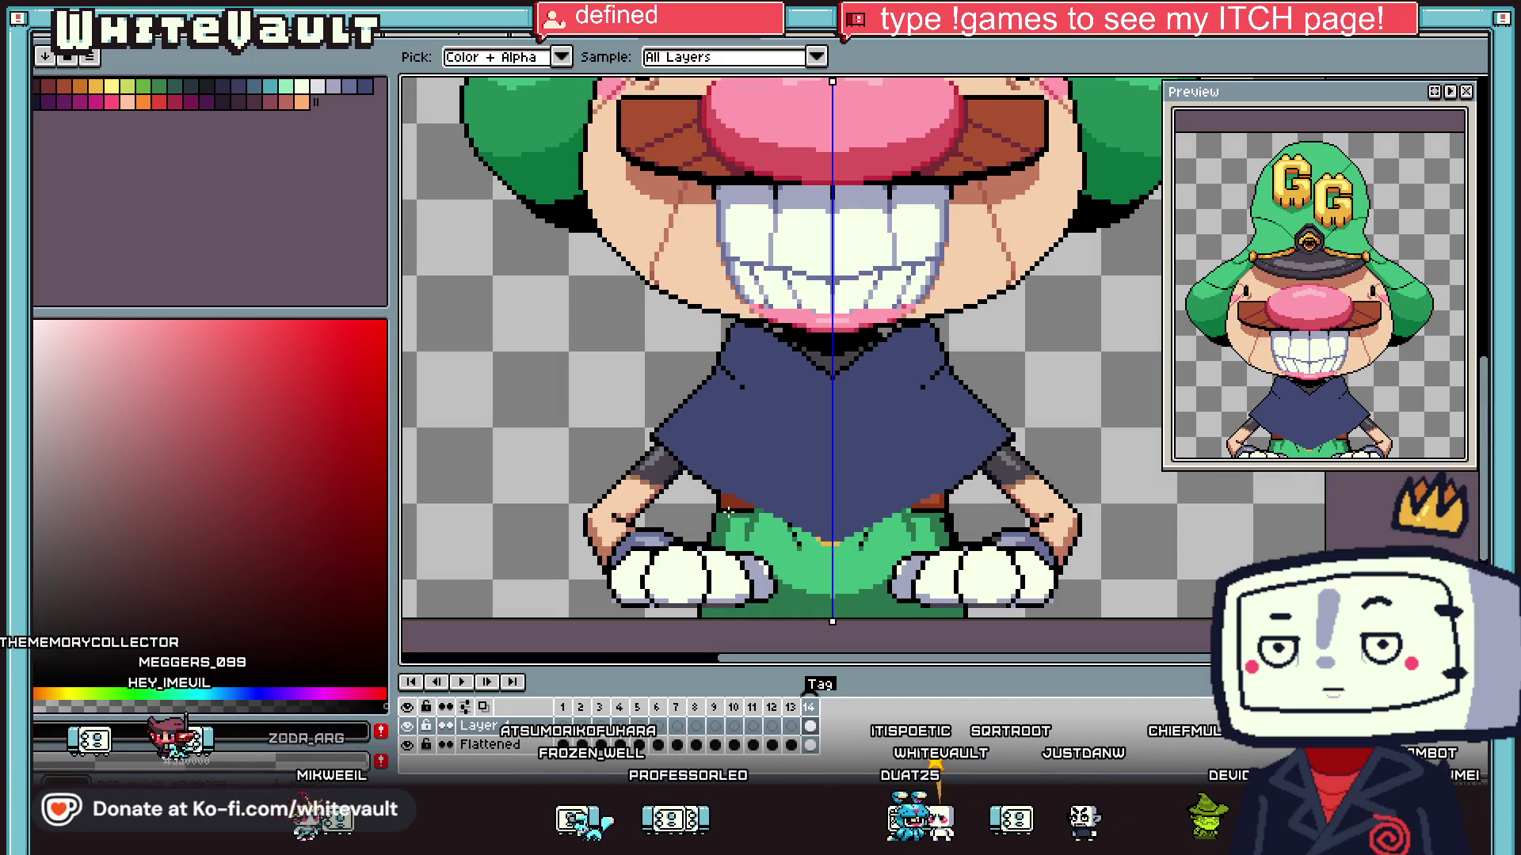
{"action": "key", "text": "b"}
{"action": "scroll", "coordinate": [721, 495], "scroll_direction": "up", "scroll_amount": 2}
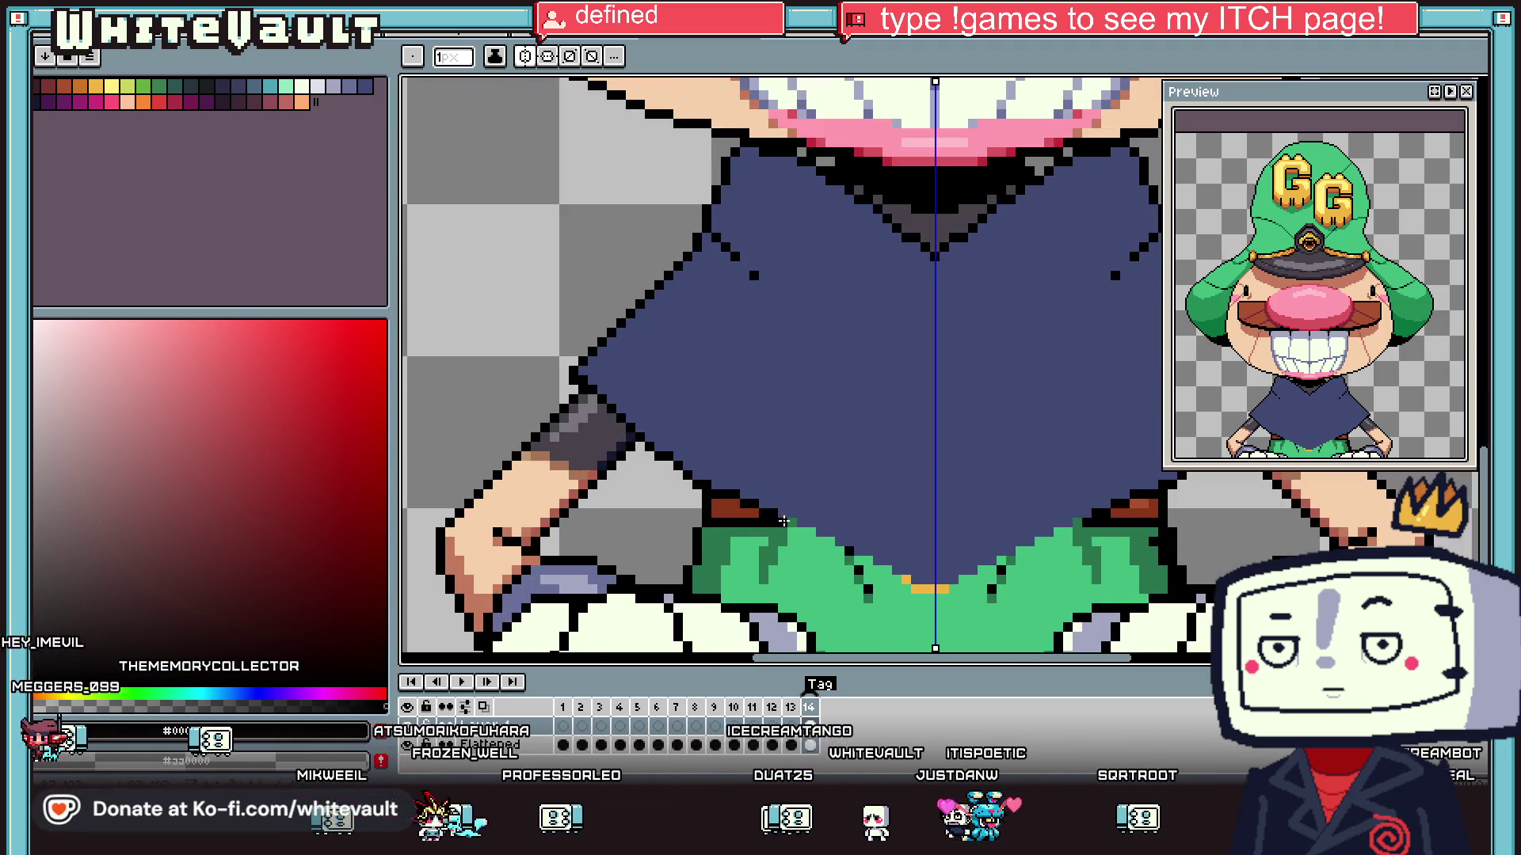
{"action": "scroll", "coordinate": [821, 544], "scroll_direction": "up", "scroll_amount": 2}
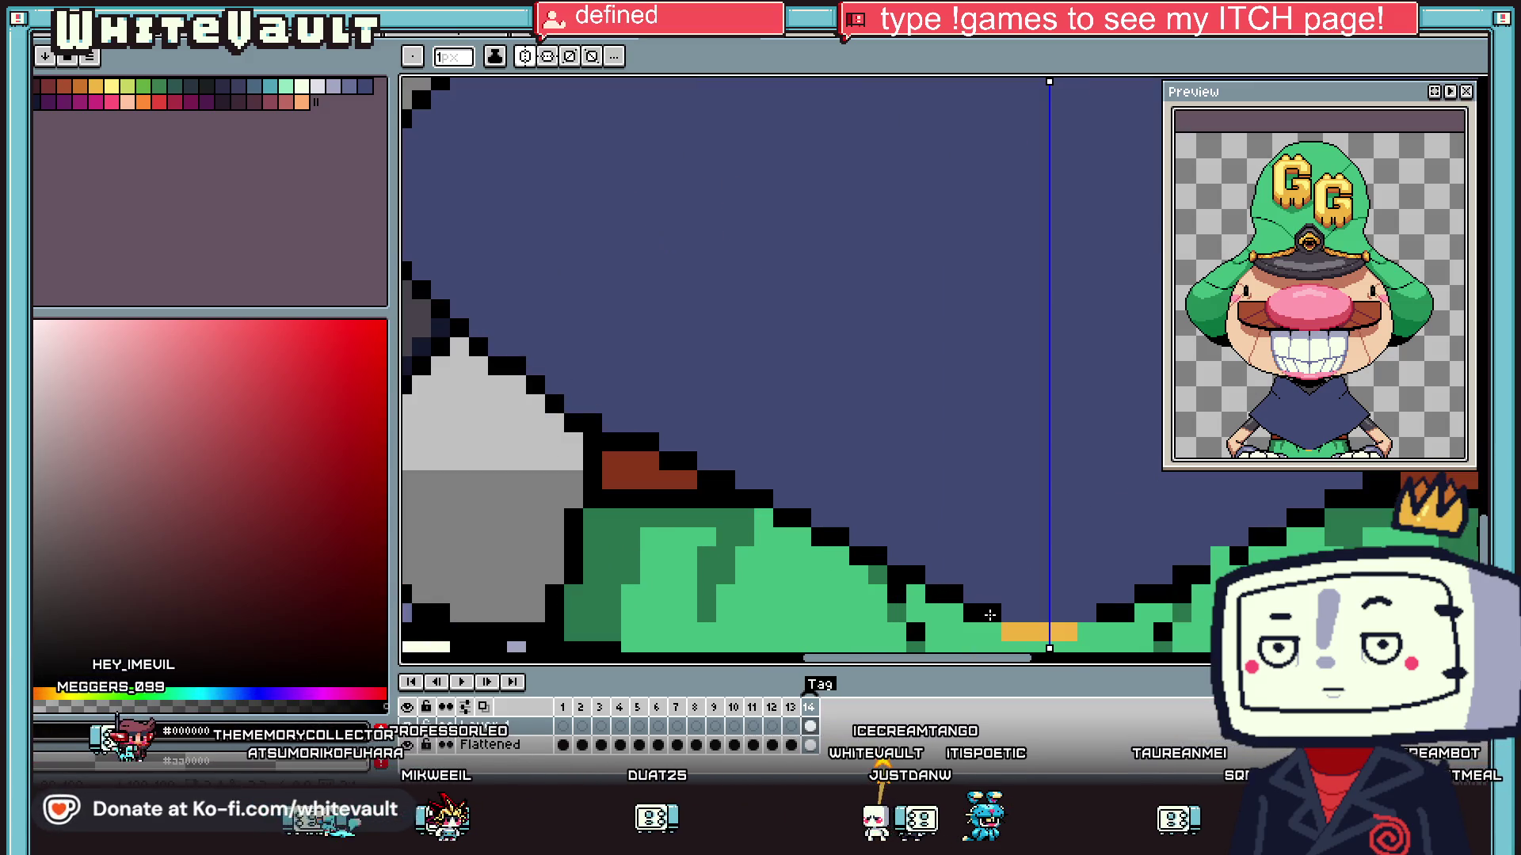
{"action": "scroll", "coordinate": [1111, 545], "scroll_direction": "down", "scroll_amount": 3}
{"action": "scroll", "coordinate": [1110, 544], "scroll_direction": "down", "scroll_amount": 3}
{"action": "scroll", "coordinate": [1160, 549], "scroll_direction": "up", "scroll_amount": 4}
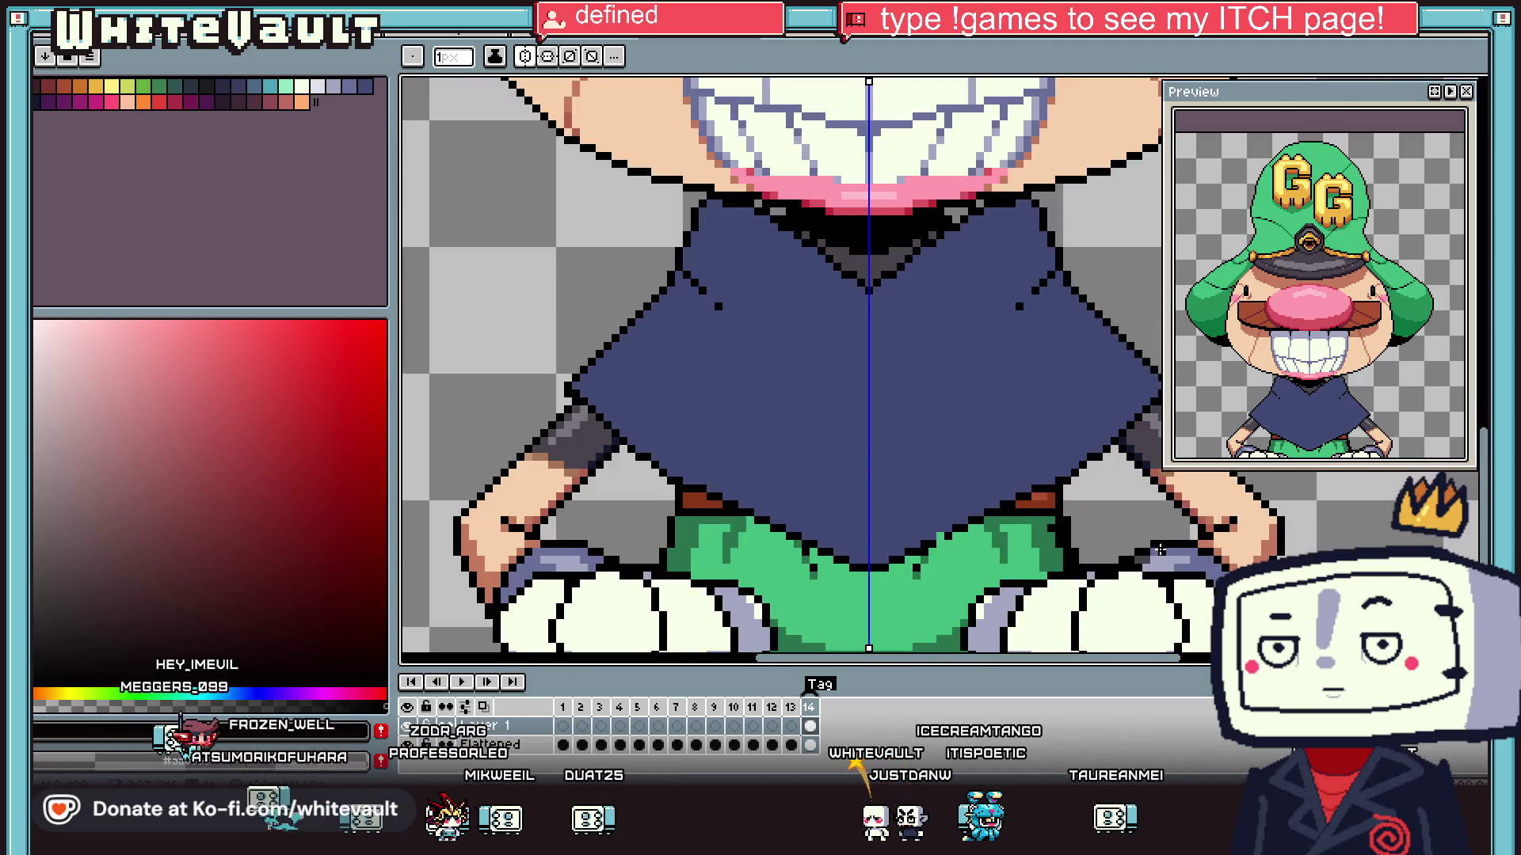
- Sample the robe's navy blue and choose a lighter blue swatch for the highlight
{"action": "scroll", "coordinate": [948, 536], "scroll_direction": "up", "scroll_amount": 1}
{"action": "scroll", "coordinate": [1016, 563], "scroll_direction": "down", "scroll_amount": 2}
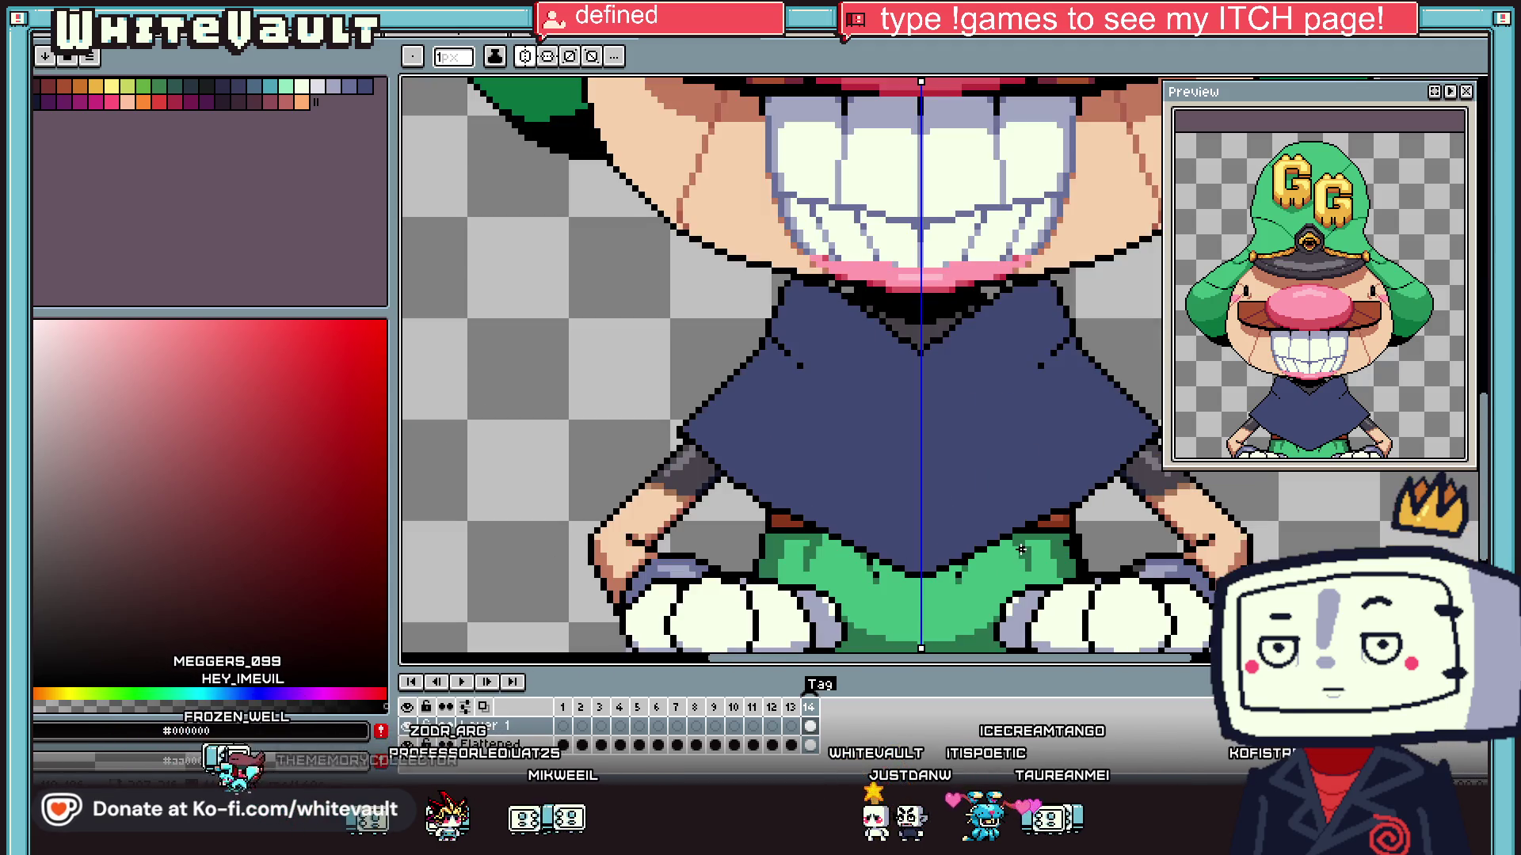
{"action": "key", "text": "i"}
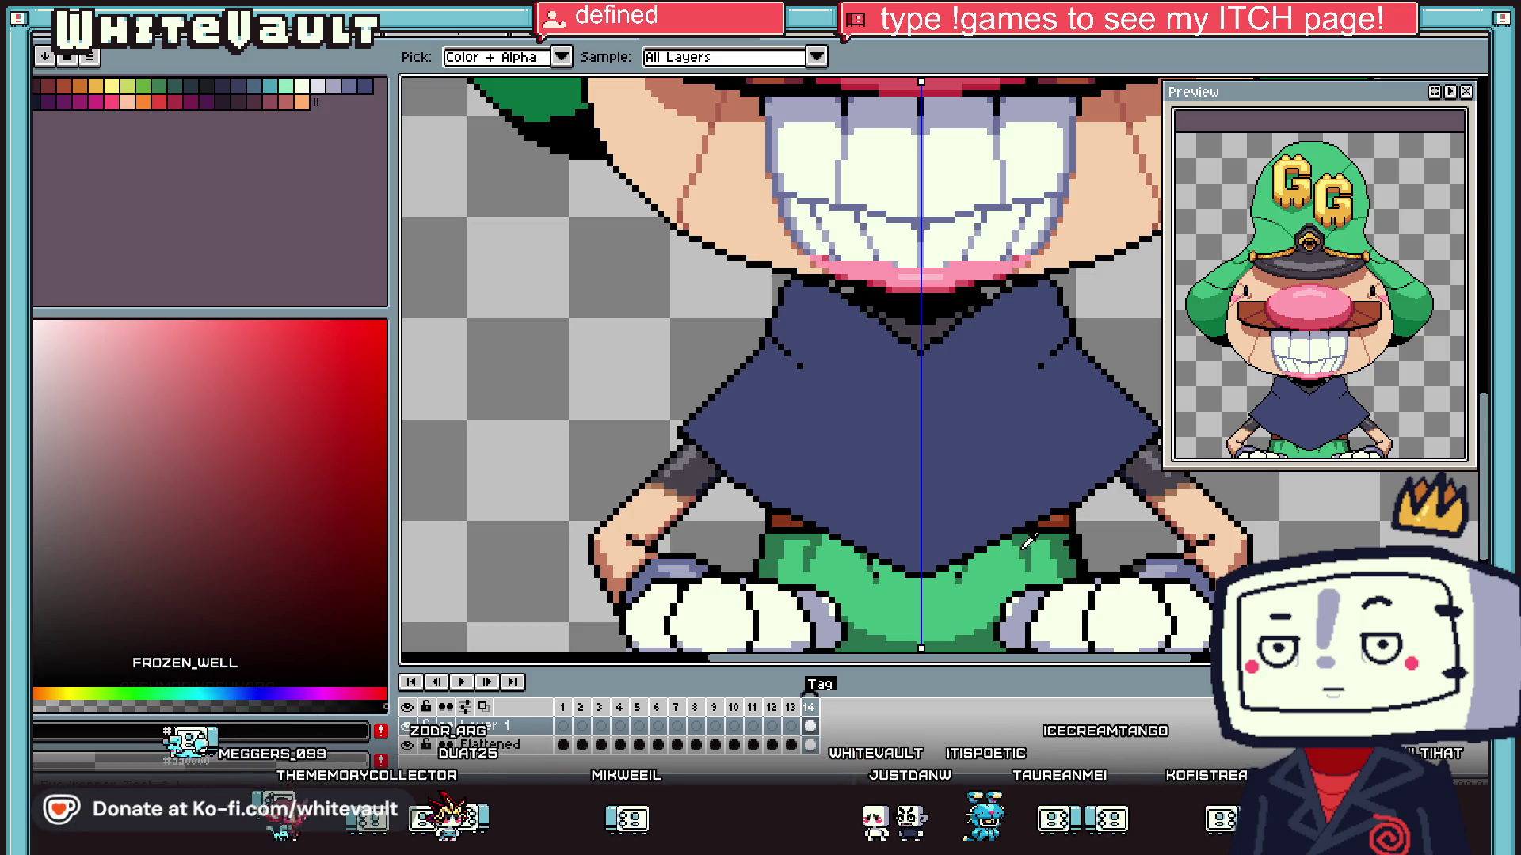
{"action": "scroll", "coordinate": [964, 380], "scroll_direction": "up", "scroll_amount": 1}
{"action": "left_click", "coordinate": [971, 373]}
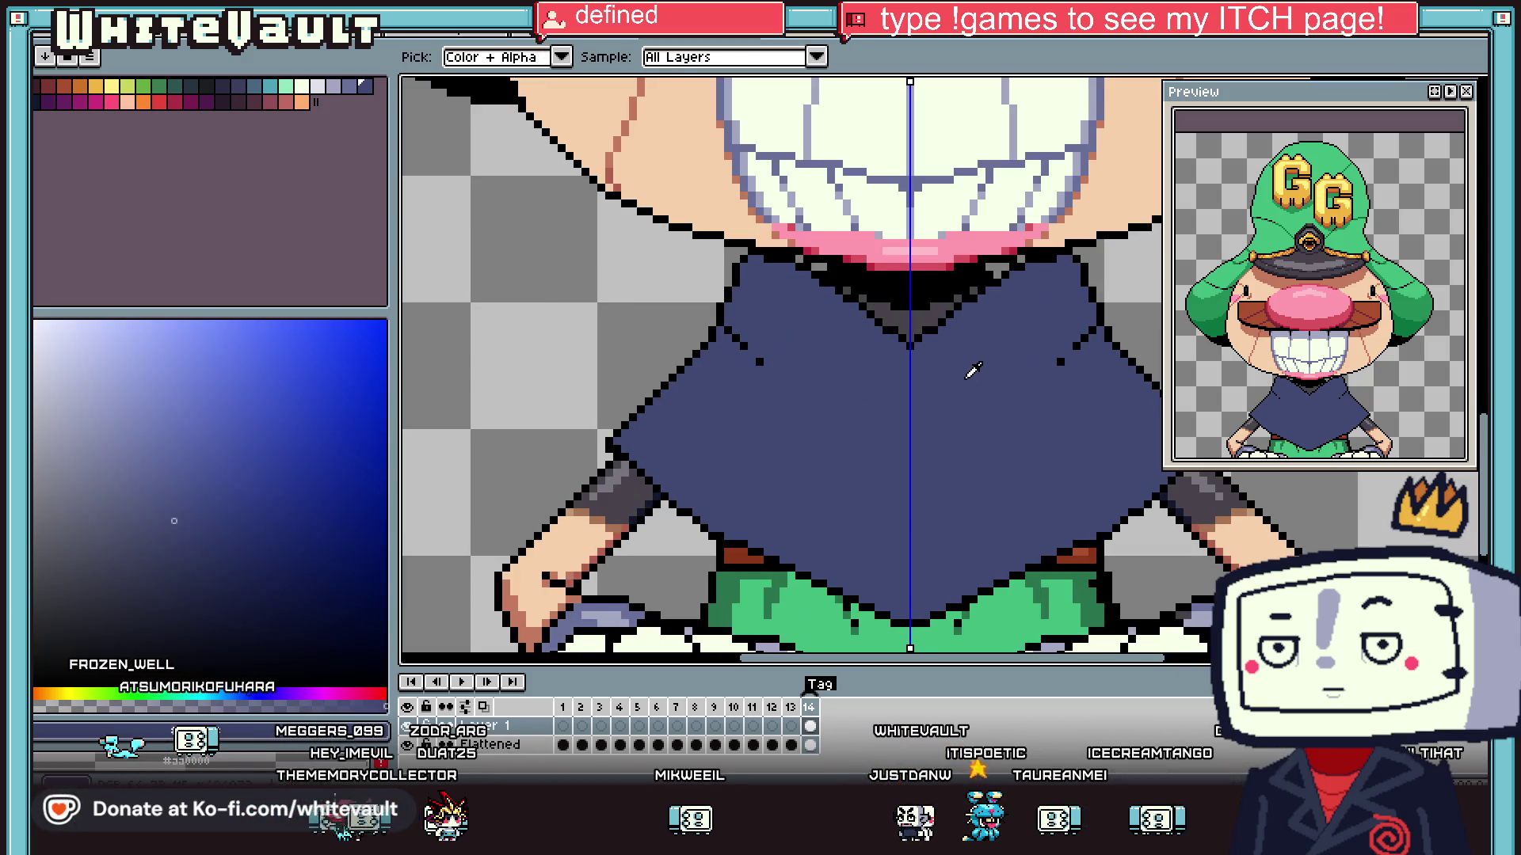
{"action": "scroll", "coordinate": [993, 266], "scroll_direction": "up", "scroll_amount": 1}
{"action": "left_click", "coordinate": [988, 260], "text": "alt"}
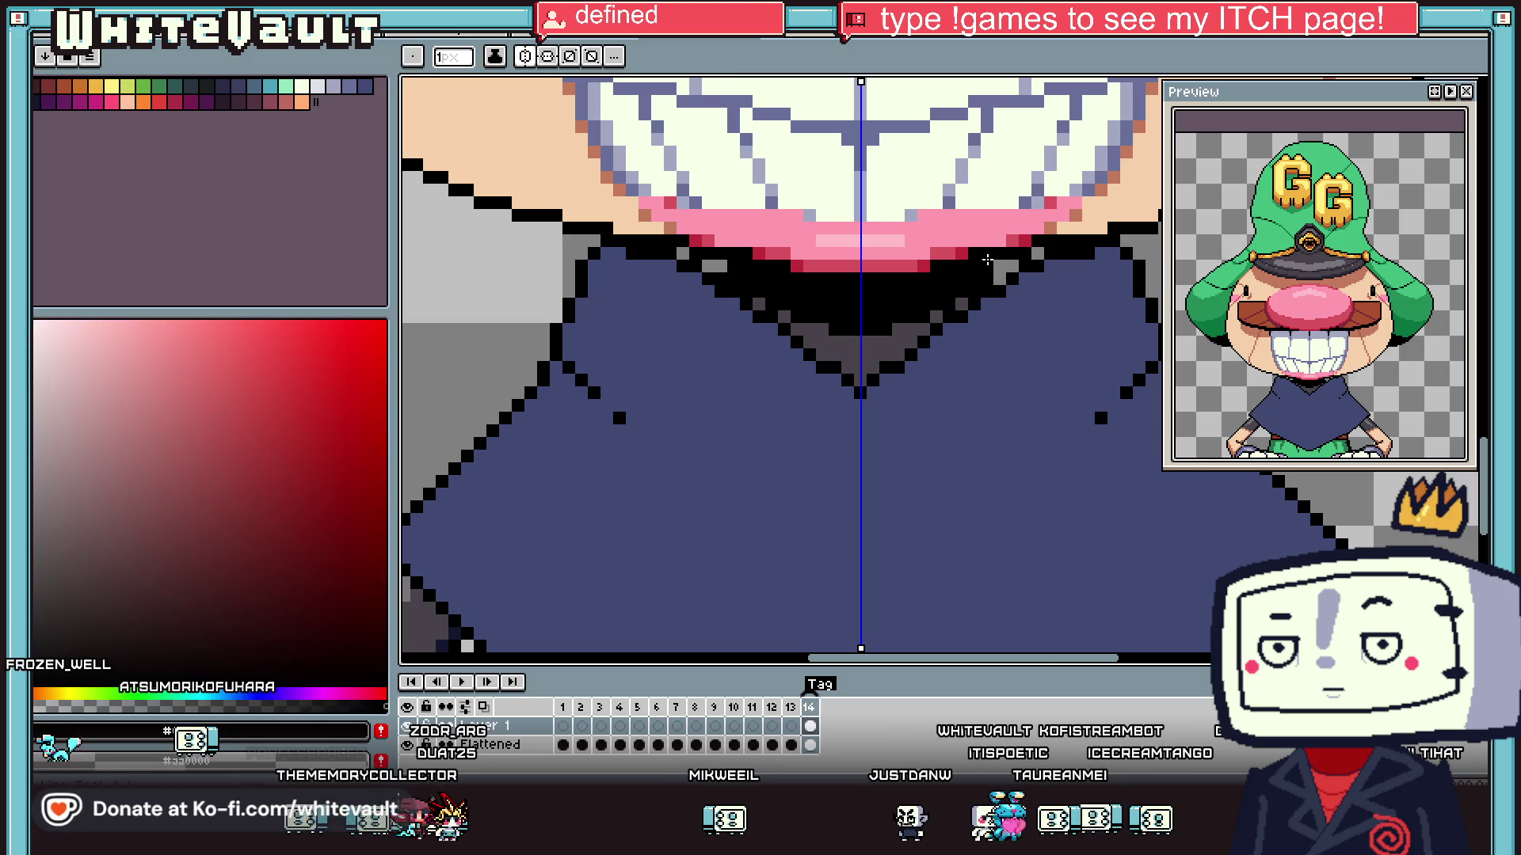
{"action": "scroll", "coordinate": [1040, 247], "scroll_direction": "down", "scroll_amount": 3}
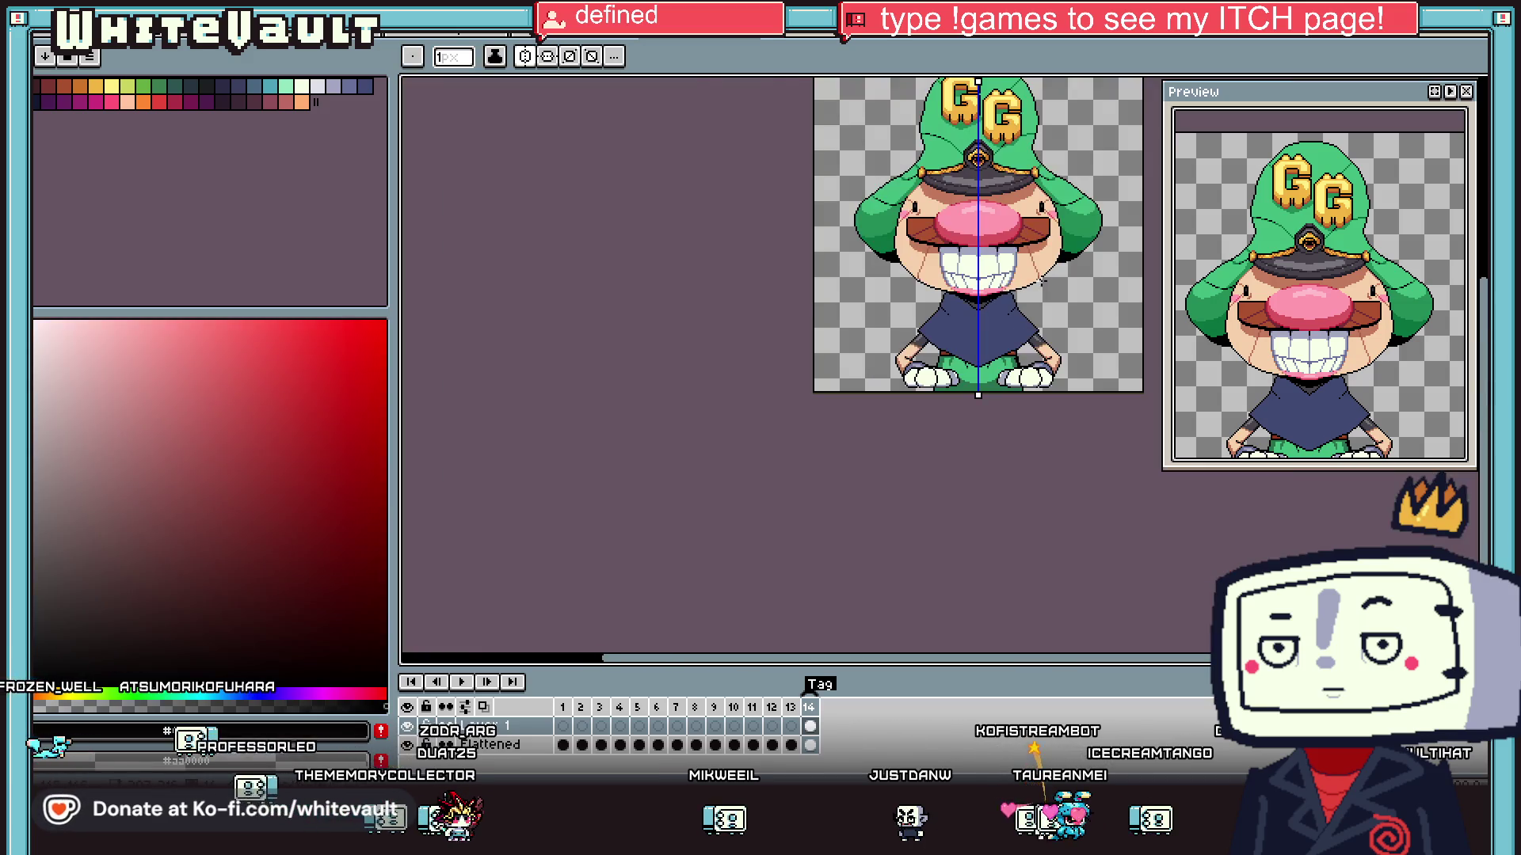
{"action": "scroll", "coordinate": [967, 359], "scroll_direction": "up", "scroll_amount": 2}
{"action": "key", "text": "alt"}
{"action": "left_click", "coordinate": [976, 404]}
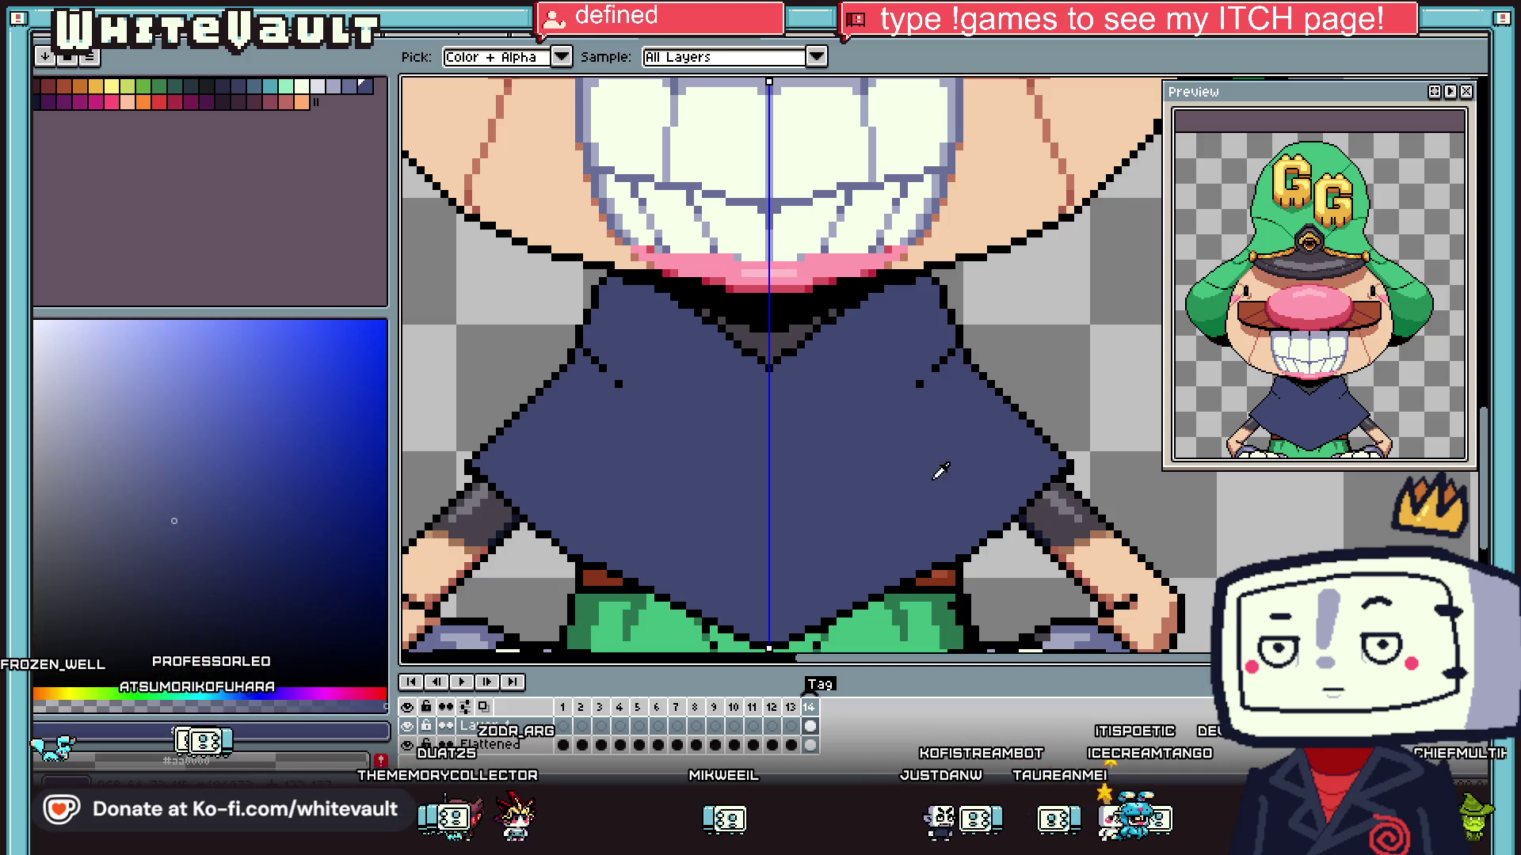
{"action": "left_click", "coordinate": [349, 86]}
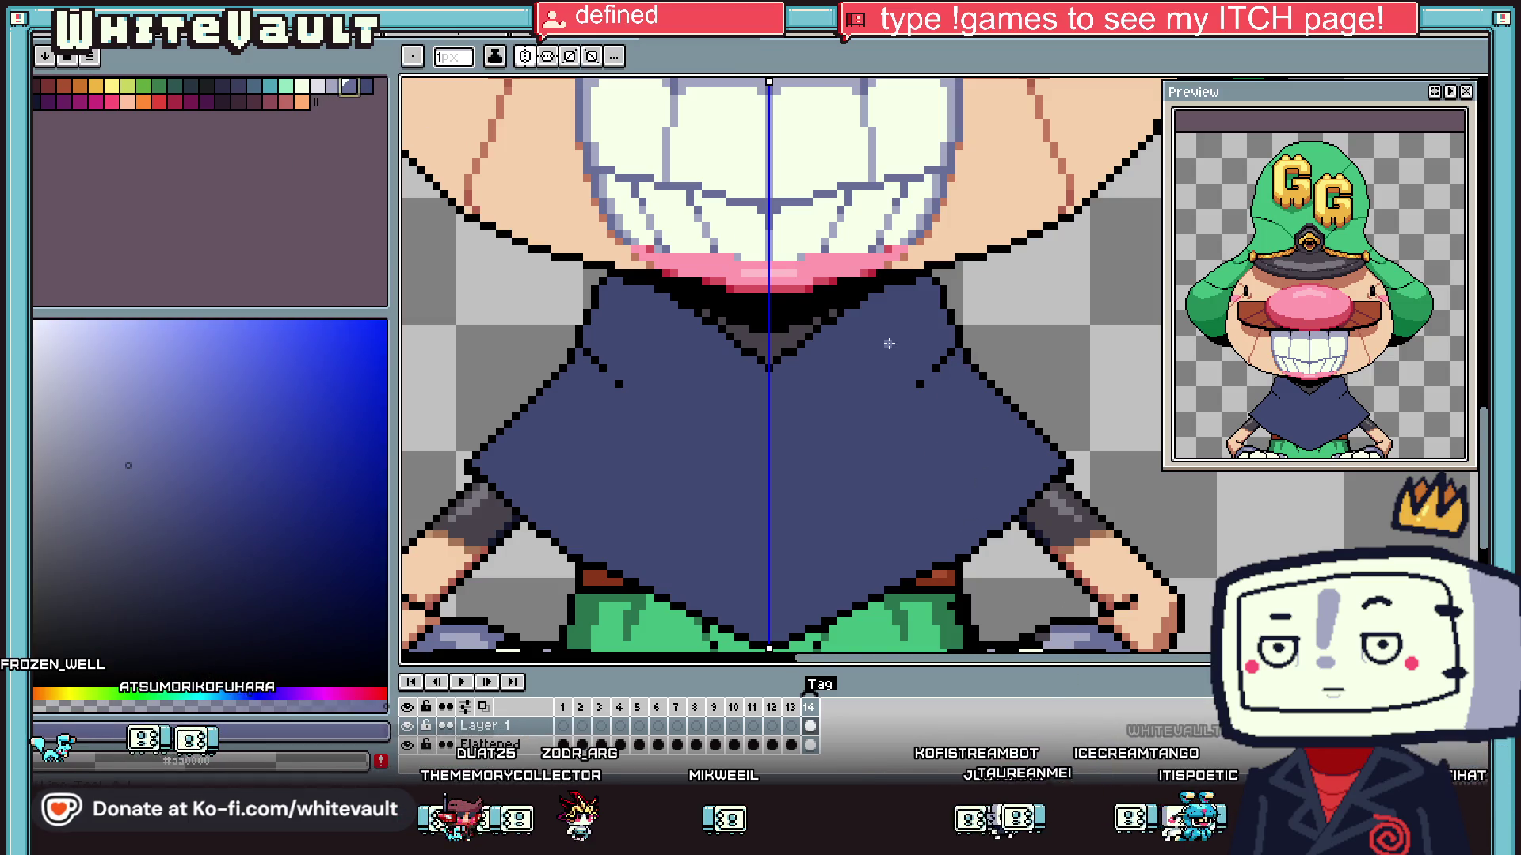
- Pencil a light-blue diagonal fold highlight across the right side of the robe
{"action": "scroll", "coordinate": [958, 372], "scroll_direction": "up", "scroll_amount": 2}
{"action": "left_click_drag", "start_coordinate": [973, 356], "coordinate": [1090, 468]}
{"action": "left_click", "coordinate": [957, 373]}
{"action": "left_click", "coordinate": [938, 411]}
{"action": "left_click", "coordinate": [937, 392]}
{"action": "left_click", "coordinate": [919, 410]}
{"action": "mouse_move", "coordinate": [899, 429]}
{"action": "left_mouse_down"}
{"action": "mouse_move", "coordinate": [900, 448]}
{"action": "mouse_move", "coordinate": [995, 410]}
{"action": "left_mouse_up"}
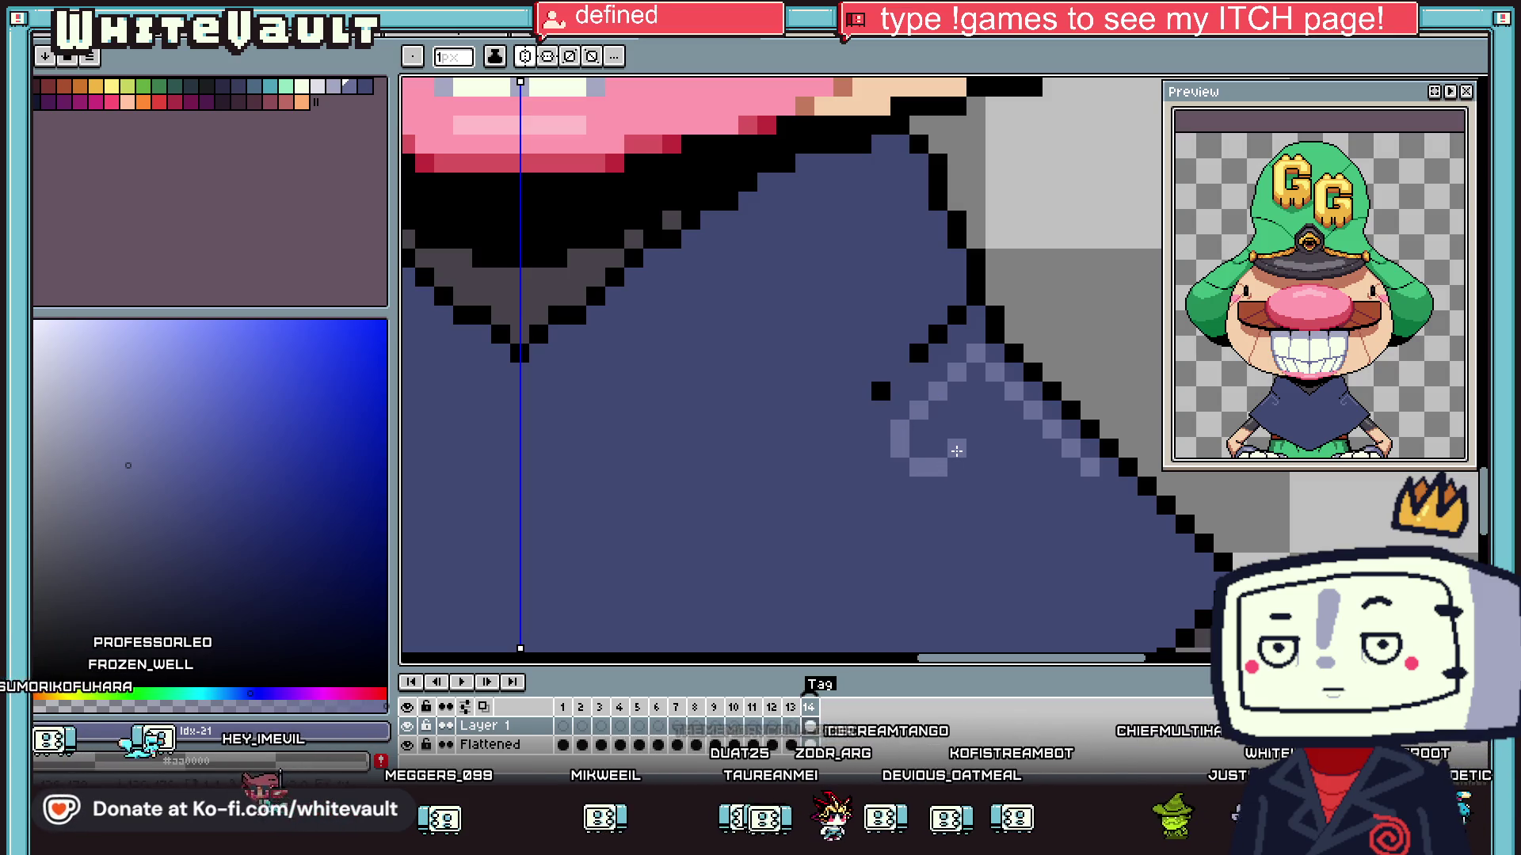
{"action": "scroll", "coordinate": [986, 396], "scroll_direction": "down", "scroll_amount": 6}
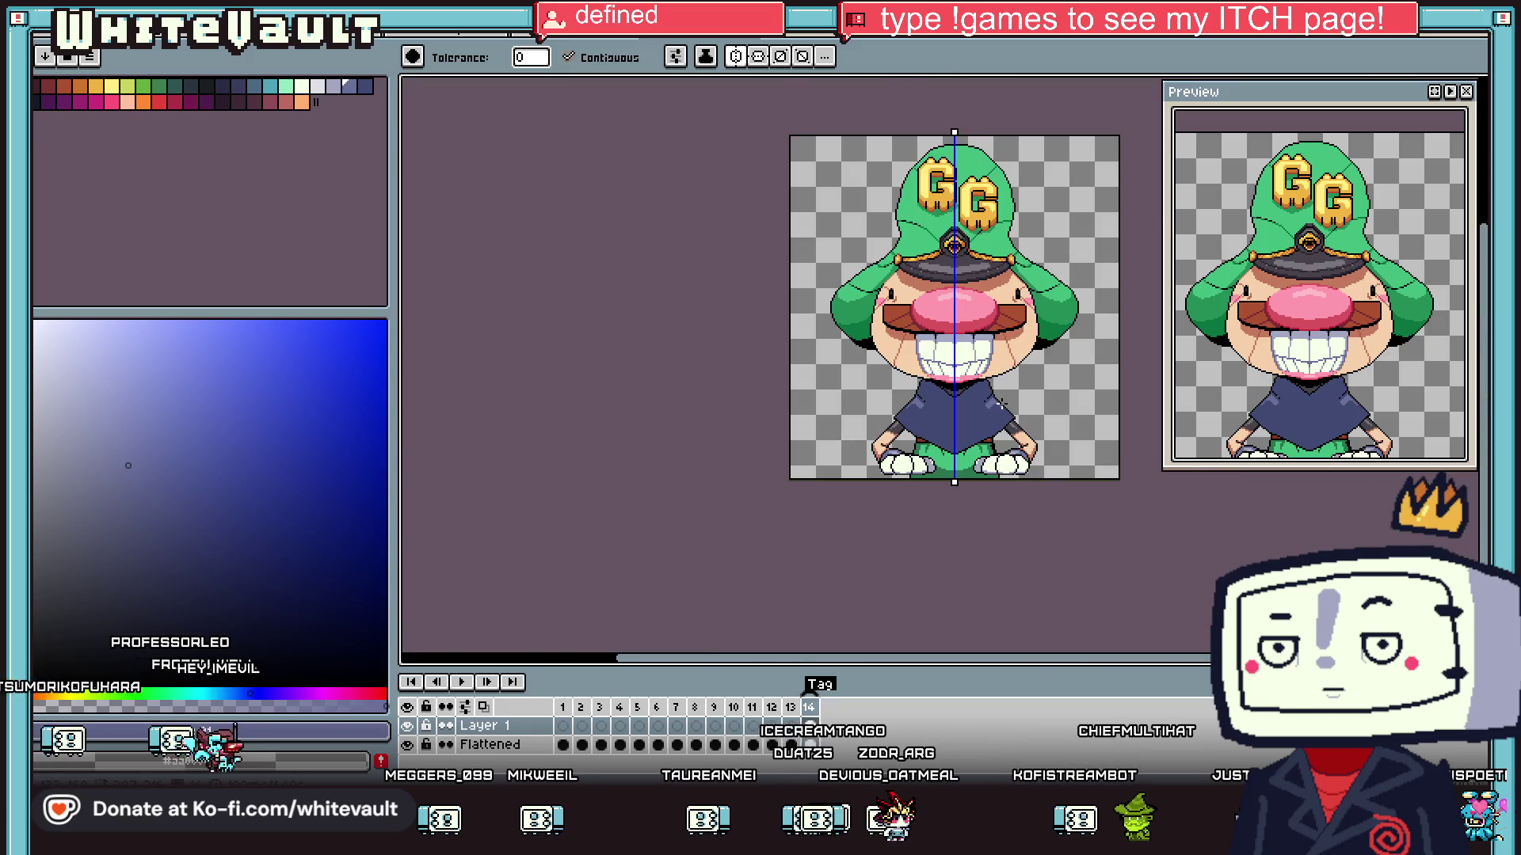
{"action": "scroll", "coordinate": [1006, 402], "scroll_direction": "up", "scroll_amount": 3}
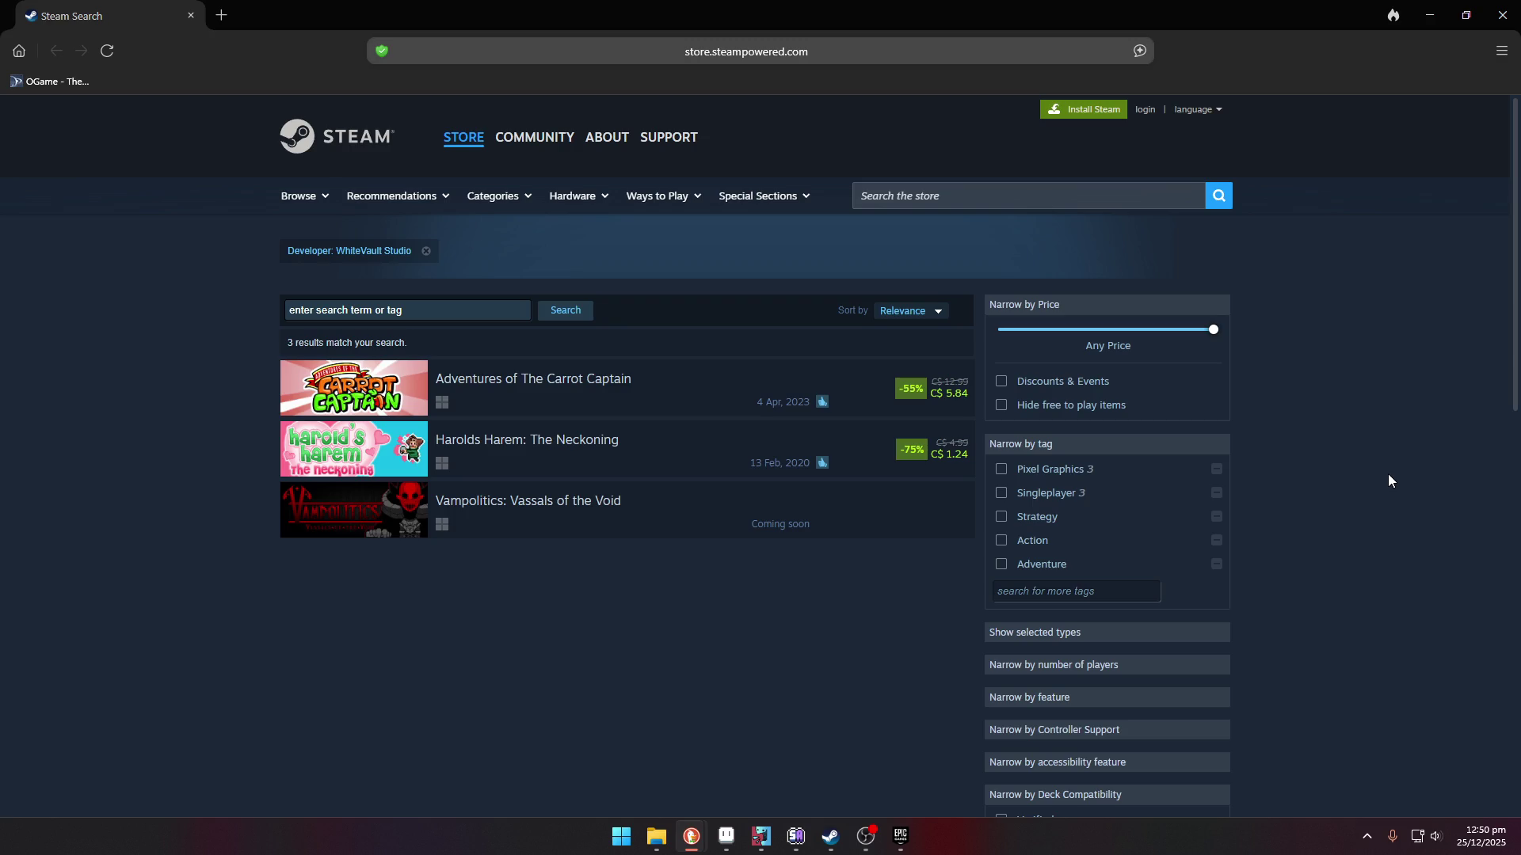
{"action": "left_click", "coordinate": [523, 448]}
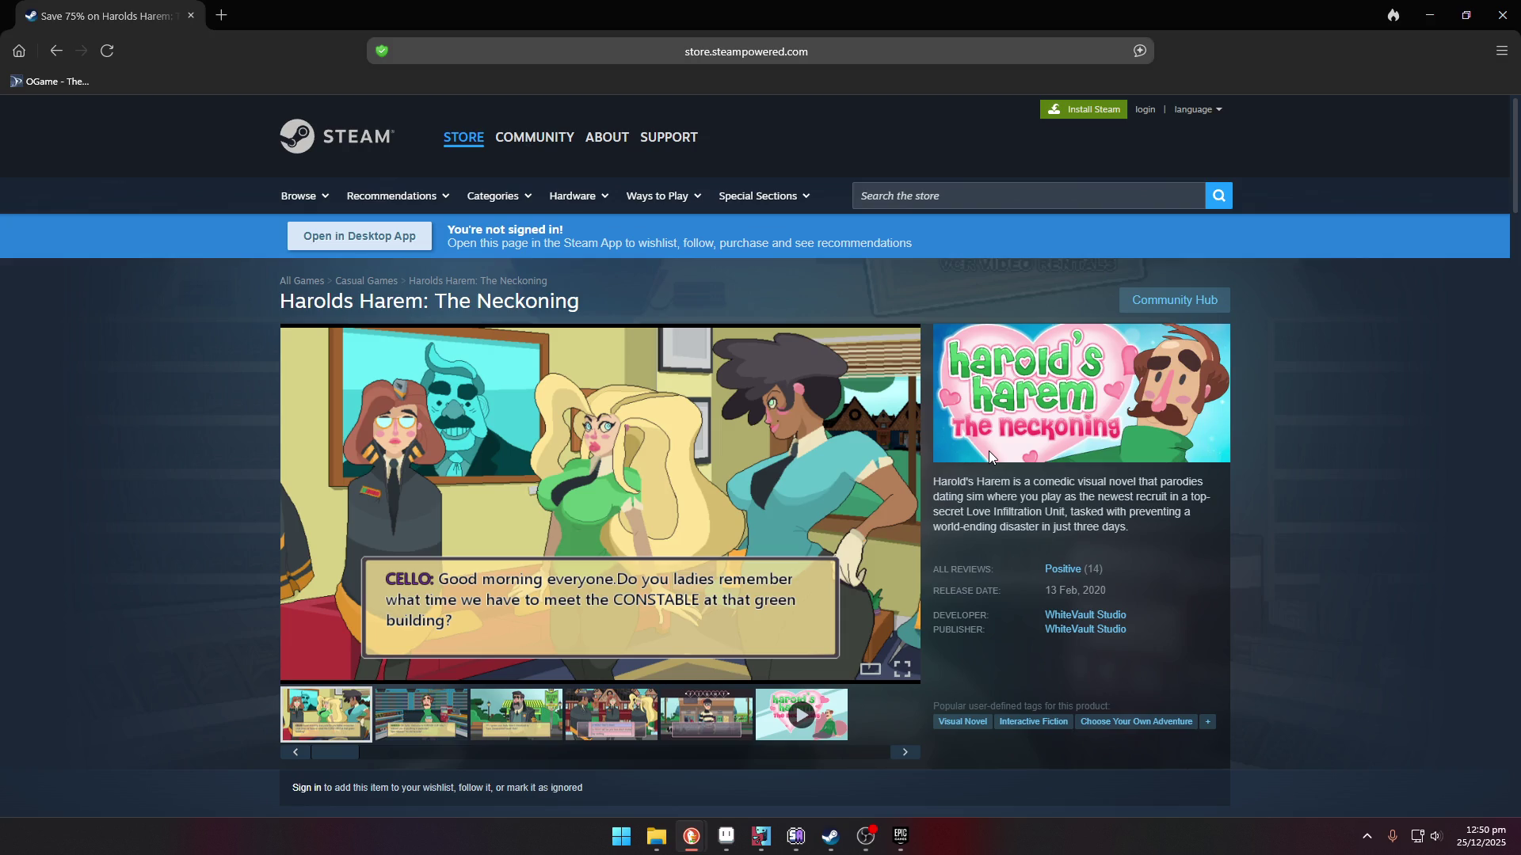
{"action": "left_click", "coordinate": [345, 742]}
{"action": "left_click_drag", "start_coordinate": [1109, 591], "coordinate": [1086, 589]}
{"action": "left_click", "coordinate": [424, 433]}
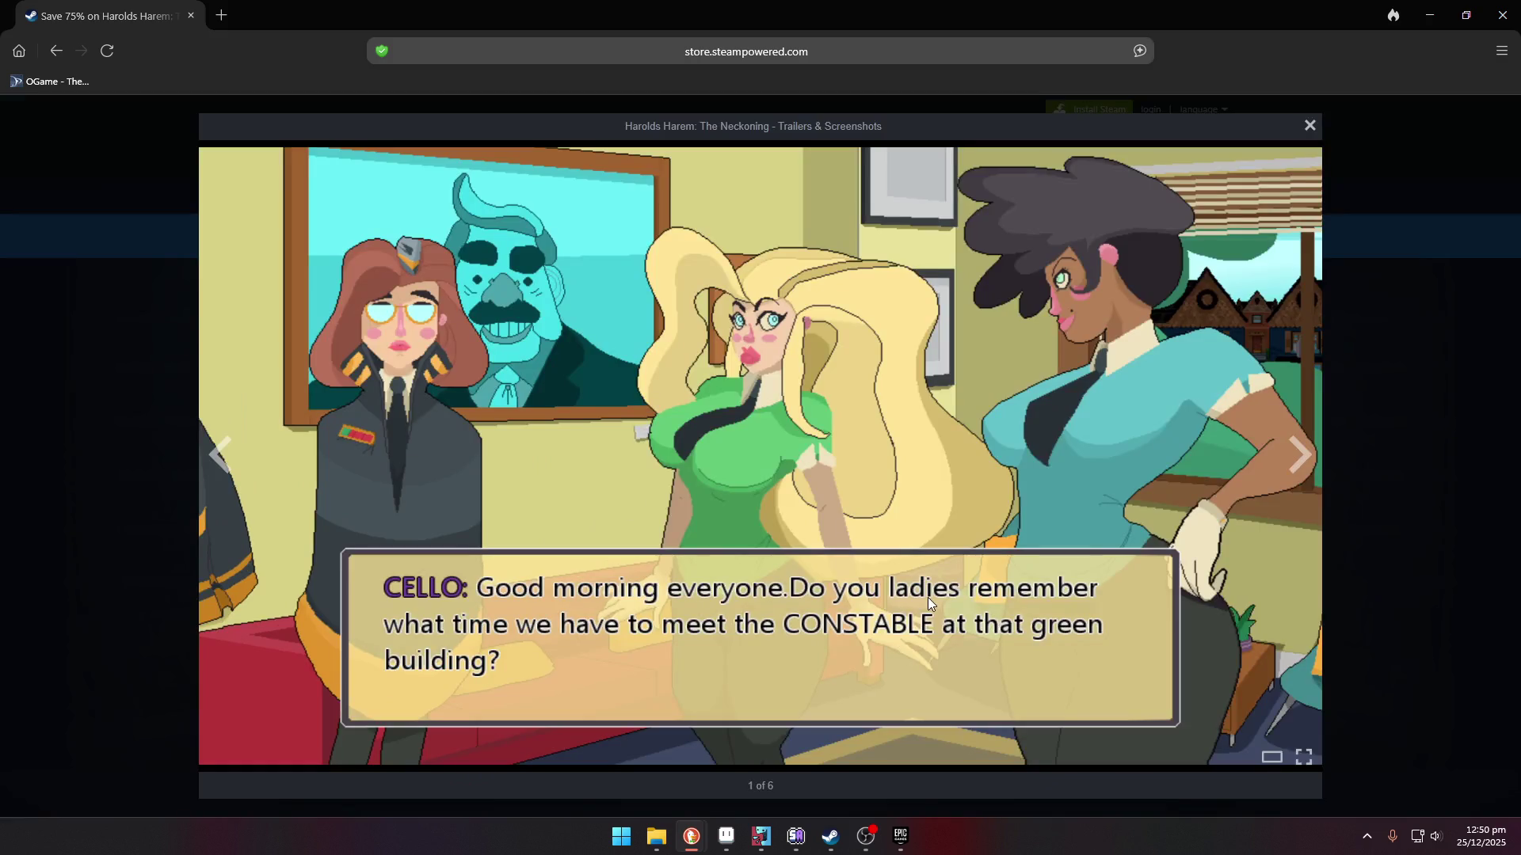
{"action": "left_click", "coordinate": [1300, 461]}
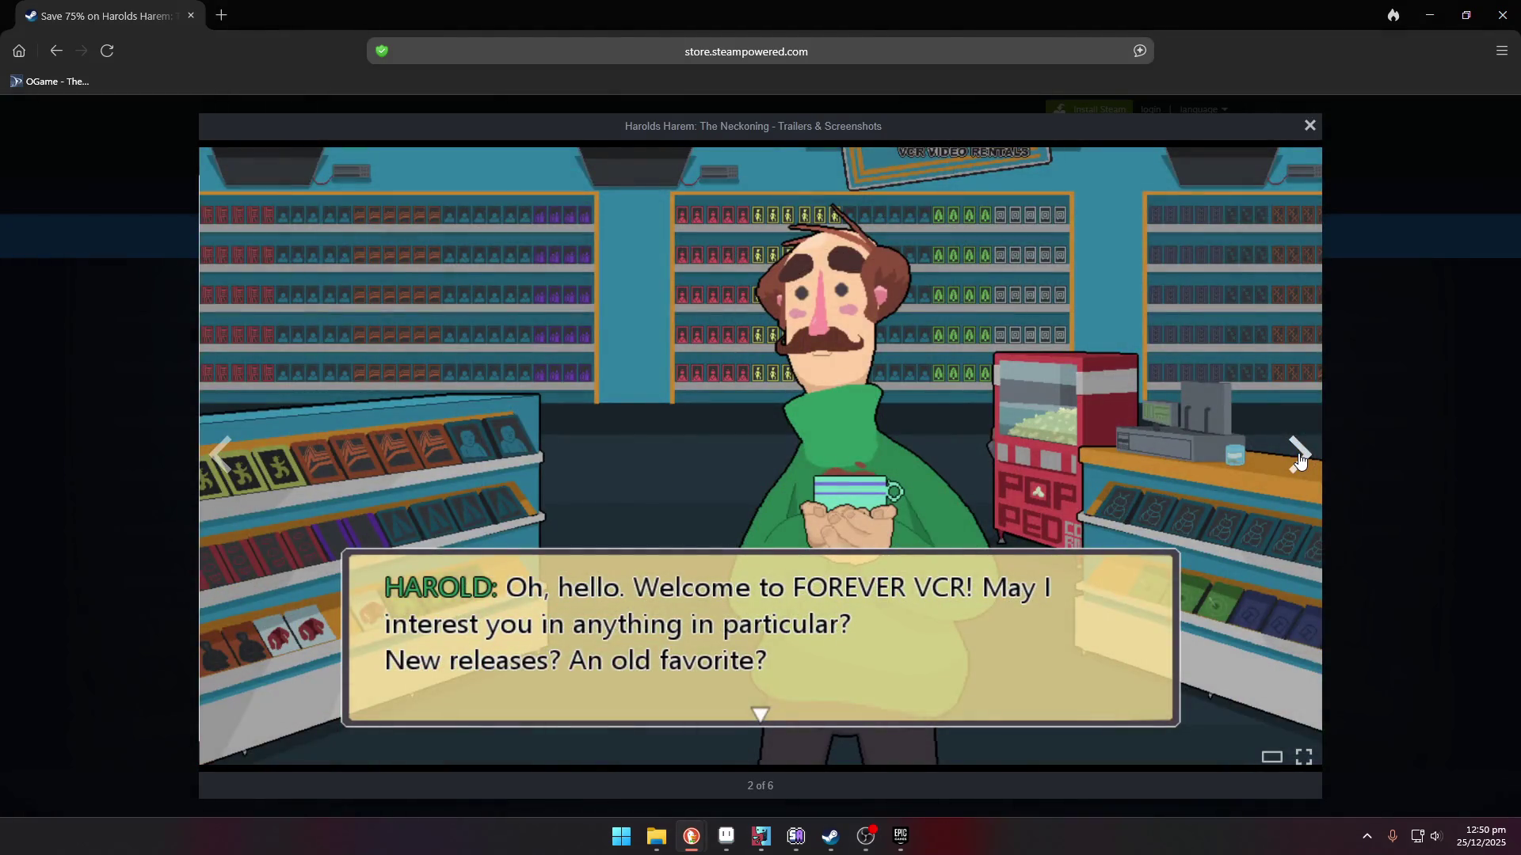
{"action": "left_click", "coordinate": [1299, 461]}
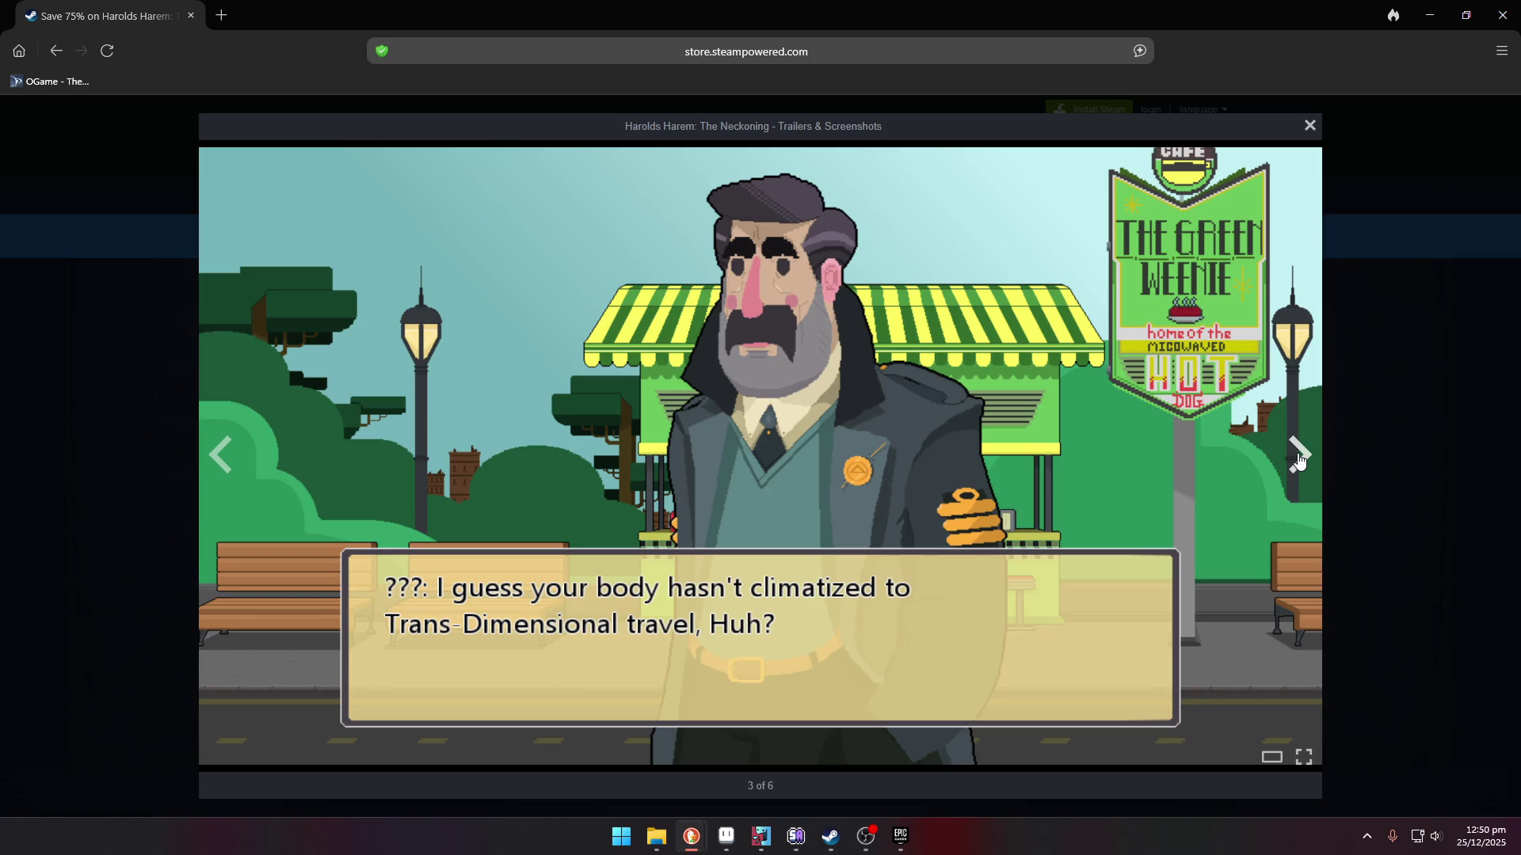
{"action": "left_click", "coordinate": [1300, 461]}
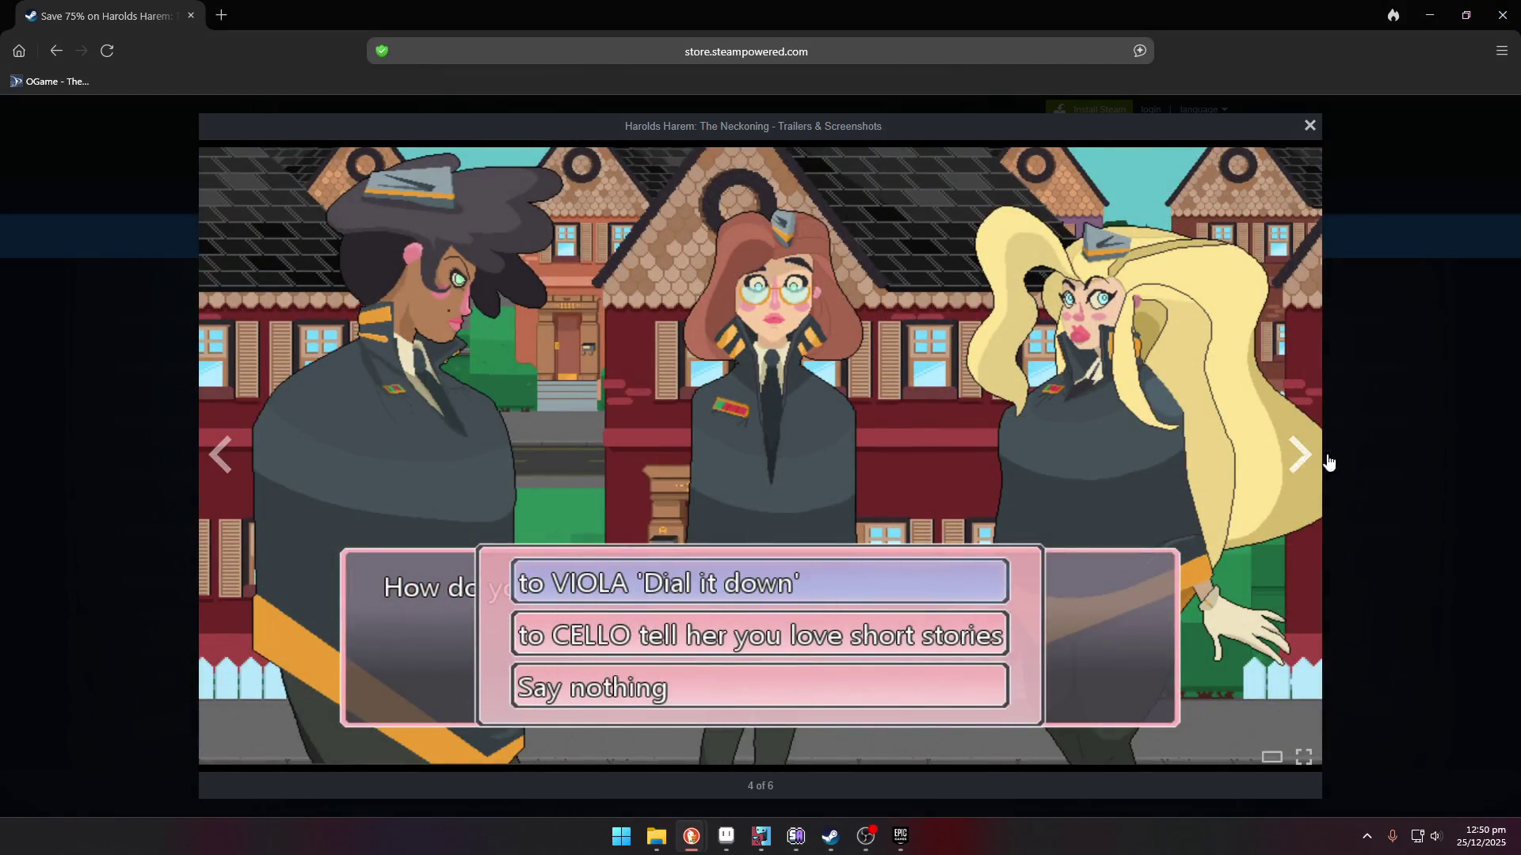
{"action": "left_click", "coordinate": [1331, 465]}
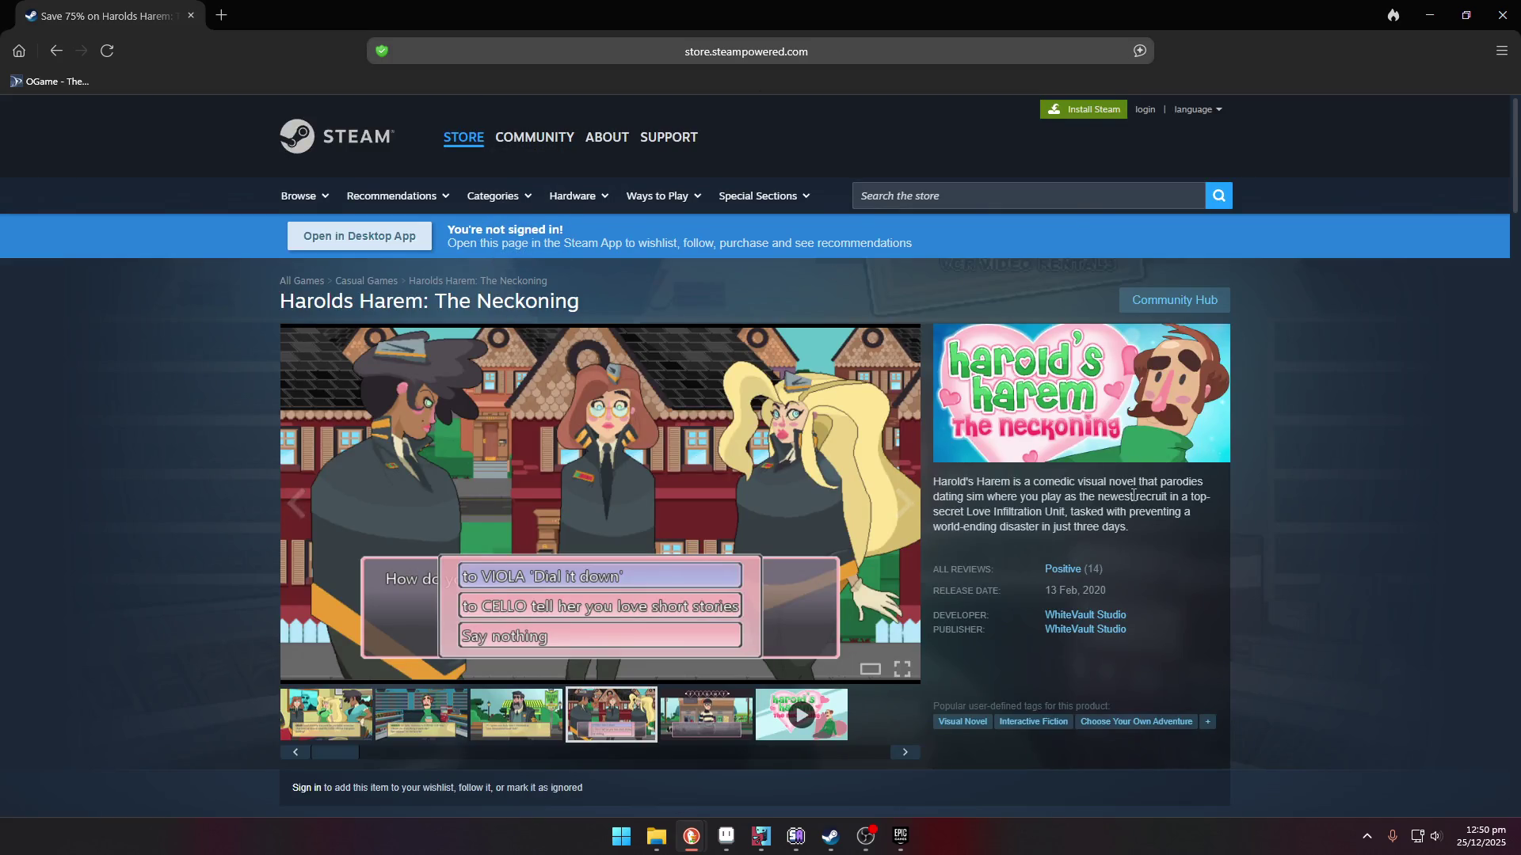
{"action": "left_click", "coordinate": [1099, 621]}
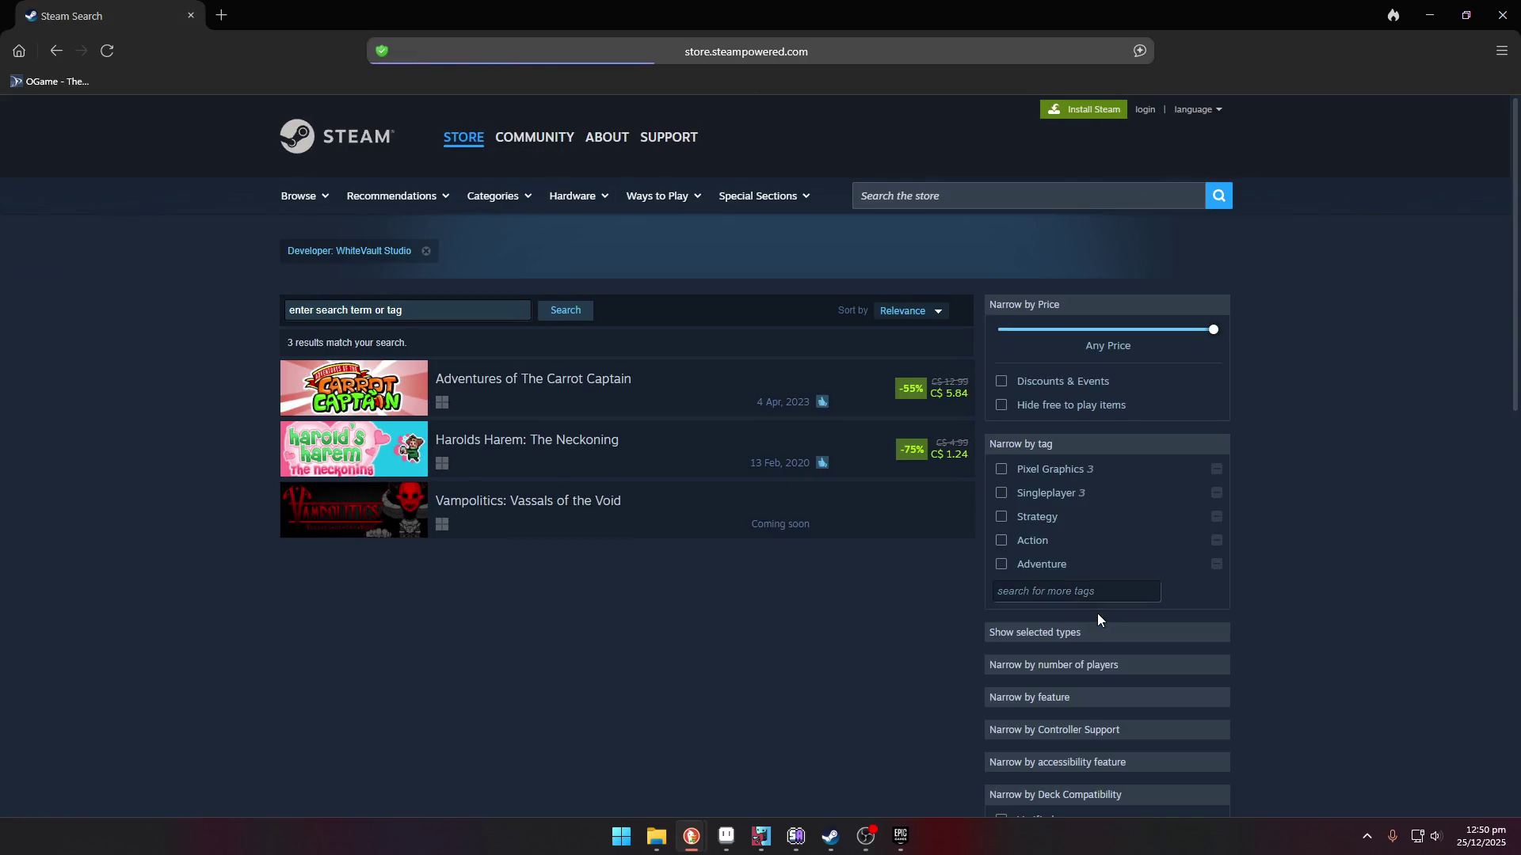
- Open the Adventures of The Carrot Captain store page and view its first screenshots
{"action": "left_click", "coordinate": [553, 403]}
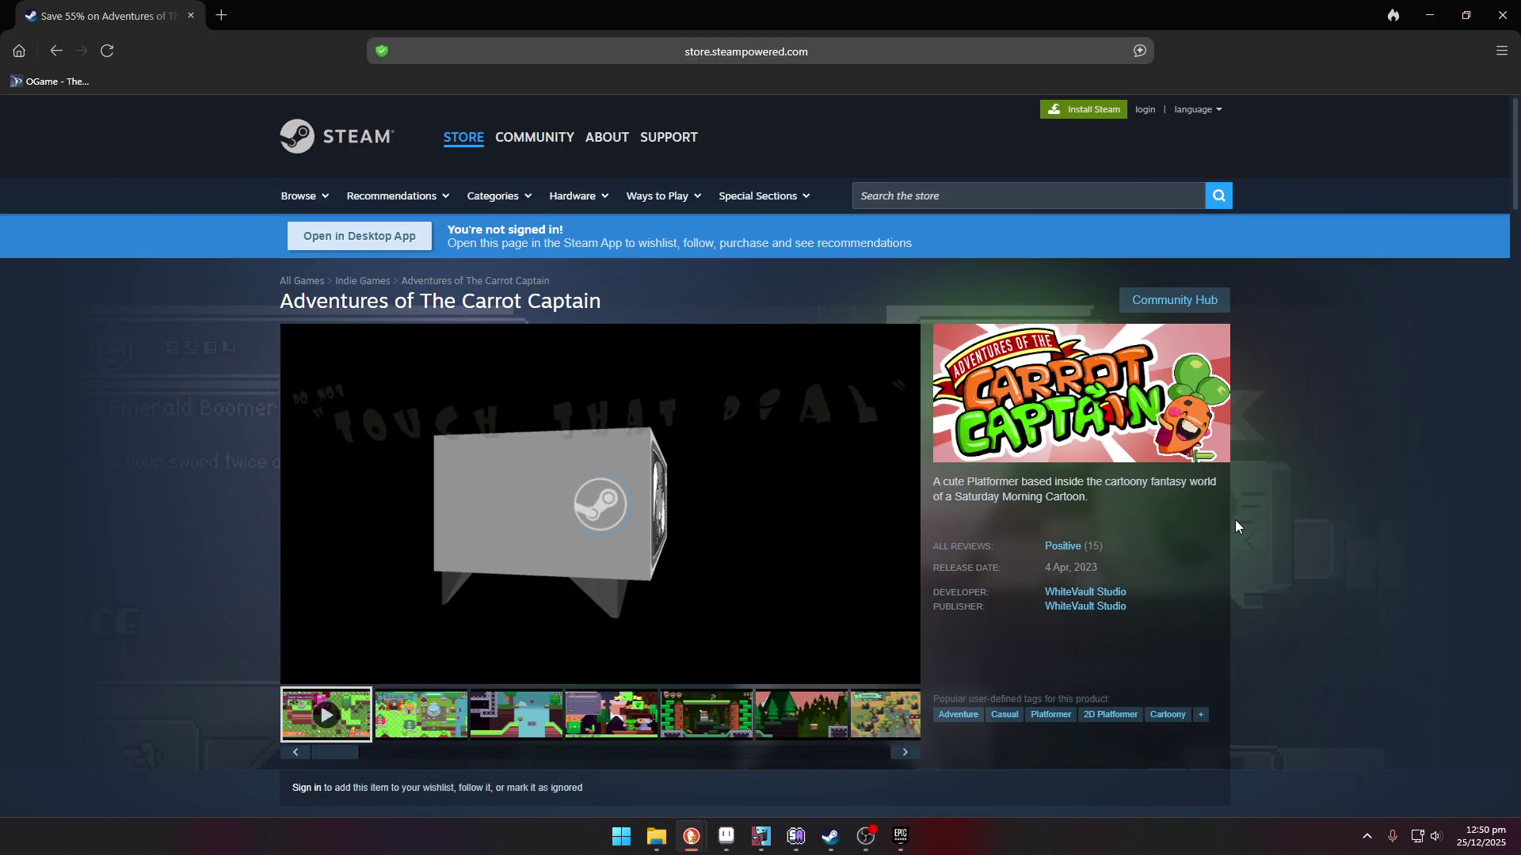
{"action": "left_click", "coordinate": [441, 729]}
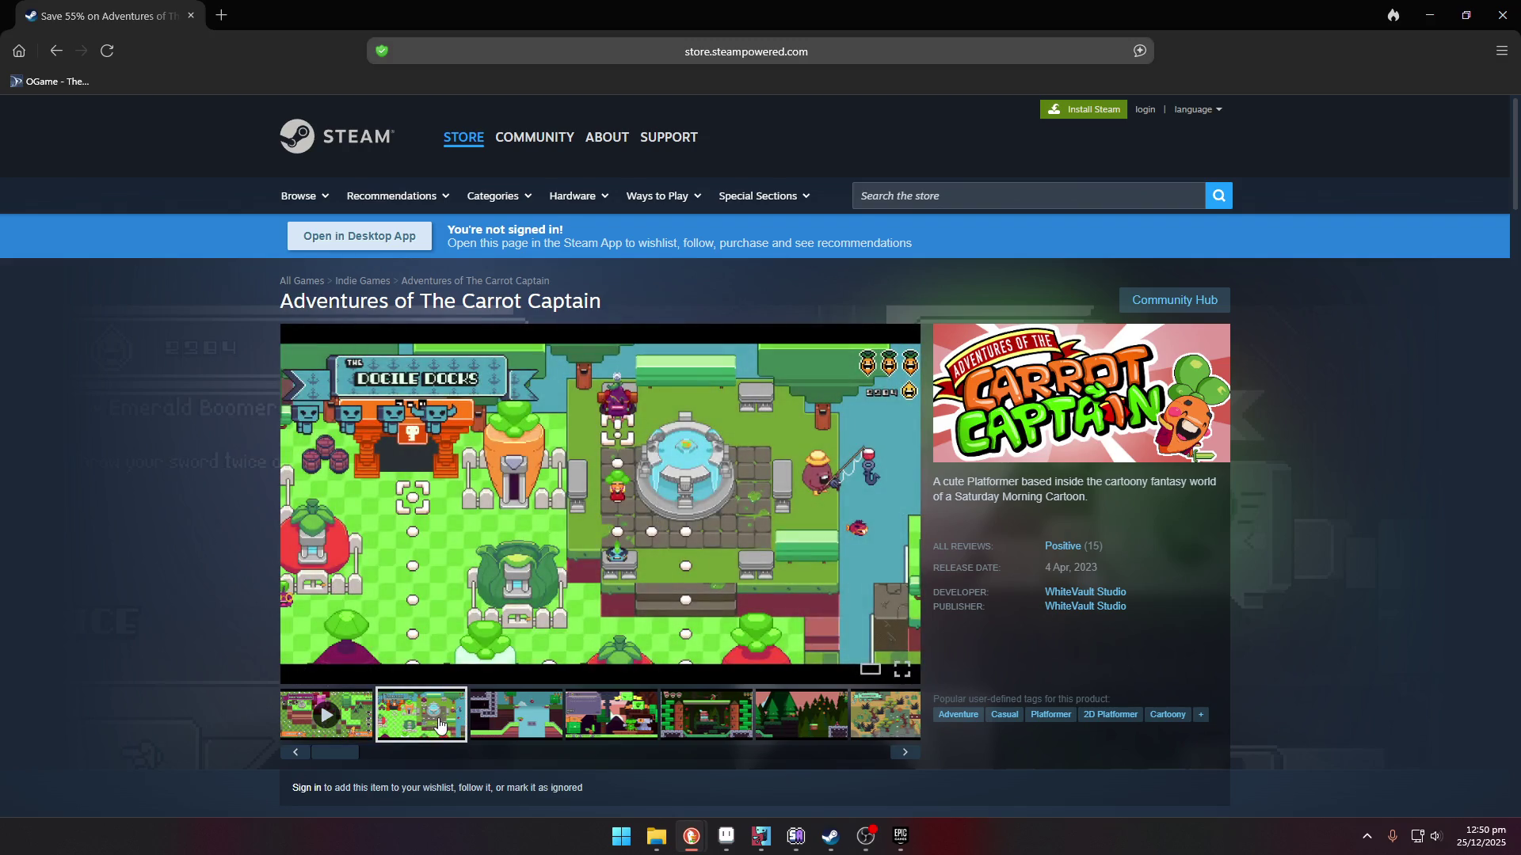
{"action": "left_click", "coordinate": [522, 712]}
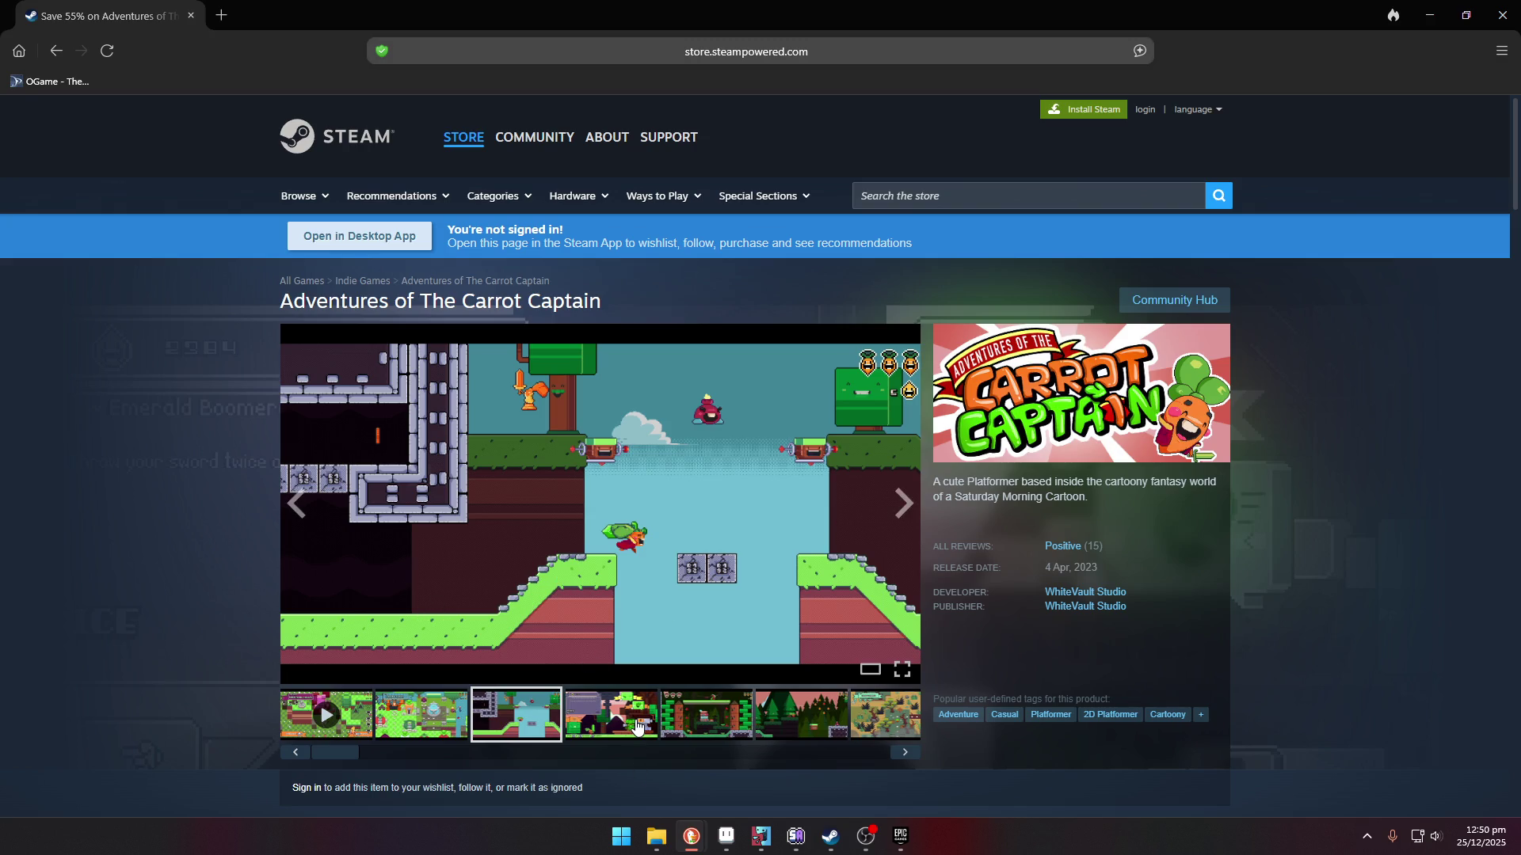
{"action": "left_click", "coordinate": [400, 718]}
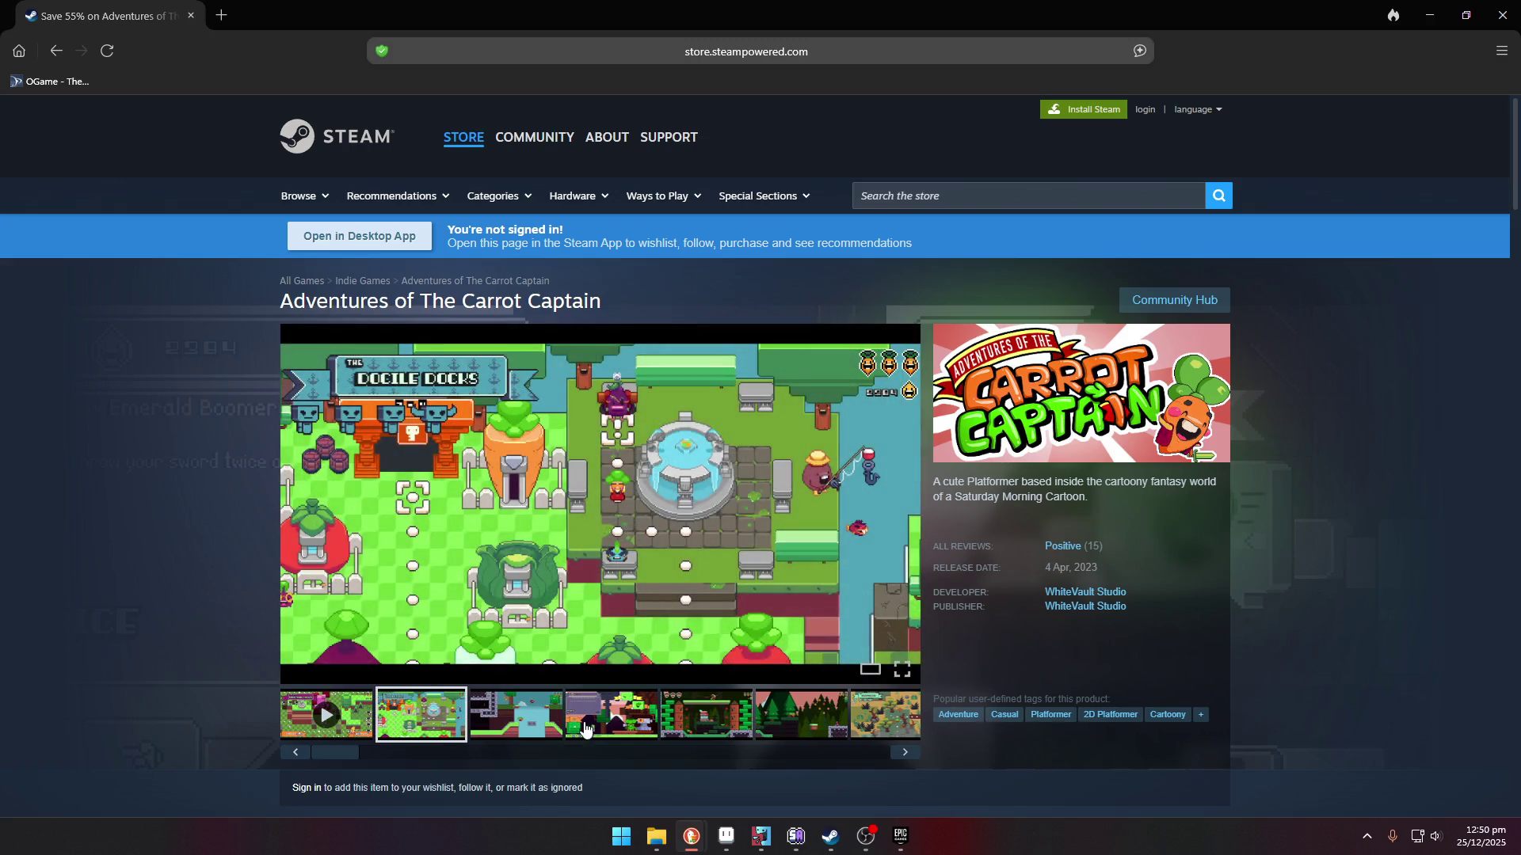
{"action": "left_click", "coordinate": [524, 722]}
- Step through the remaining screenshots, including forest and swamp, then go back
{"action": "left_click", "coordinate": [638, 721]}
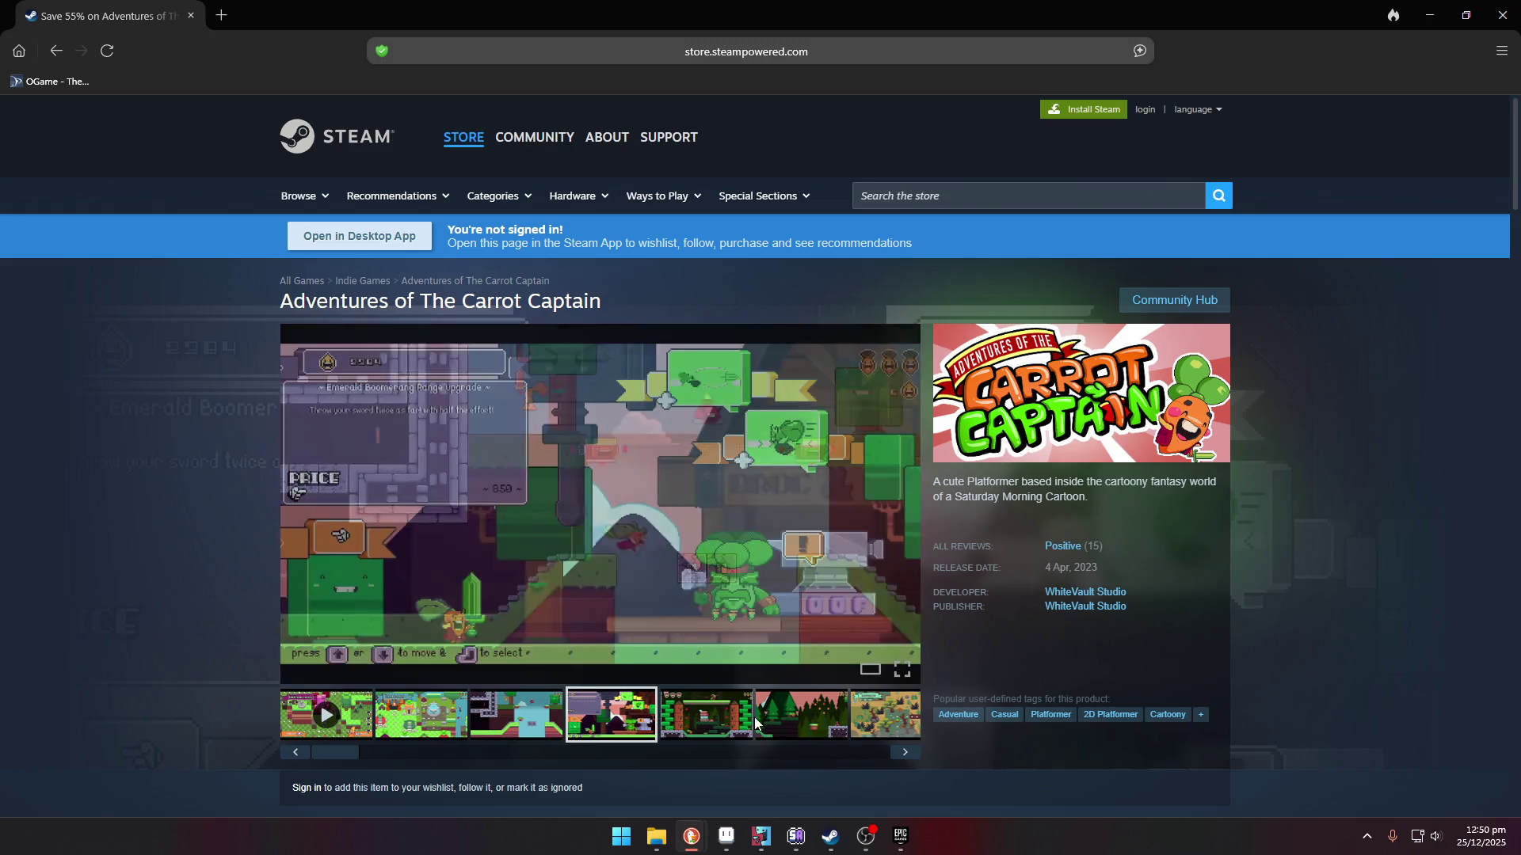
{"action": "left_click", "coordinate": [721, 718]}
{"action": "left_click", "coordinate": [802, 717]}
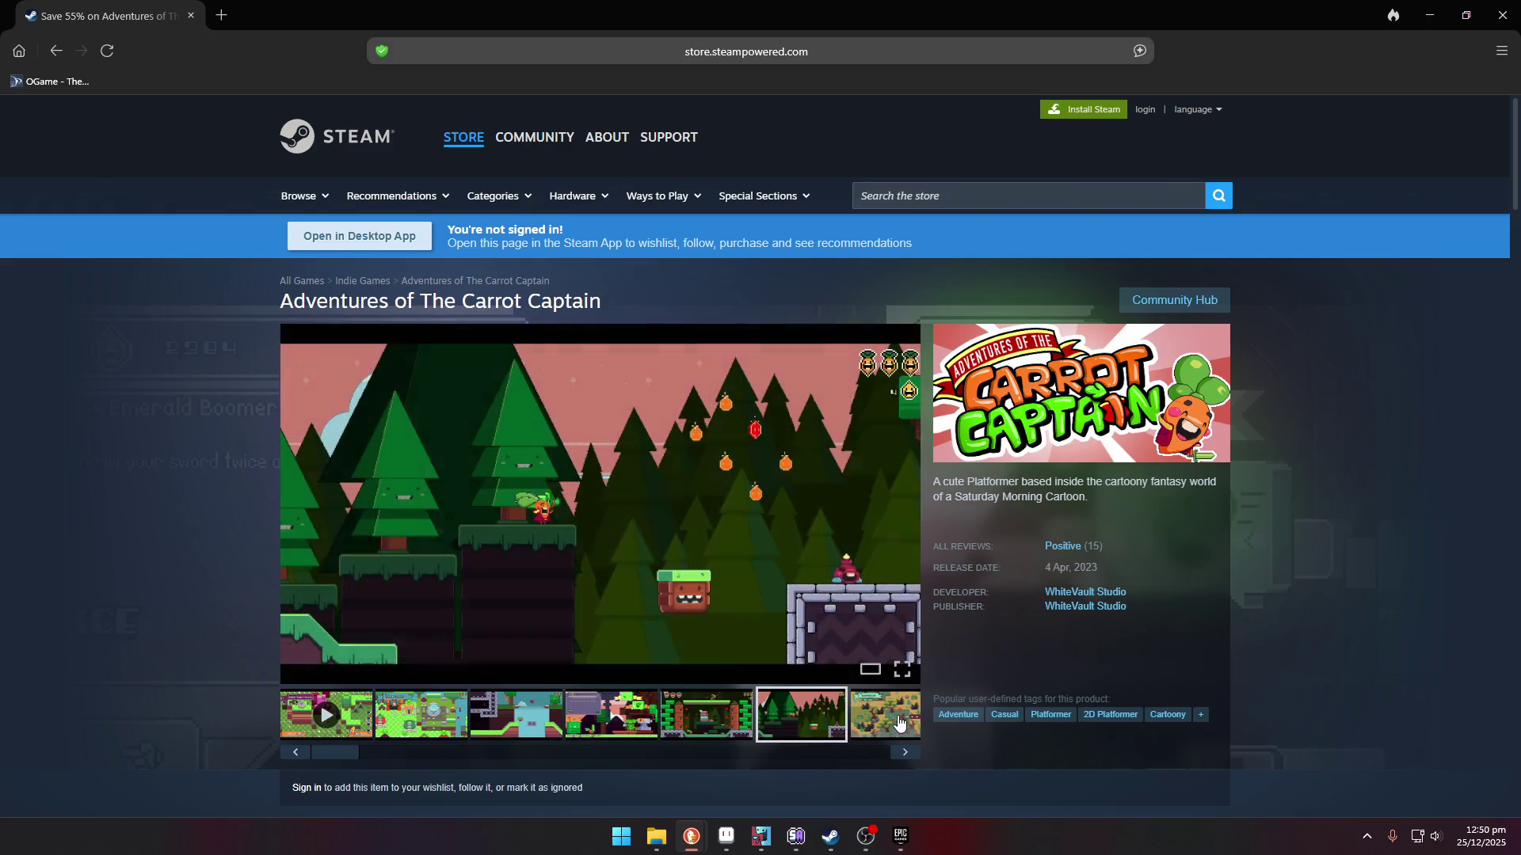
{"action": "left_click", "coordinate": [897, 724]}
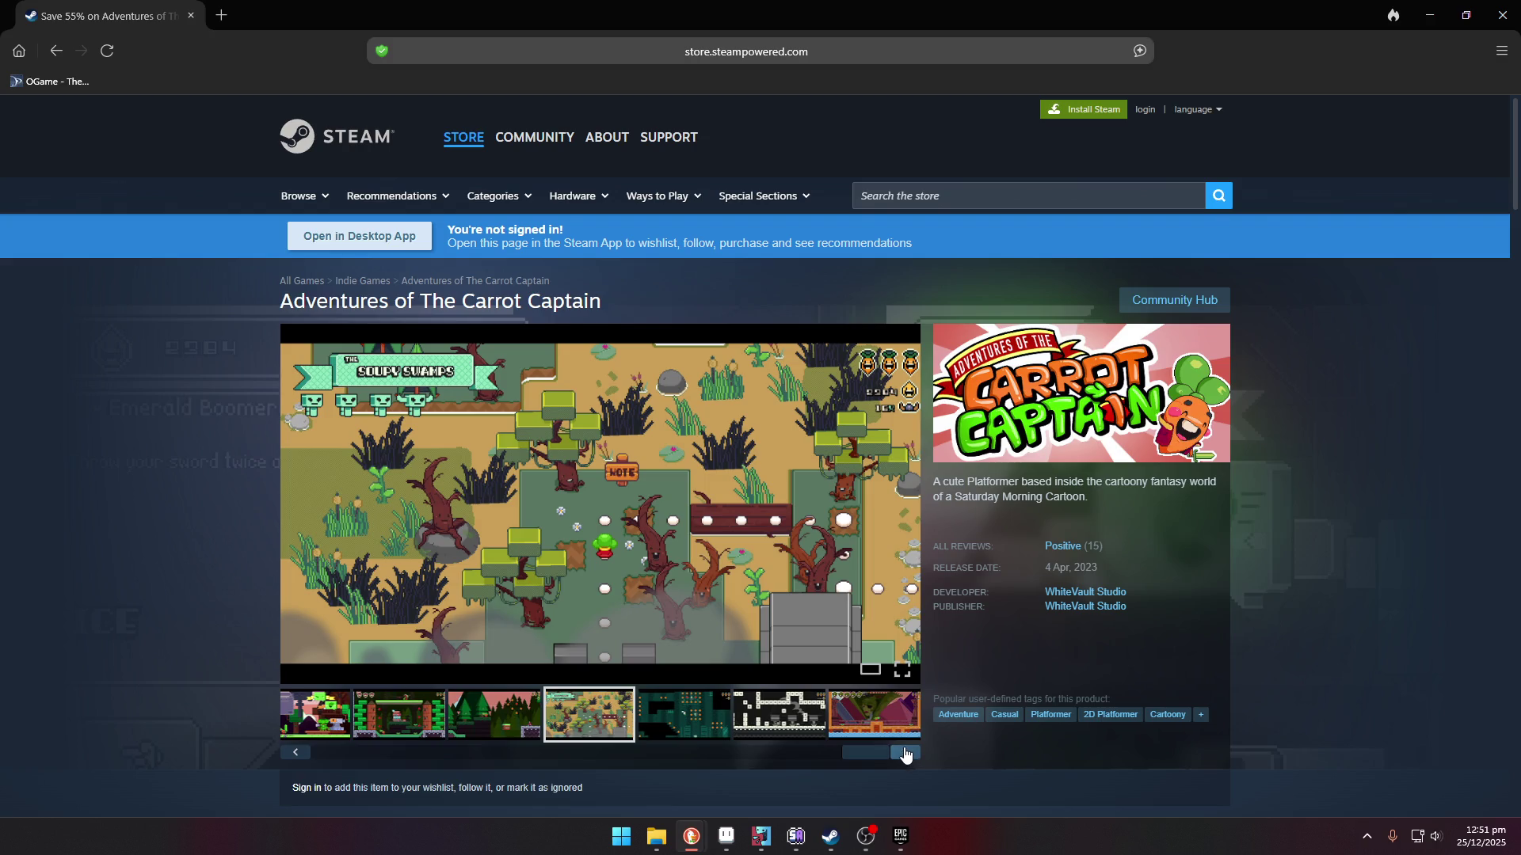
{"action": "left_click", "coordinate": [906, 752]}
{"action": "left_click", "coordinate": [905, 752]}
{"action": "key", "text": "alt+Left"}
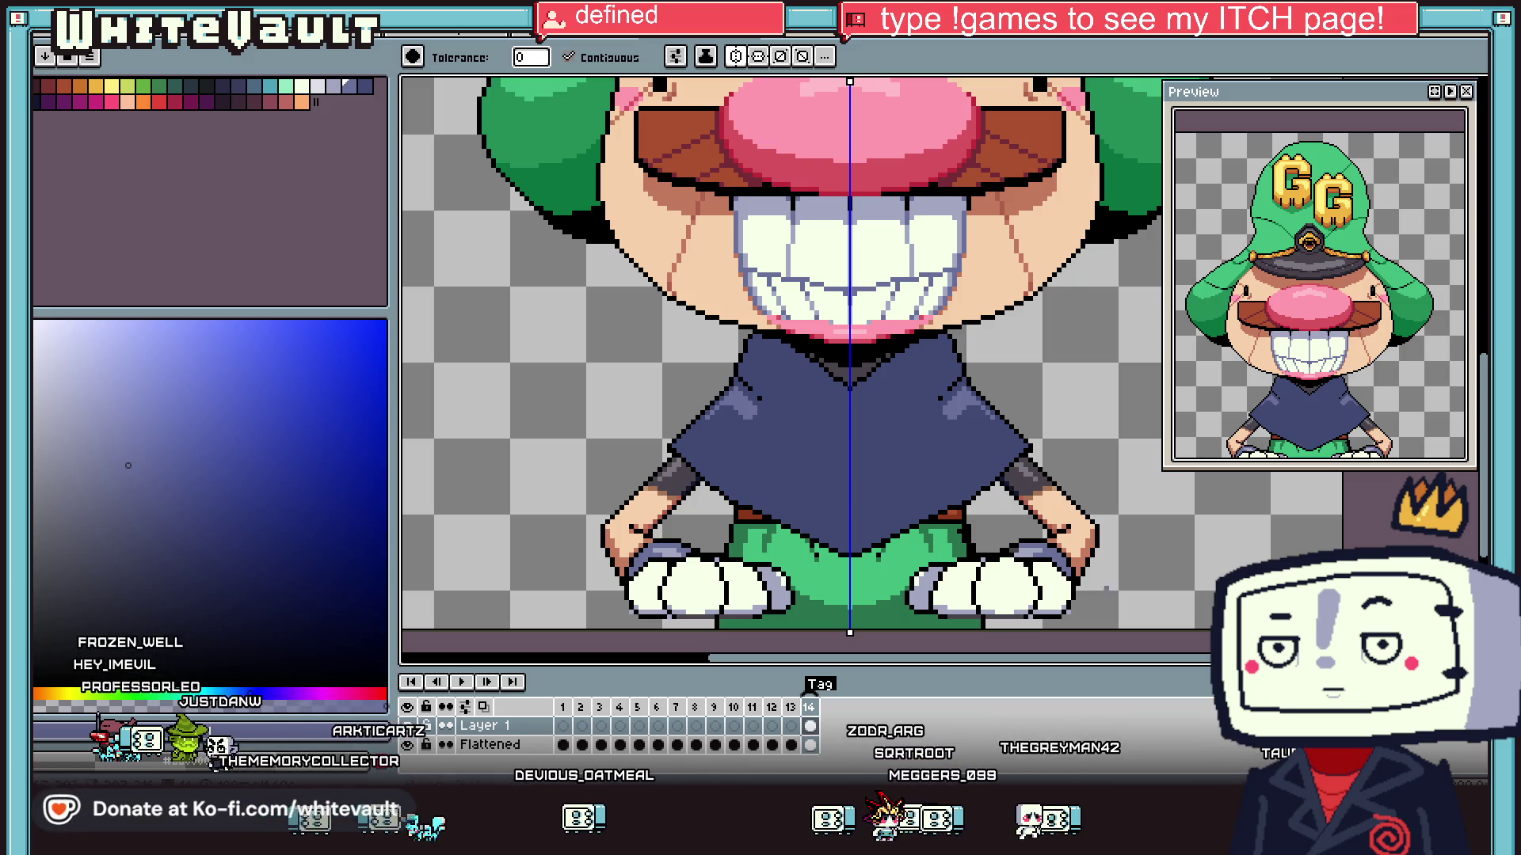
- Sample the near-black outline colour and fill two gaps in the left fold line
{"action": "scroll", "coordinate": [965, 484], "scroll_direction": "down", "scroll_amount": 5}
{"action": "scroll", "coordinate": [1017, 473], "scroll_direction": "up", "scroll_amount": 2}
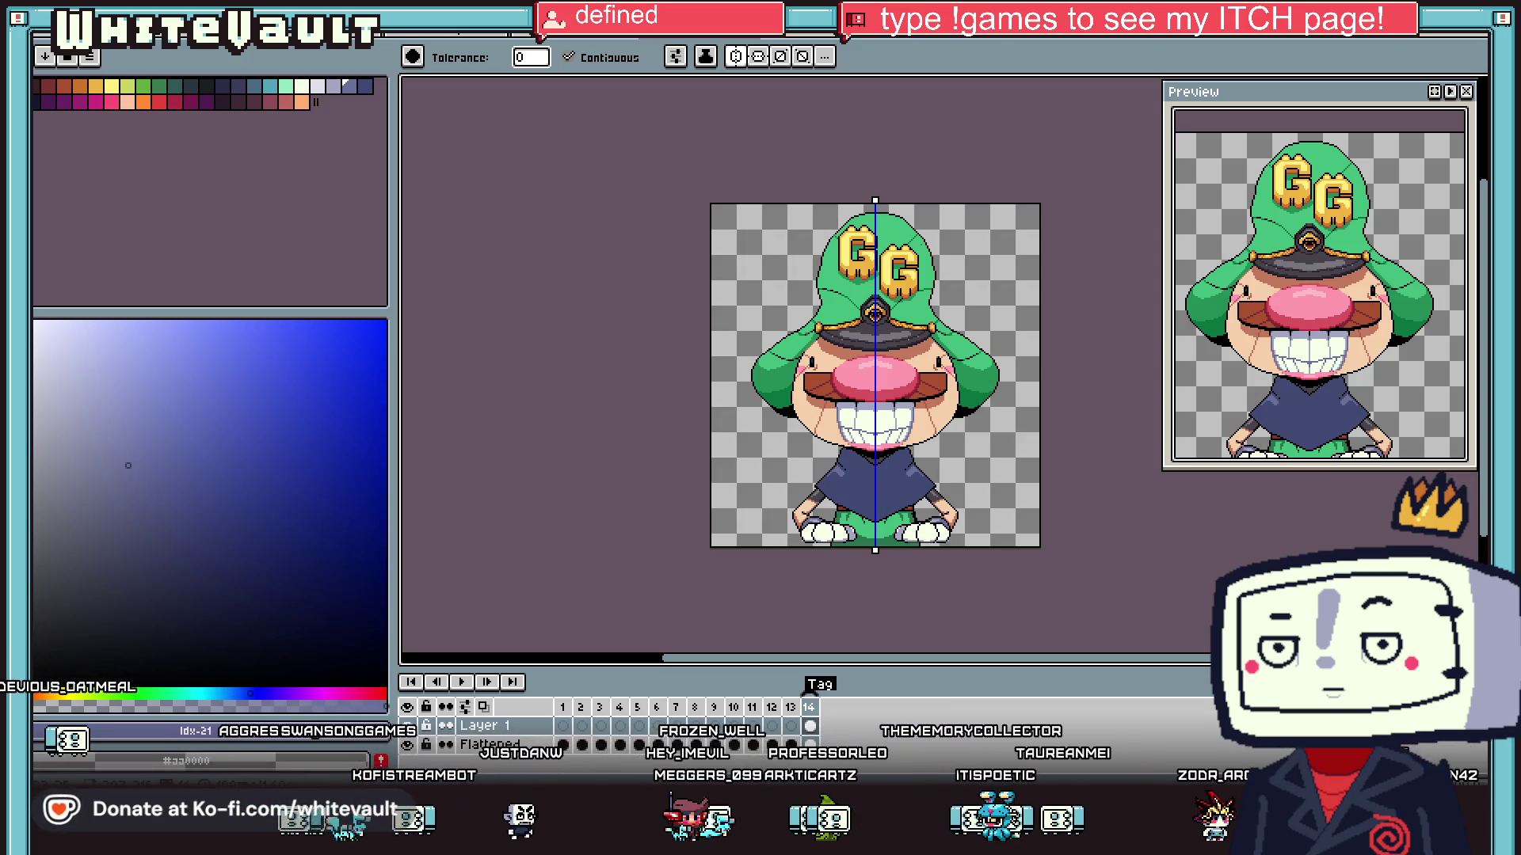
{"action": "scroll", "coordinate": [902, 468], "scroll_direction": "up", "scroll_amount": 3}
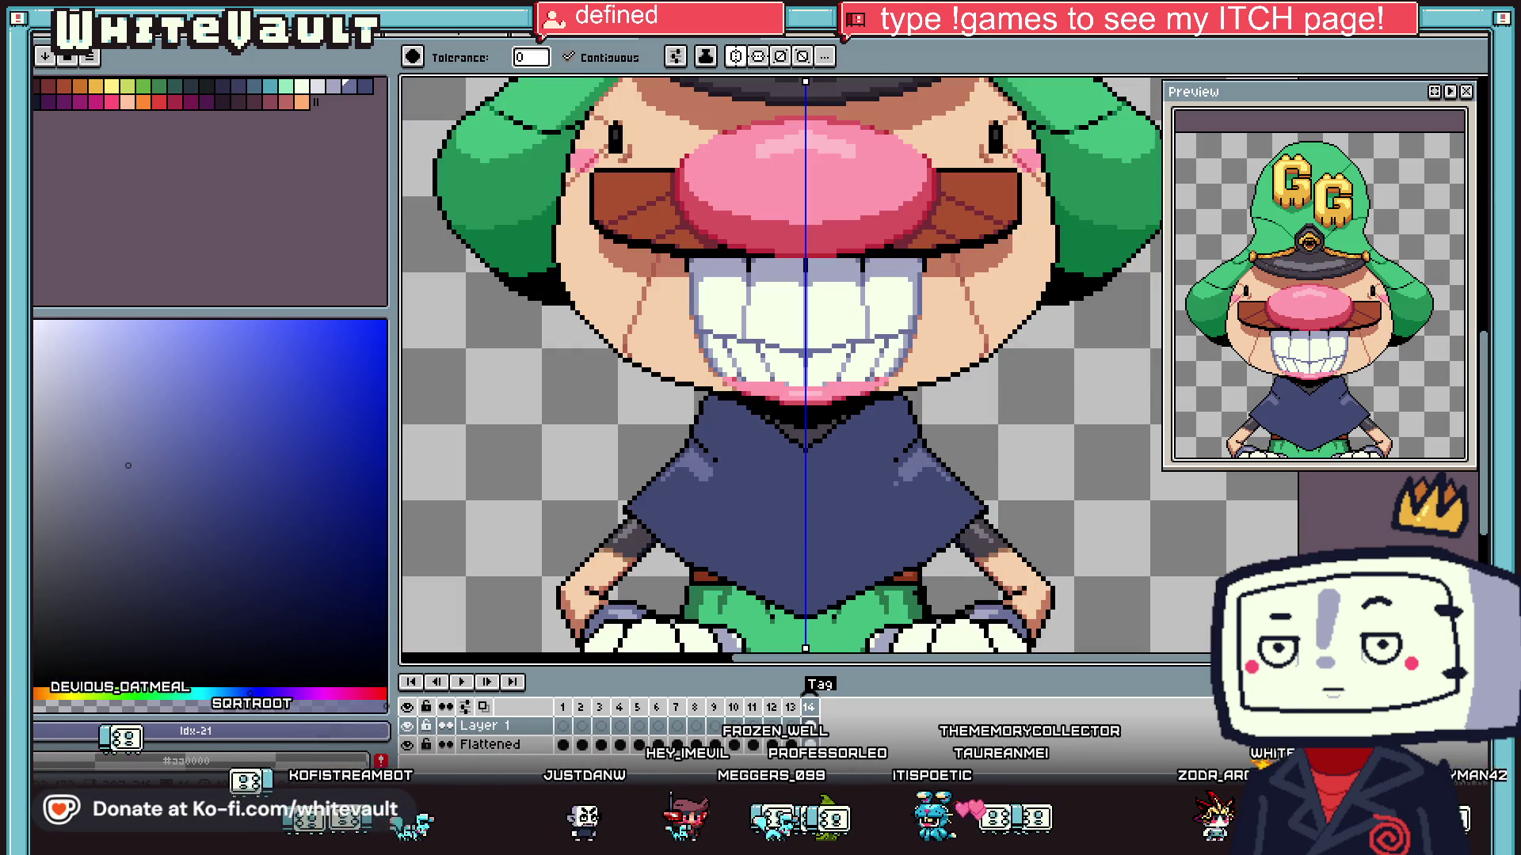
{"action": "scroll", "coordinate": [902, 468], "scroll_direction": "up", "scroll_amount": 1}
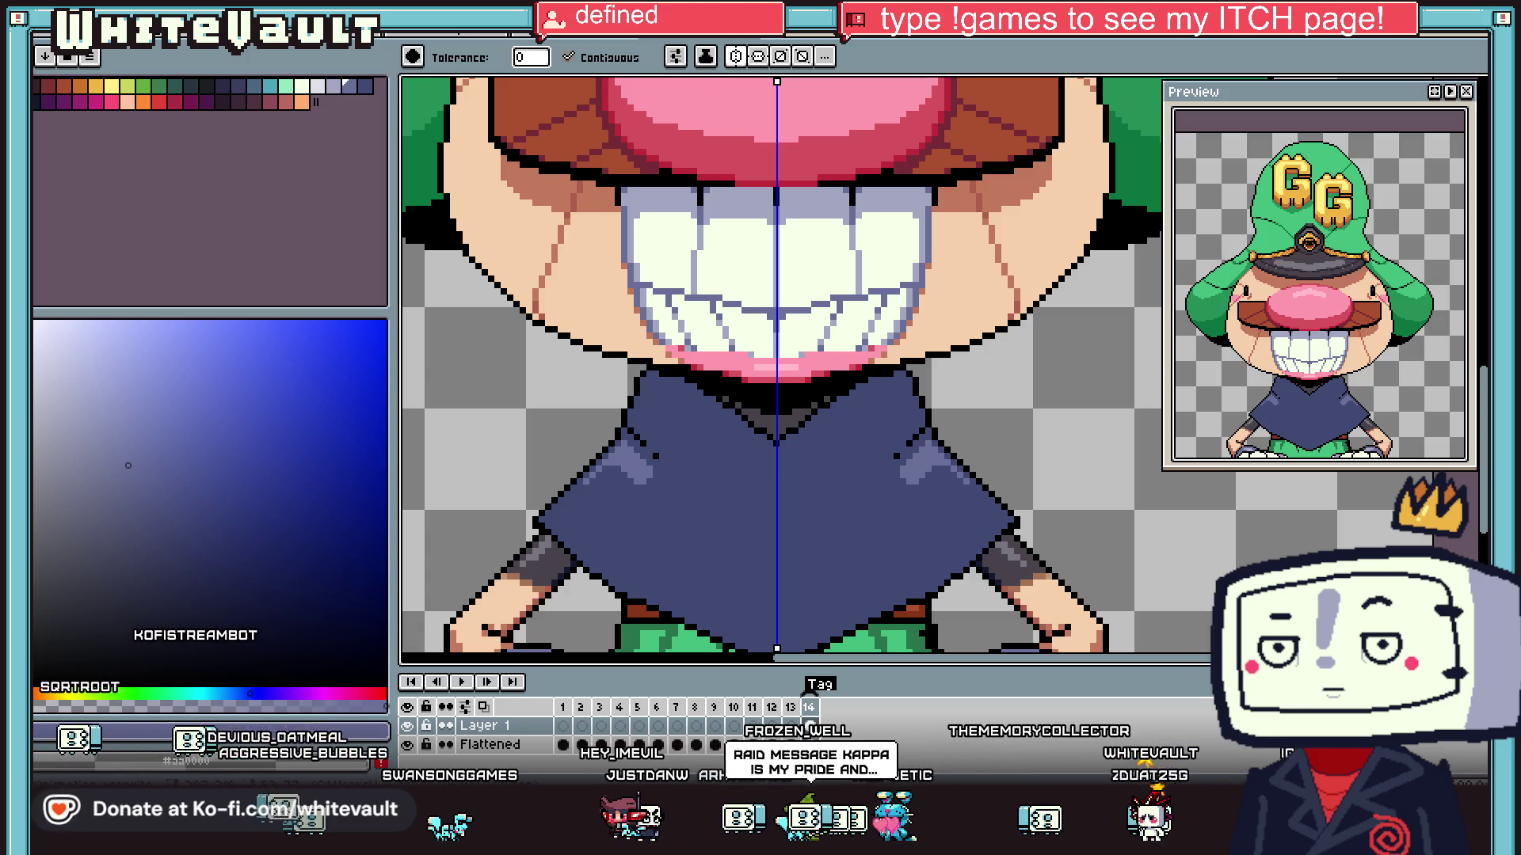
{"action": "key", "text": "i"}
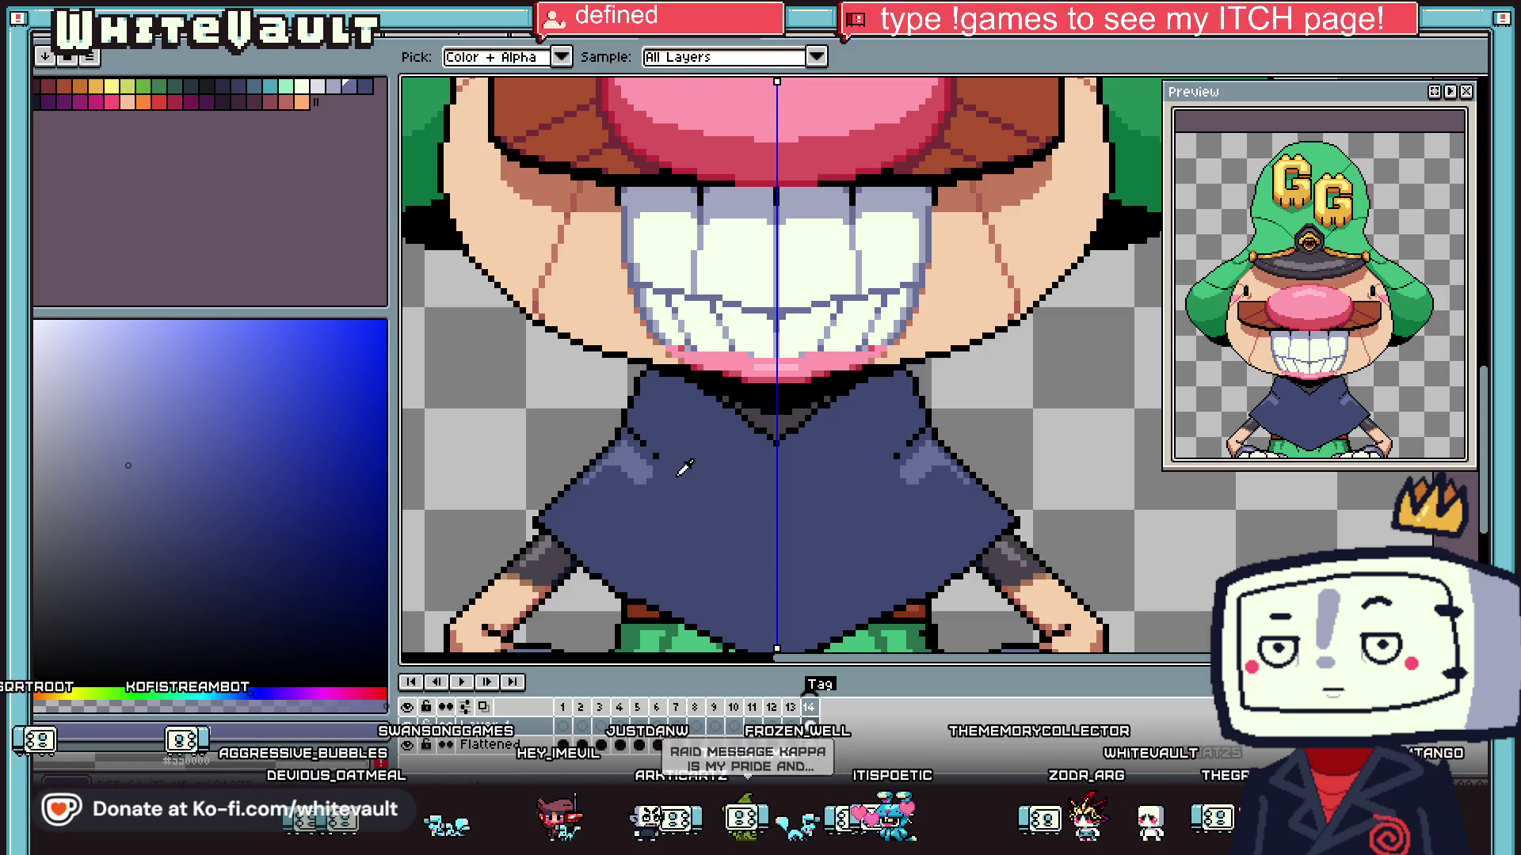
{"action": "scroll", "coordinate": [658, 454], "scroll_direction": "up", "scroll_amount": 1}
{"action": "left_click", "coordinate": [657, 455]}
{"action": "key", "text": "b"}
{"action": "scroll", "coordinate": [703, 496], "scroll_direction": "up", "scroll_amount": 1}
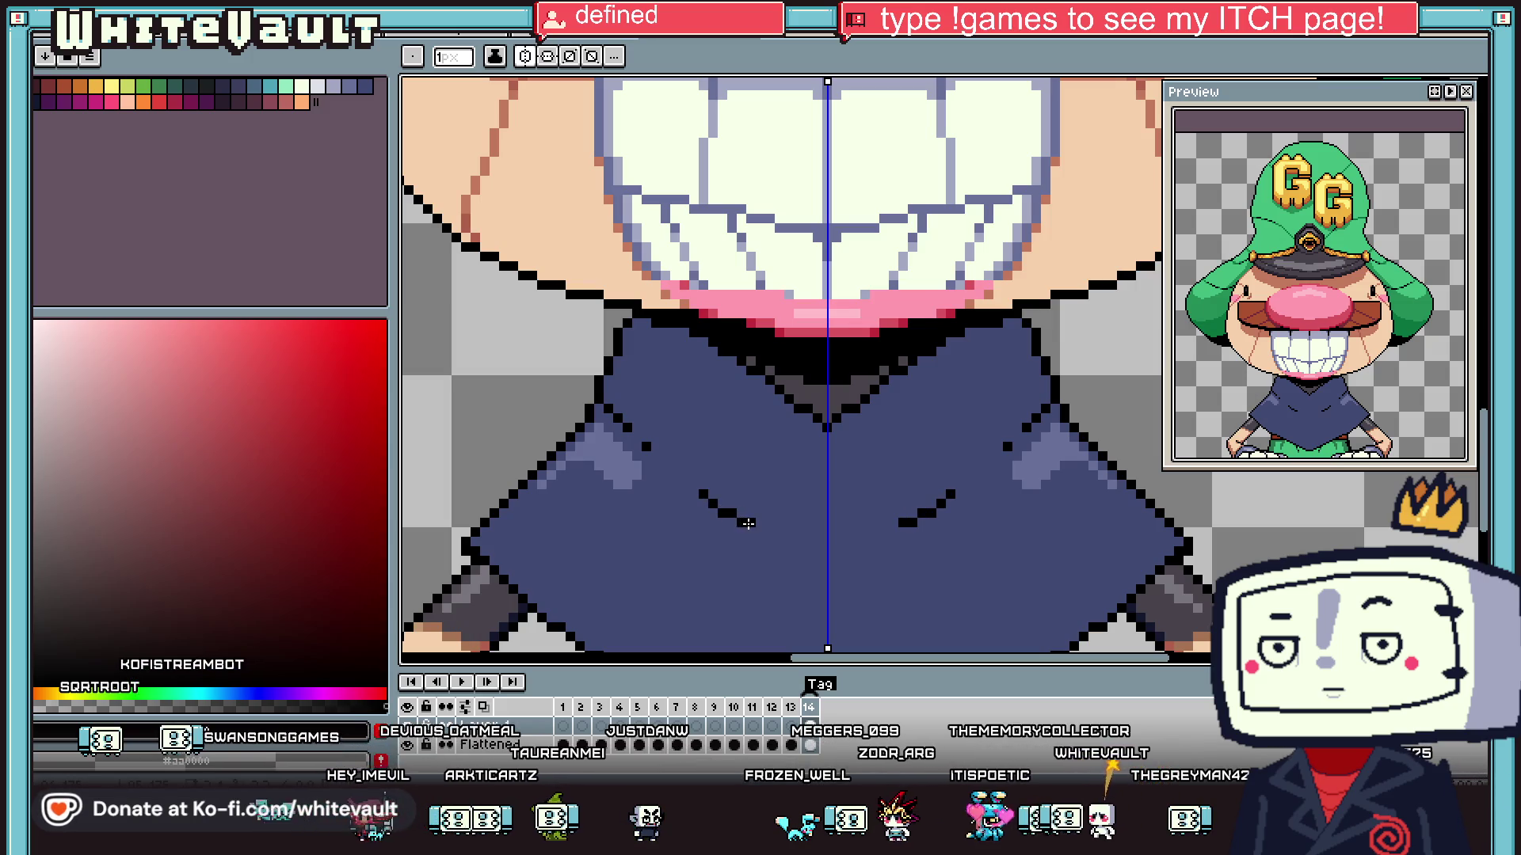
{"action": "left_click", "coordinate": [665, 466]}
{"action": "left_click", "coordinate": [684, 484]}
- Sample the navy robe colour and patch the last remaining gaps in the fold line
{"action": "key", "text": "i"}
{"action": "left_click", "coordinate": [695, 464]}
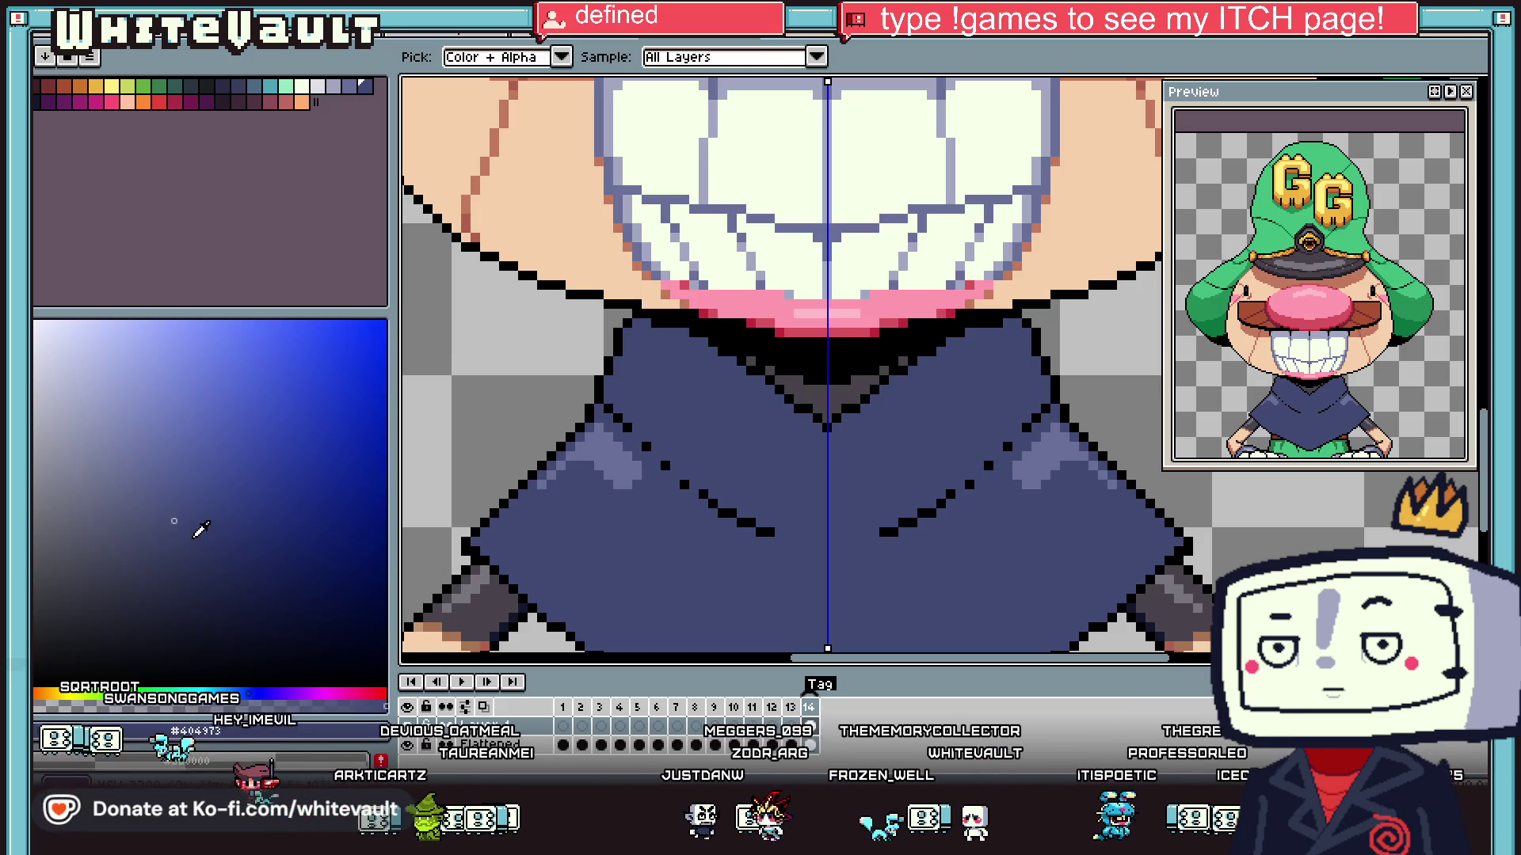
{"action": "left_click", "coordinate": [210, 550]}
{"action": "key", "text": "b"}
{"action": "scroll", "coordinate": [640, 437], "scroll_direction": "up", "scroll_amount": 1}
{"action": "left_click", "coordinate": [751, 532]}
{"action": "left_click", "coordinate": [802, 558]}
{"action": "scroll", "coordinate": [935, 466], "scroll_direction": "down", "scroll_amount": 2}
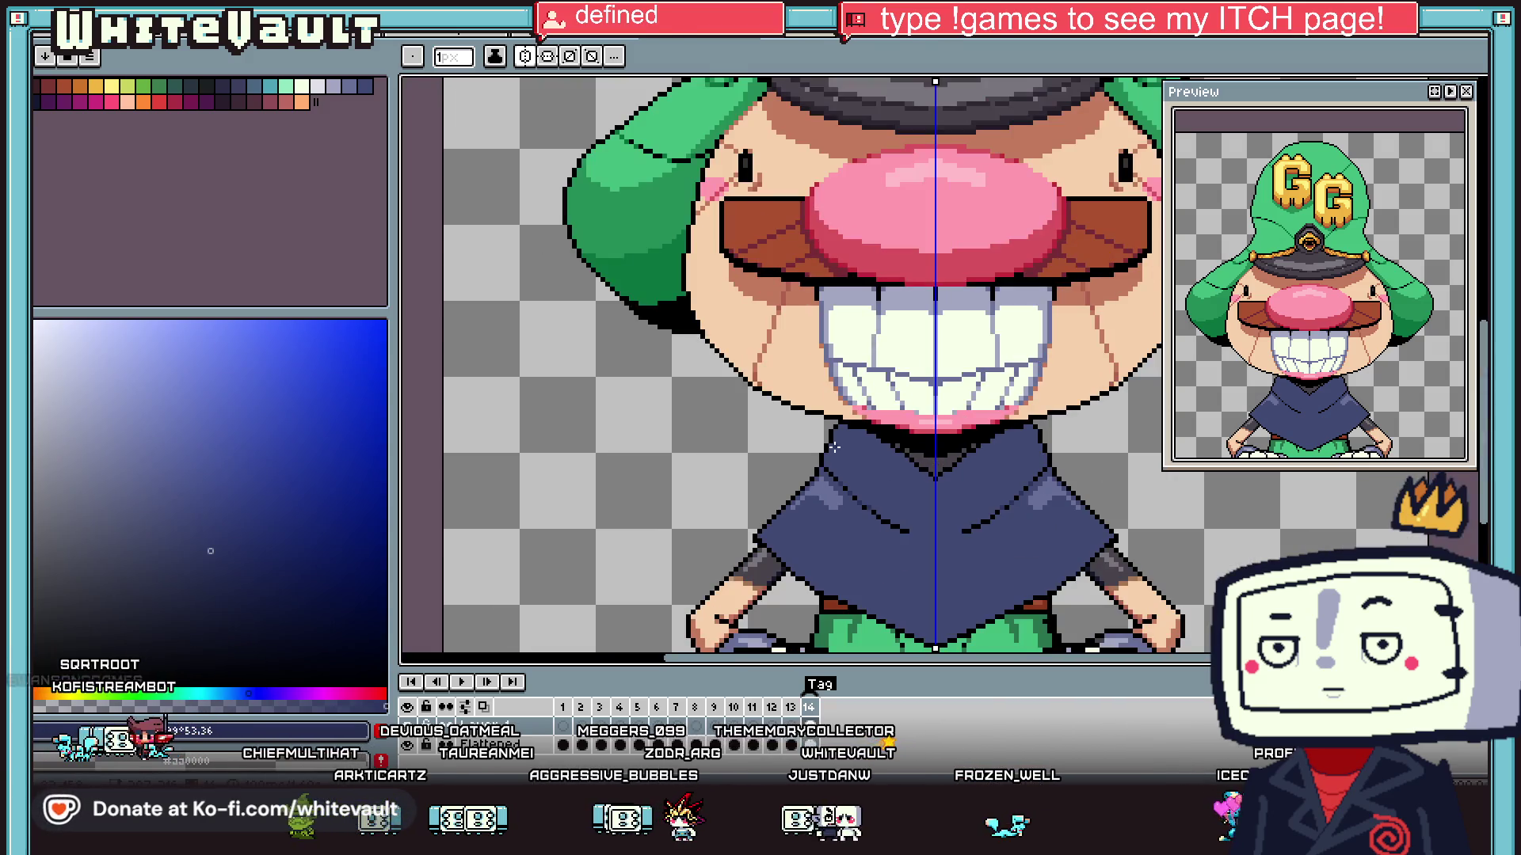
{"action": "scroll", "coordinate": [831, 447], "scroll_direction": "up", "scroll_amount": 2}
{"action": "scroll", "coordinate": [851, 483], "scroll_direction": "down", "scroll_amount": 1}
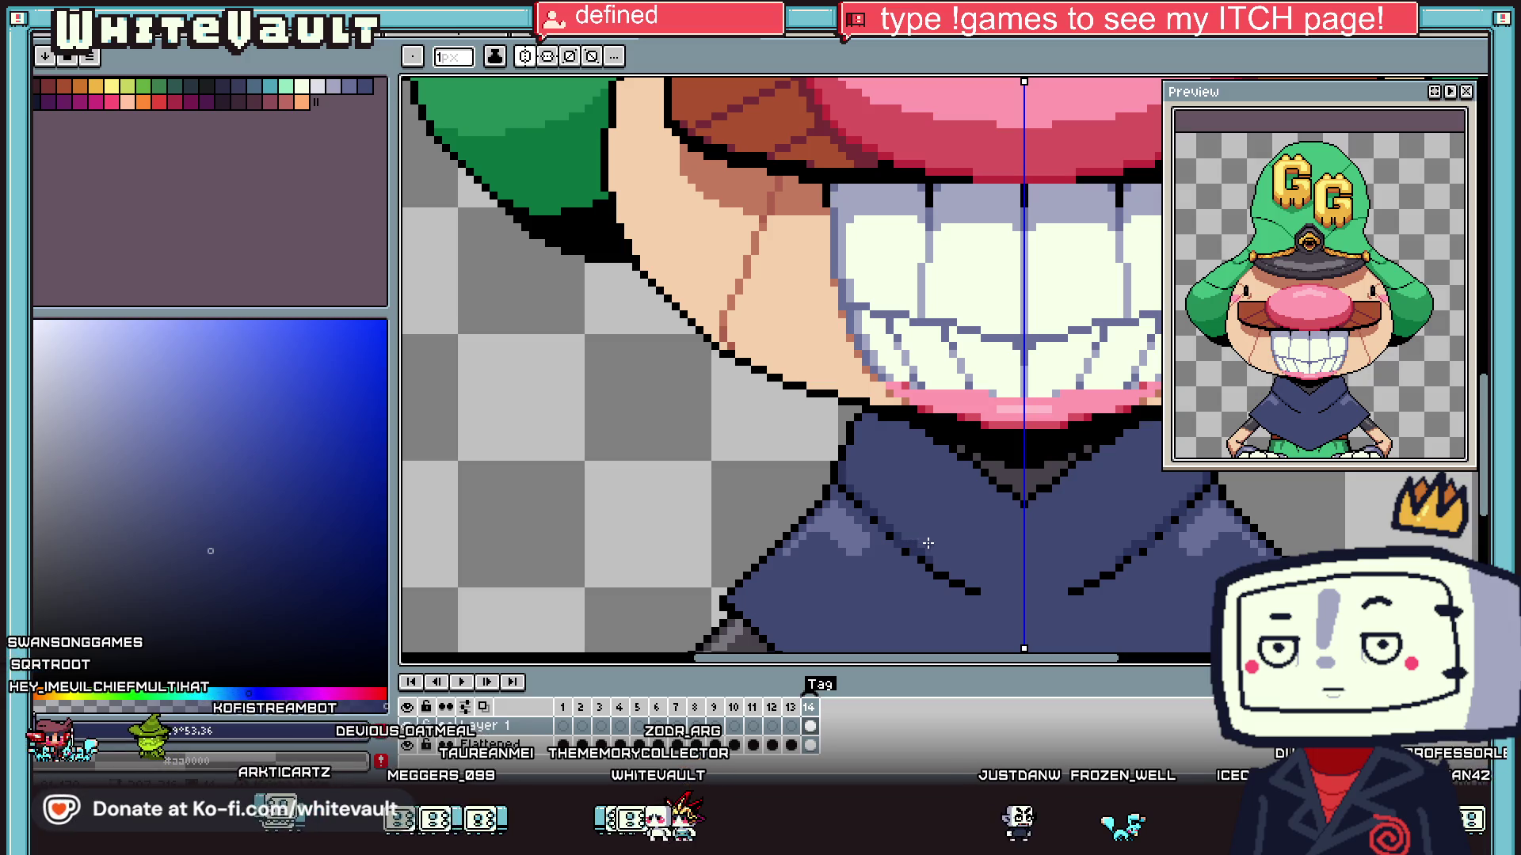
{"action": "scroll", "coordinate": [945, 576], "scroll_direction": "up", "scroll_amount": 2}
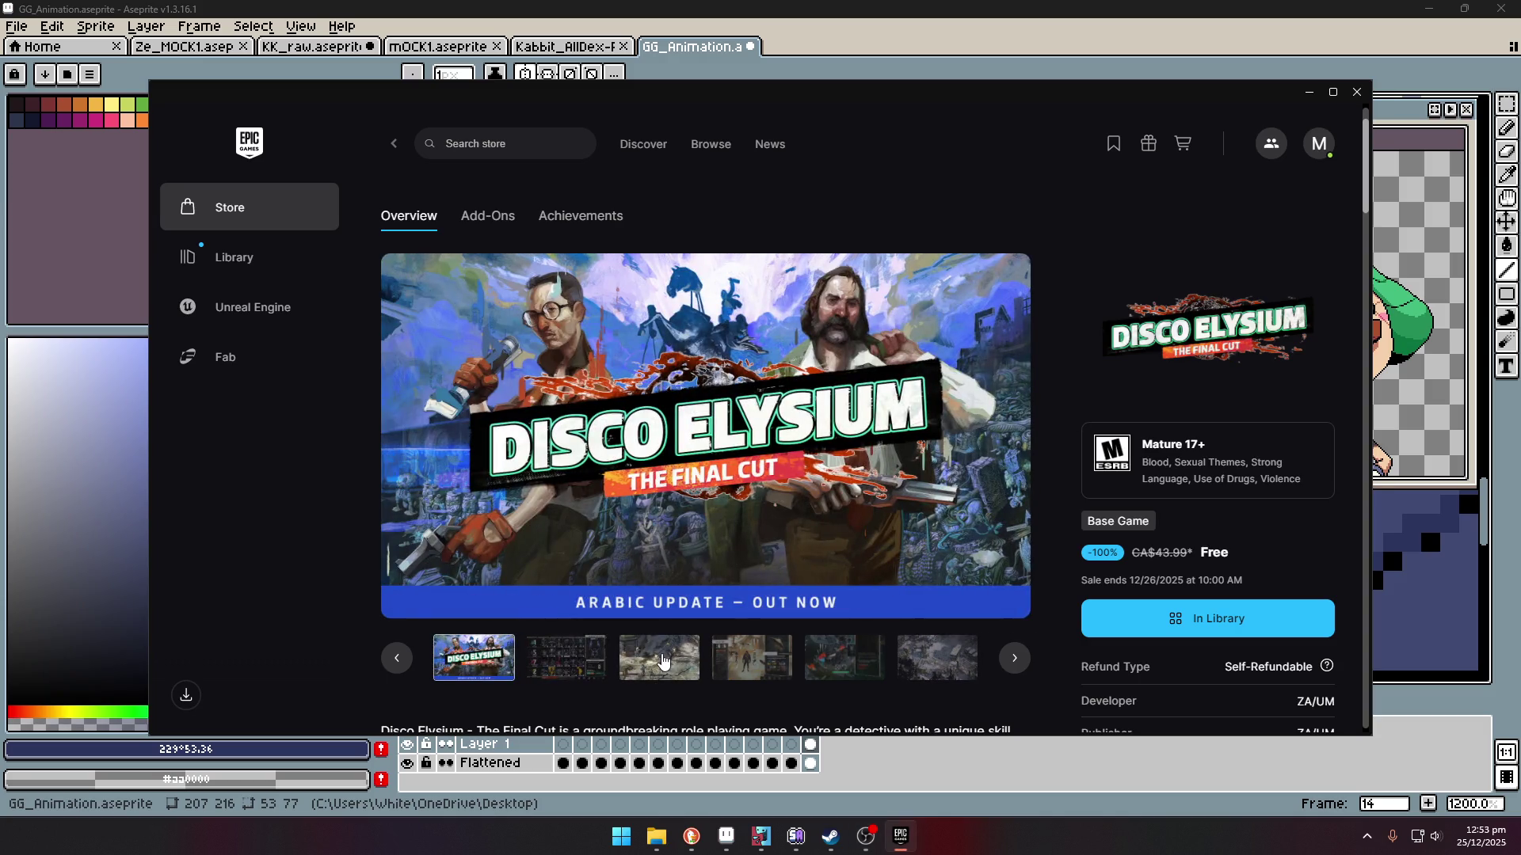
- Step through the gameplay, inventory and check-success Disco Elysium screenshots to the night street scene
{"action": "left_click", "coordinate": [664, 661]}
{"action": "left_click", "coordinate": [767, 660]}
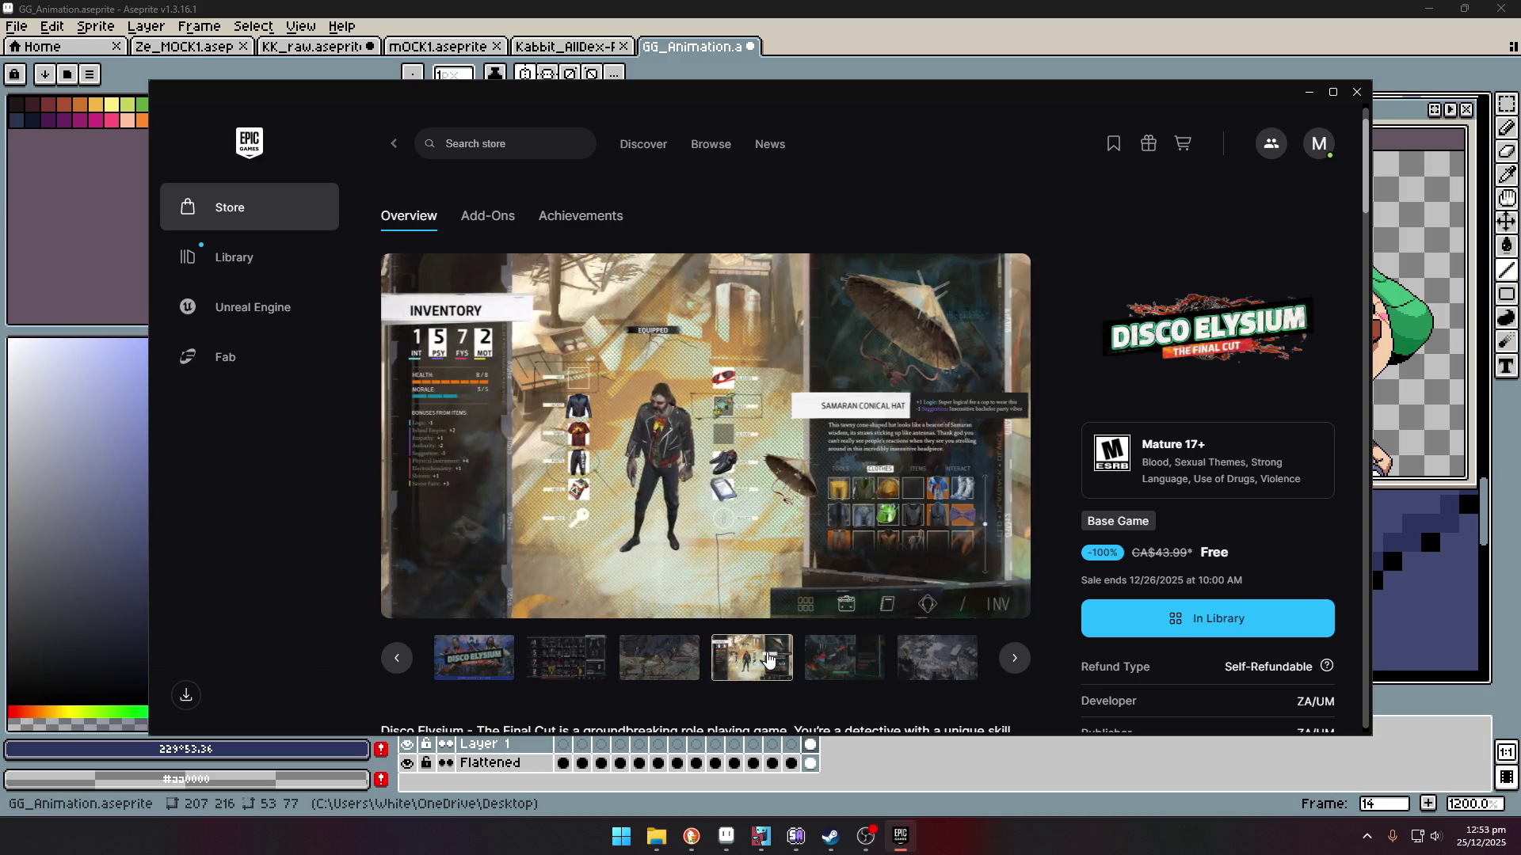
{"action": "left_click", "coordinate": [841, 664]}
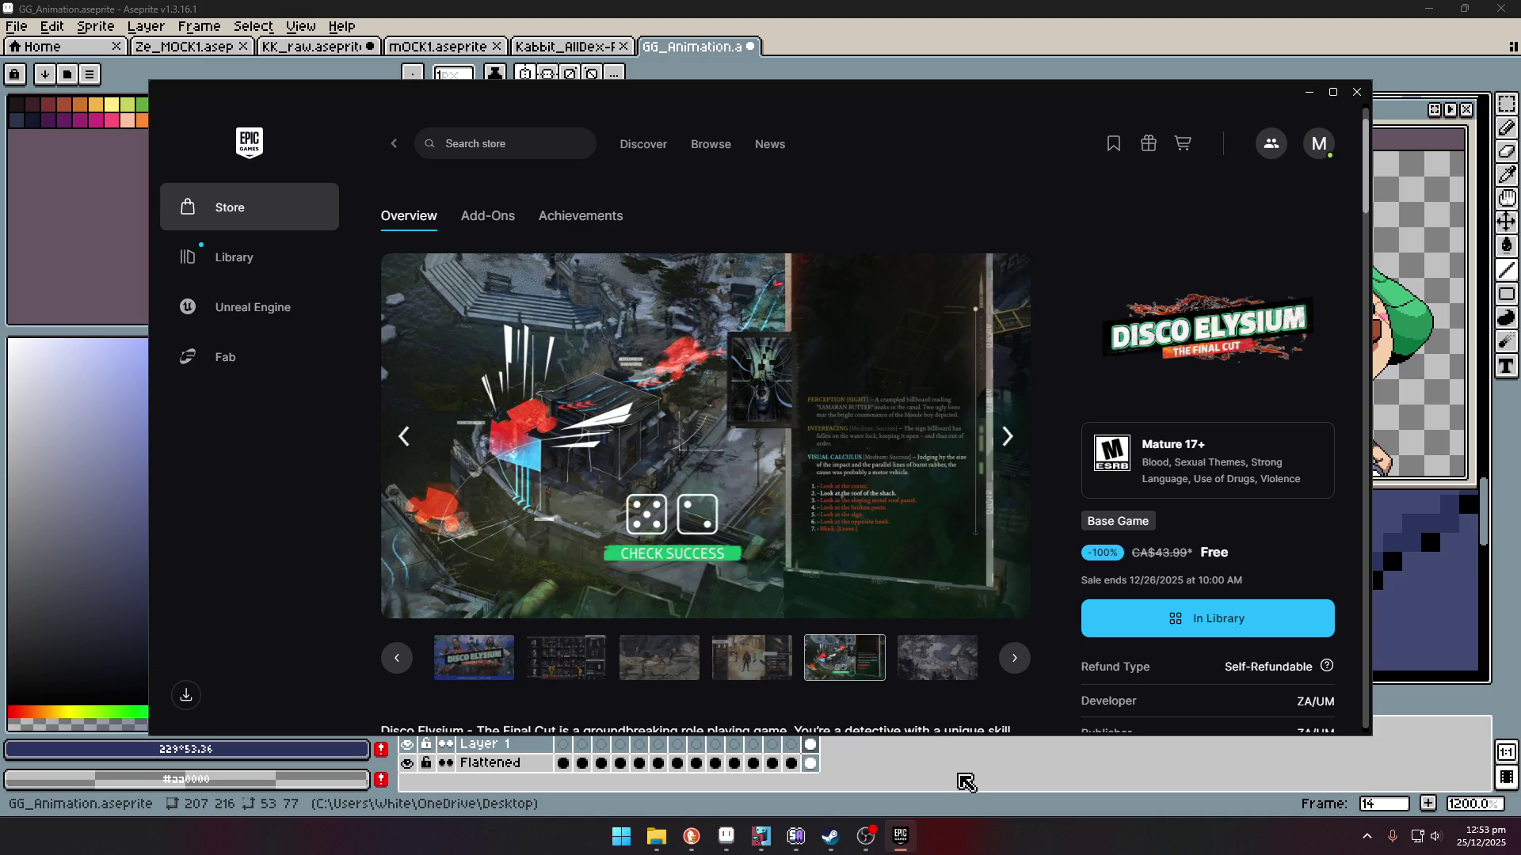
{"action": "left_click", "coordinate": [1009, 436]}
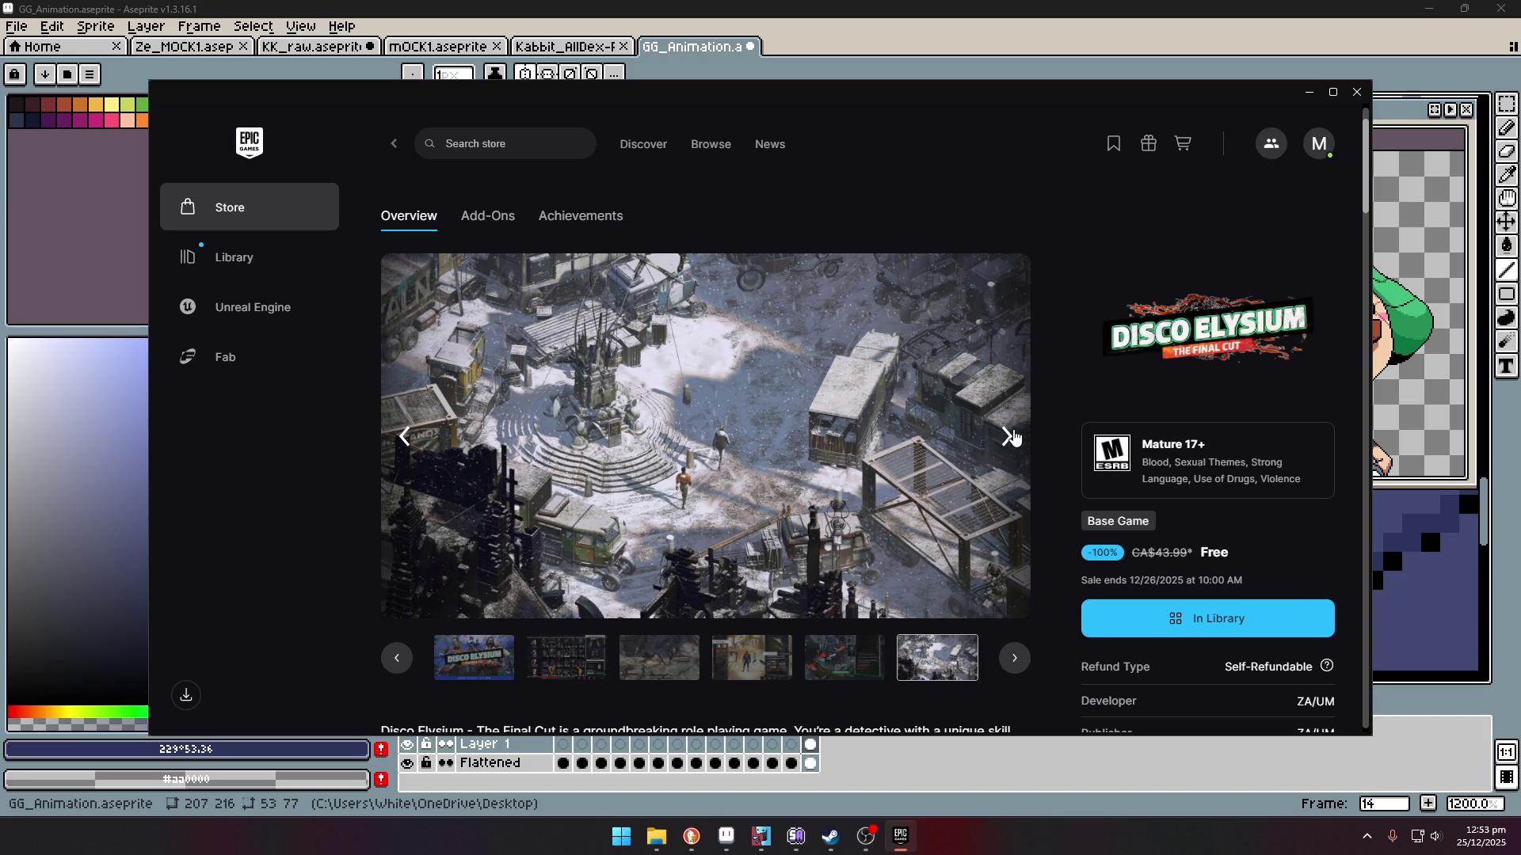
{"action": "left_click", "coordinate": [1008, 436]}
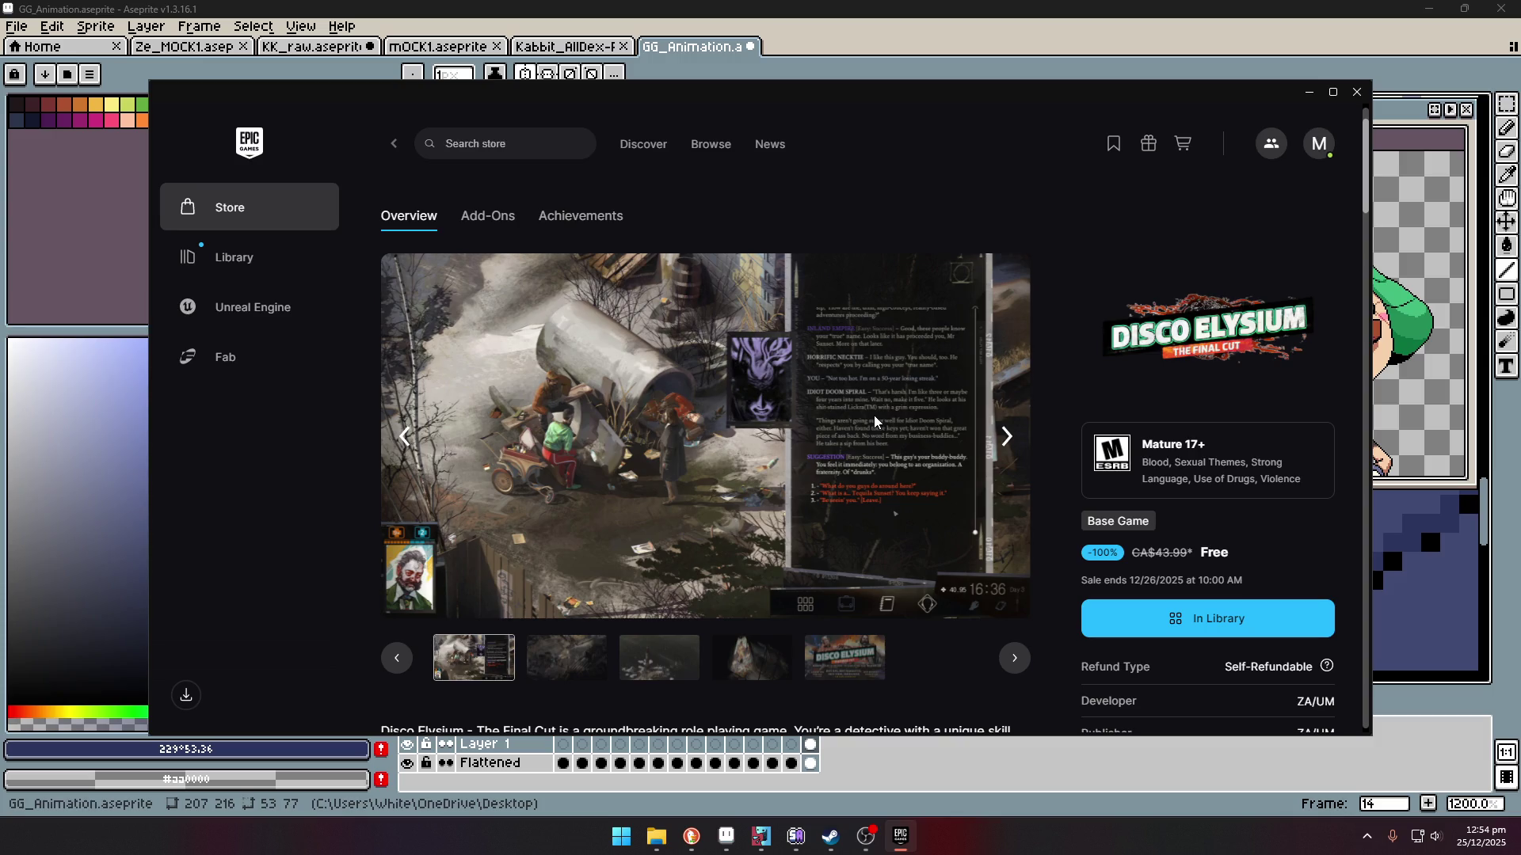
{"action": "left_click", "coordinate": [1007, 438]}
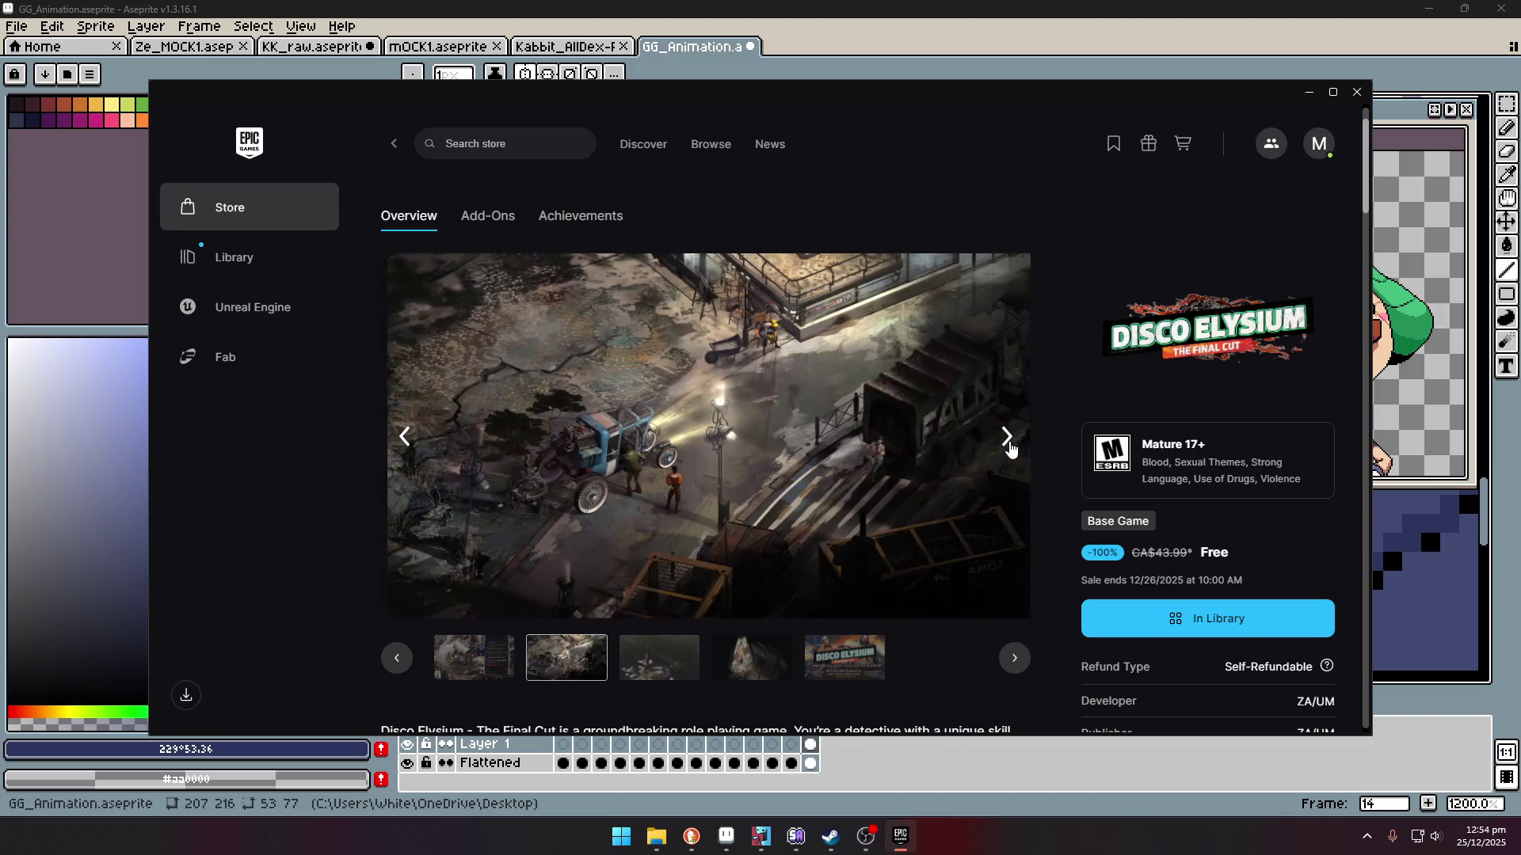
{"action": "left_click", "coordinate": [1008, 440]}
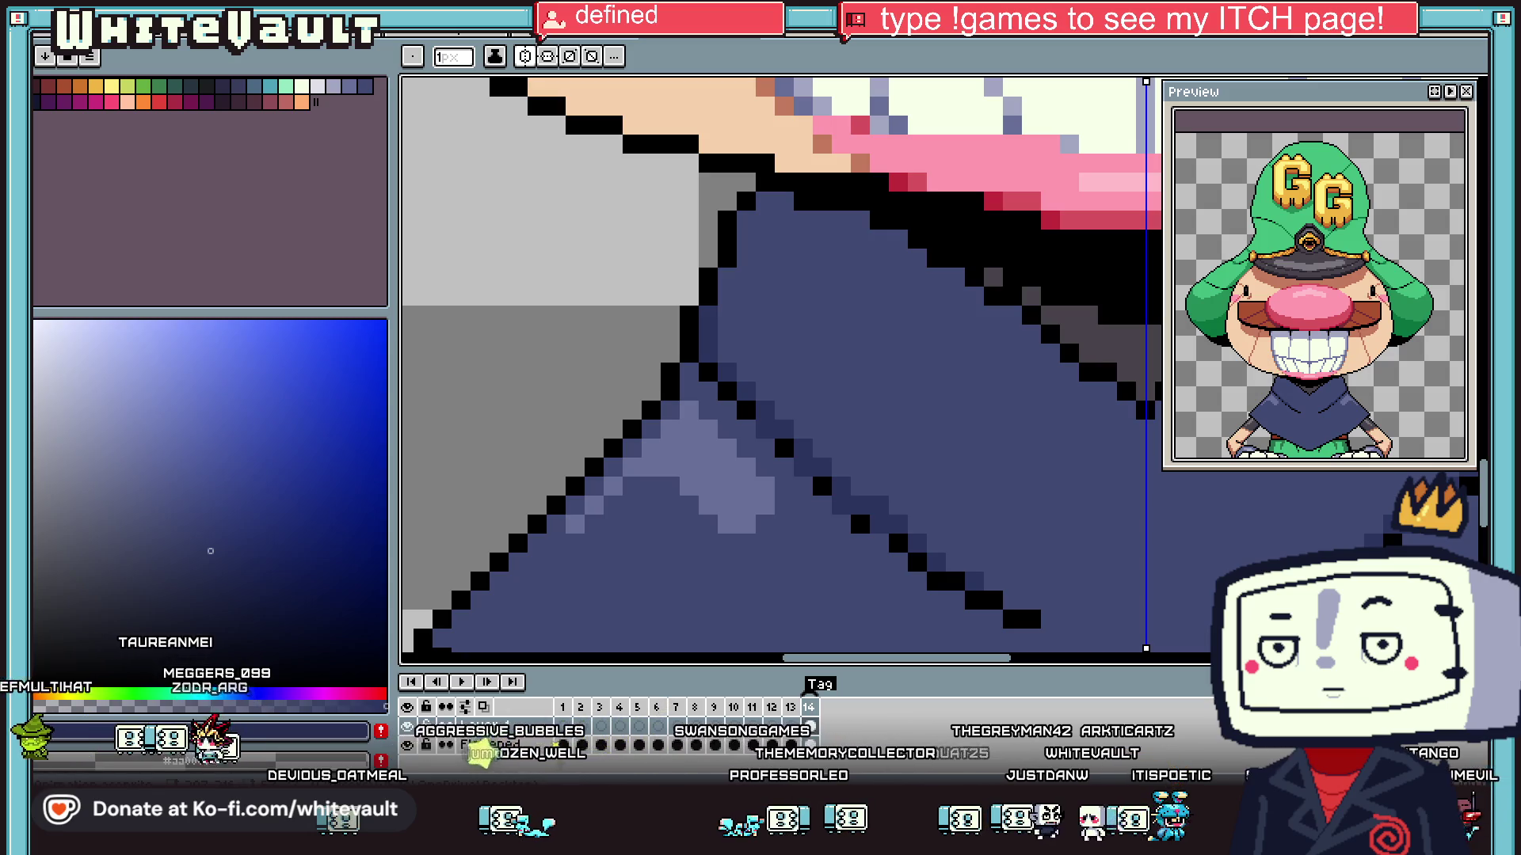
- Zoom in and out on the GG-hat character's navy robe to review the drawing
{"action": "scroll", "coordinate": [934, 342], "scroll_direction": "down", "scroll_amount": 5}
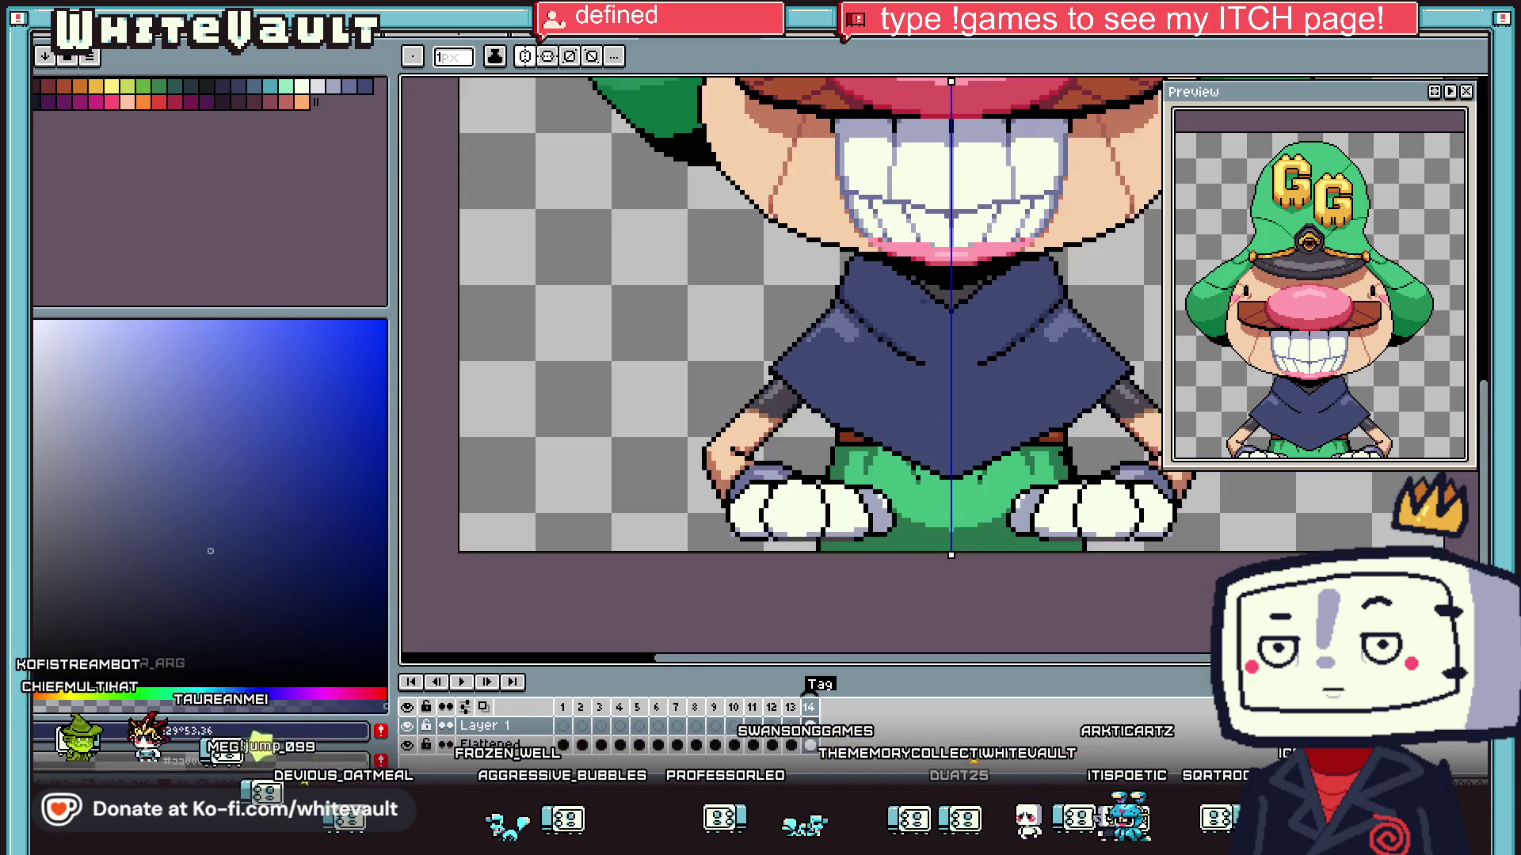
{"action": "scroll", "coordinate": [933, 342], "scroll_direction": "up", "scroll_amount": 3}
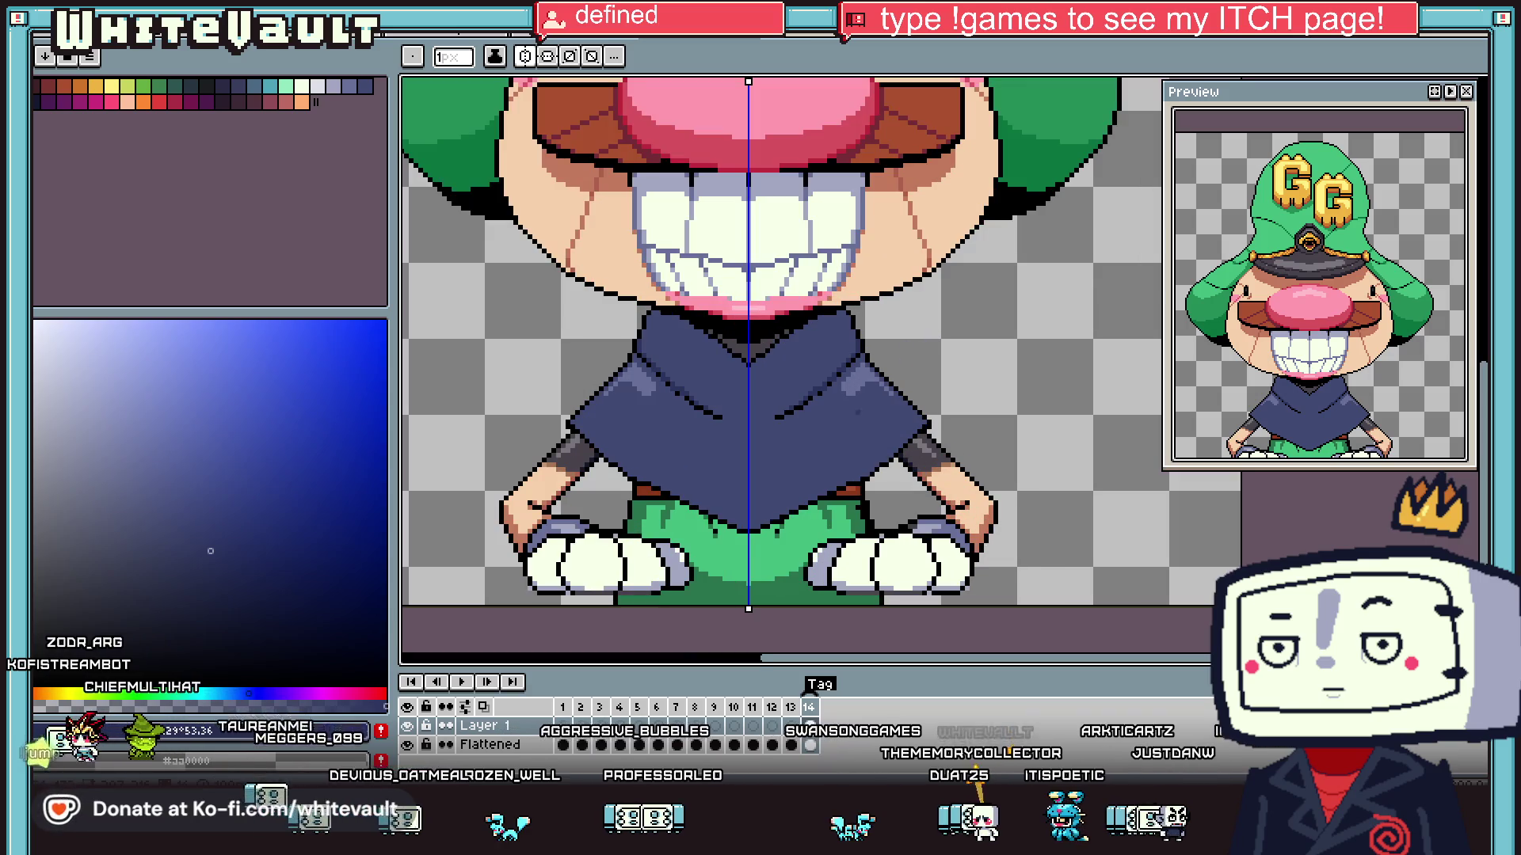
{"action": "scroll", "coordinate": [683, 417], "scroll_direction": "up", "scroll_amount": 1}
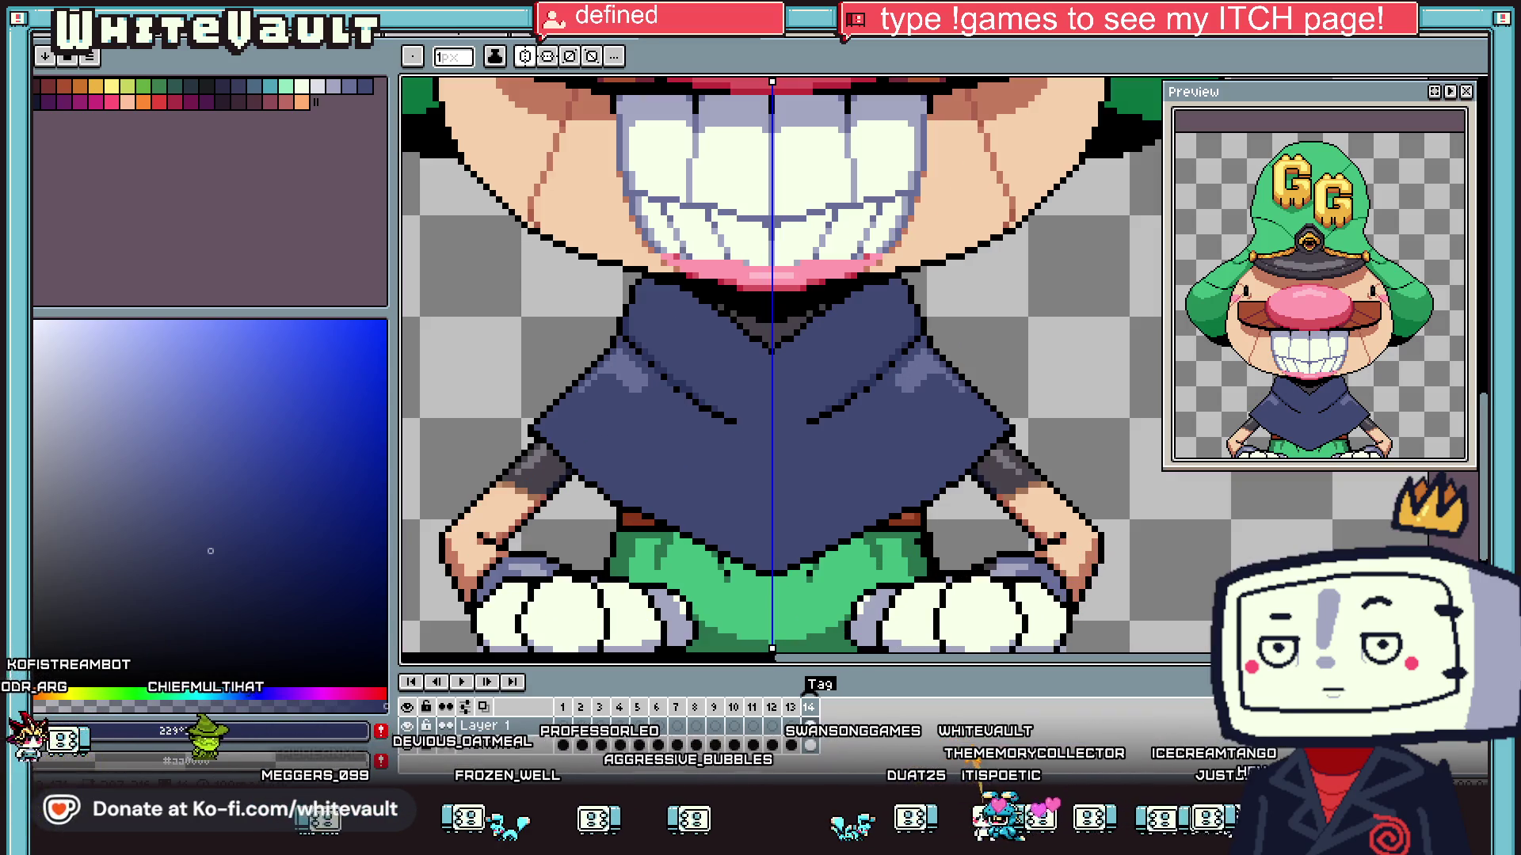
{"action": "scroll", "coordinate": [601, 396], "scroll_direction": "up", "scroll_amount": 1}
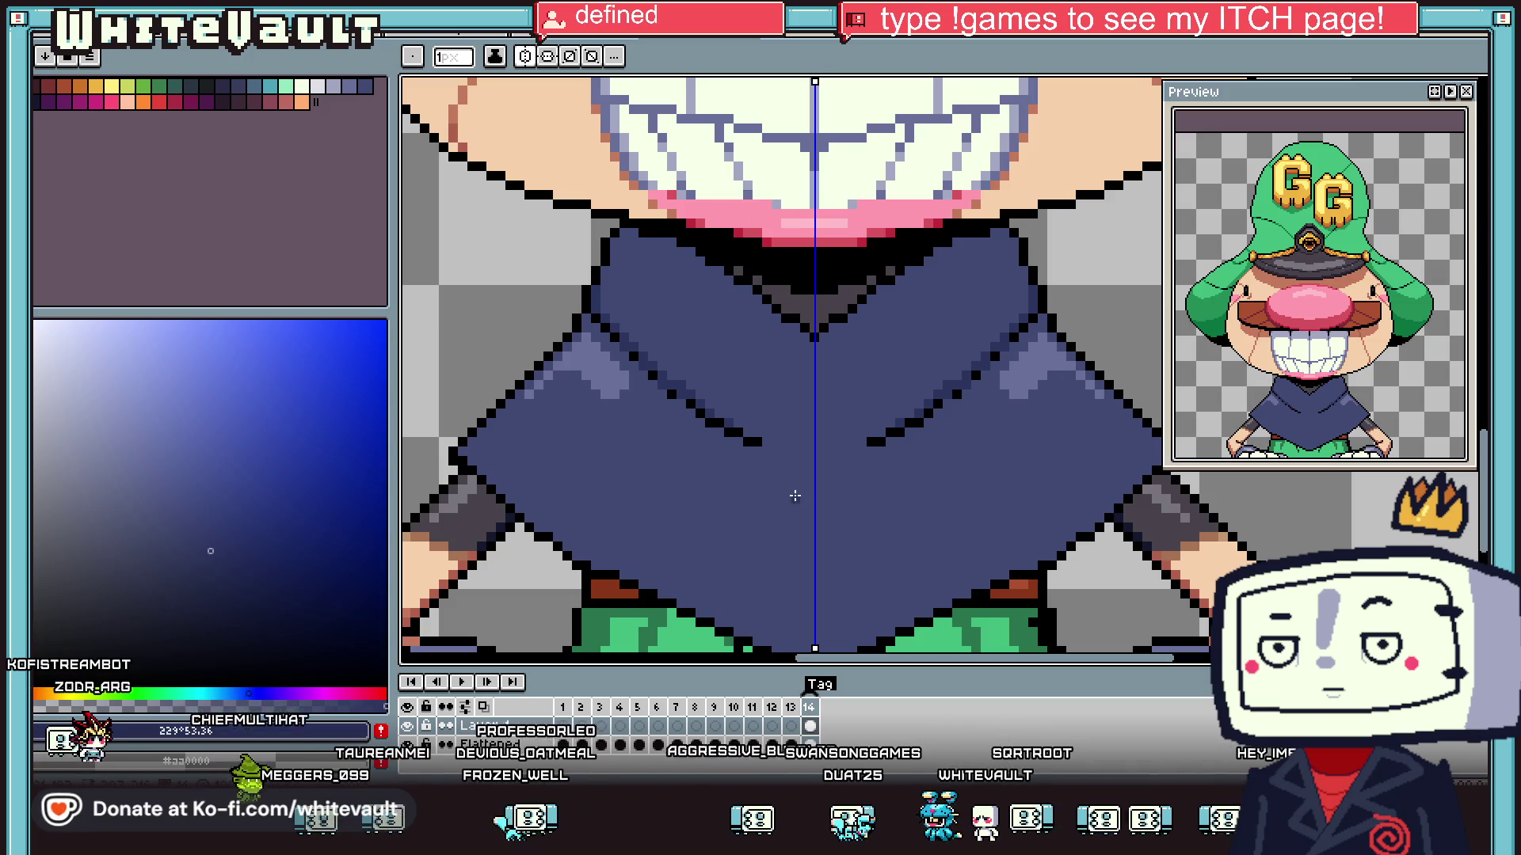
{"action": "key", "text": "i"}
{"action": "key", "text": "b"}
{"action": "scroll", "coordinate": [636, 567], "scroll_direction": "down", "scroll_amount": 3}
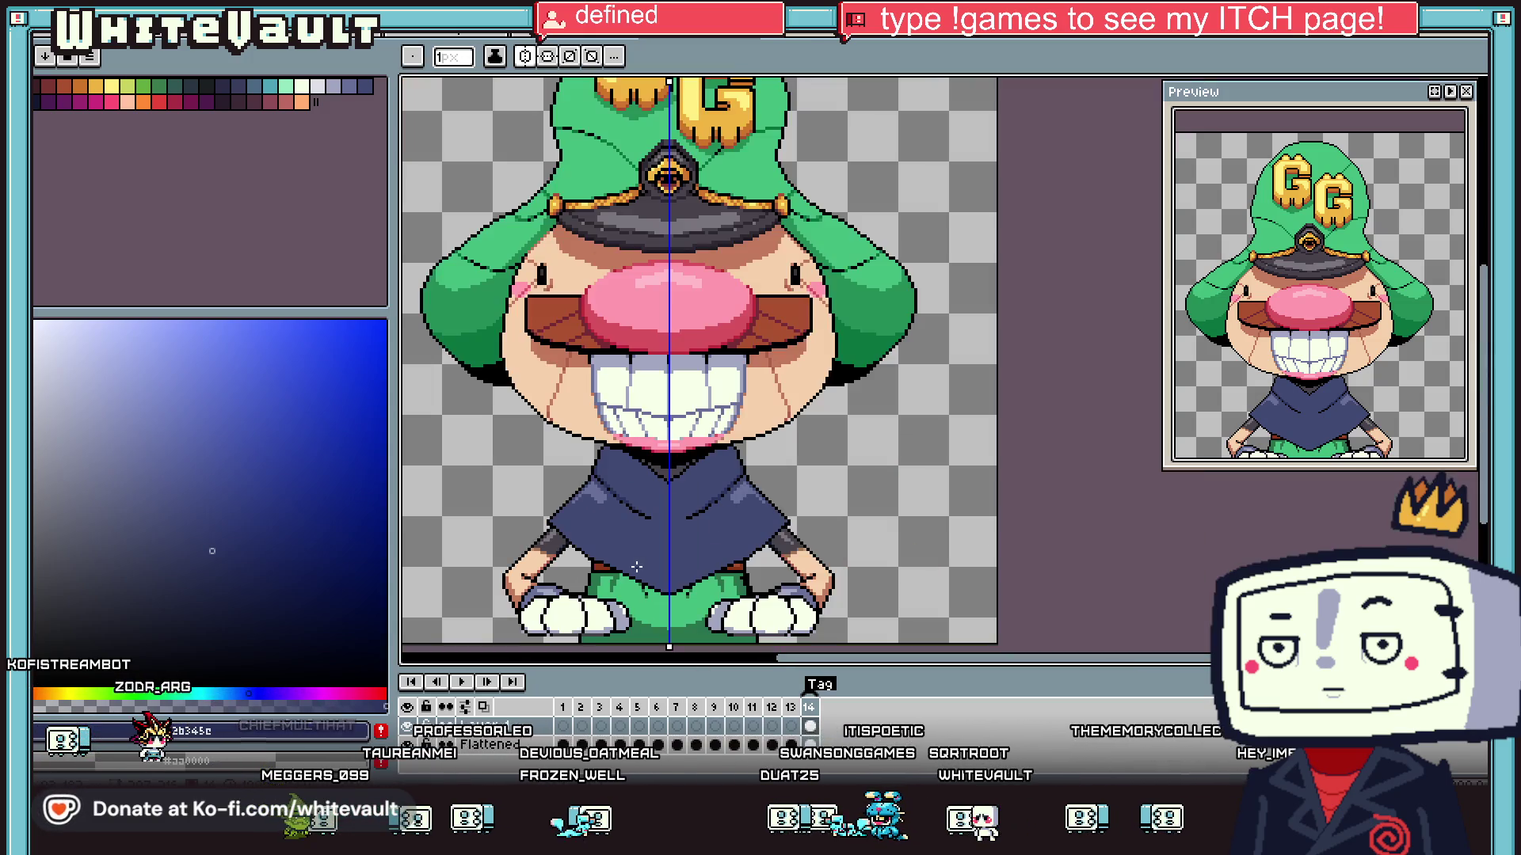
{"action": "scroll", "coordinate": [630, 595], "scroll_direction": "up", "scroll_amount": 1}
{"action": "key", "text": "i"}
{"action": "scroll", "coordinate": [676, 542], "scroll_direction": "down", "scroll_amount": 1}
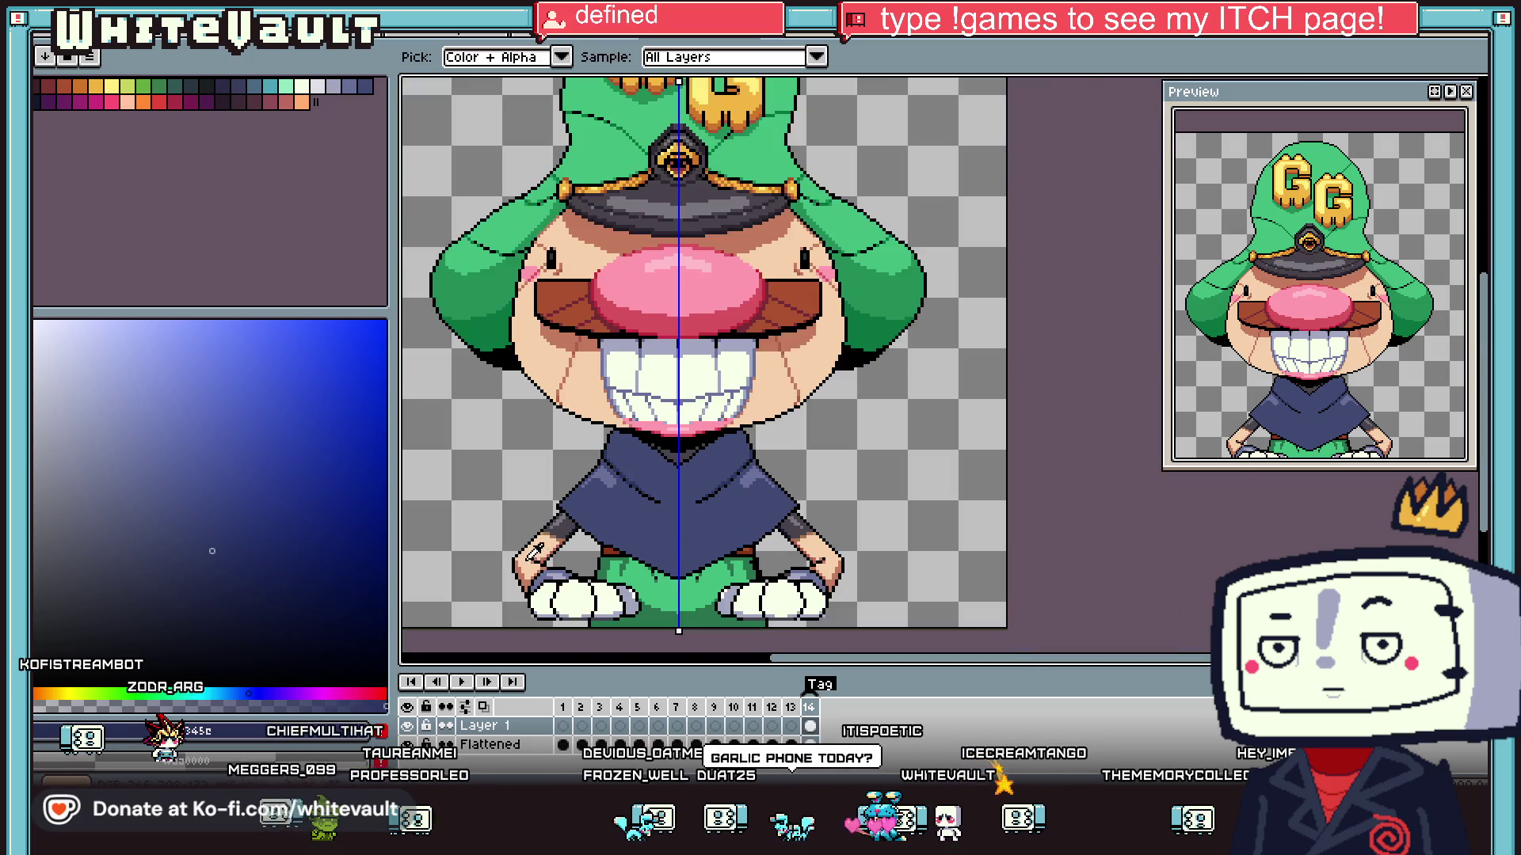
{"action": "scroll", "coordinate": [534, 552], "scroll_direction": "up", "scroll_amount": 1}
{"action": "scroll", "coordinate": [610, 467], "scroll_direction": "down", "scroll_amount": 2}
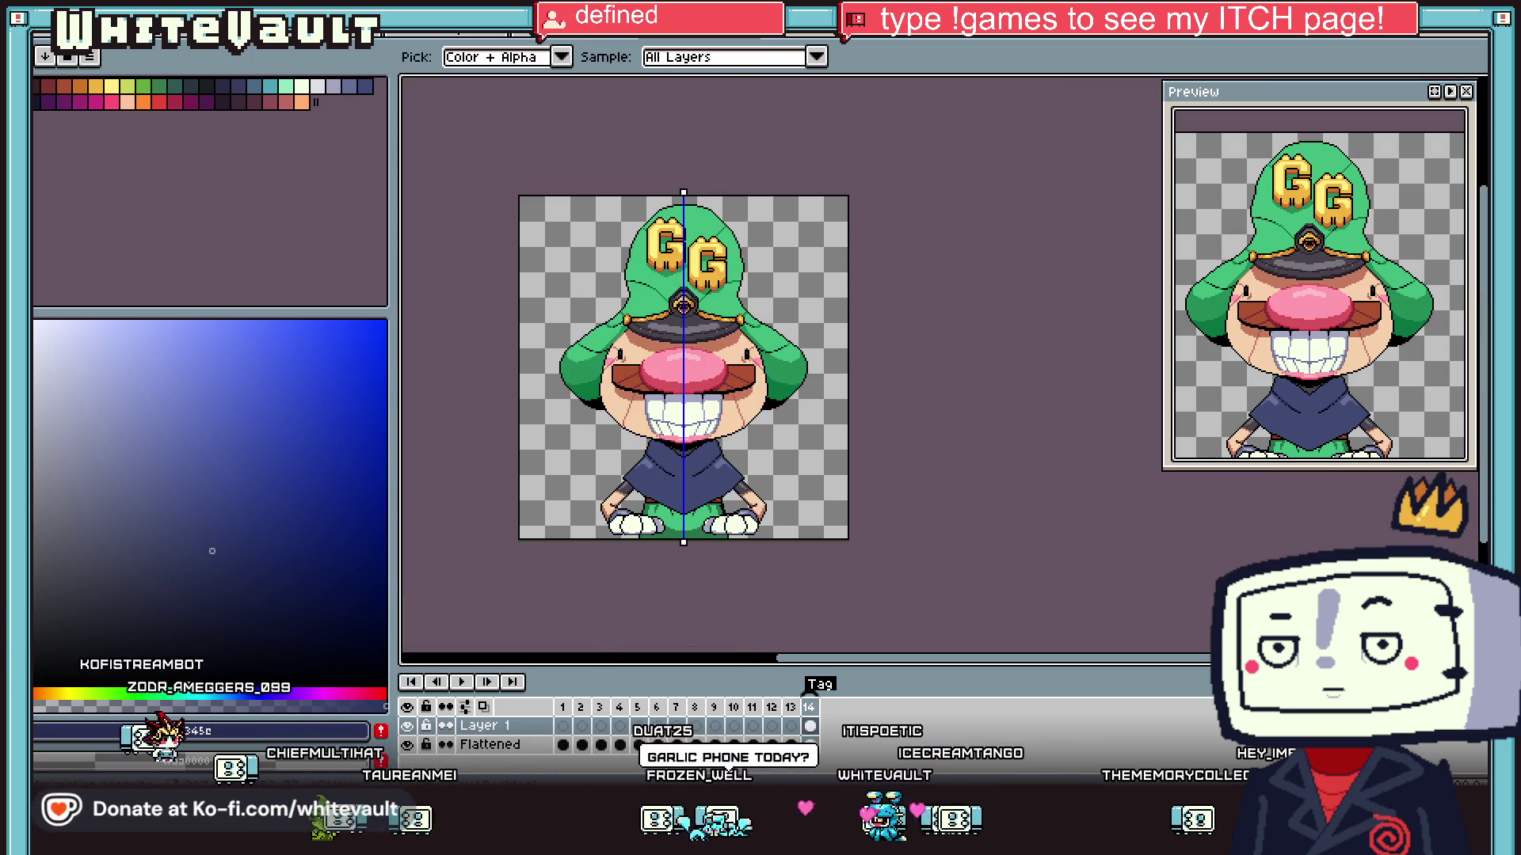
{"action": "scroll", "coordinate": [677, 610], "scroll_direction": "up", "scroll_amount": 1}
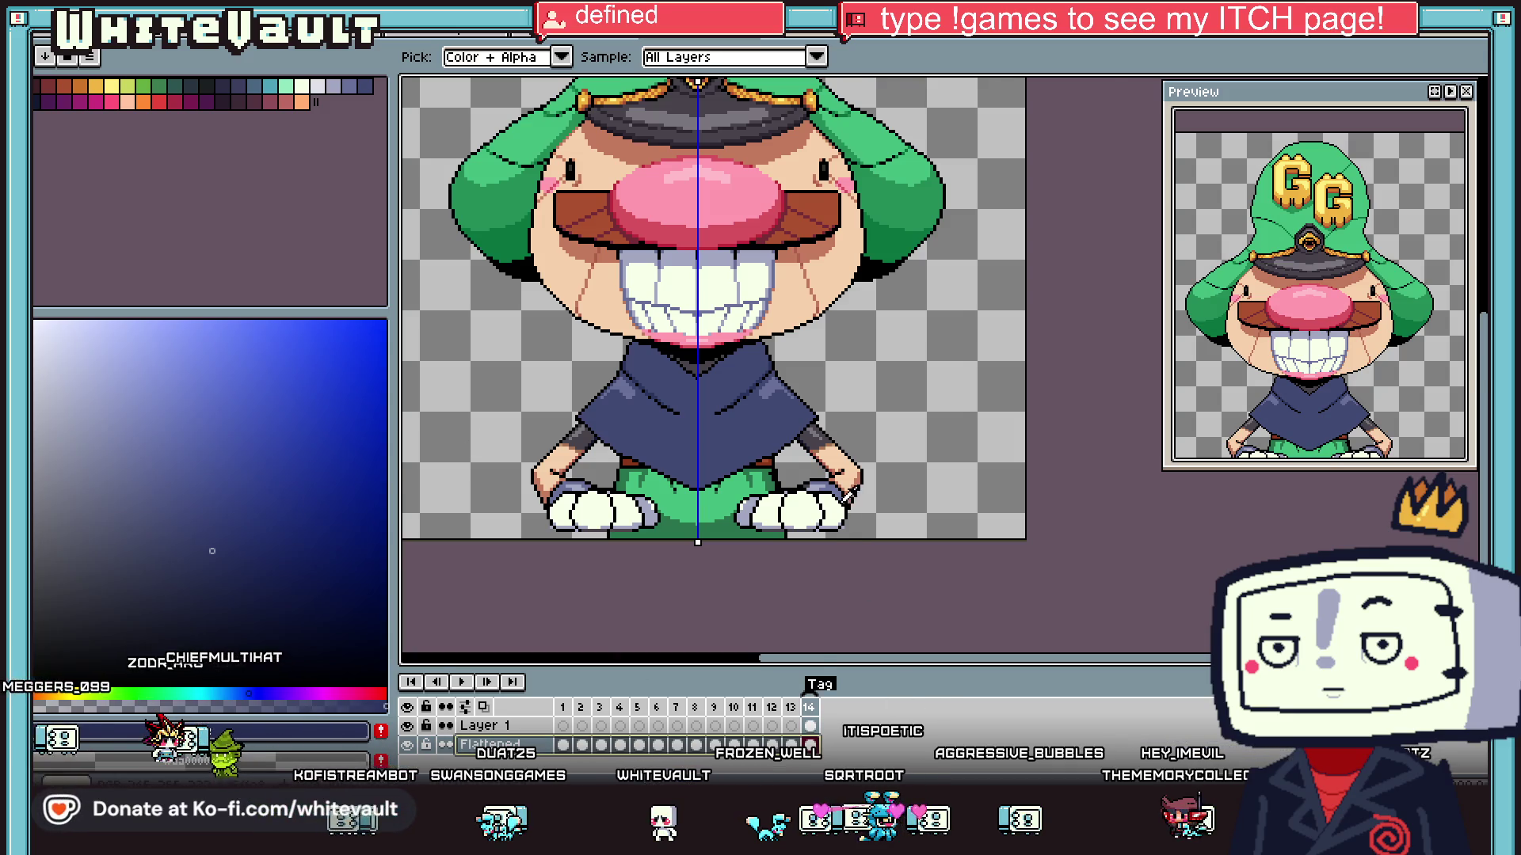
{"action": "scroll", "coordinate": [848, 493], "scroll_direction": "up", "scroll_amount": 1}
- Erase both of the character's arms
{"action": "key", "text": "e"}
{"action": "mouse_move", "coordinate": [843, 434]}
{"action": "left_mouse_down"}
{"action": "mouse_move", "coordinate": [812, 396]}
{"action": "mouse_move", "coordinate": [846, 461]}
{"action": "mouse_move", "coordinate": [753, 468]}
{"action": "mouse_move", "coordinate": [924, 519]}
{"action": "left_mouse_up"}
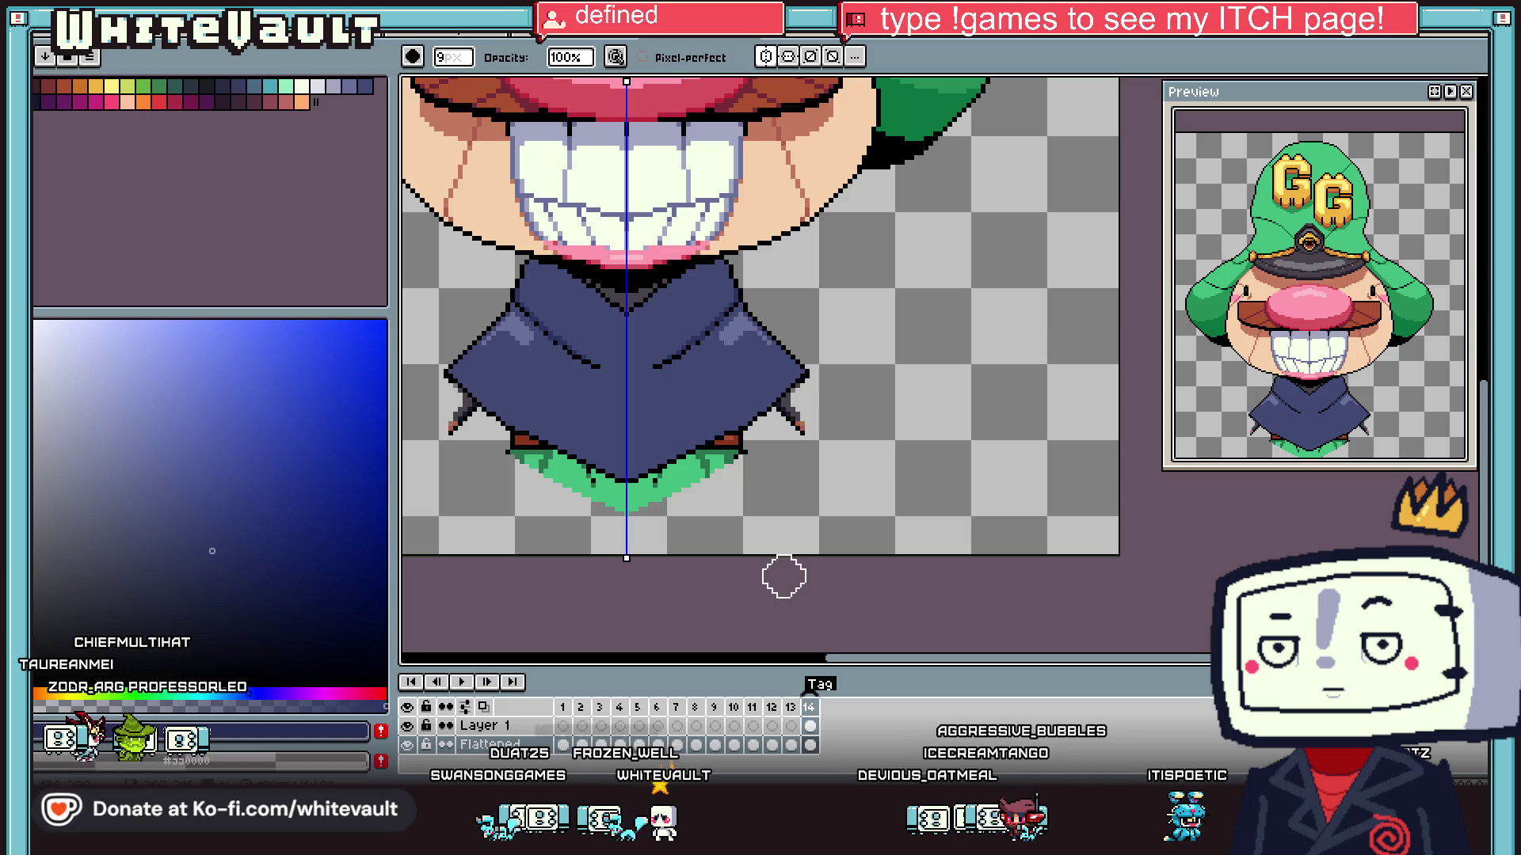
{"action": "key", "text": "i"}
{"action": "scroll", "coordinate": [753, 520], "scroll_direction": "up", "scroll_amount": 2}
- Draw a vertical and a slanted reddish-brown leg line down from the robe to the canvas bottom
{"action": "left_click", "coordinate": [741, 453]}
{"action": "key", "text": "l"}
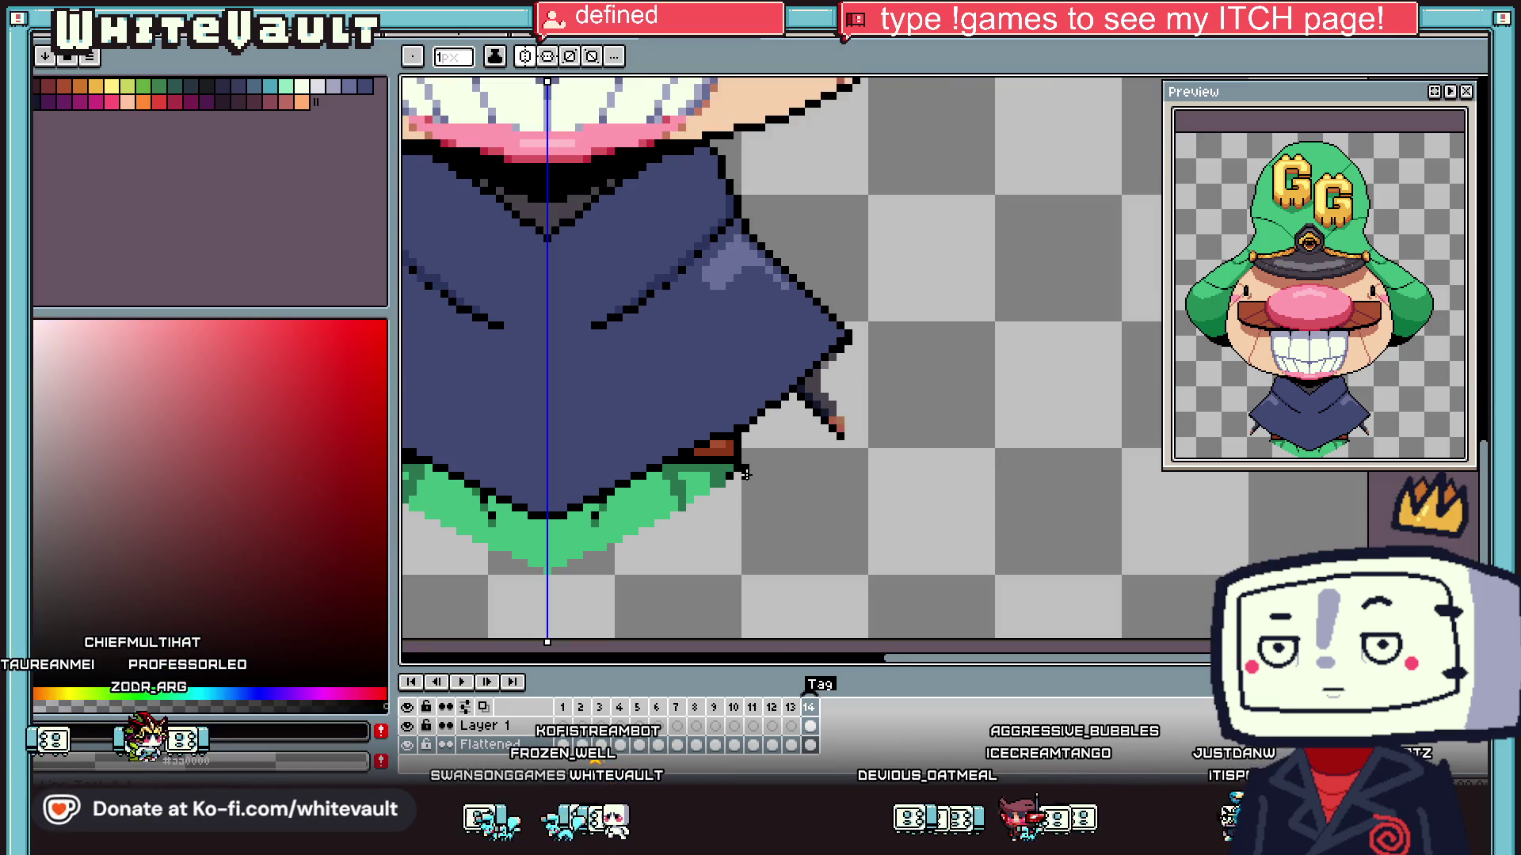
{"action": "left_click_drag", "start_coordinate": [745, 473], "coordinate": [773, 634]}
{"action": "scroll", "coordinate": [776, 571], "scroll_direction": "down", "scroll_amount": 2}
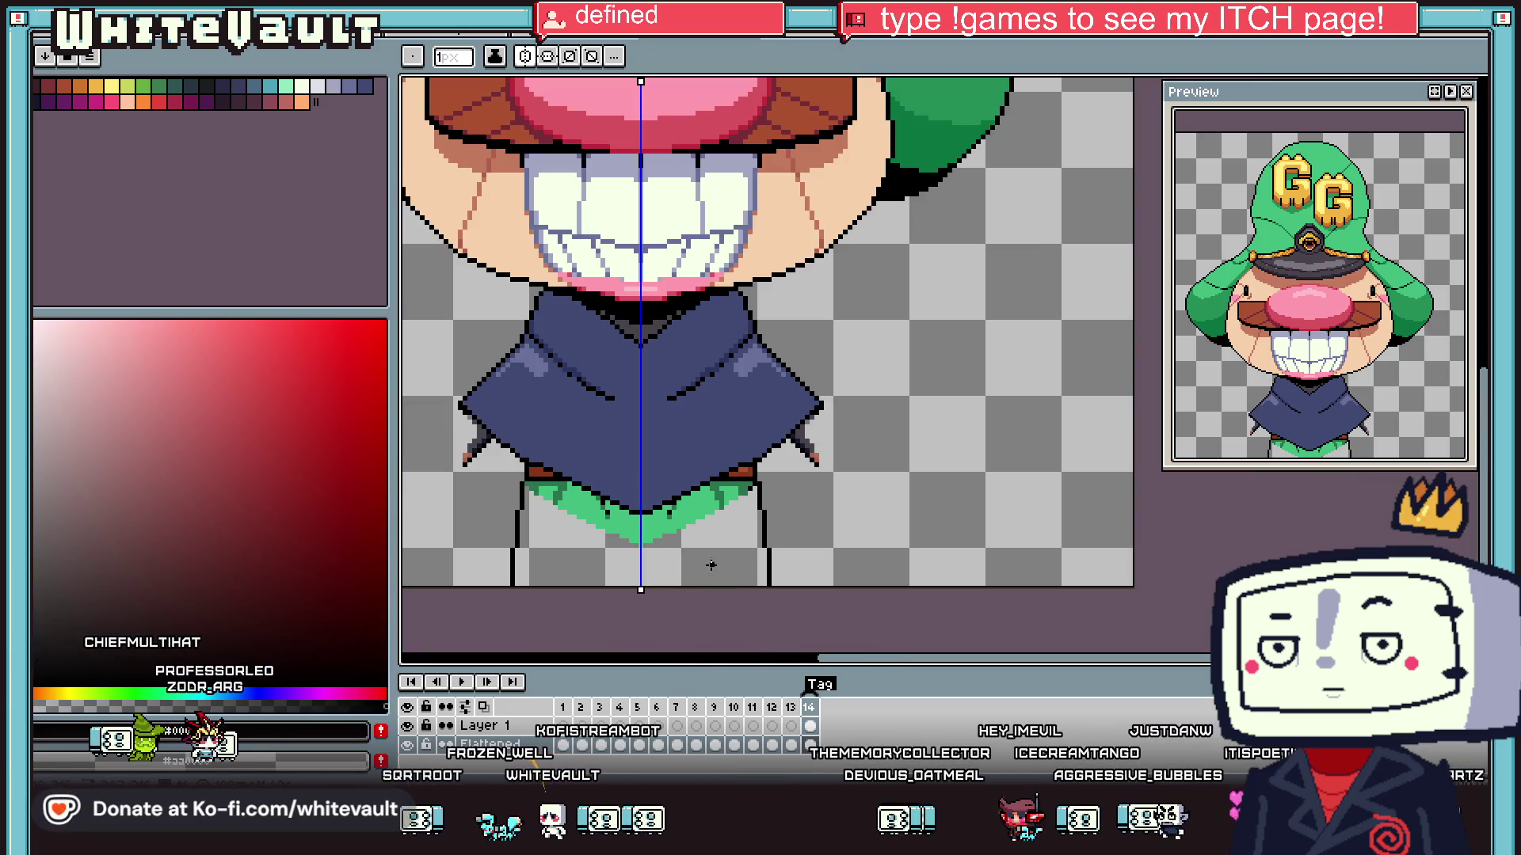
{"action": "scroll", "coordinate": [761, 507], "scroll_direction": "up", "scroll_amount": 1}
{"action": "left_click_drag", "start_coordinate": [761, 449], "coordinate": [796, 636]}
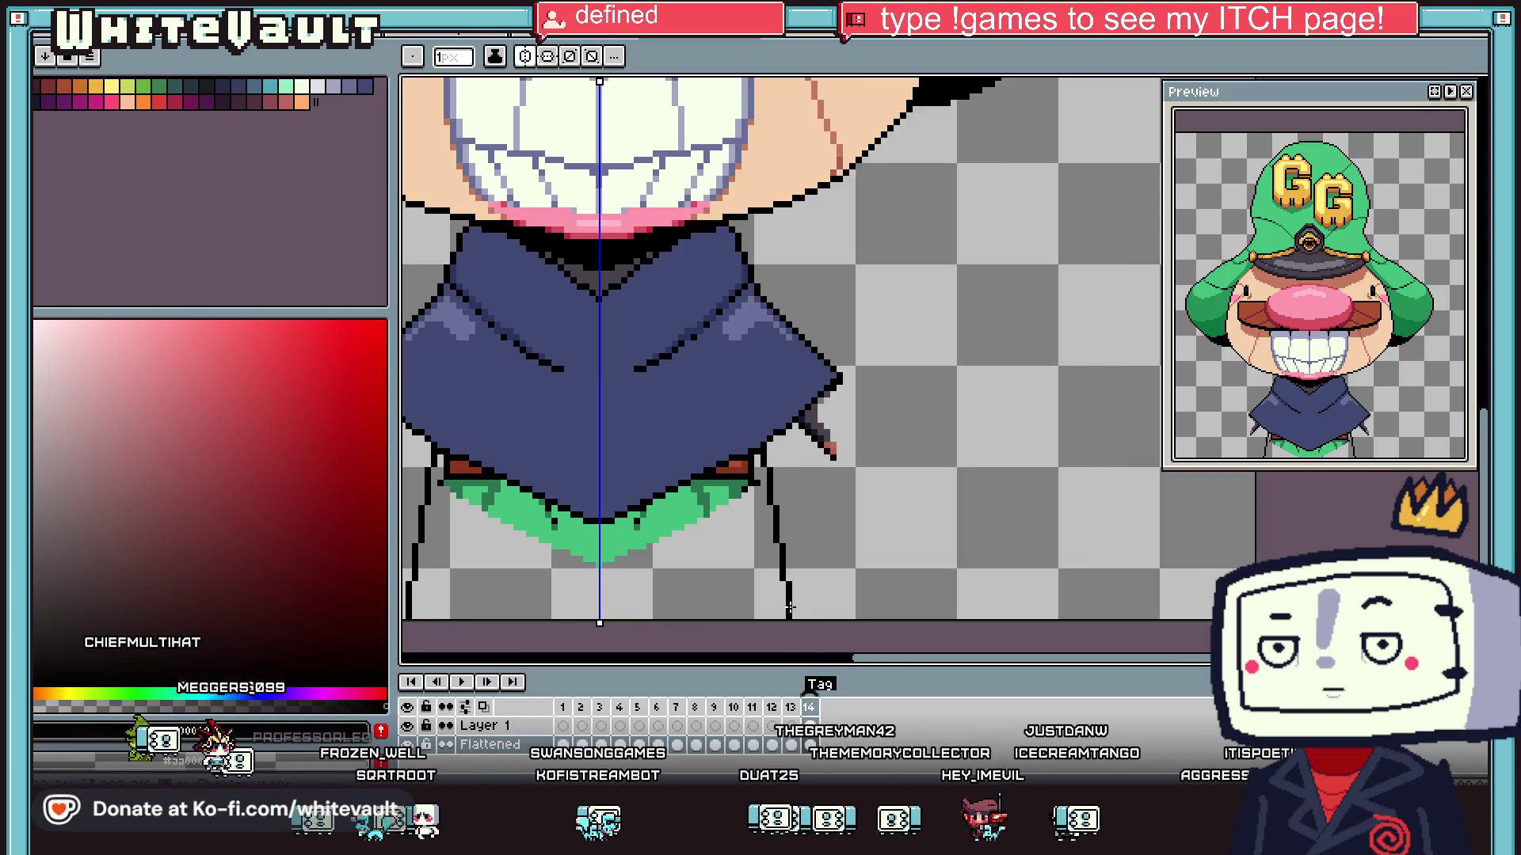
{"action": "scroll", "coordinate": [648, 541], "scroll_direction": "down", "scroll_amount": 1}
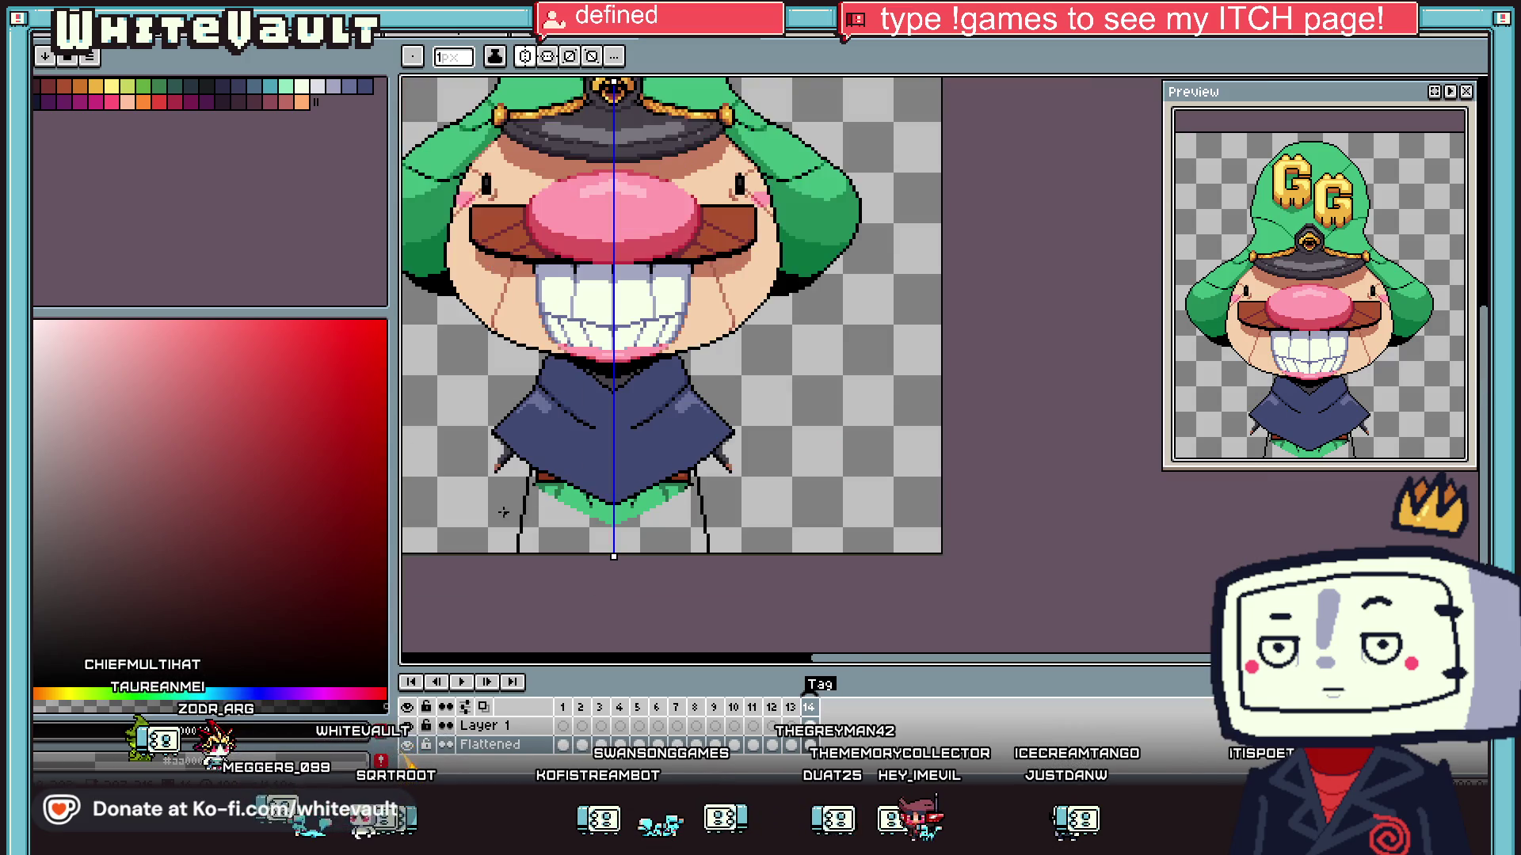
{"action": "scroll", "coordinate": [555, 468], "scroll_direction": "up", "scroll_amount": 2}
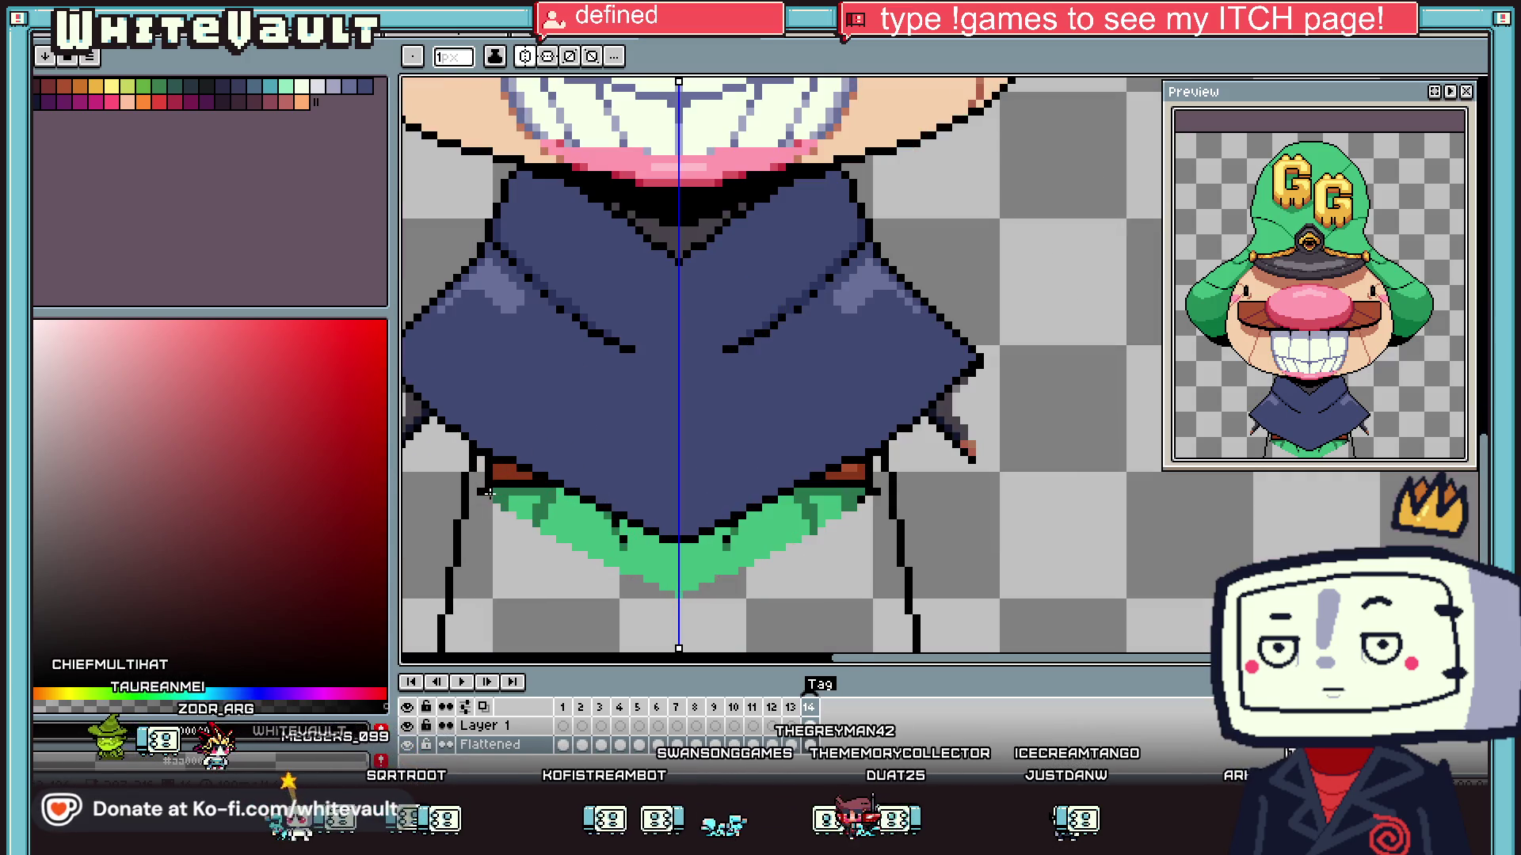
{"action": "left_click", "coordinate": [533, 411], "text": "alt"}
{"action": "scroll", "coordinate": [483, 461], "scroll_direction": "up", "scroll_amount": 2}
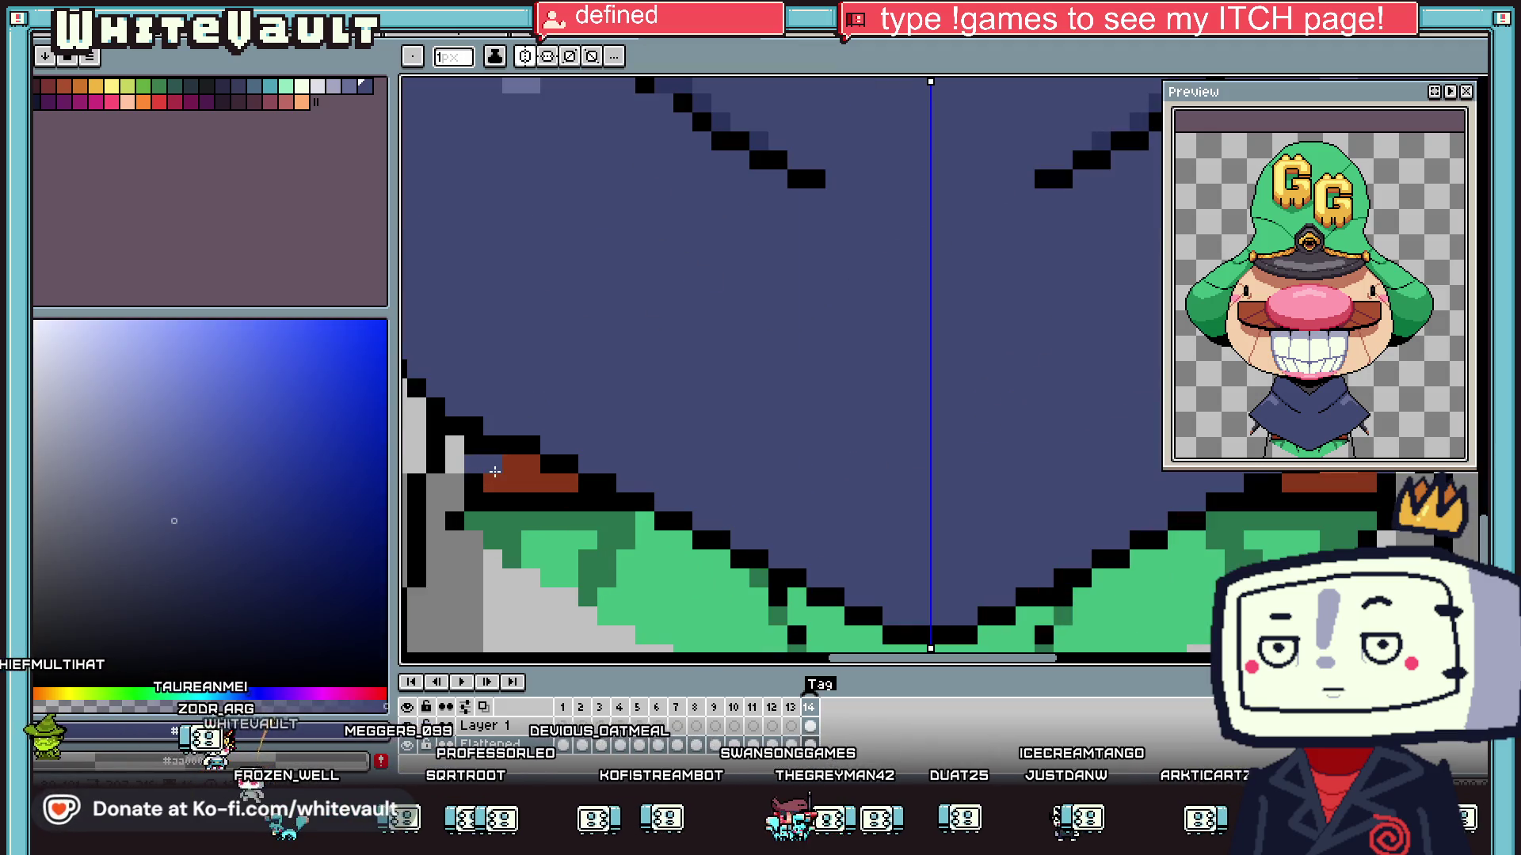
- Paint robe blue over the brown pixels and the outline under the robe, extending it down the cape edge
{"action": "left_click_drag", "start_coordinate": [494, 472], "coordinate": [458, 448]}
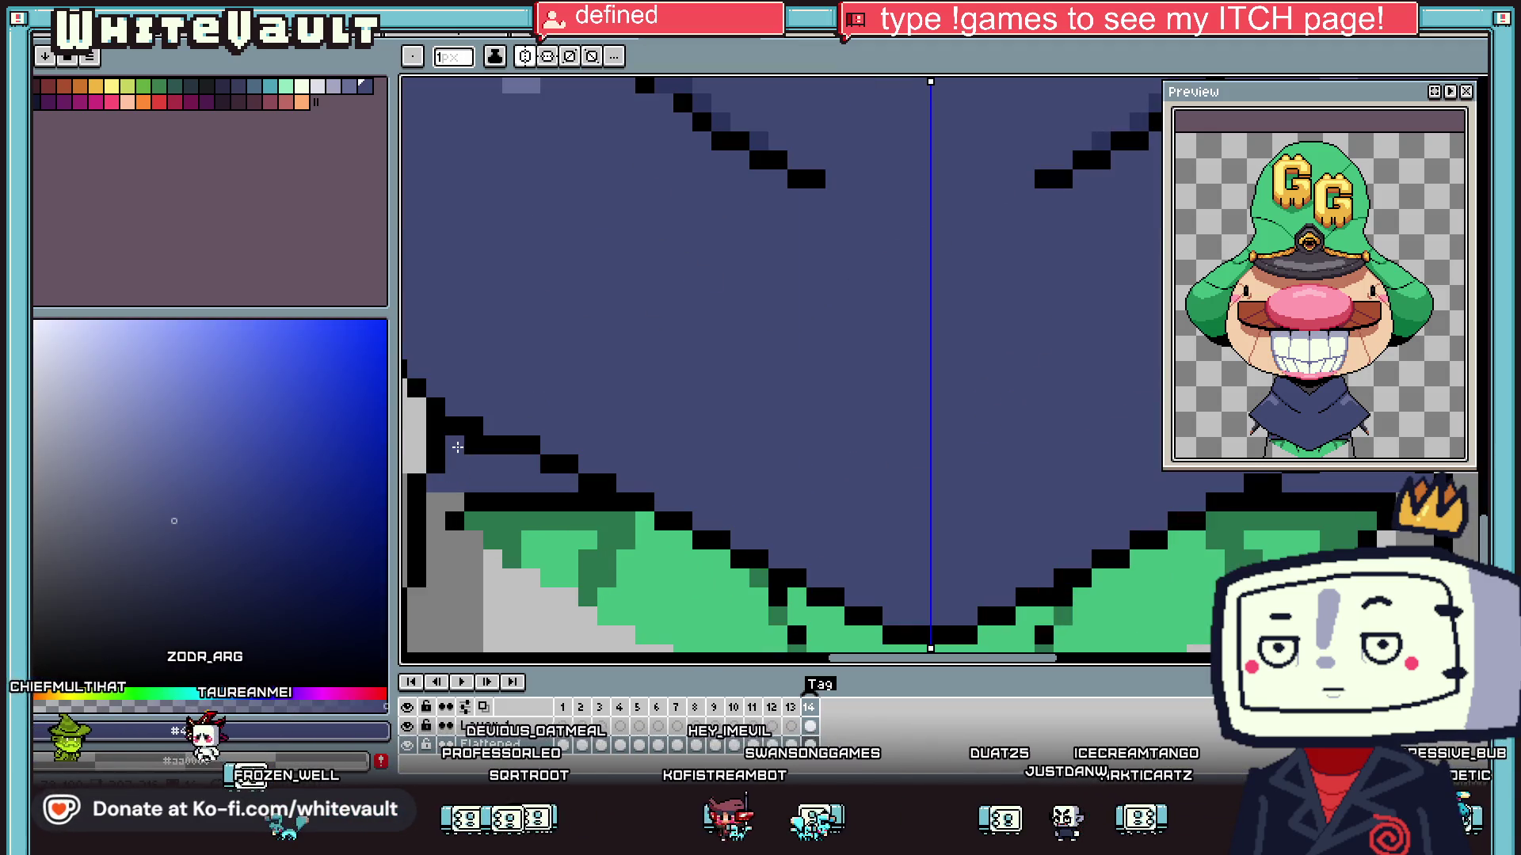
{"action": "scroll", "coordinate": [586, 539], "scroll_direction": "down", "scroll_amount": 3}
{"action": "scroll", "coordinate": [601, 517], "scroll_direction": "up", "scroll_amount": 3}
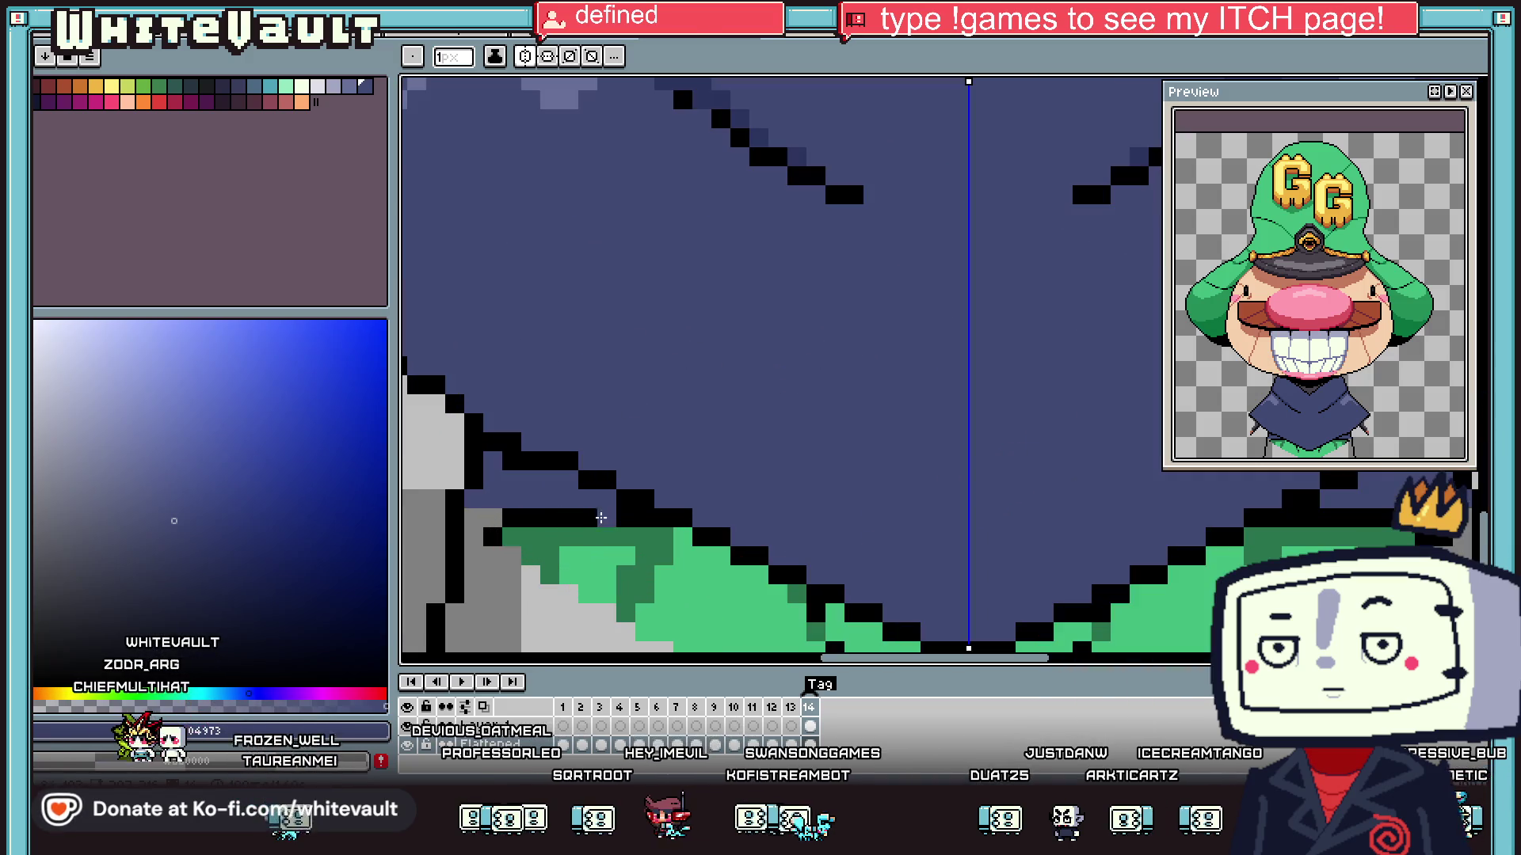
{"action": "mouse_move", "coordinate": [642, 518]}
{"action": "left_mouse_down"}
{"action": "mouse_move", "coordinate": [466, 523]}
{"action": "mouse_move", "coordinate": [666, 532]}
{"action": "left_mouse_up"}
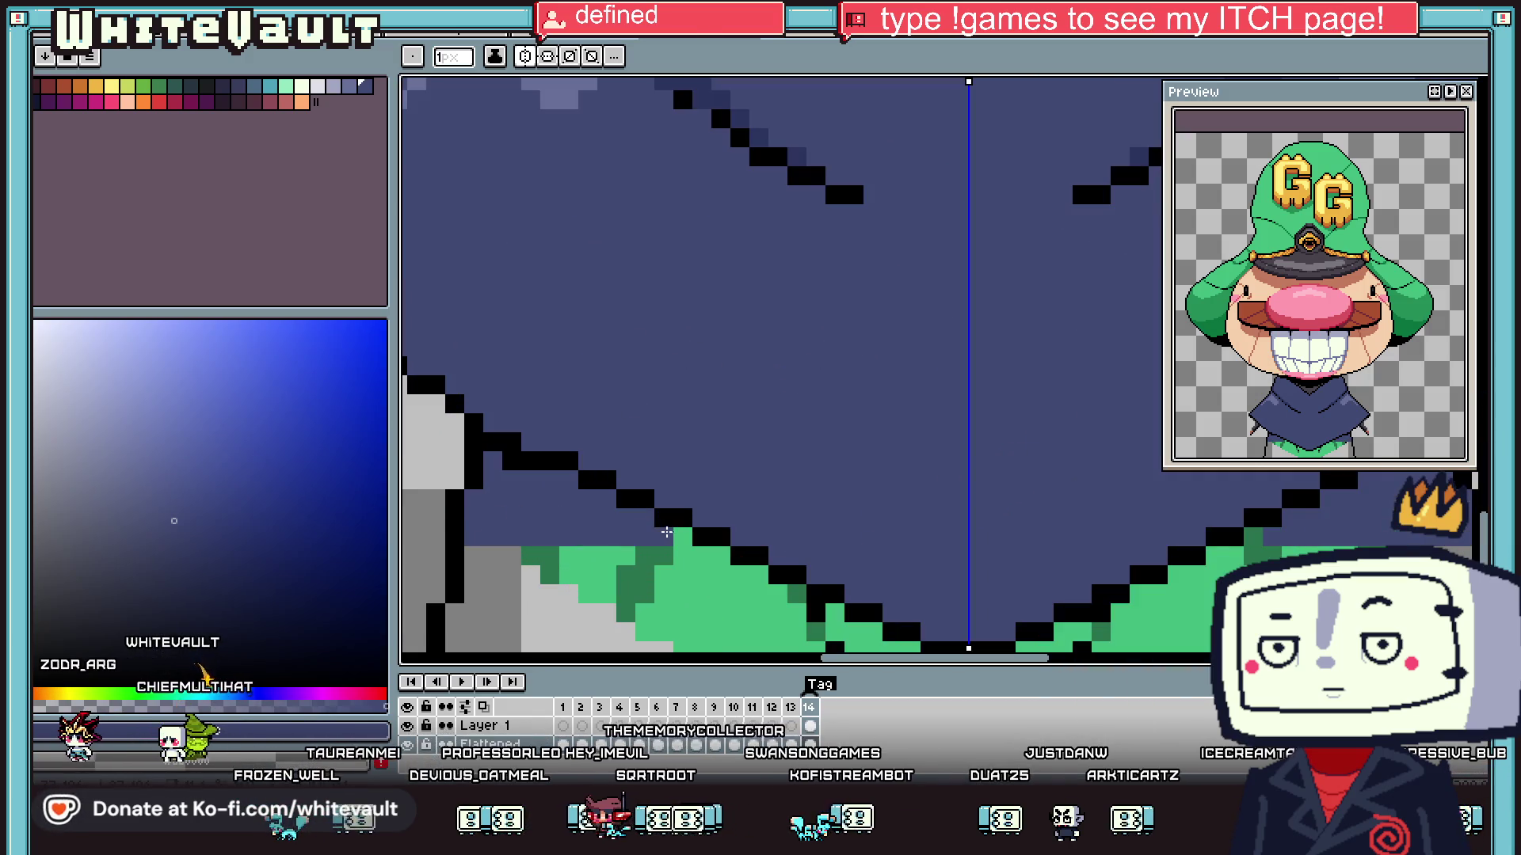
{"action": "scroll", "coordinate": [678, 532], "scroll_direction": "down", "scroll_amount": 3}
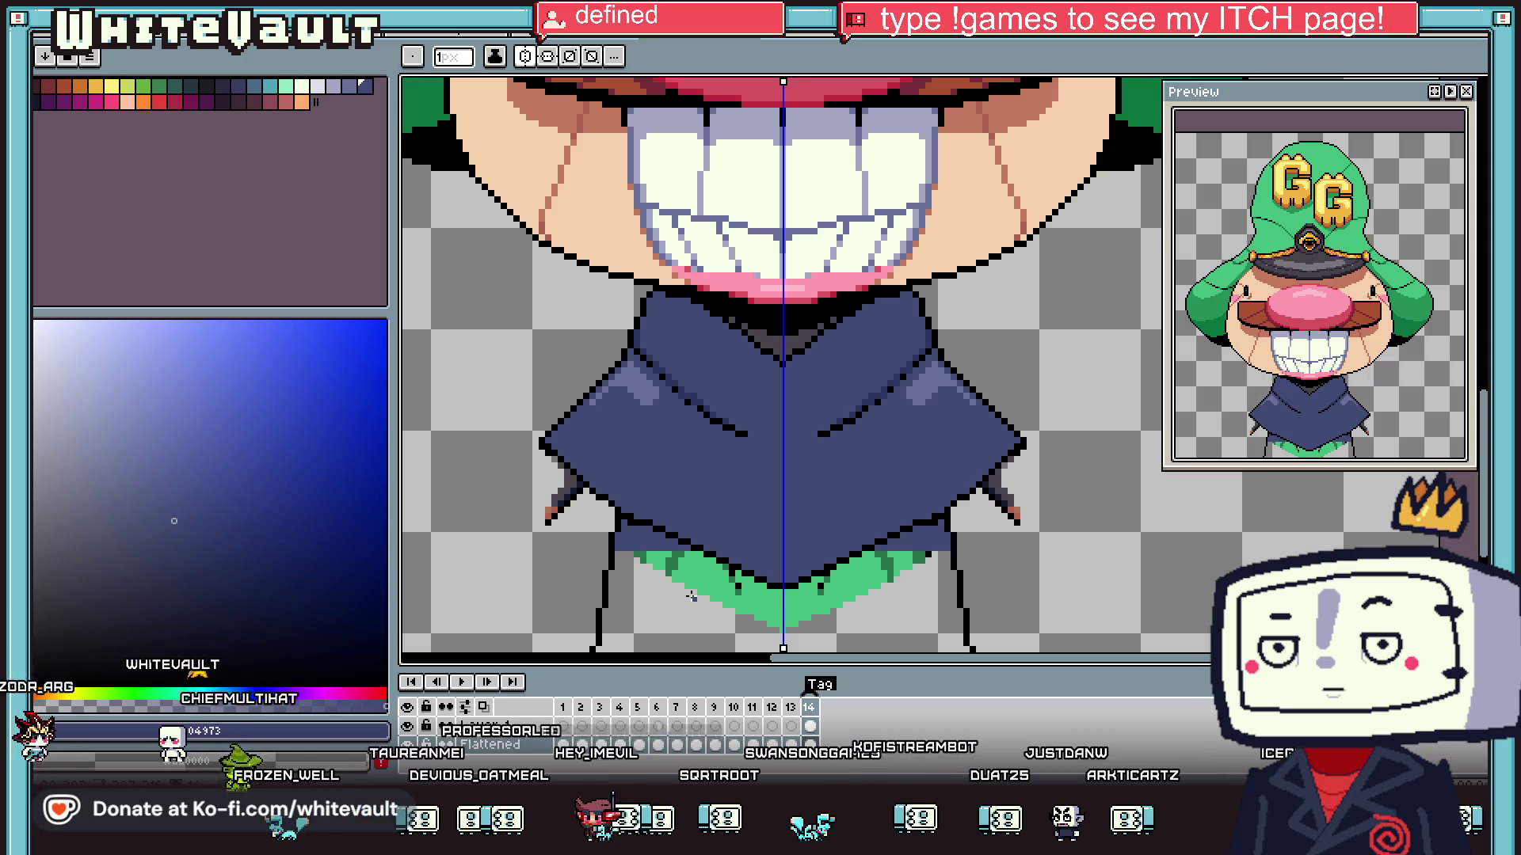
{"action": "scroll", "coordinate": [691, 595], "scroll_direction": "down", "scroll_amount": 1}
{"action": "scroll", "coordinate": [665, 574], "scroll_direction": "up", "scroll_amount": 3}
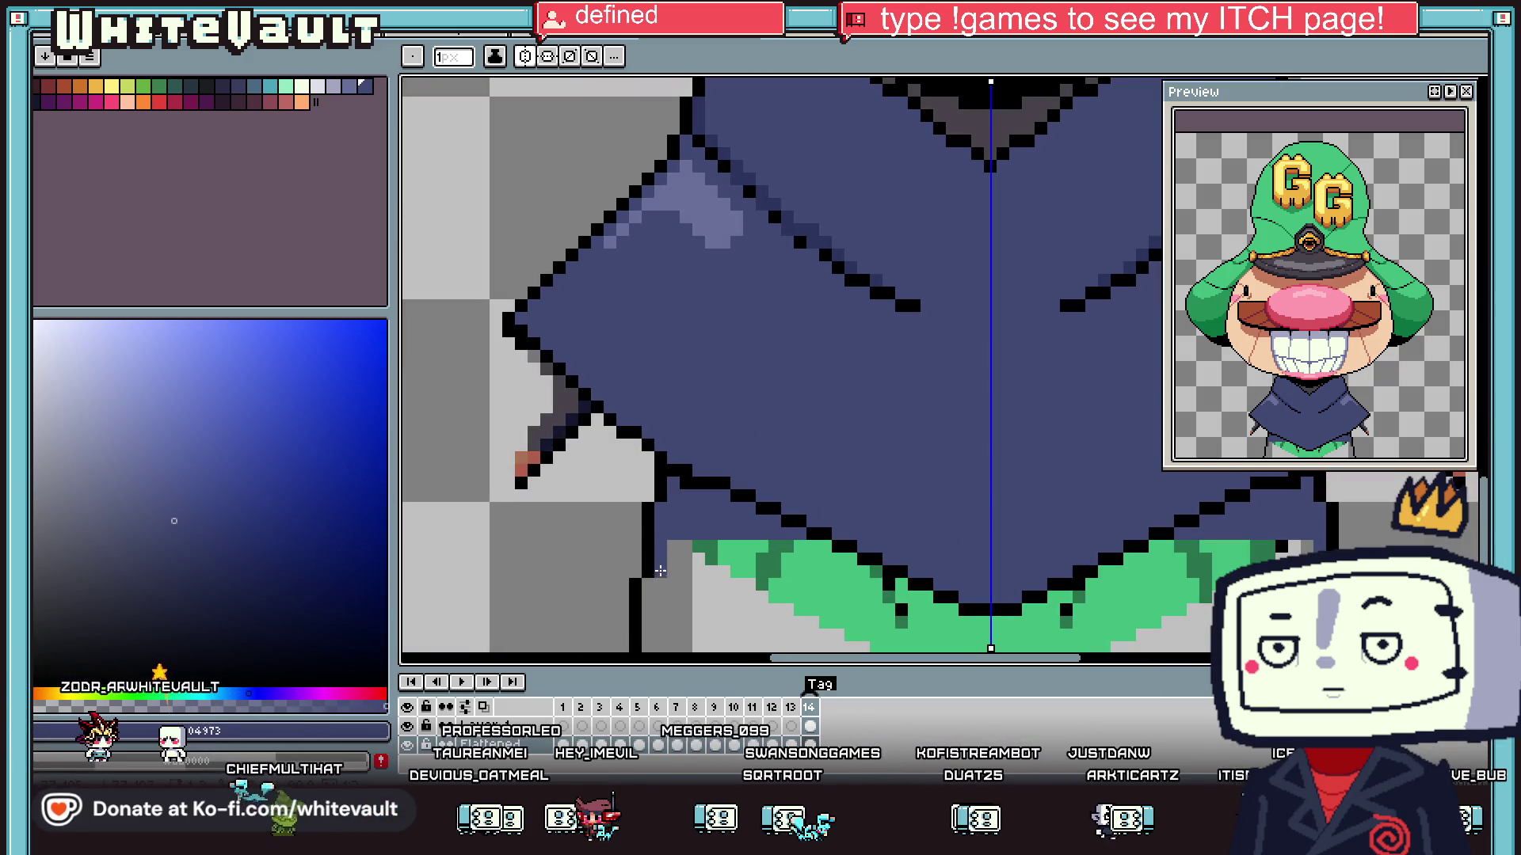
{"action": "scroll", "coordinate": [649, 491], "scroll_direction": "down", "scroll_amount": 3}
{"action": "left_click_drag", "start_coordinate": [637, 418], "coordinate": [622, 558]}
- Bucket-fill the green band with robe blue #404973 and touch up leftover green pixels
{"action": "key", "text": "g"}
{"action": "left_click", "coordinate": [752, 491]}
{"action": "left_click", "coordinate": [874, 363]}
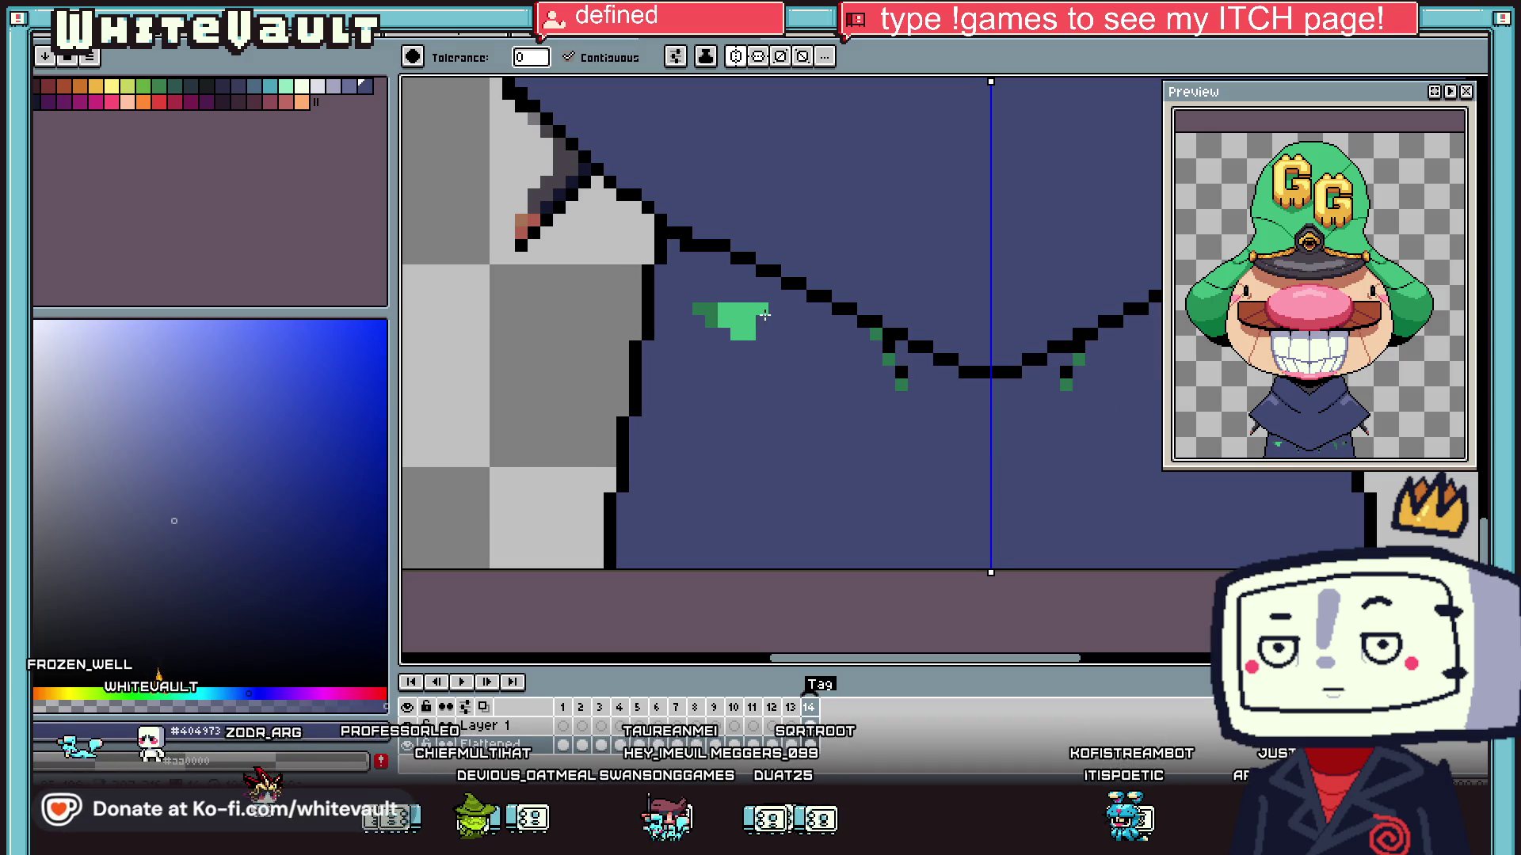
{"action": "key", "text": "i"}
{"action": "key", "text": "g"}
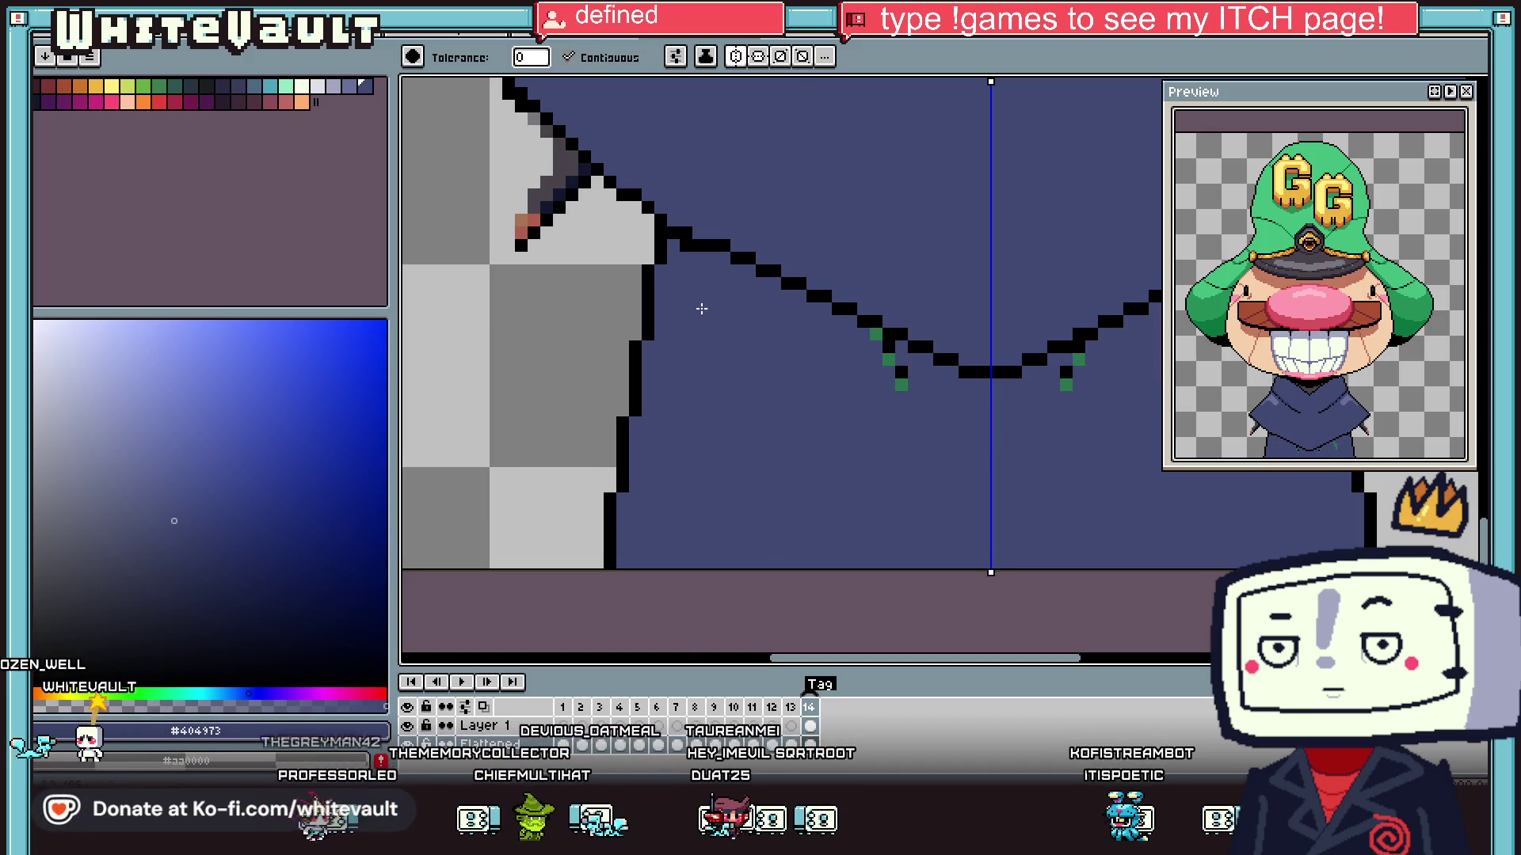
{"action": "key", "text": "i"}
{"action": "key", "text": "b"}
{"action": "left_click_drag", "start_coordinate": [875, 333], "coordinate": [900, 384]}
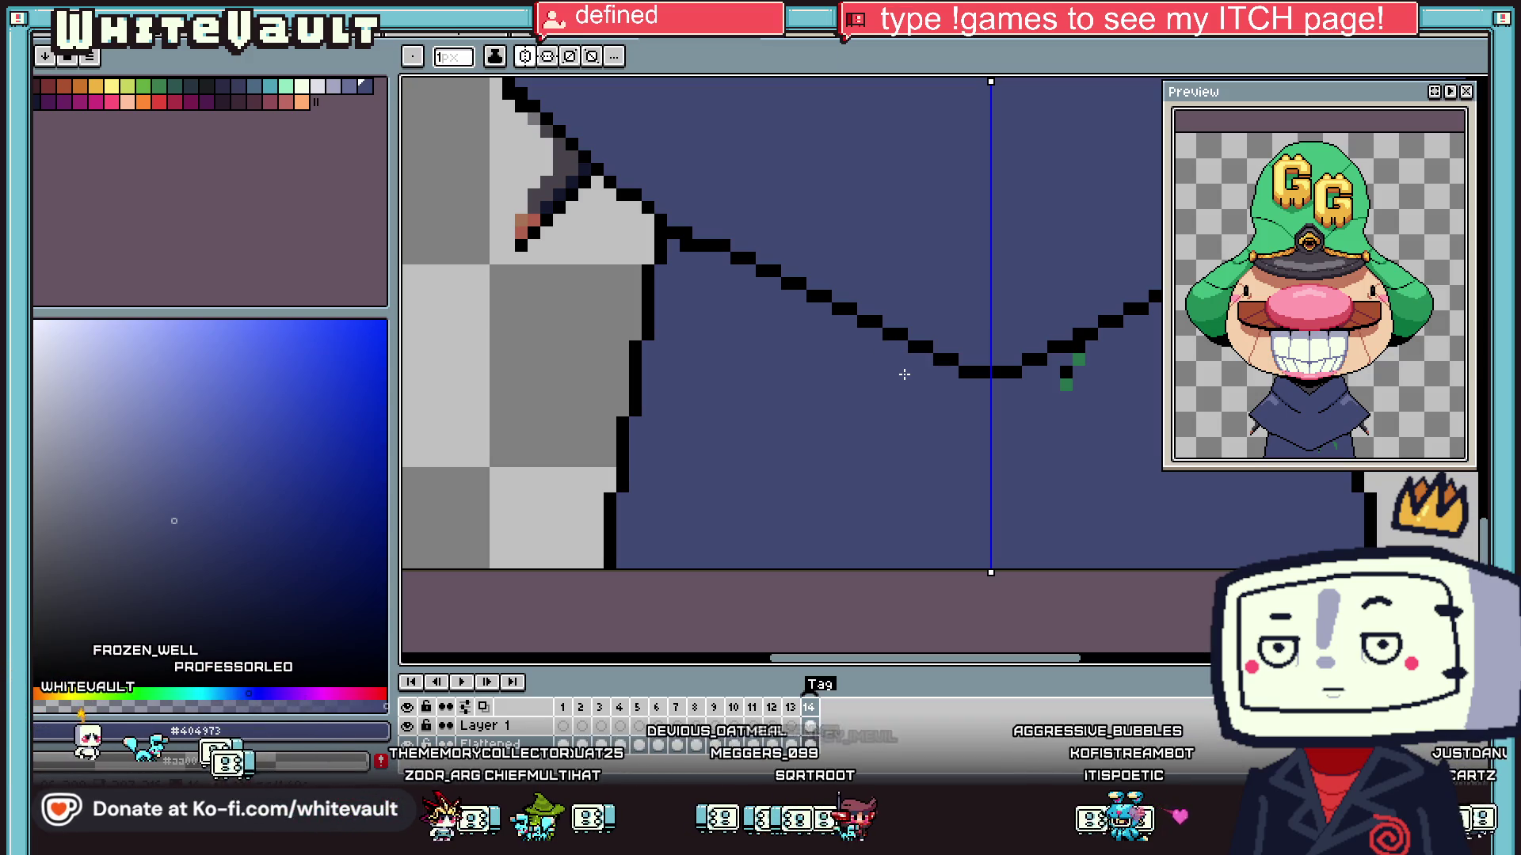
{"action": "left_click", "coordinate": [1078, 358]}
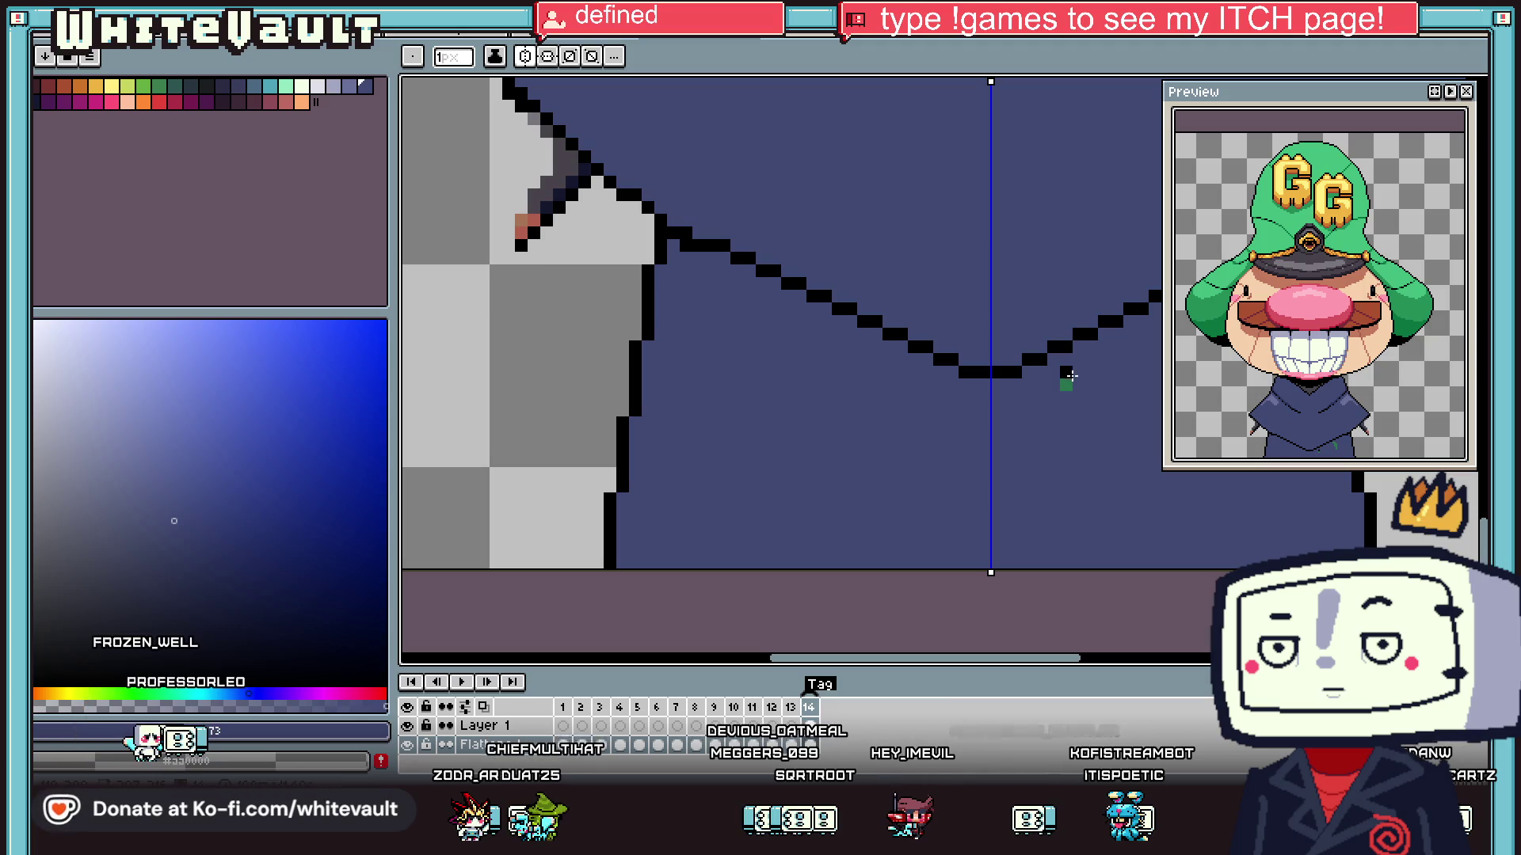
{"action": "scroll", "coordinate": [1063, 400], "scroll_direction": "down", "scroll_amount": 4}
{"action": "scroll", "coordinate": [1103, 367], "scroll_direction": "up", "scroll_amount": 4}
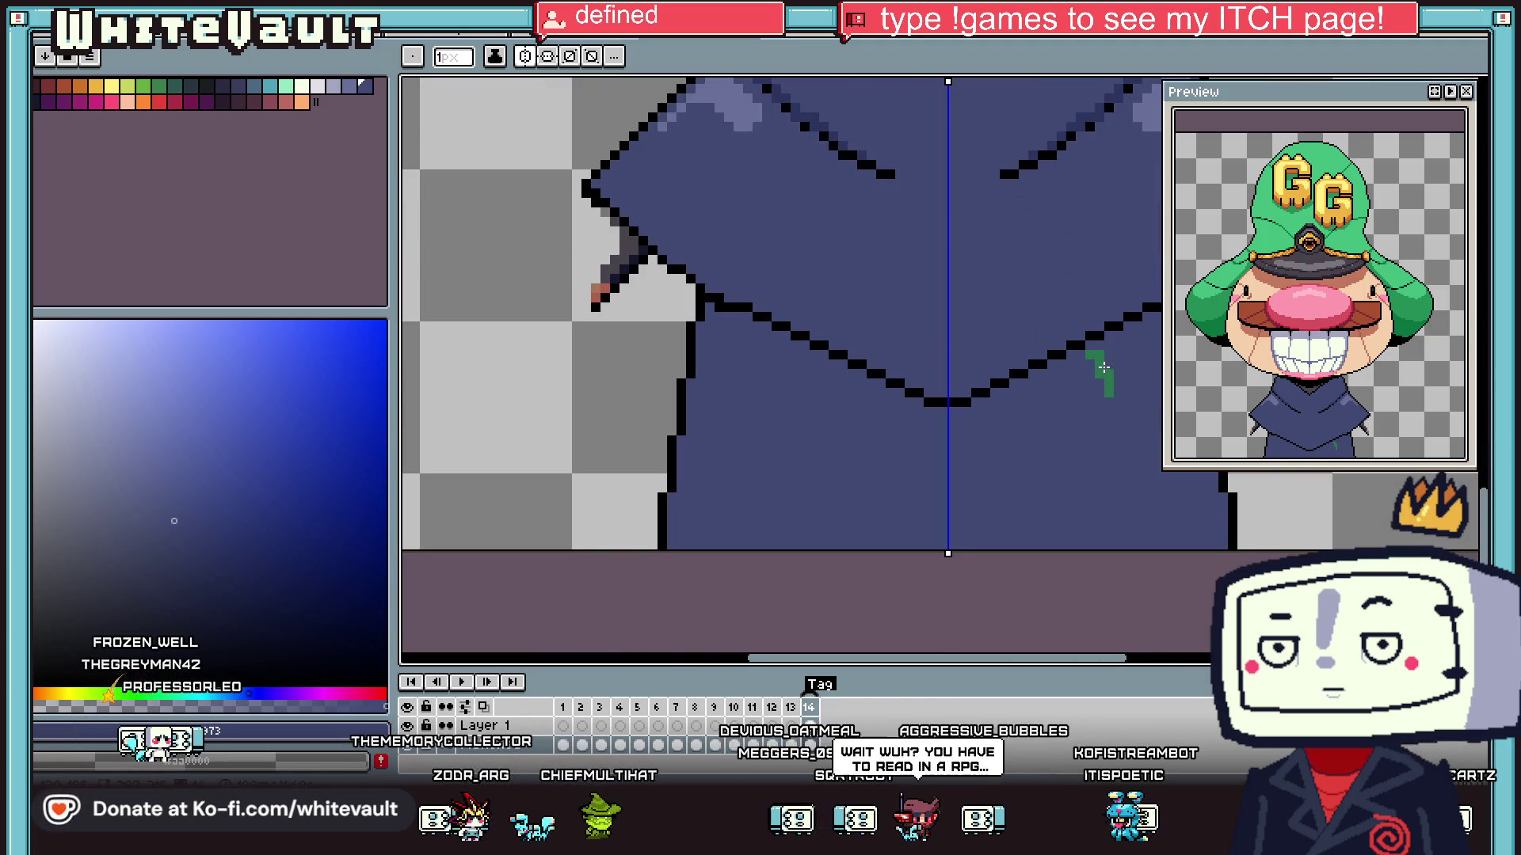
{"action": "key", "text": "i"}
{"action": "key", "text": "g"}
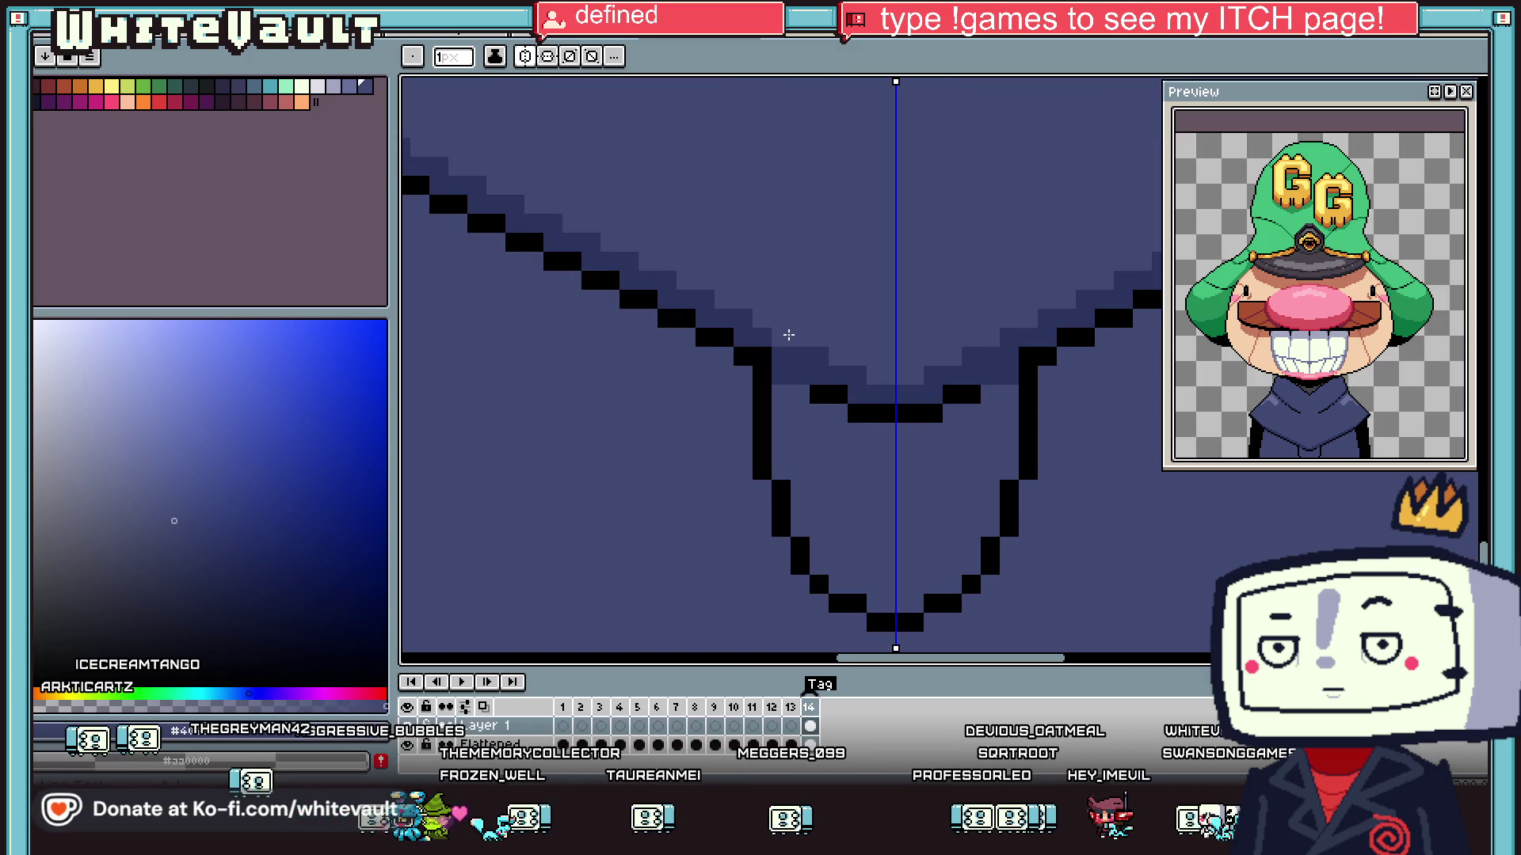
- Bucket-fill the dark patch inside the V with the robe's base blue #404973
{"action": "key", "text": "g"}
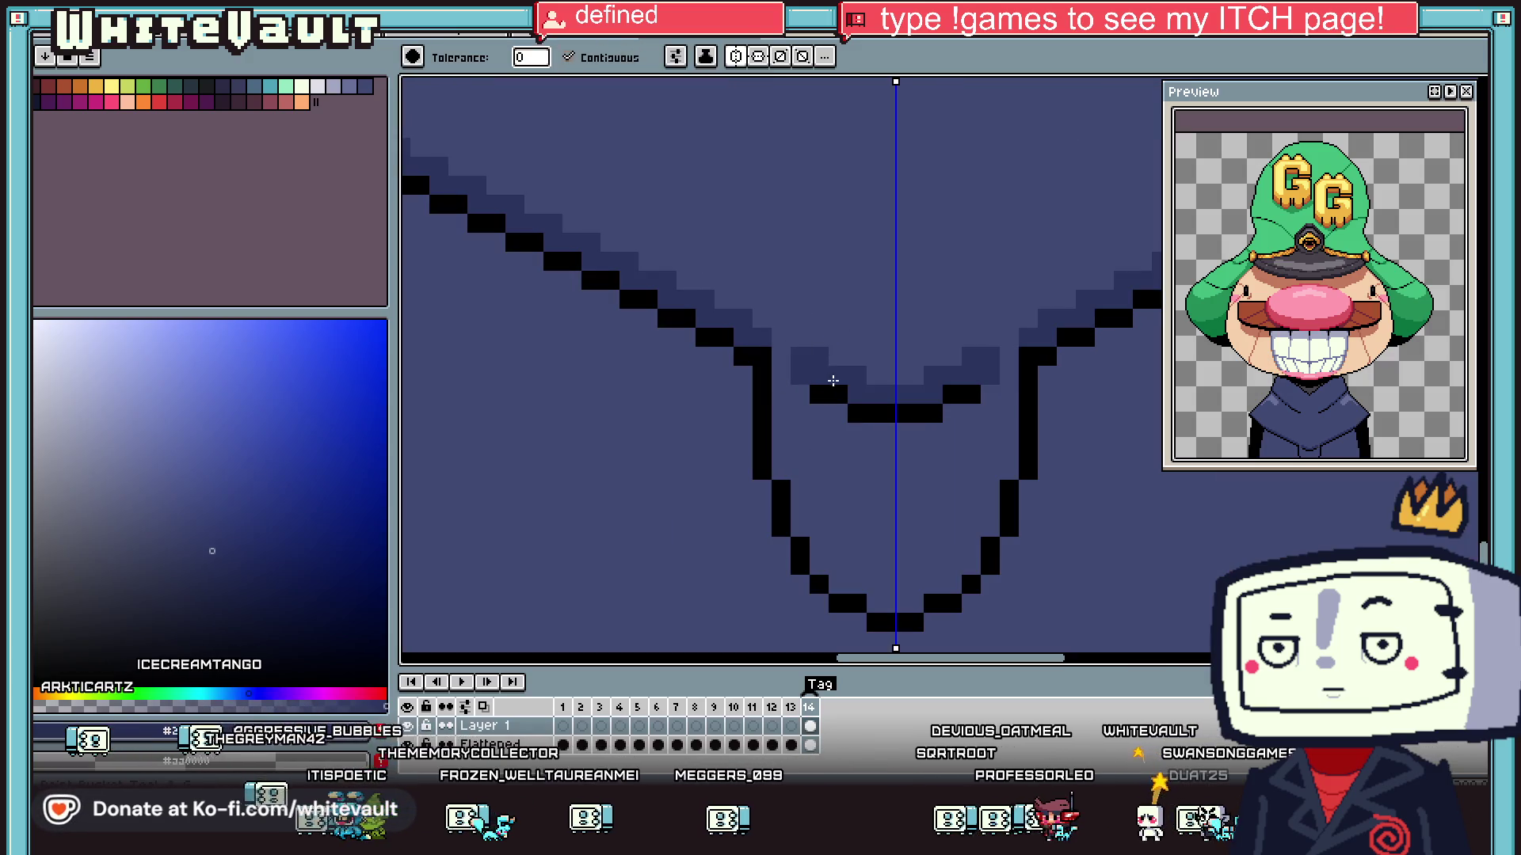
{"action": "left_click", "coordinate": [838, 363], "text": "alt"}
{"action": "left_click", "coordinate": [837, 395]}
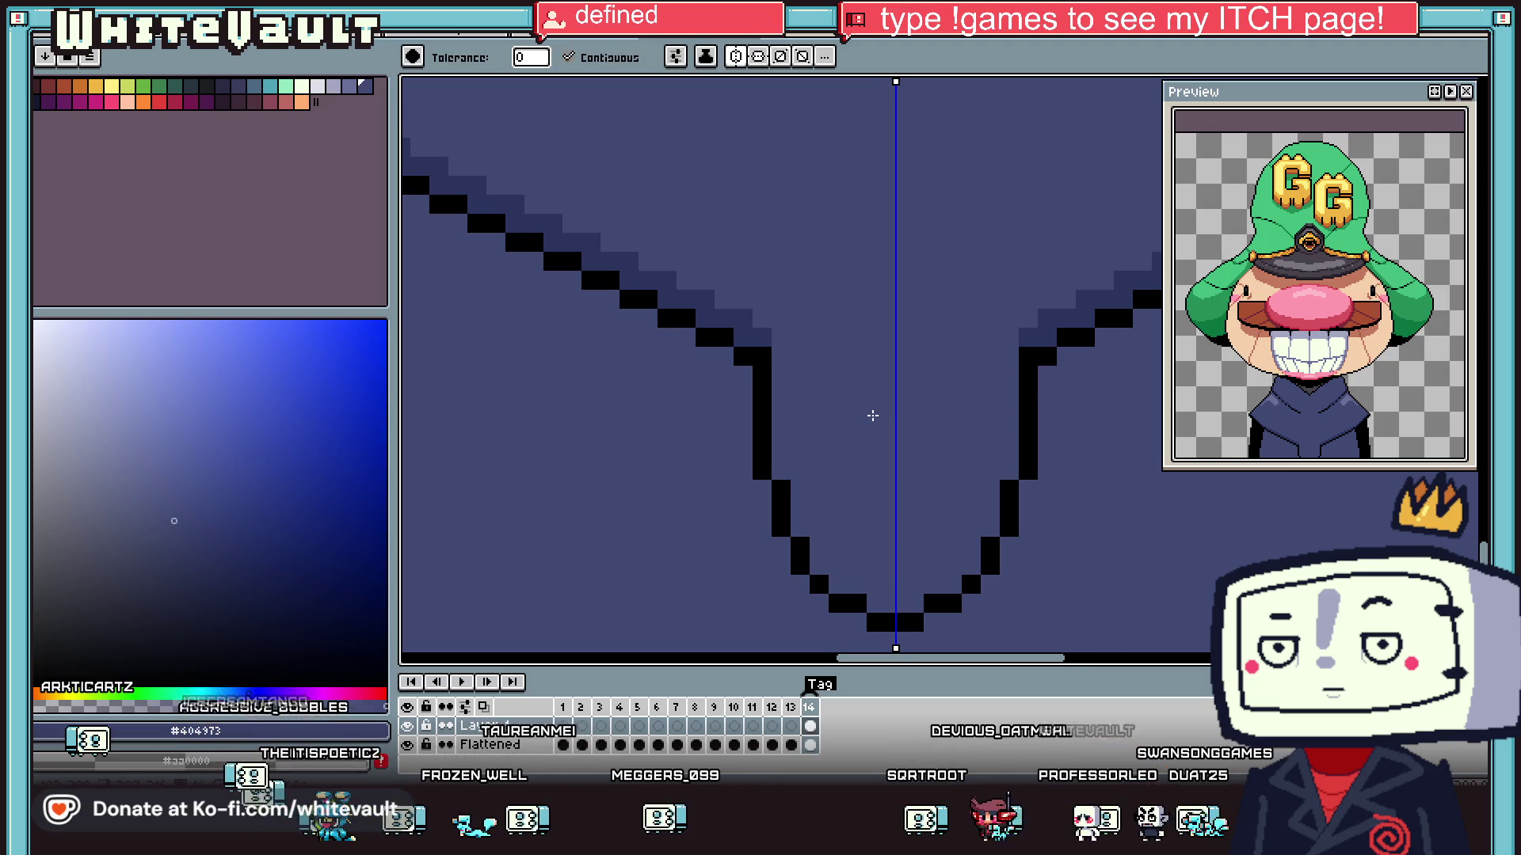
{"action": "scroll", "coordinate": [873, 415], "scroll_direction": "down", "scroll_amount": 4}
{"action": "scroll", "coordinate": [916, 406], "scroll_direction": "up", "scroll_amount": 3}
{"action": "scroll", "coordinate": [866, 367], "scroll_direction": "up", "scroll_amount": 2}
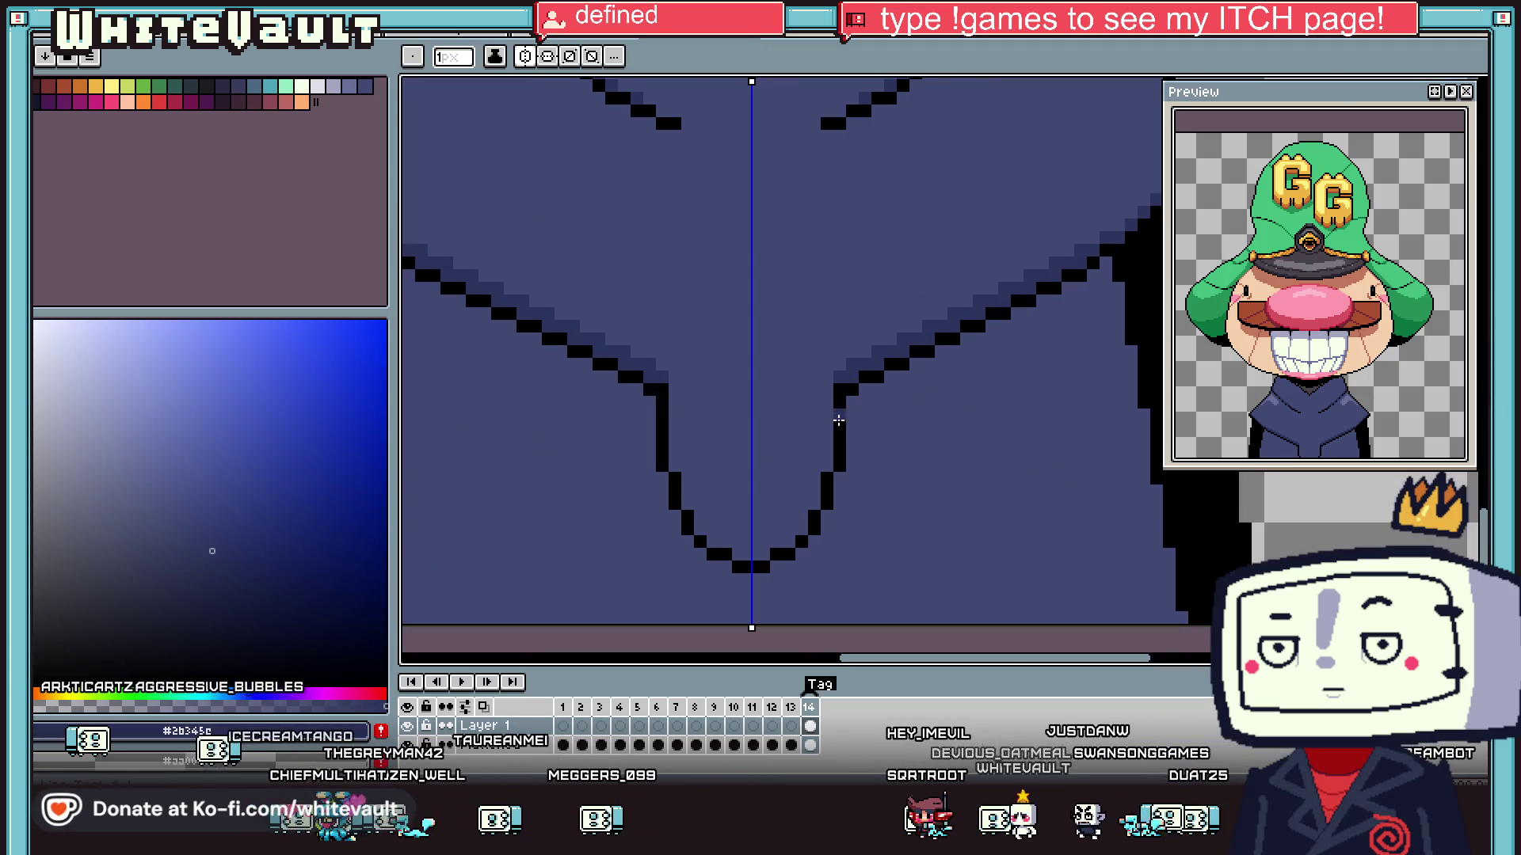
- Add mid-tone shading pixels along the V's right line and across its bottom
{"action": "left_click", "coordinate": [807, 525]}
{"action": "left_click", "coordinate": [789, 564]}
{"action": "left_click", "coordinate": [769, 582]}
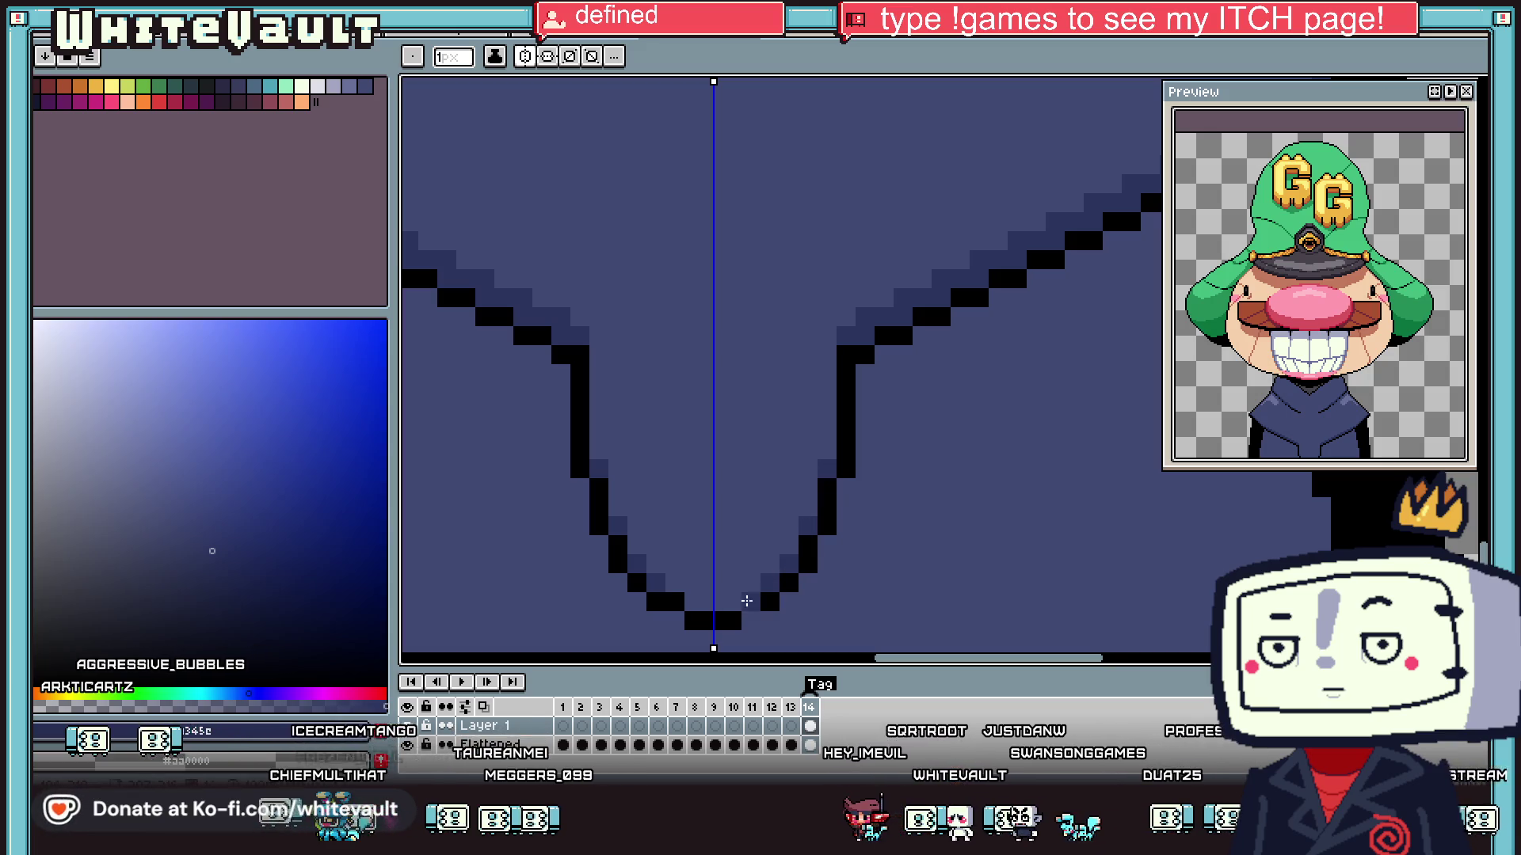
{"action": "left_click", "coordinate": [728, 585]}
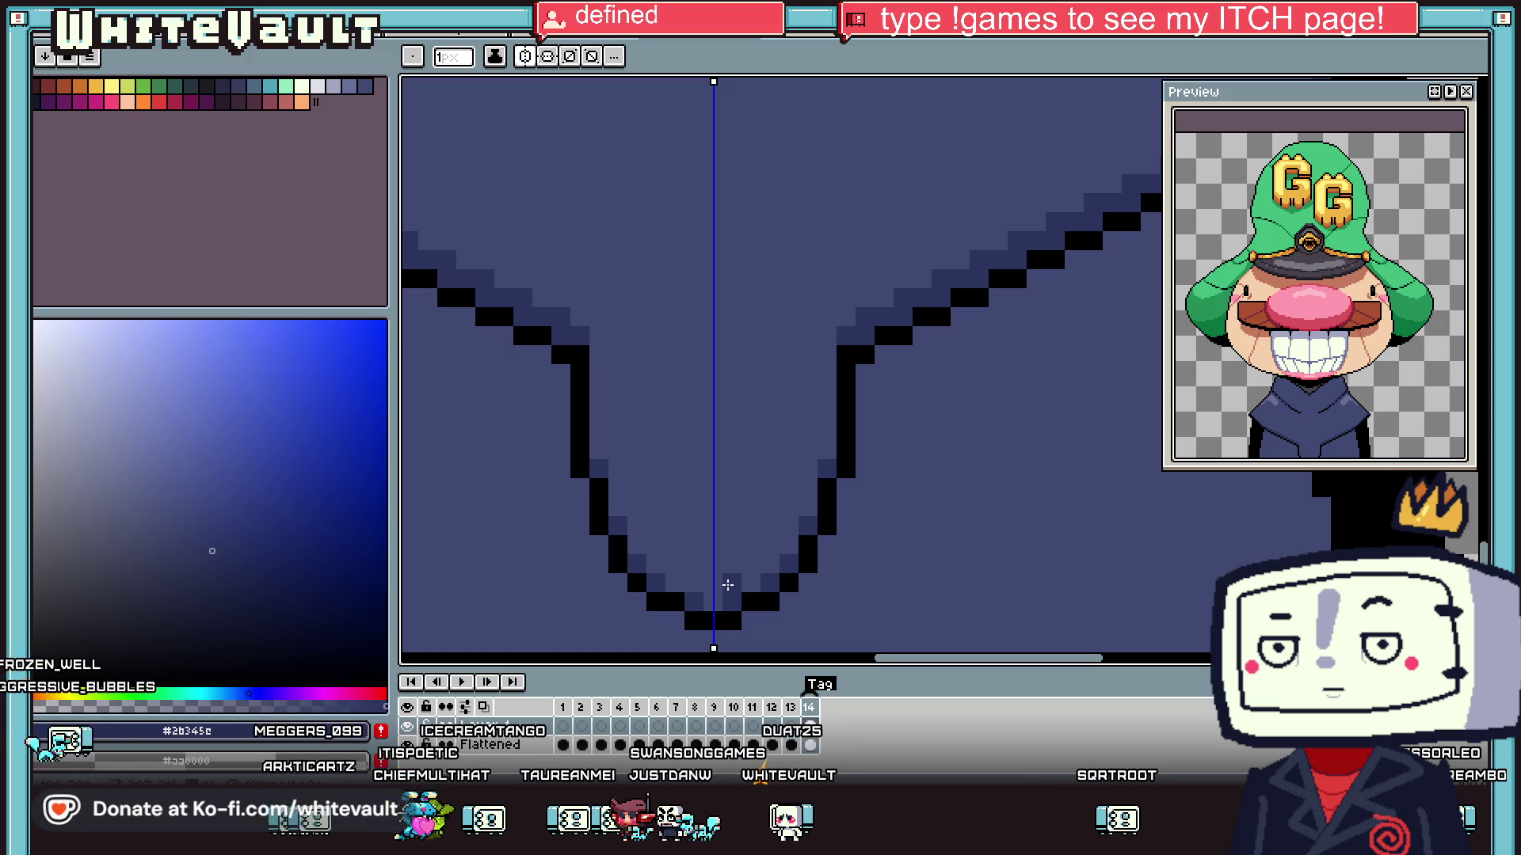
- Sample the darker shadow blue #2b345c and draw a shadow line under the collar outline
{"action": "key", "text": "i"}
{"action": "scroll", "coordinate": [689, 543], "scroll_direction": "down", "scroll_amount": 3}
{"action": "left_click", "coordinate": [776, 411]}
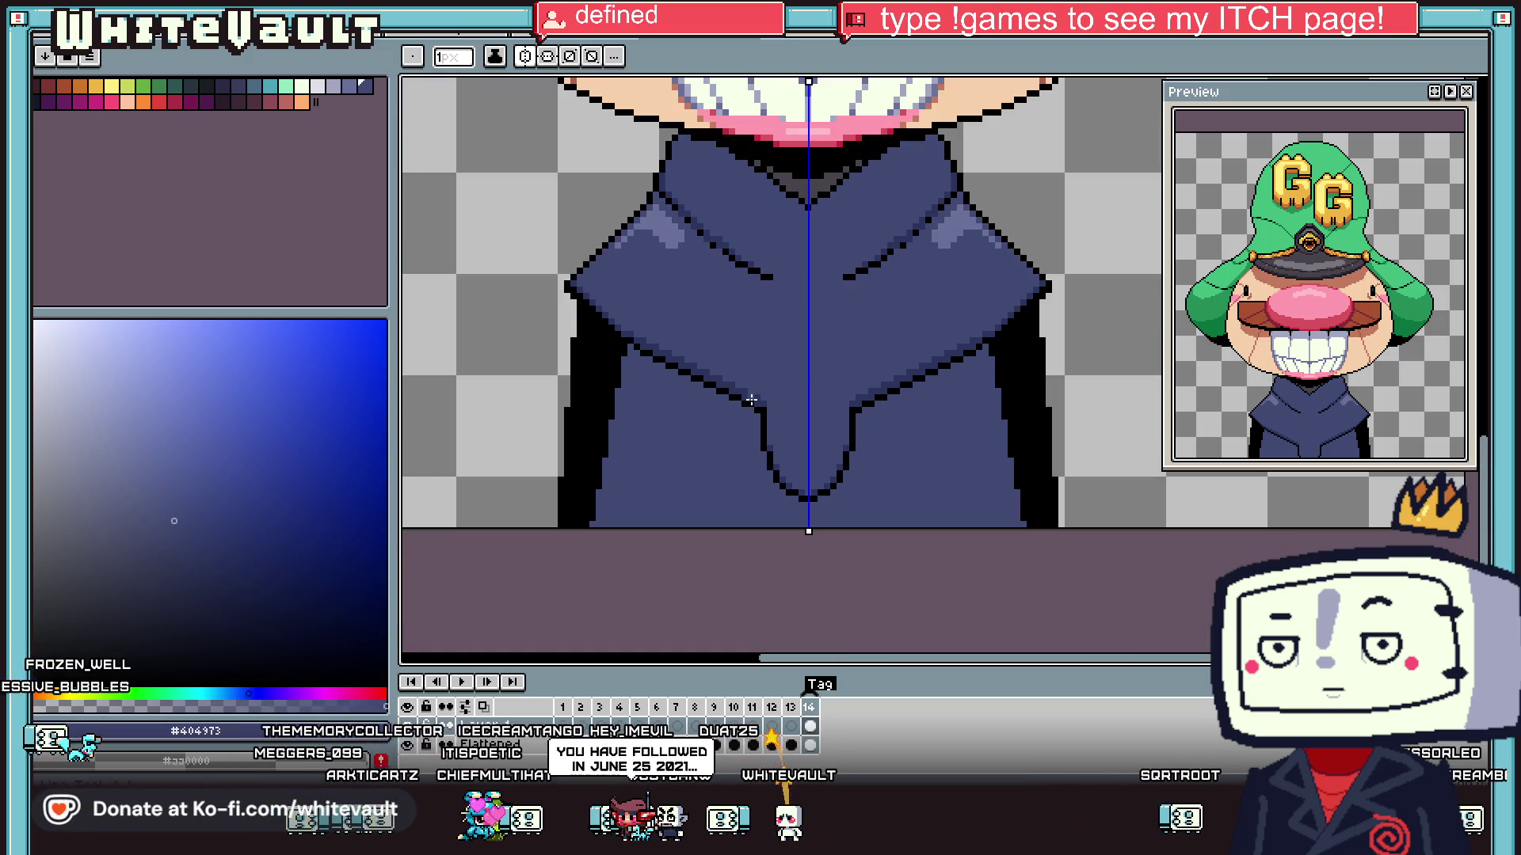
{"action": "scroll", "coordinate": [776, 410], "scroll_direction": "up", "scroll_amount": 2}
{"action": "scroll", "coordinate": [776, 410], "scroll_direction": "down", "scroll_amount": 3}
{"action": "key", "text": "i"}
{"action": "scroll", "coordinate": [760, 398], "scroll_direction": "up", "scroll_amount": 1}
{"action": "left_click", "coordinate": [759, 400]}
{"action": "scroll", "coordinate": [623, 366], "scroll_direction": "up", "scroll_amount": 1}
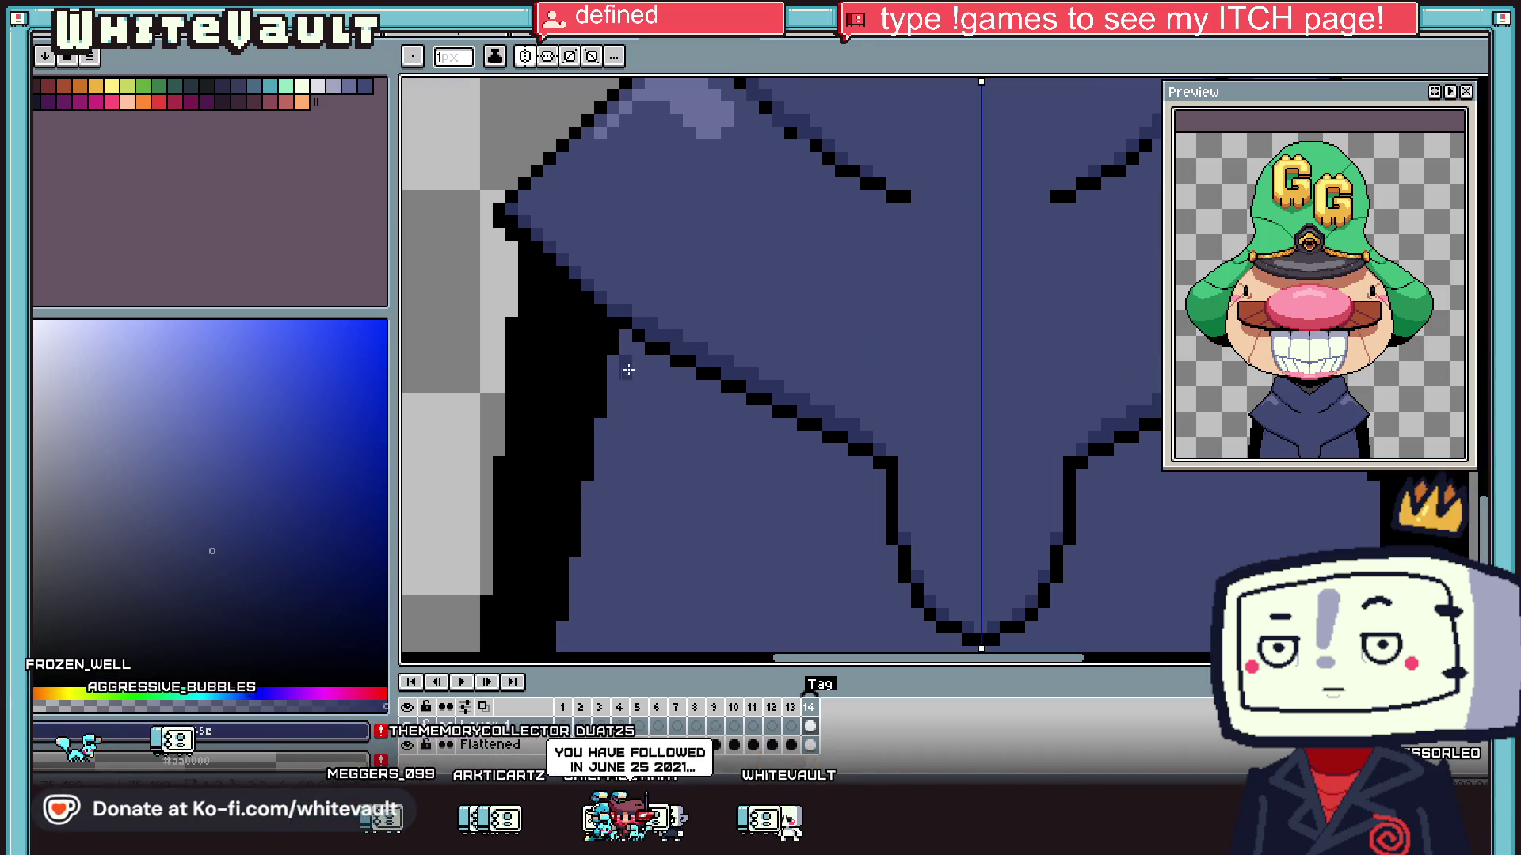
{"action": "left_click_drag", "start_coordinate": [628, 370], "coordinate": [815, 453]}
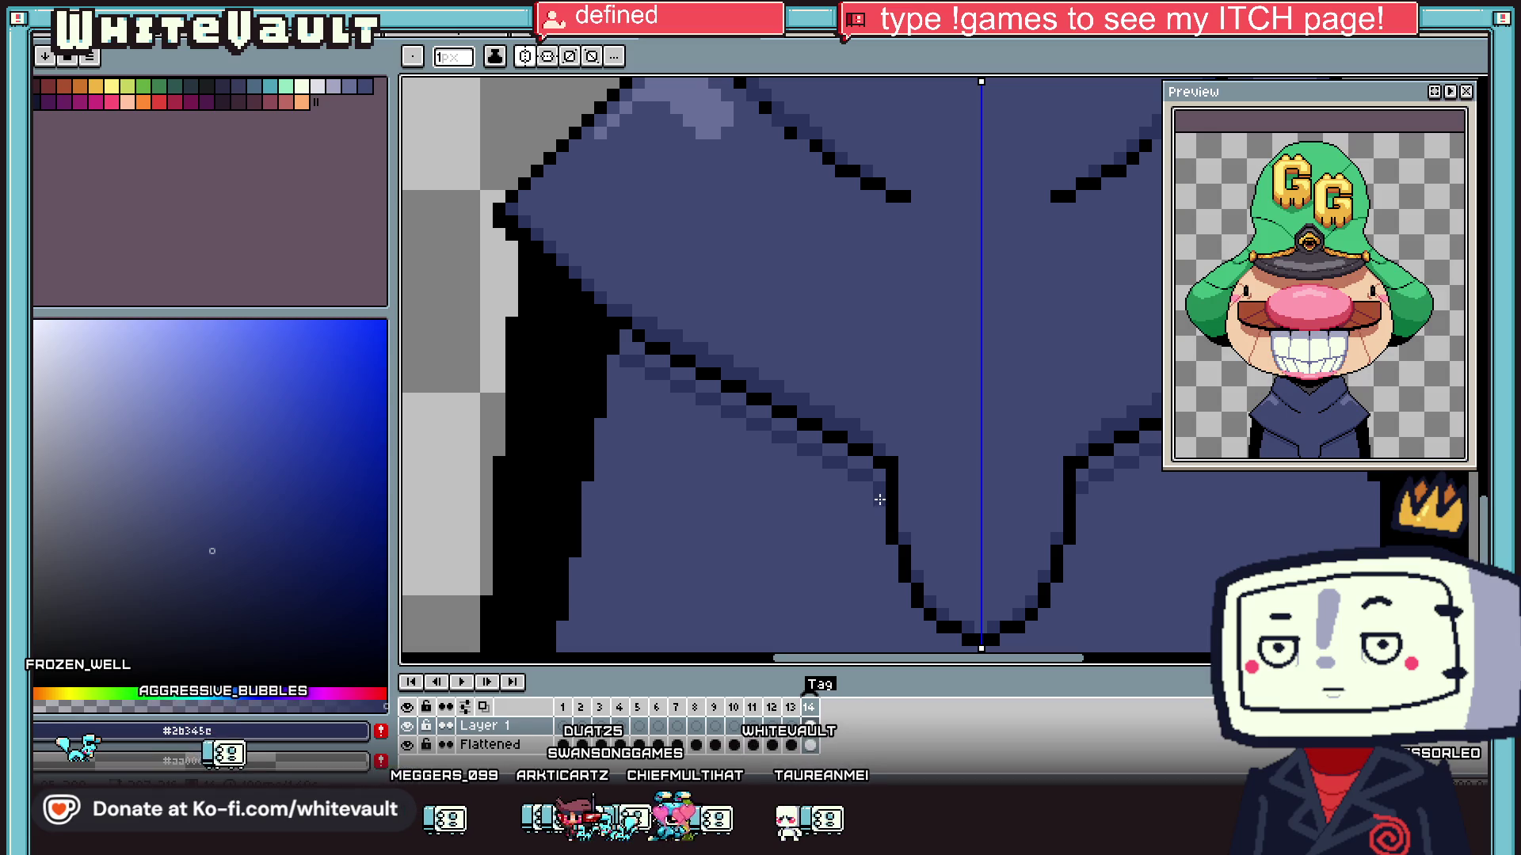
- Add mirrored shadow pixels around the V's point and below the collar's V
{"action": "scroll", "coordinate": [893, 564], "scroll_direction": "up", "scroll_amount": 1}
{"action": "scroll", "coordinate": [1034, 534], "scroll_direction": "up", "scroll_amount": 2}
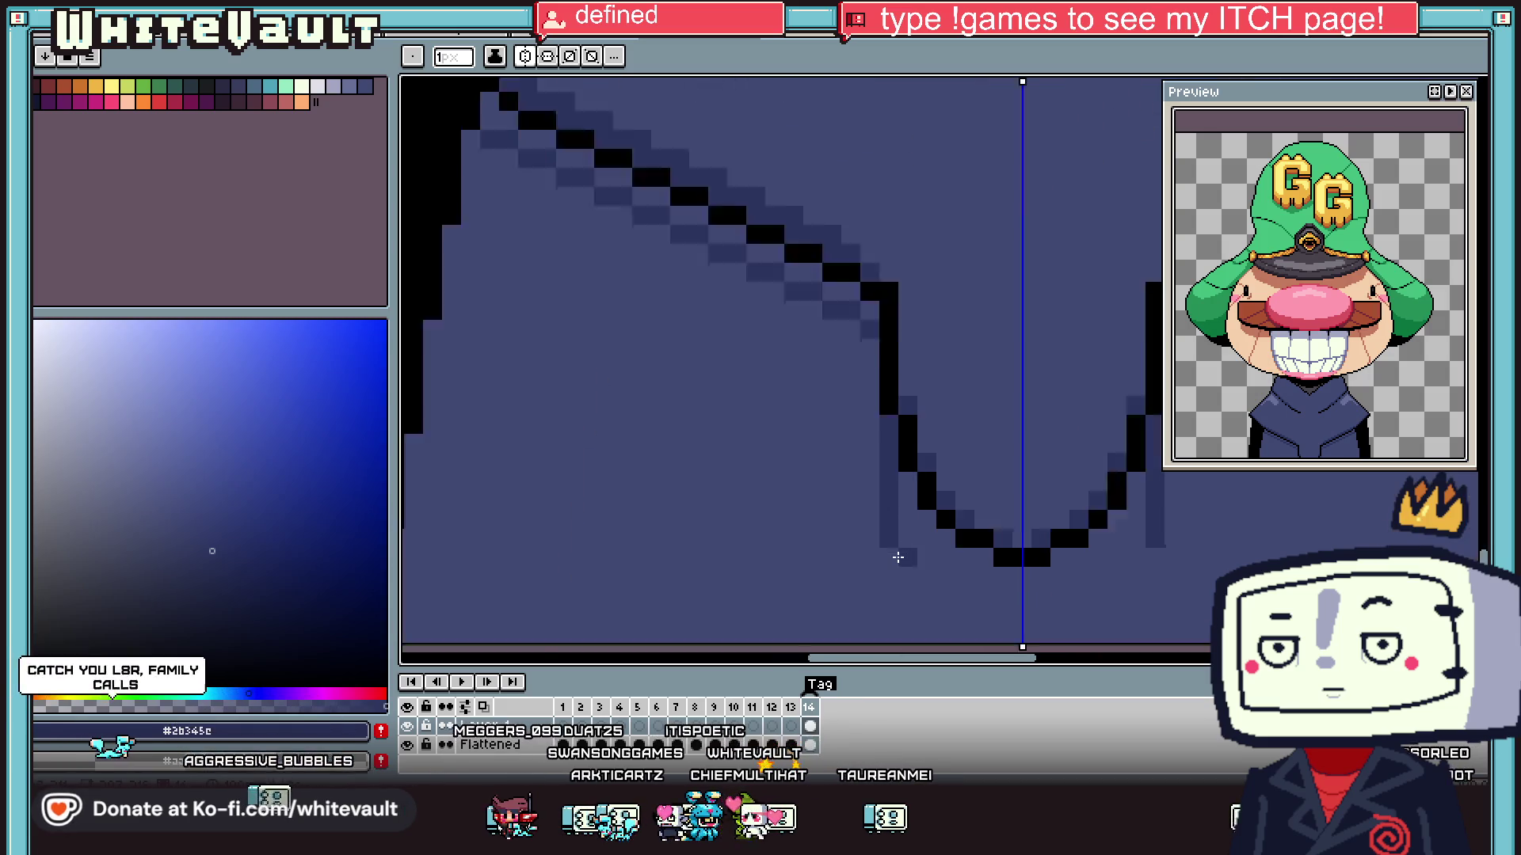
{"action": "left_click", "coordinate": [936, 583]}
{"action": "left_click", "coordinate": [960, 586]}
{"action": "left_click", "coordinate": [987, 609]}
{"action": "left_click", "coordinate": [1013, 634]}
{"action": "left_click", "coordinate": [1037, 634]}
{"action": "left_click", "coordinate": [1063, 633]}
{"action": "left_click", "coordinate": [1063, 608]}
{"action": "key", "text": "g"}
{"action": "scroll", "coordinate": [1050, 600], "scroll_direction": "down", "scroll_amount": 3}
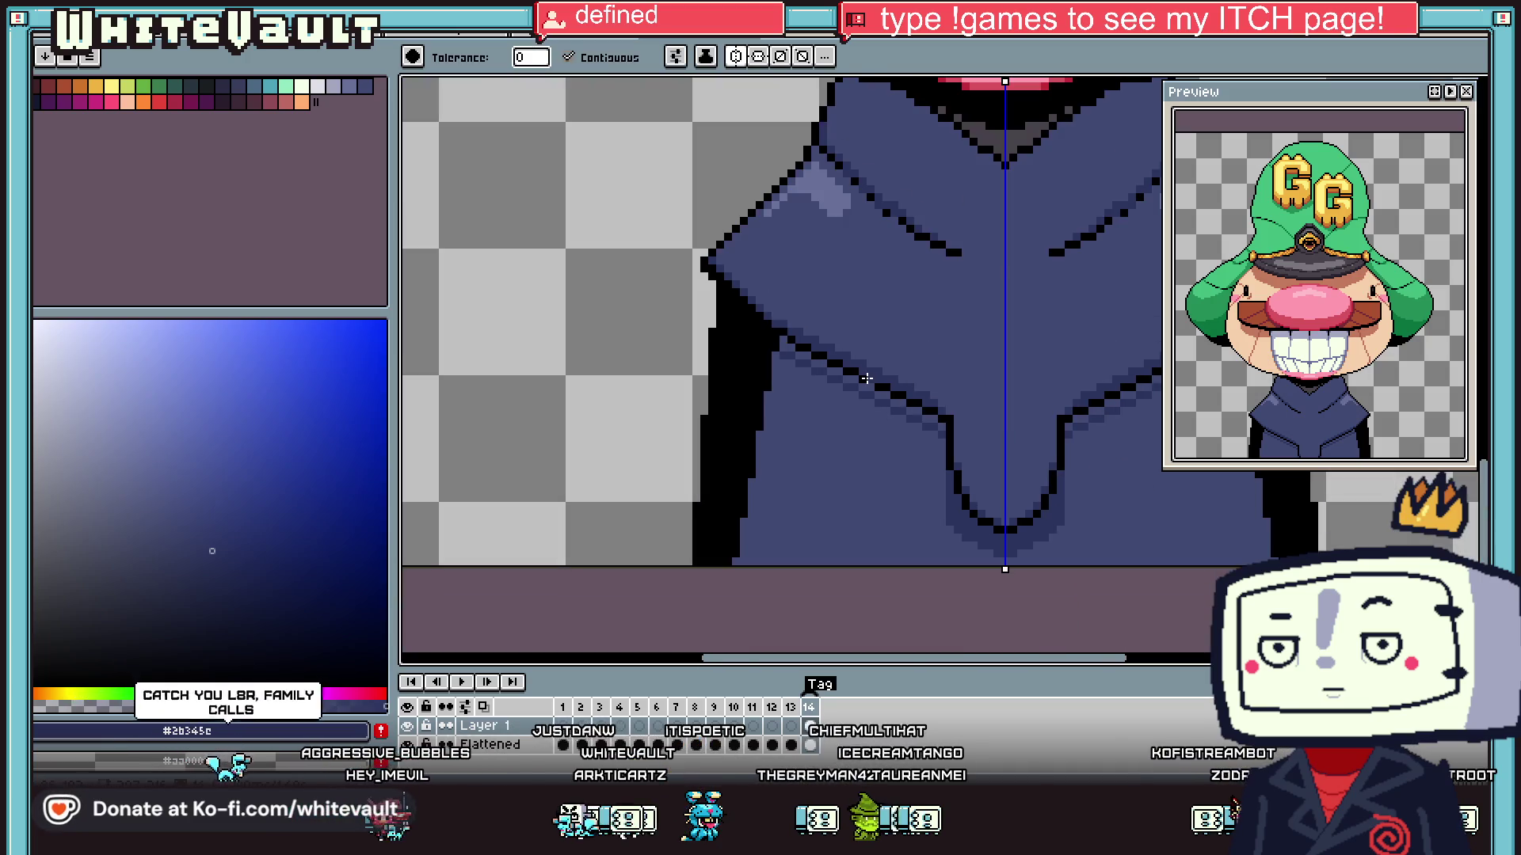
{"action": "scroll", "coordinate": [894, 353], "scroll_direction": "up", "scroll_amount": 1}
{"action": "key", "text": "i"}
{"action": "key", "text": "b"}
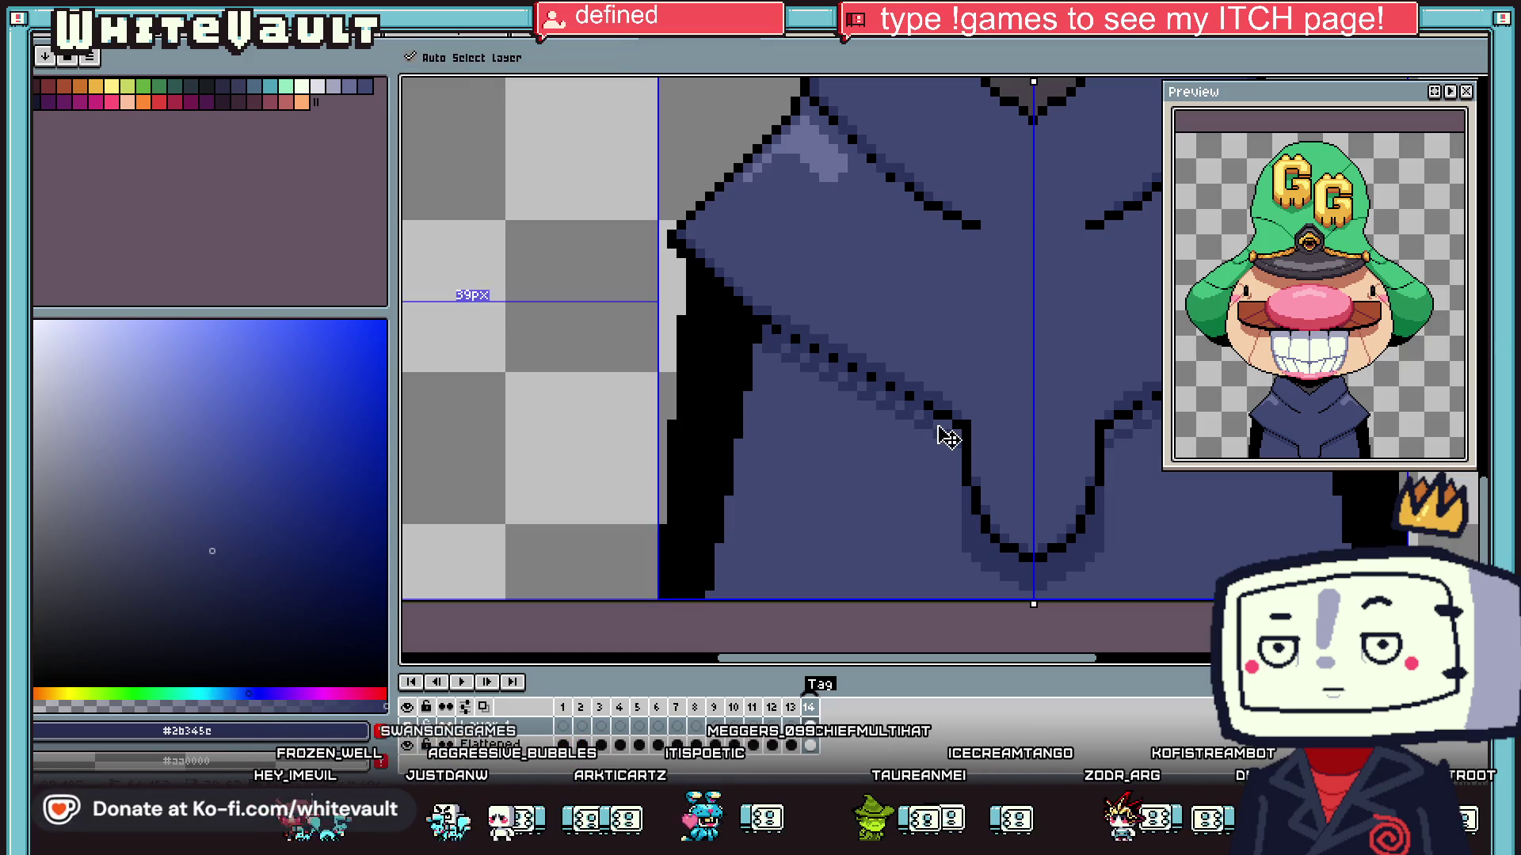
{"action": "scroll", "coordinate": [943, 425], "scroll_direction": "down", "scroll_amount": 3}
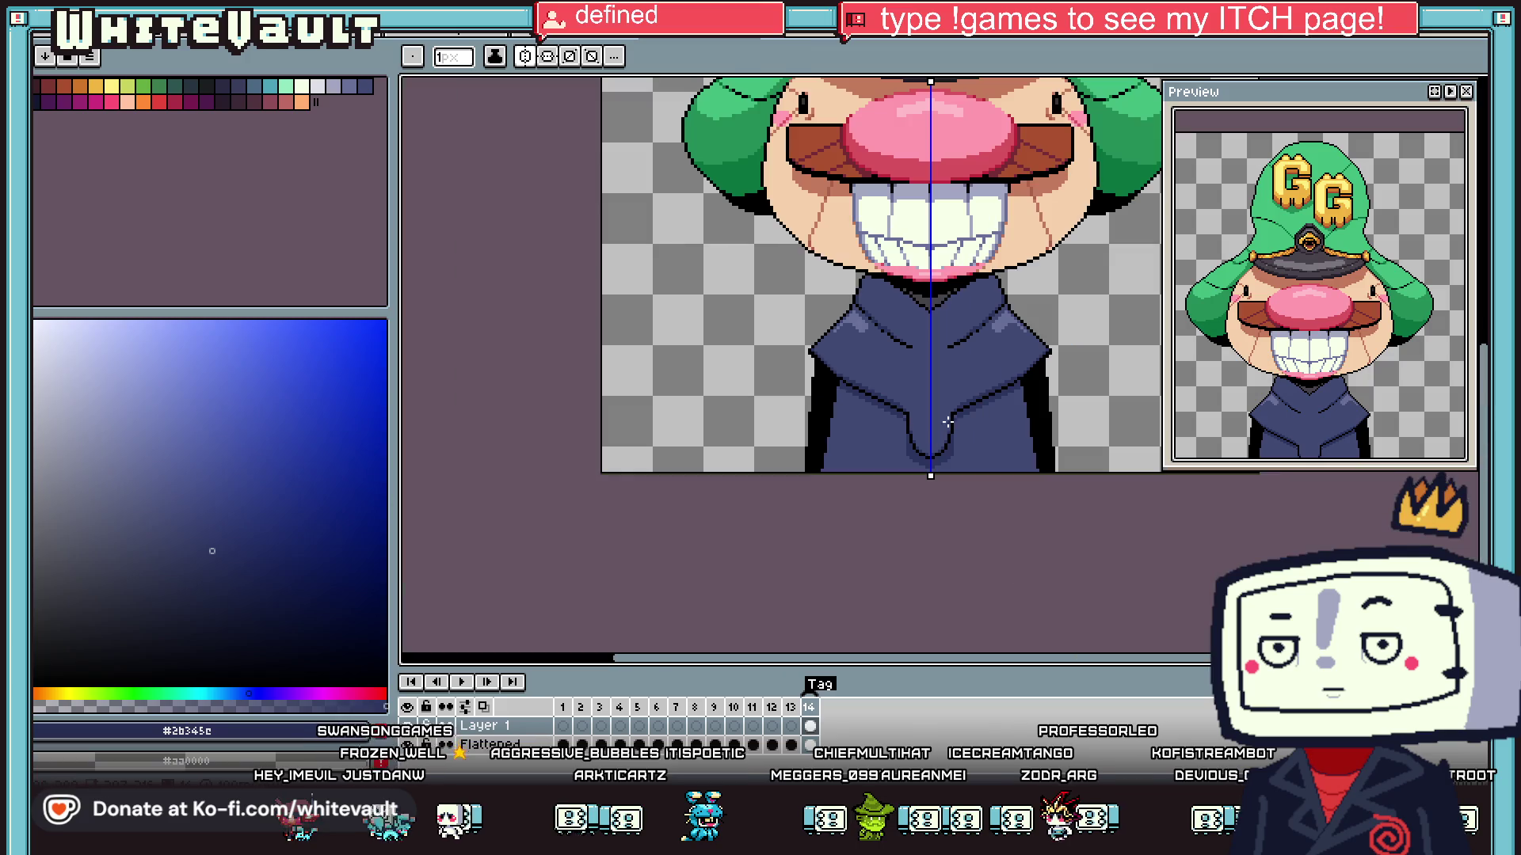
{"action": "scroll", "coordinate": [983, 425], "scroll_direction": "up", "scroll_amount": 2}
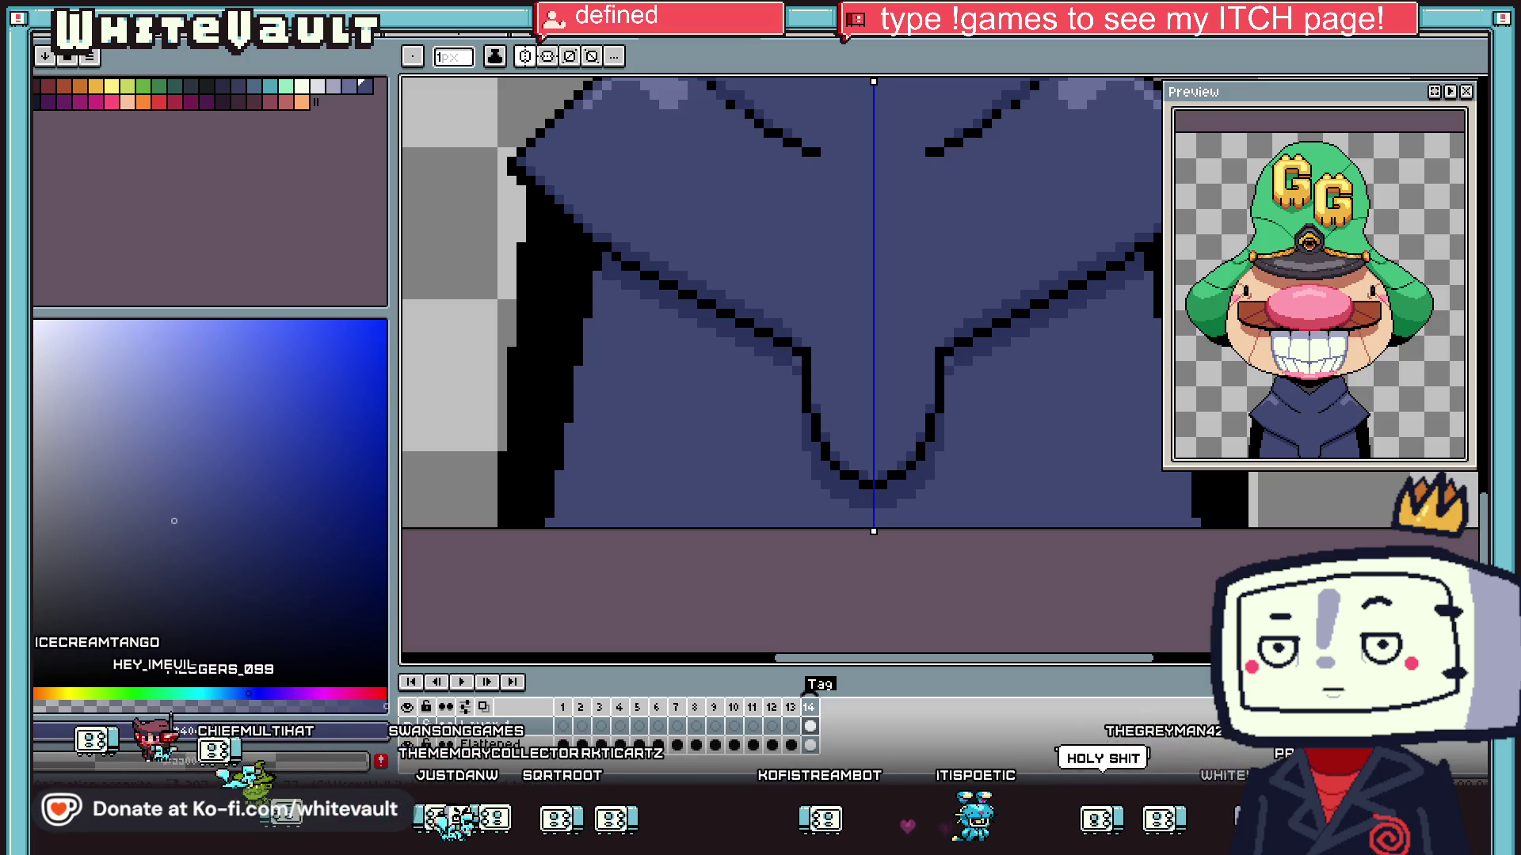
- Sample the darker robe blue, then bring up the Timeline layer's context menu with the New… options
{"action": "scroll", "coordinate": [947, 293], "scroll_direction": "down", "scroll_amount": 1}
{"action": "scroll", "coordinate": [974, 344], "scroll_direction": "down", "scroll_amount": 2}
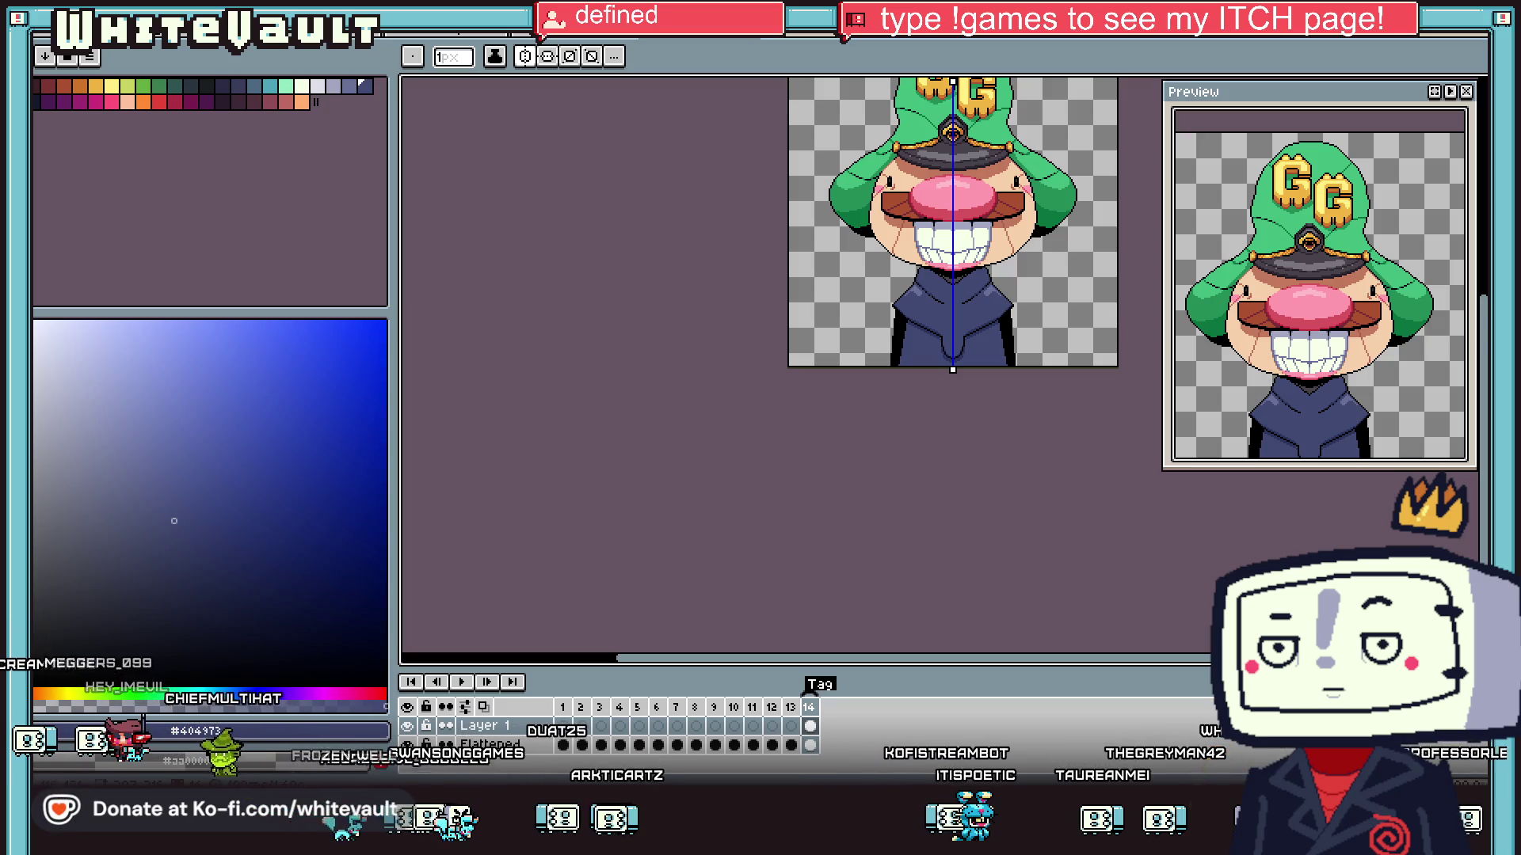
{"action": "scroll", "coordinate": [966, 325], "scroll_direction": "up", "scroll_amount": 2}
{"action": "scroll", "coordinate": [968, 358], "scroll_direction": "up", "scroll_amount": 1}
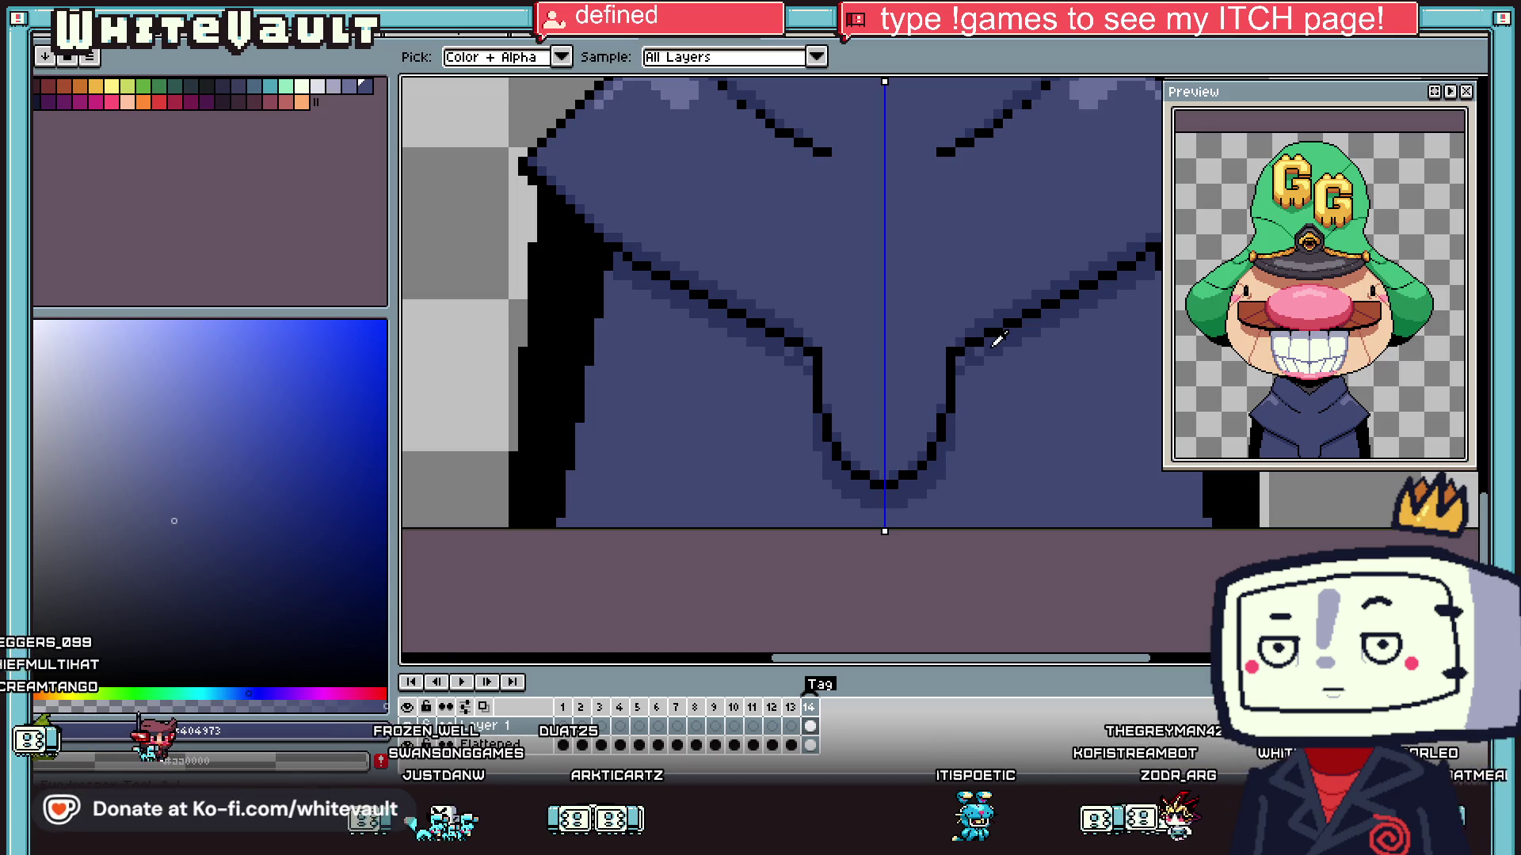
{"action": "left_click", "coordinate": [981, 353], "text": "alt"}
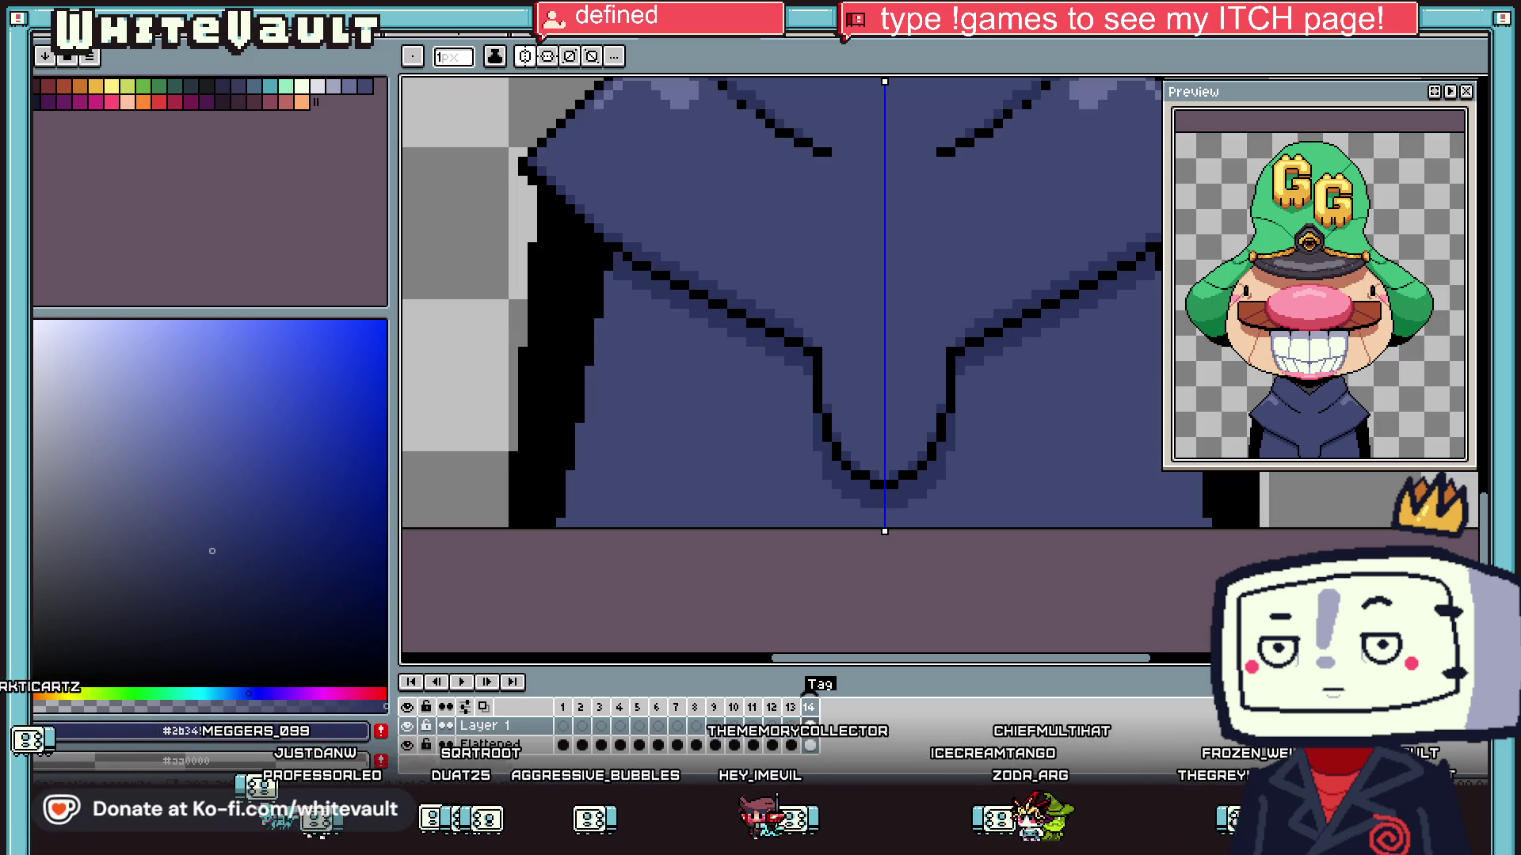
{"action": "scroll", "coordinate": [769, 276], "scroll_direction": "down", "scroll_amount": 4}
{"action": "scroll", "coordinate": [935, 271], "scroll_direction": "up", "scroll_amount": 2}
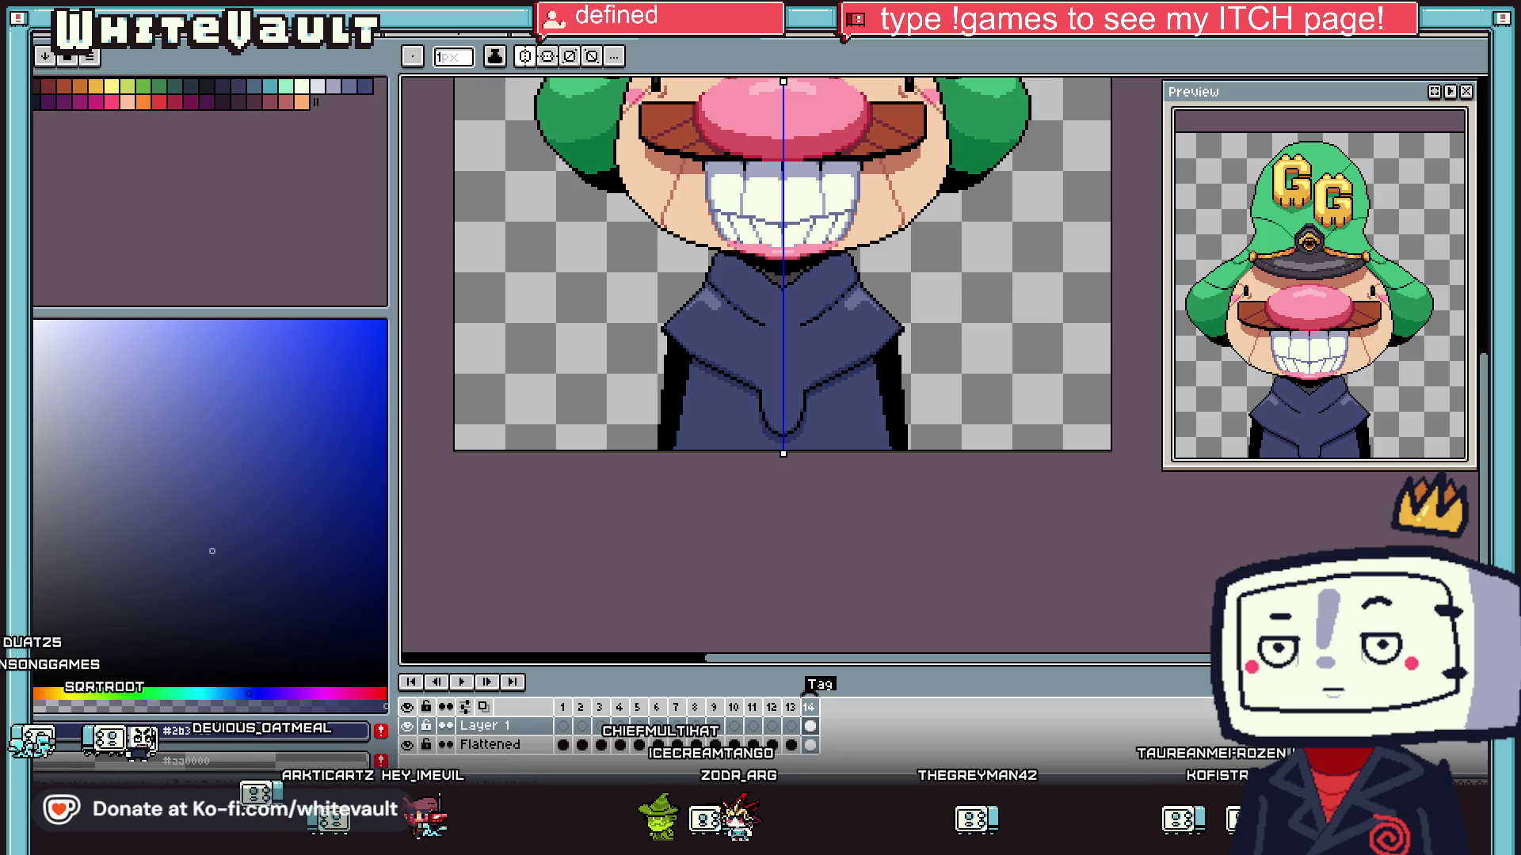
{"action": "right_click", "coordinate": [475, 726]}
- Add a new empty layer above Layer 1 and pick a dark red colour
{"action": "mouse_move", "coordinate": [514, 670]}
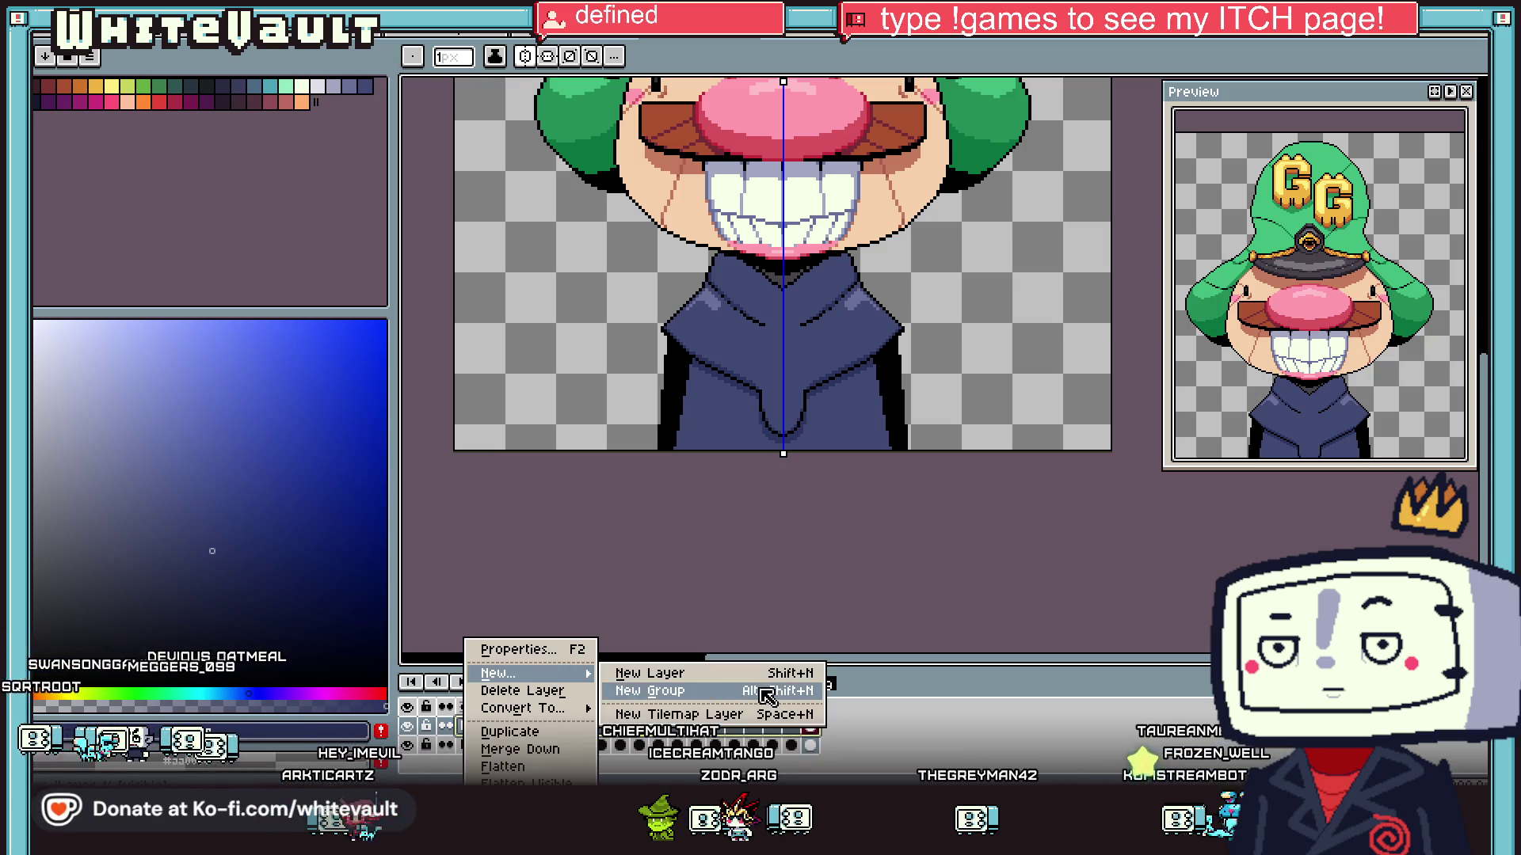
{"action": "left_click", "coordinate": [749, 673]}
{"action": "key", "text": "i"}
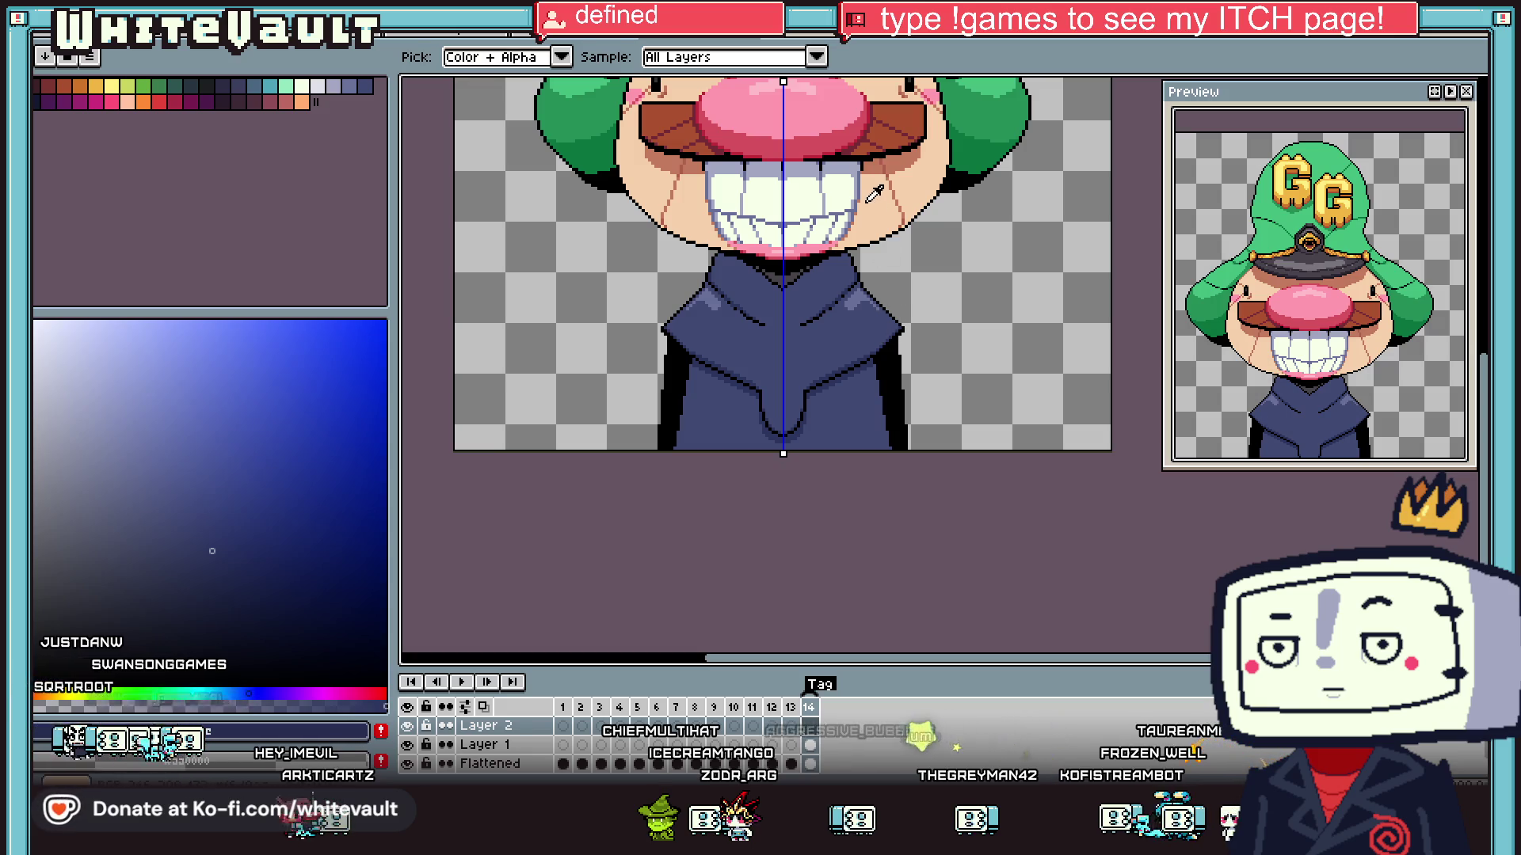
{"action": "left_click", "coordinate": [868, 201]}
{"action": "scroll", "coordinate": [857, 371], "scroll_direction": "up", "scroll_amount": 1}
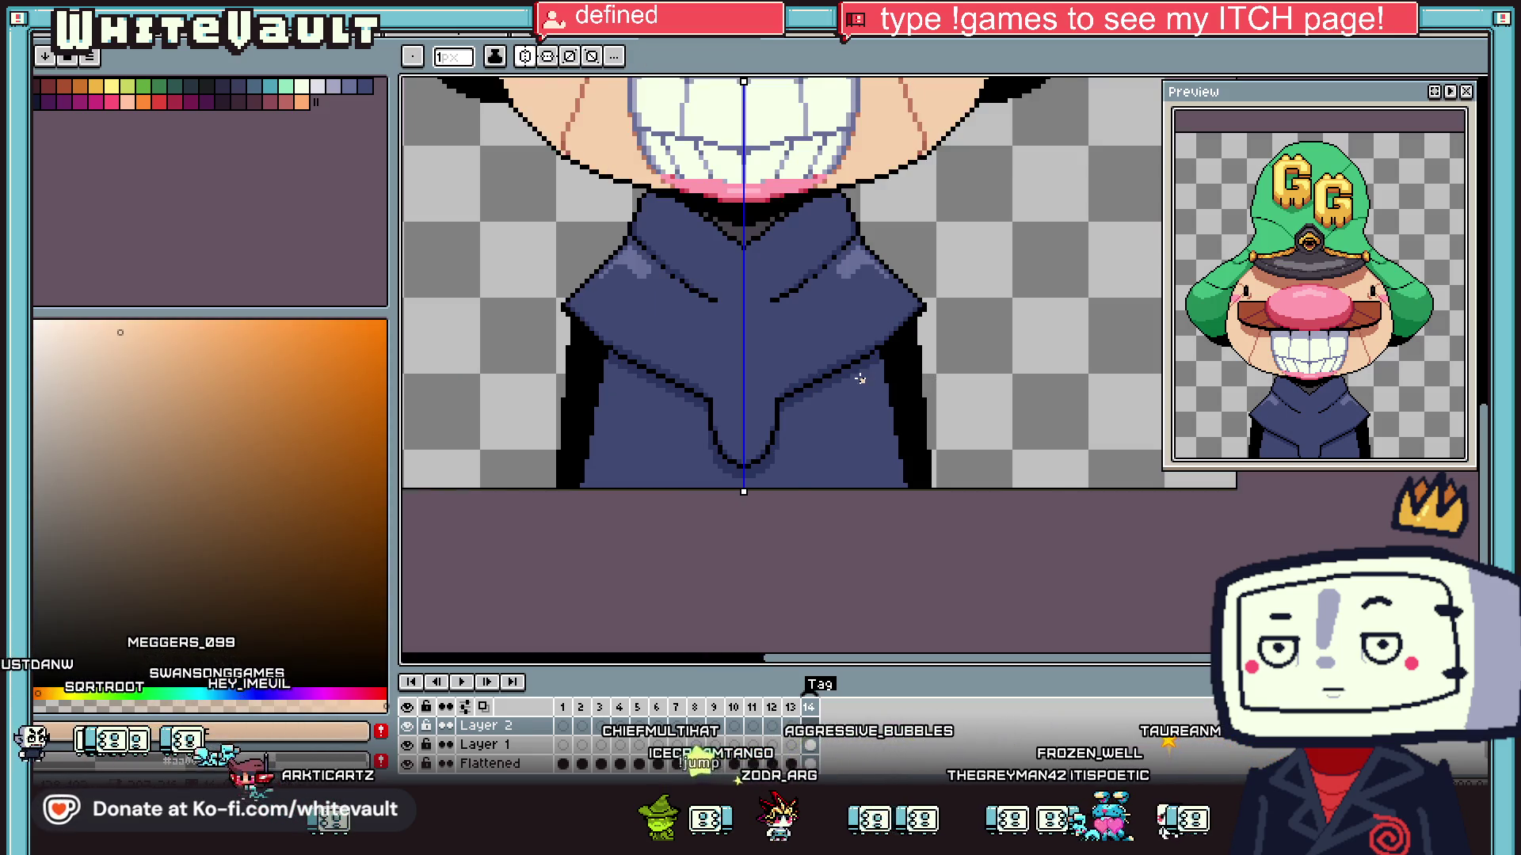
{"action": "scroll", "coordinate": [860, 378], "scroll_direction": "down", "scroll_amount": 2}
{"action": "scroll", "coordinate": [843, 378], "scroll_direction": "up", "scroll_amount": 2}
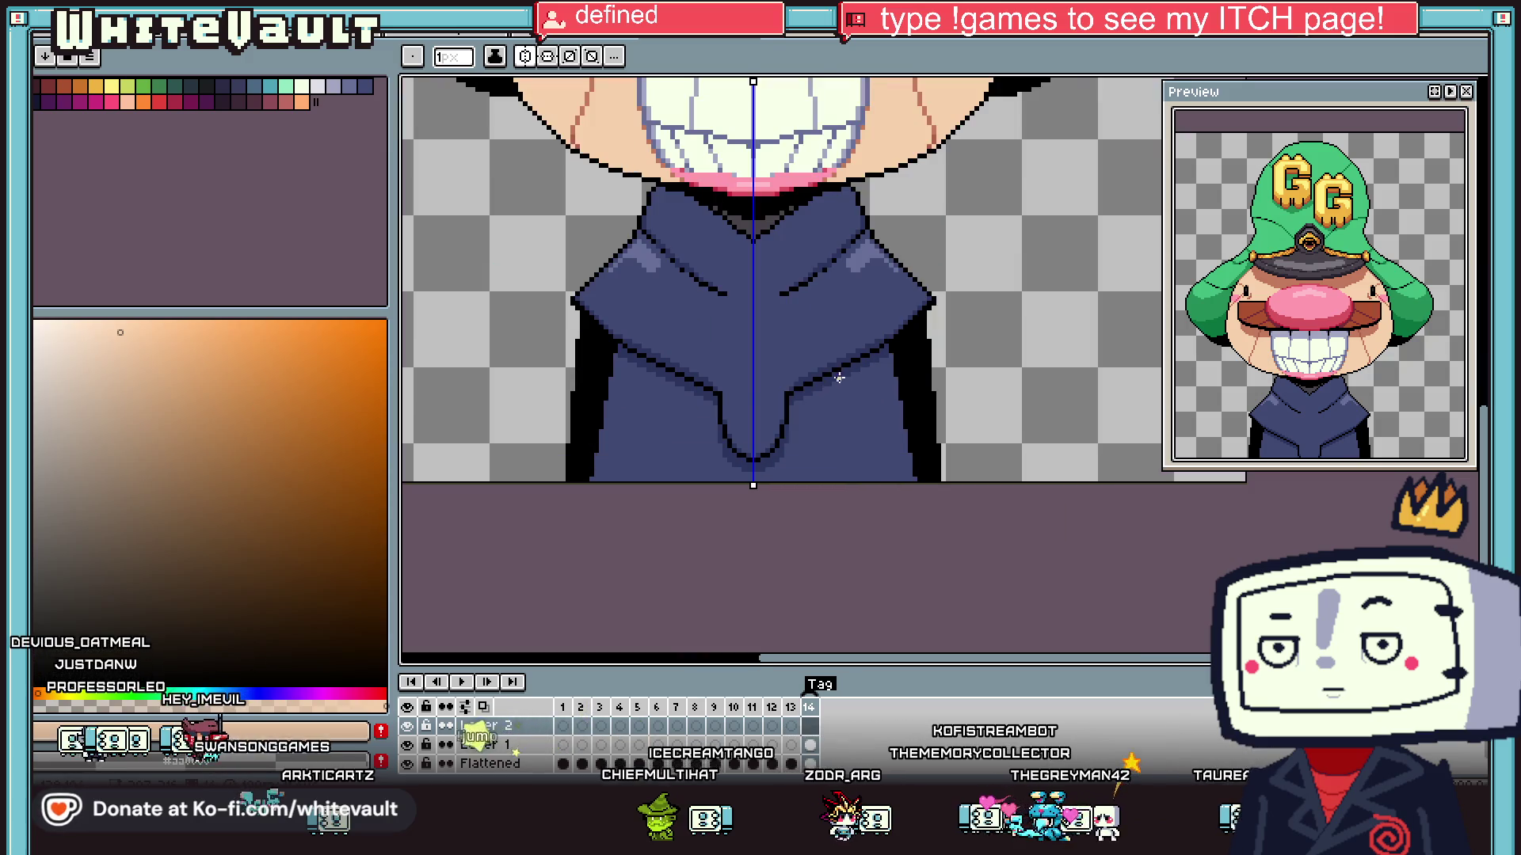
{"action": "key", "text": "i"}
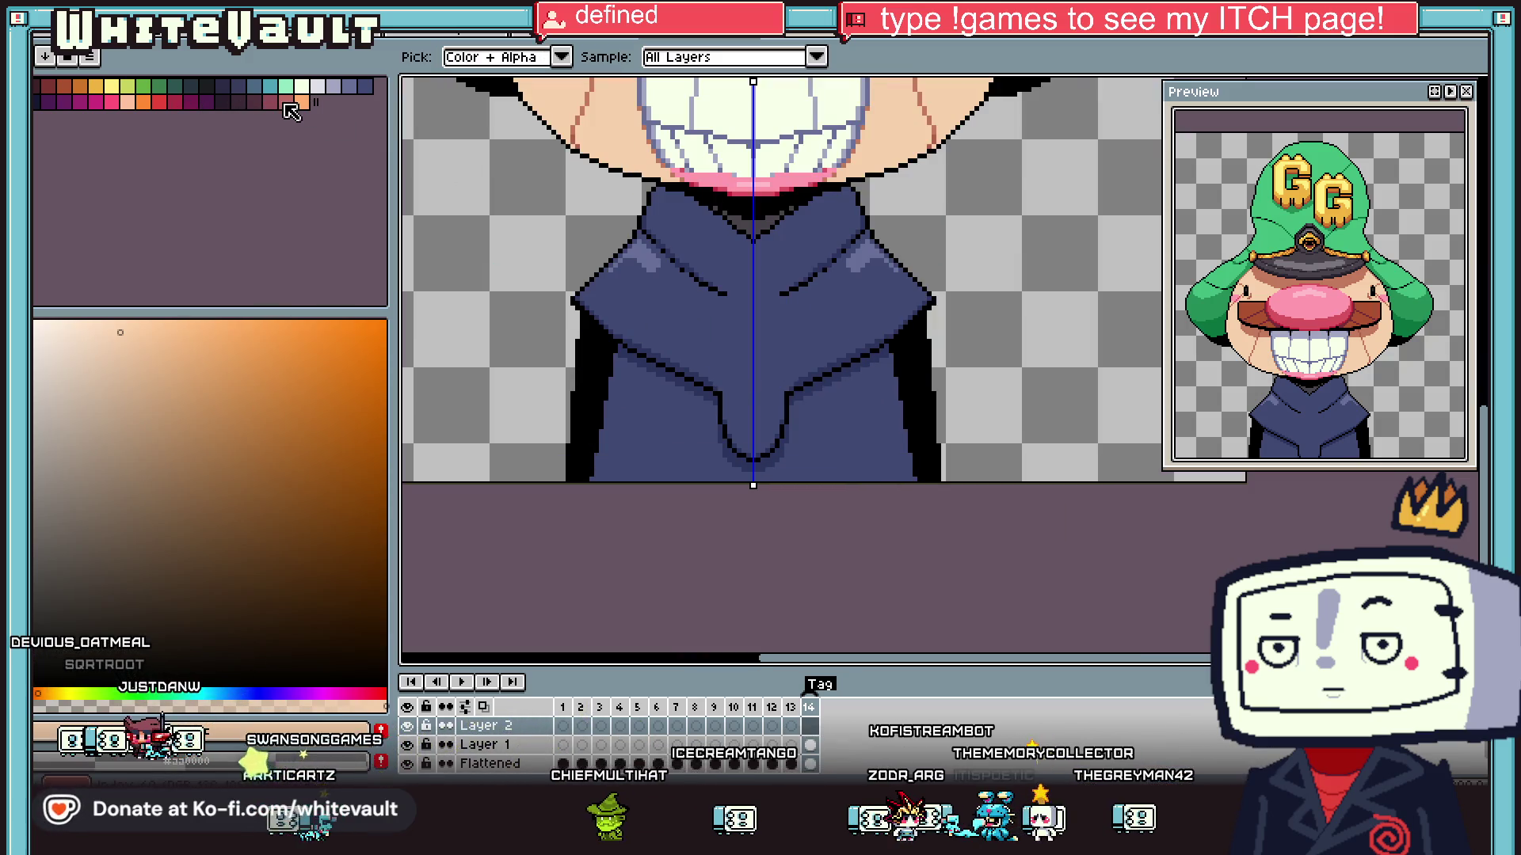
{"action": "left_click", "coordinate": [285, 101]}
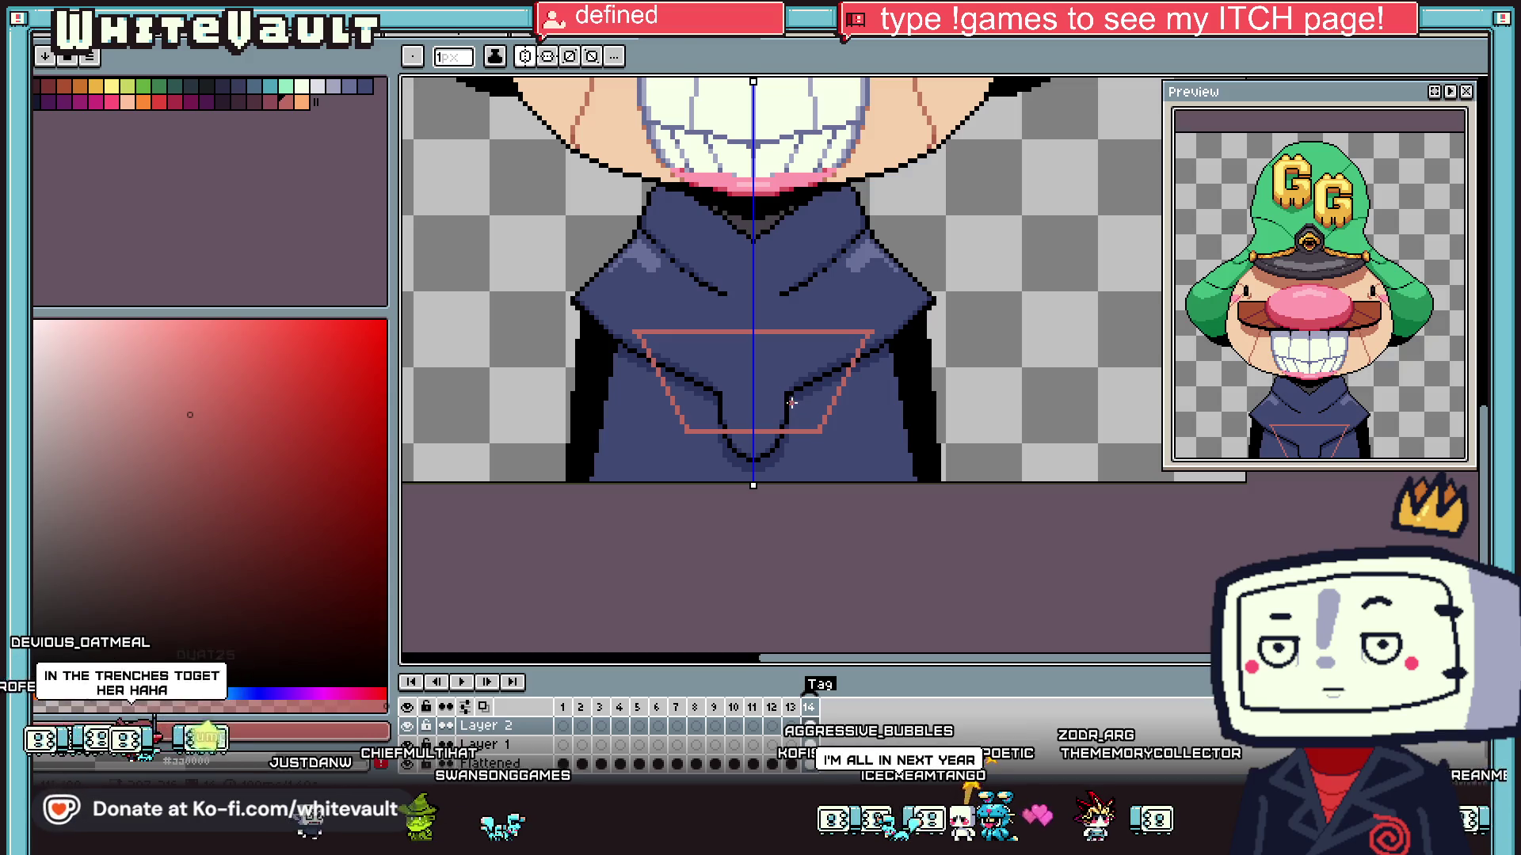
- Bucket-fill the trapezoid on the front of the robe with red
{"action": "key", "text": "g"}
{"action": "left_click", "coordinate": [791, 403]}
{"action": "scroll", "coordinate": [792, 403], "scroll_direction": "down", "scroll_amount": 3}
{"action": "scroll", "coordinate": [808, 378], "scroll_direction": "up", "scroll_amount": 2}
{"action": "scroll", "coordinate": [808, 377], "scroll_direction": "down", "scroll_amount": 2}
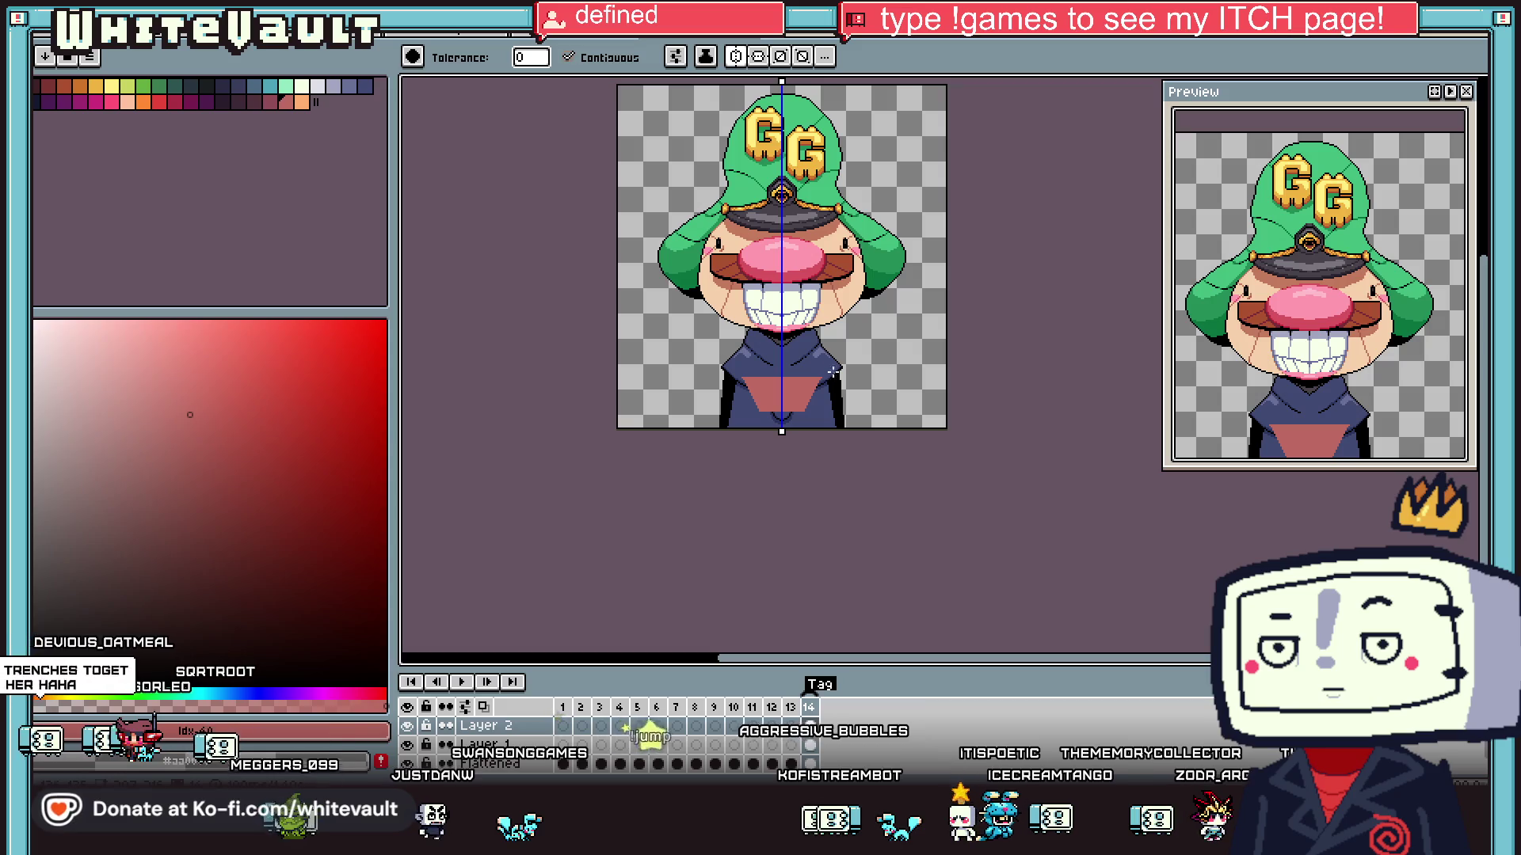
- Delete the red trapezoid with a rectangle selection and sample green from the artwork
{"action": "left_click", "coordinate": [1480, 86]}
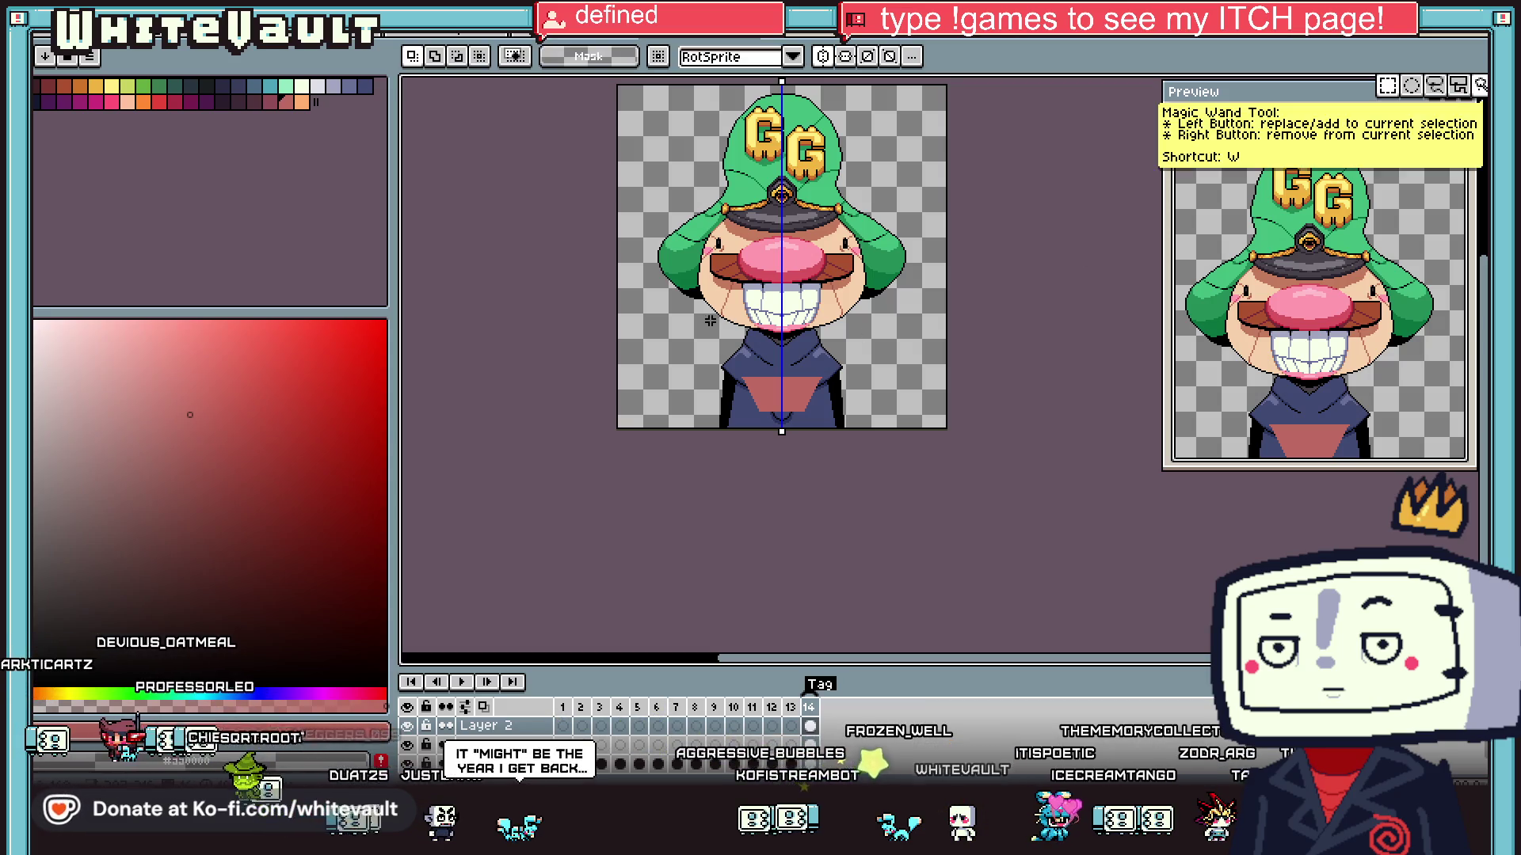
{"action": "left_click_drag", "start_coordinate": [649, 317], "coordinate": [915, 439]}
{"action": "key", "text": "Delete"}
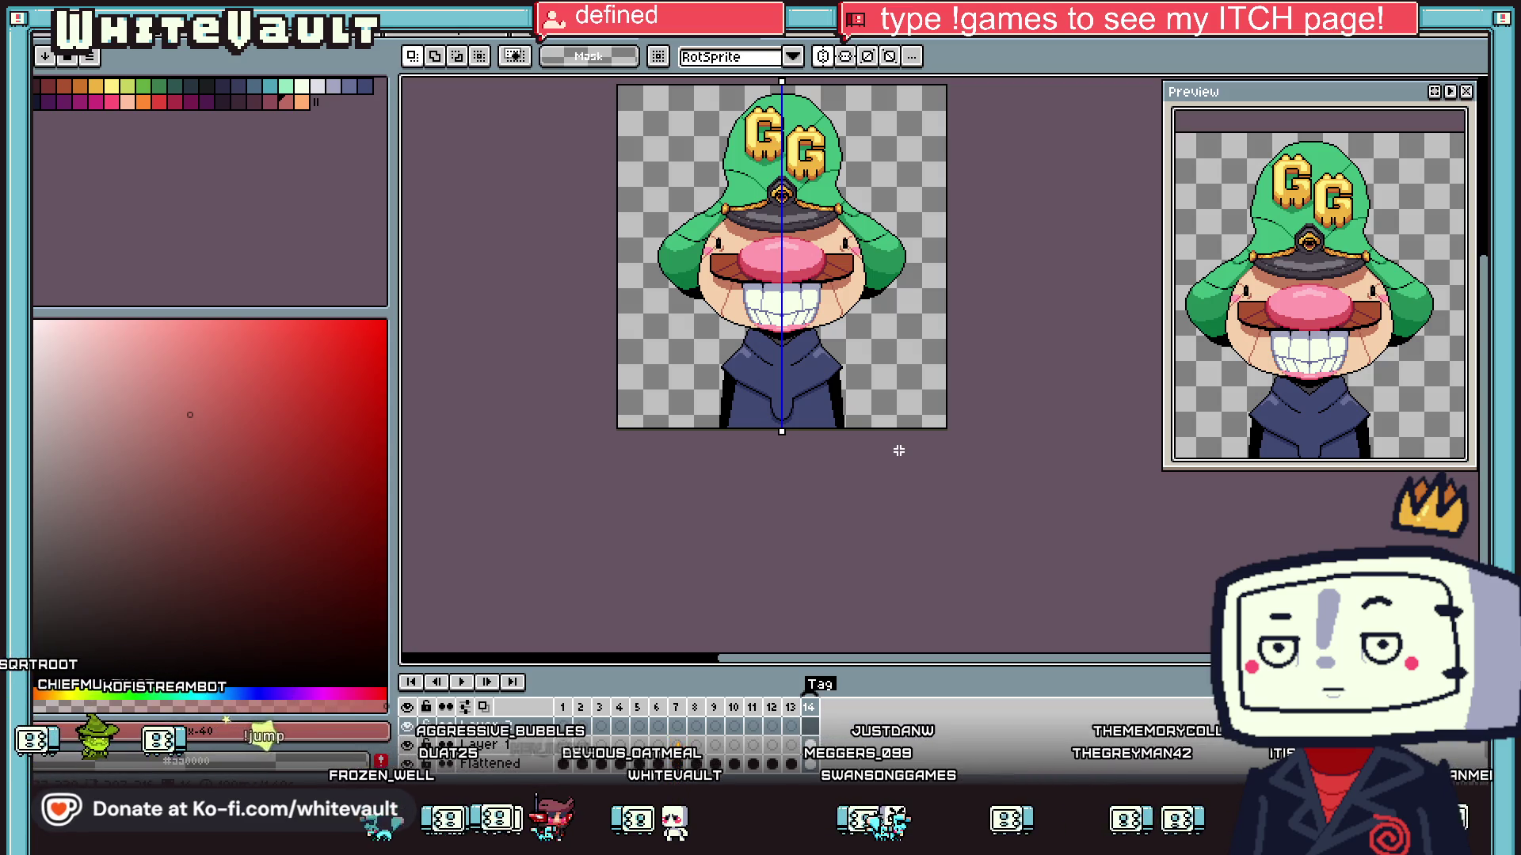
{"action": "scroll", "coordinate": [782, 397], "scroll_direction": "up", "scroll_amount": 1}
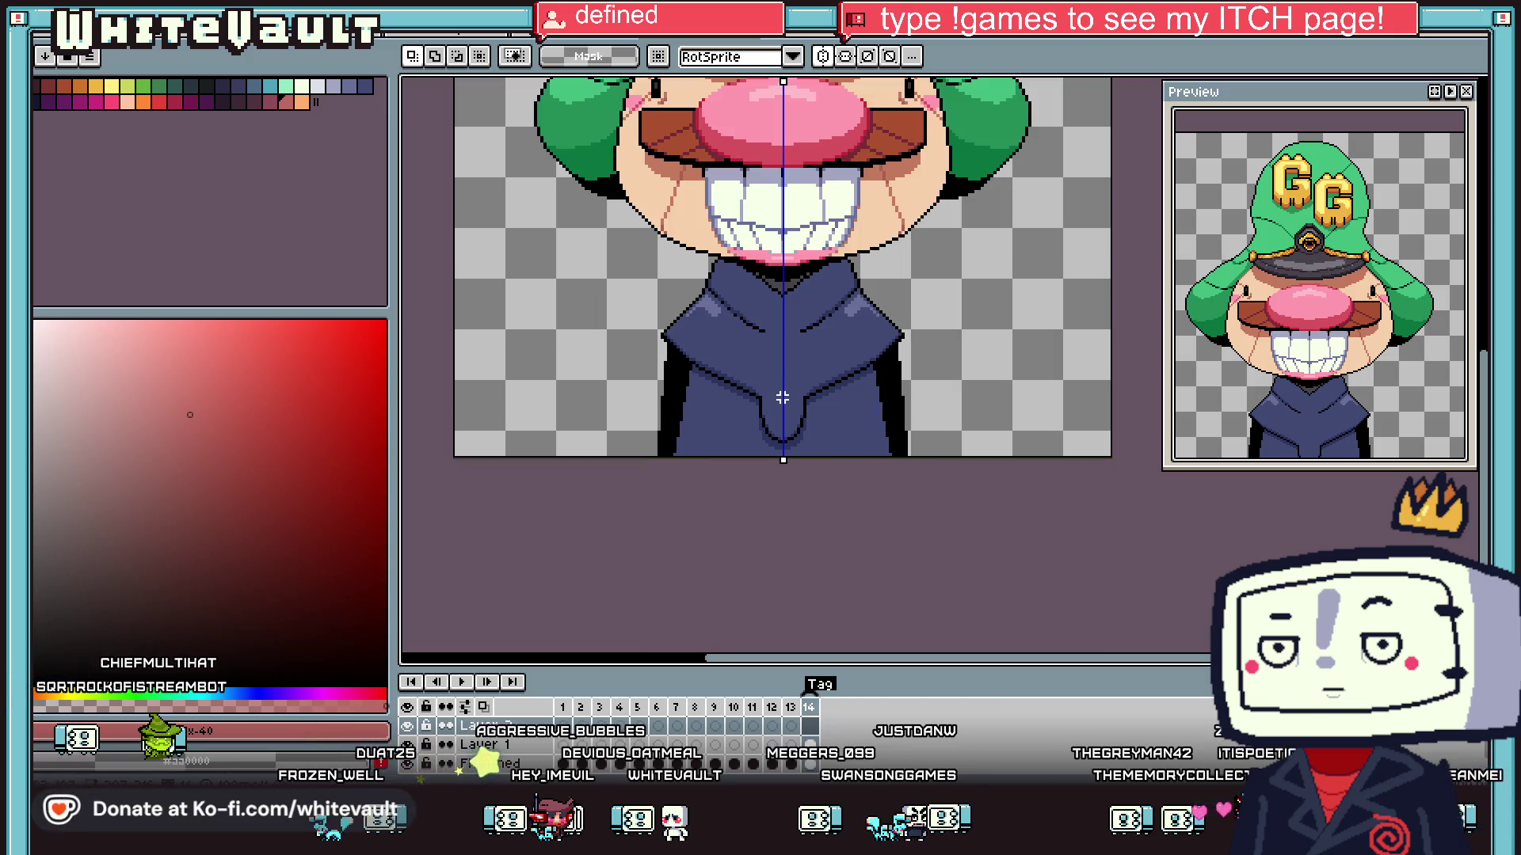
{"action": "key", "text": "i"}
{"action": "left_click", "coordinate": [985, 111]}
- Draw a short mirrored green line up from the robe tip and green diagonals toward it
{"action": "key", "text": "b"}
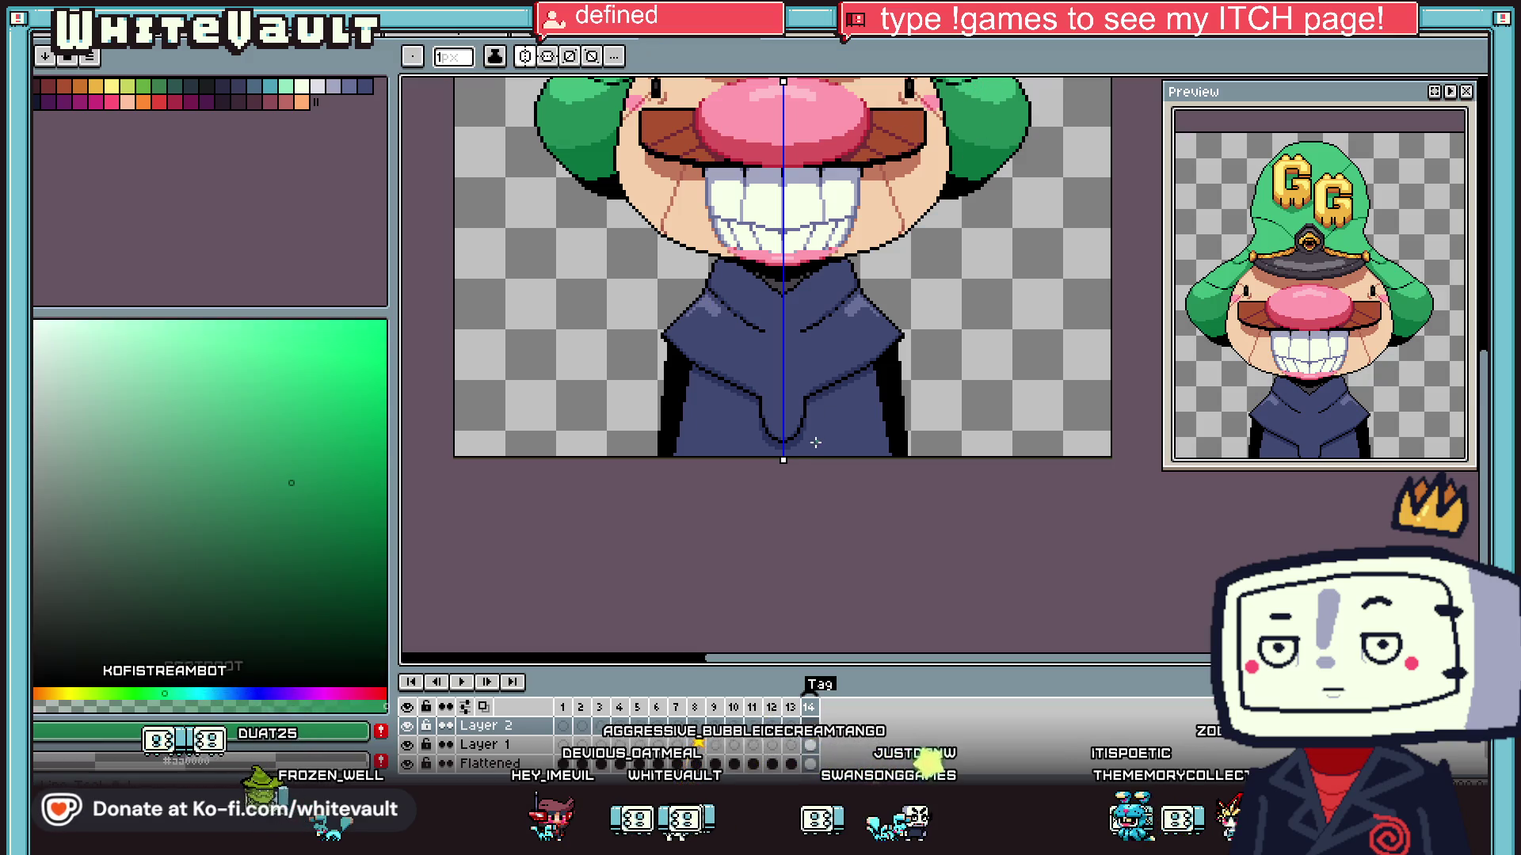
{"action": "scroll", "coordinate": [780, 416], "scroll_direction": "up", "scroll_amount": 2}
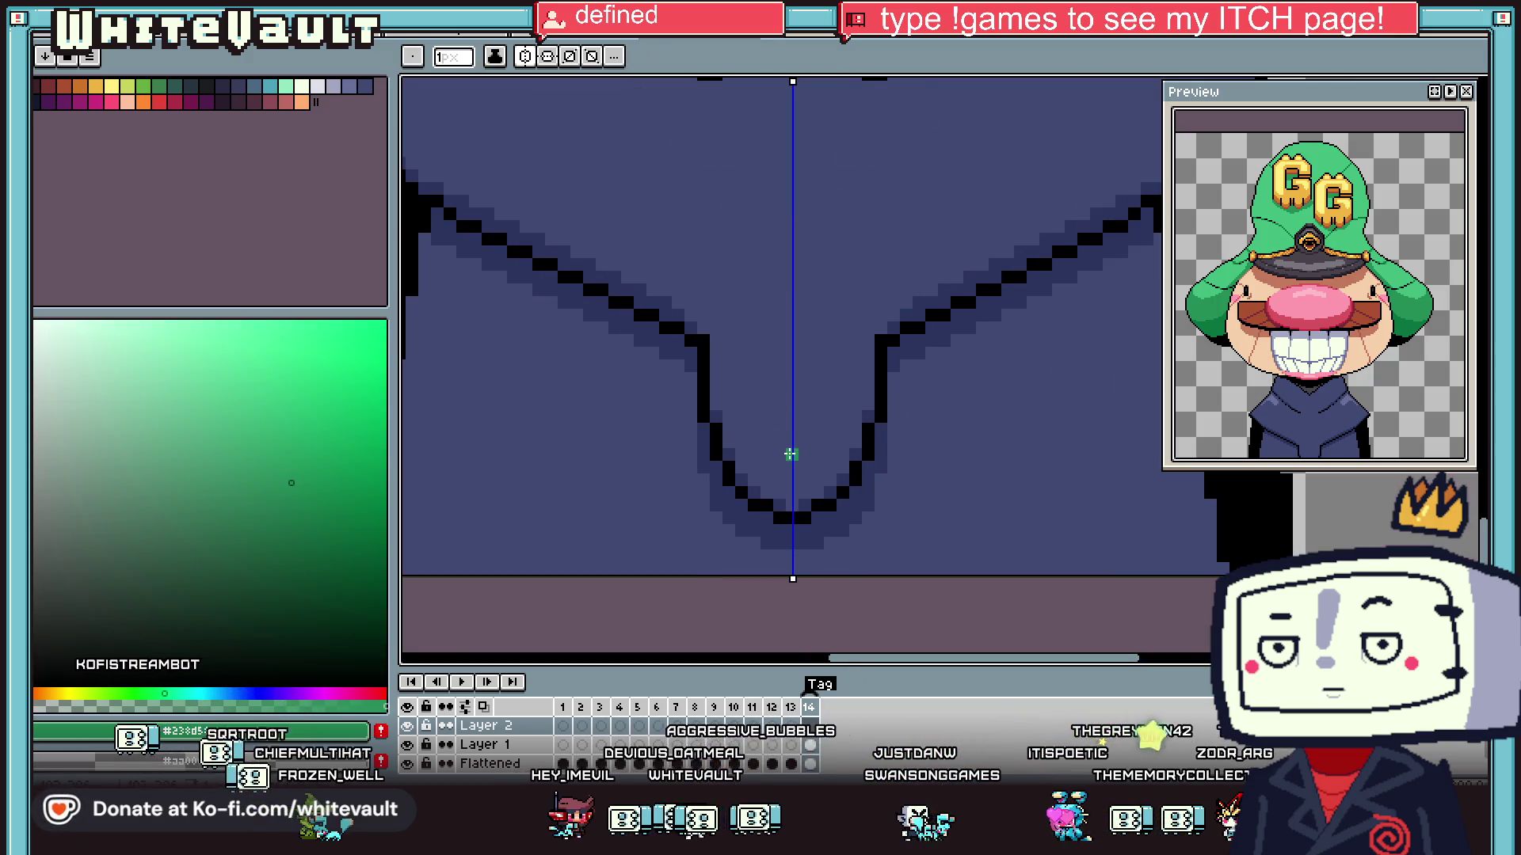
{"action": "left_click_drag", "start_coordinate": [758, 414], "coordinate": [745, 324]}
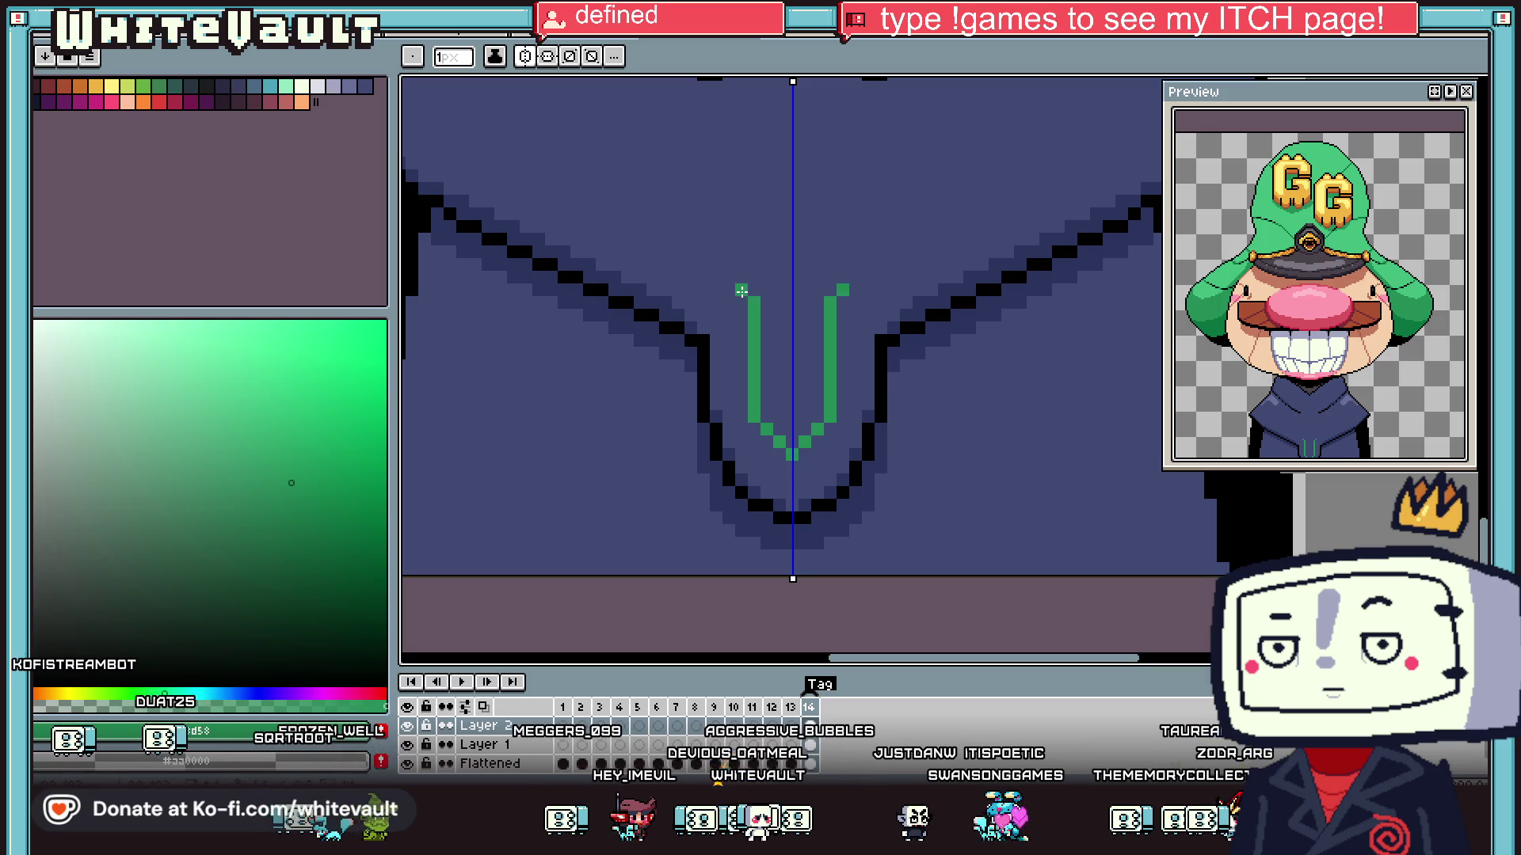
{"action": "scroll", "coordinate": [741, 291], "scroll_direction": "down", "scroll_amount": 2}
{"action": "left_click", "coordinate": [546, 154], "text": "shift"}
{"action": "scroll", "coordinate": [579, 199], "scroll_direction": "up", "scroll_amount": 2}
{"action": "left_click_drag", "start_coordinate": [659, 223], "coordinate": [924, 486]}
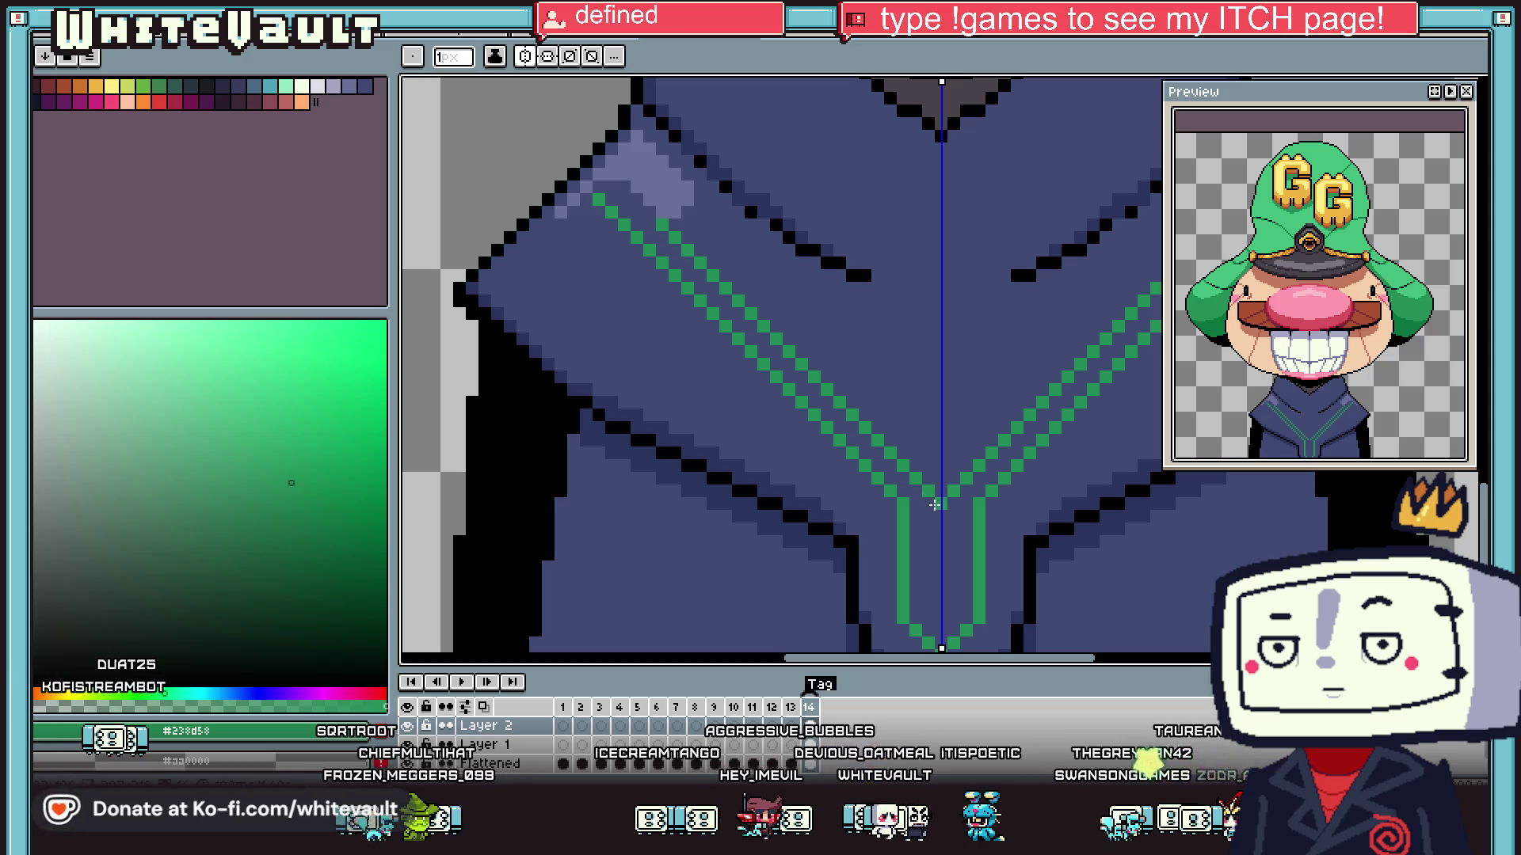
- Undo the green collar diagonals and redraw them as mirrored lines along the collar
{"action": "scroll", "coordinate": [937, 508], "scroll_direction": "down", "scroll_amount": 2}
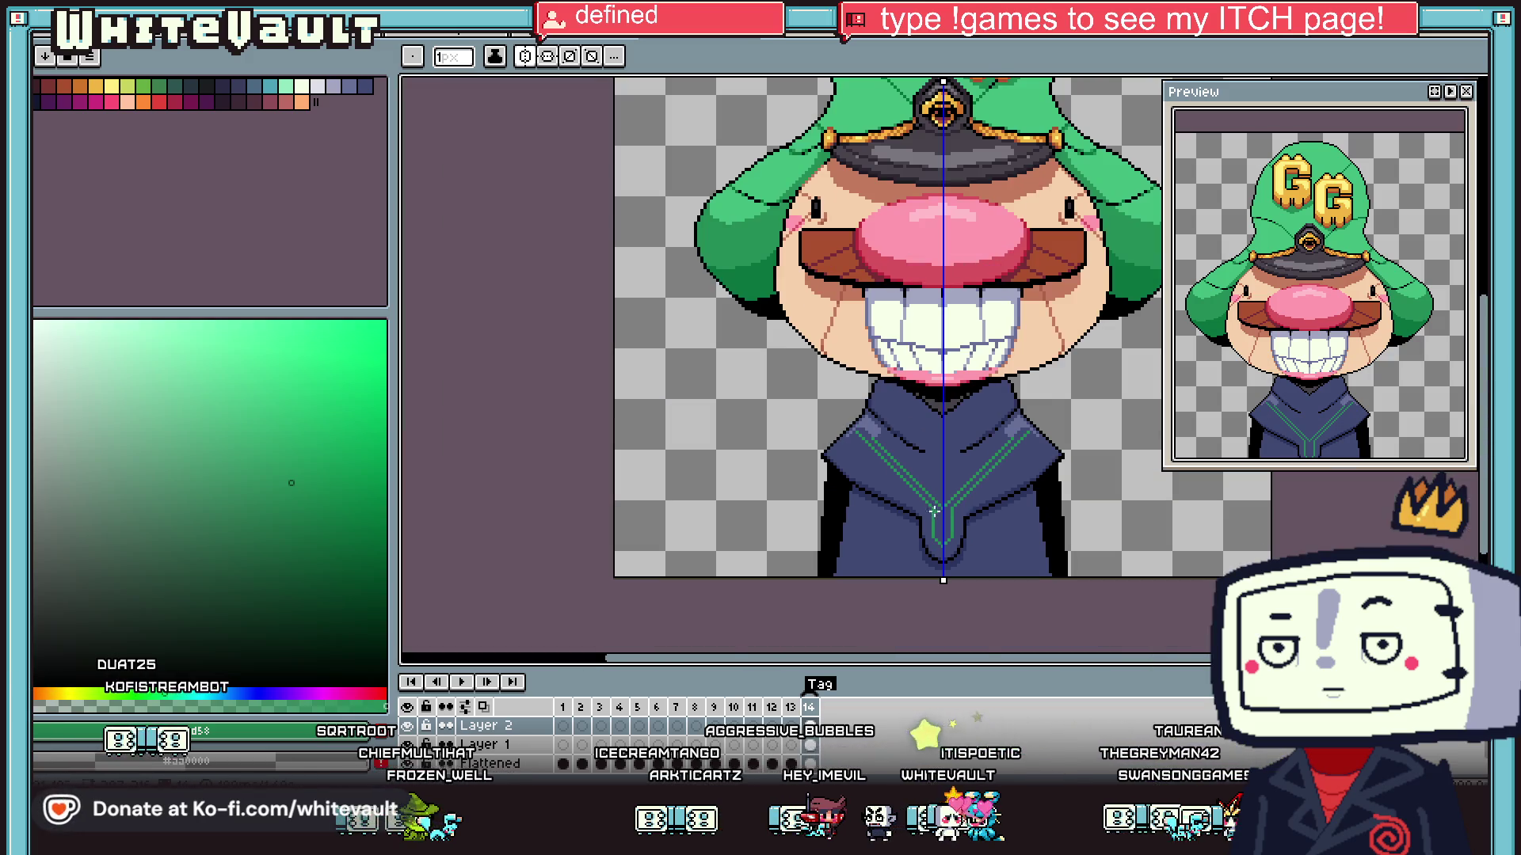
{"action": "scroll", "coordinate": [933, 511], "scroll_direction": "up", "scroll_amount": 2}
{"action": "key", "text": "ctrl+z"}
{"action": "key", "text": "ctrl+z"}
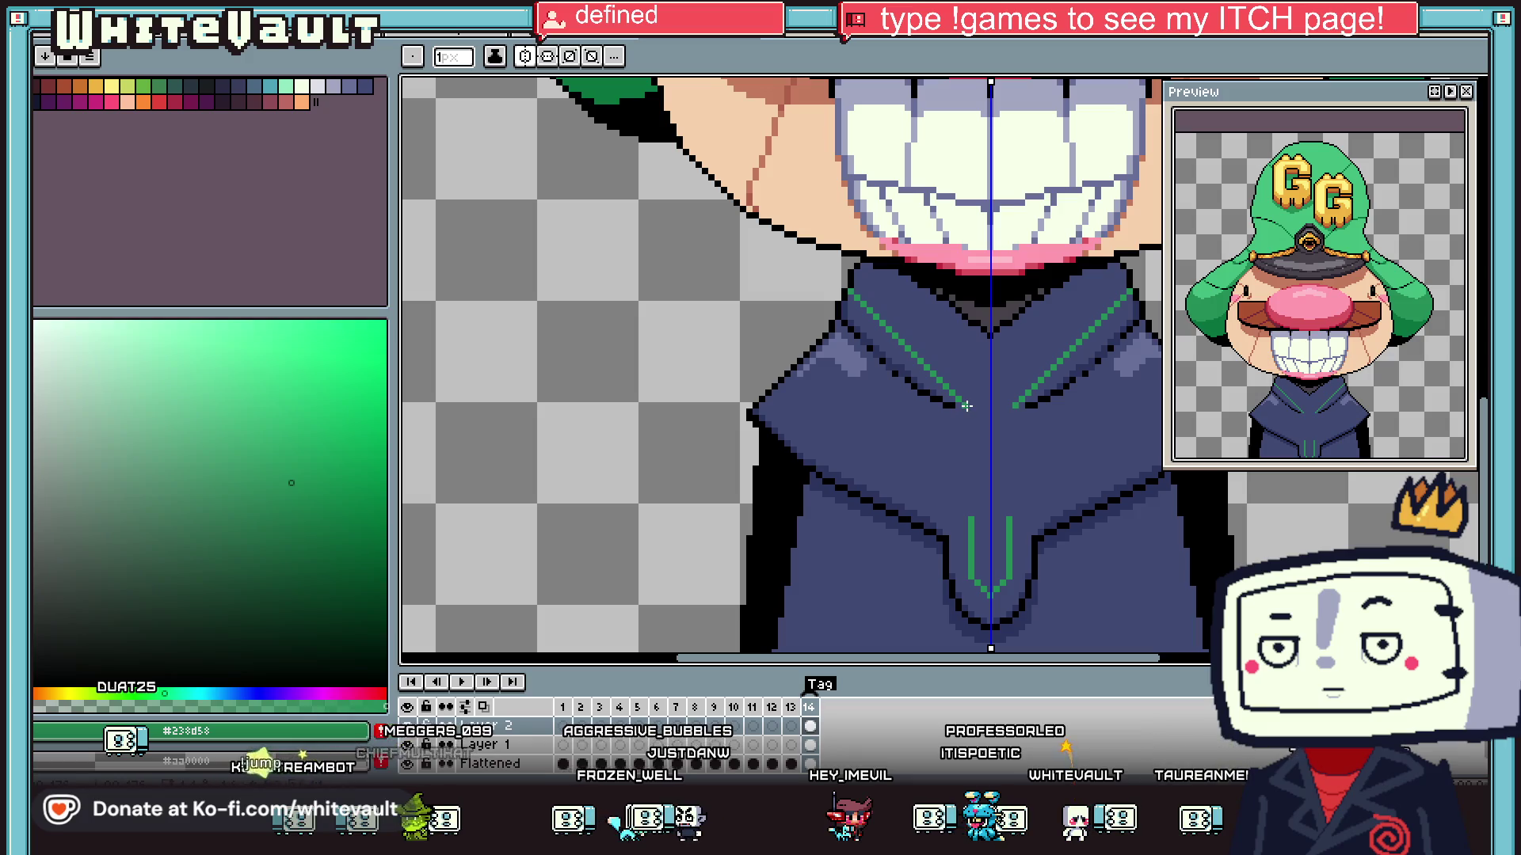
{"action": "scroll", "coordinate": [981, 516], "scroll_direction": "down", "scroll_amount": 2}
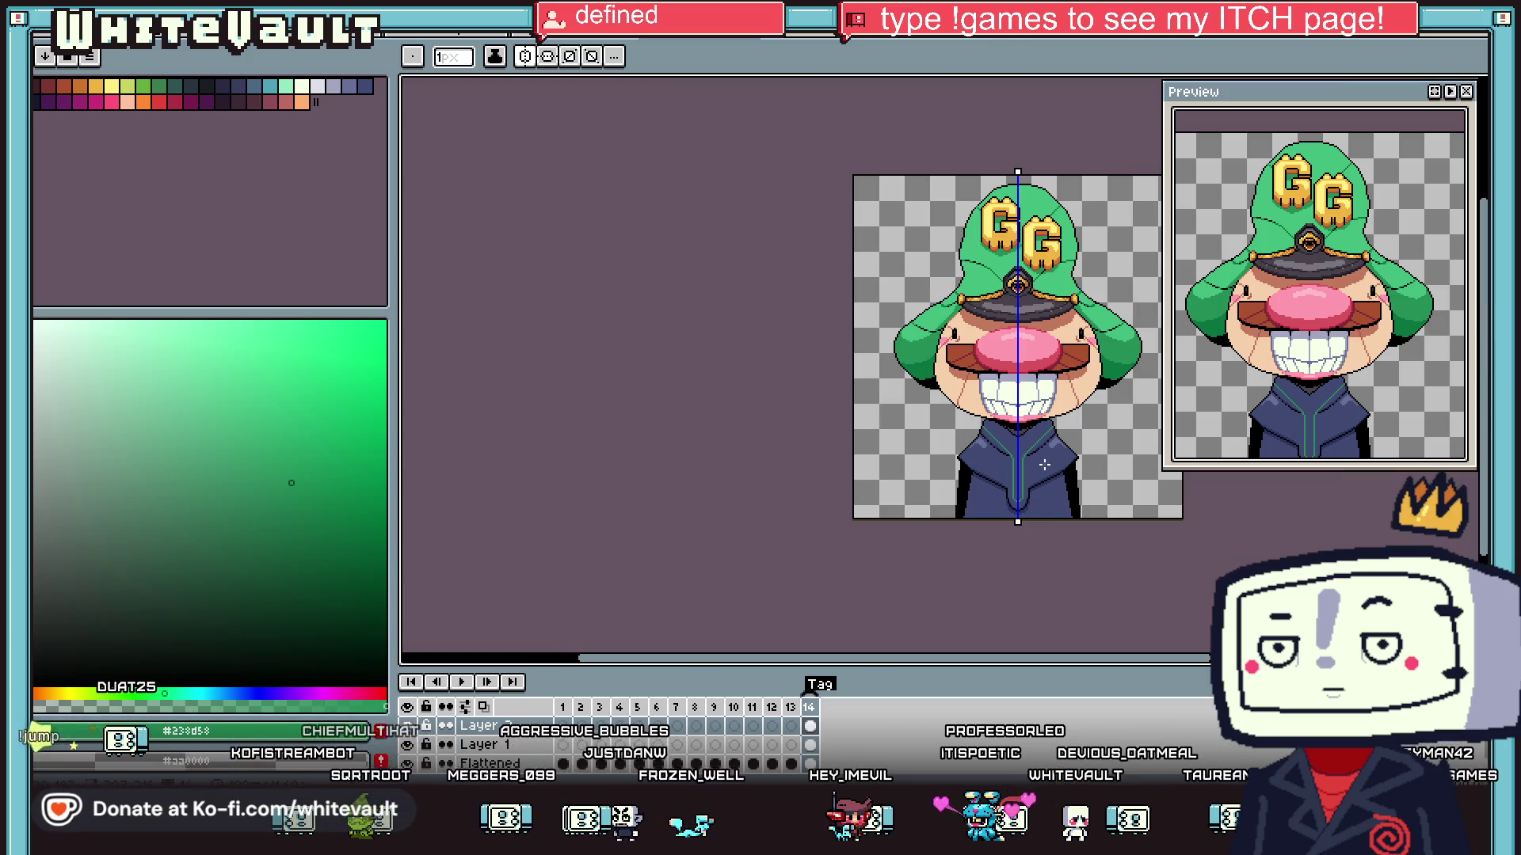
{"action": "scroll", "coordinate": [1064, 463], "scroll_direction": "up", "scroll_amount": 2}
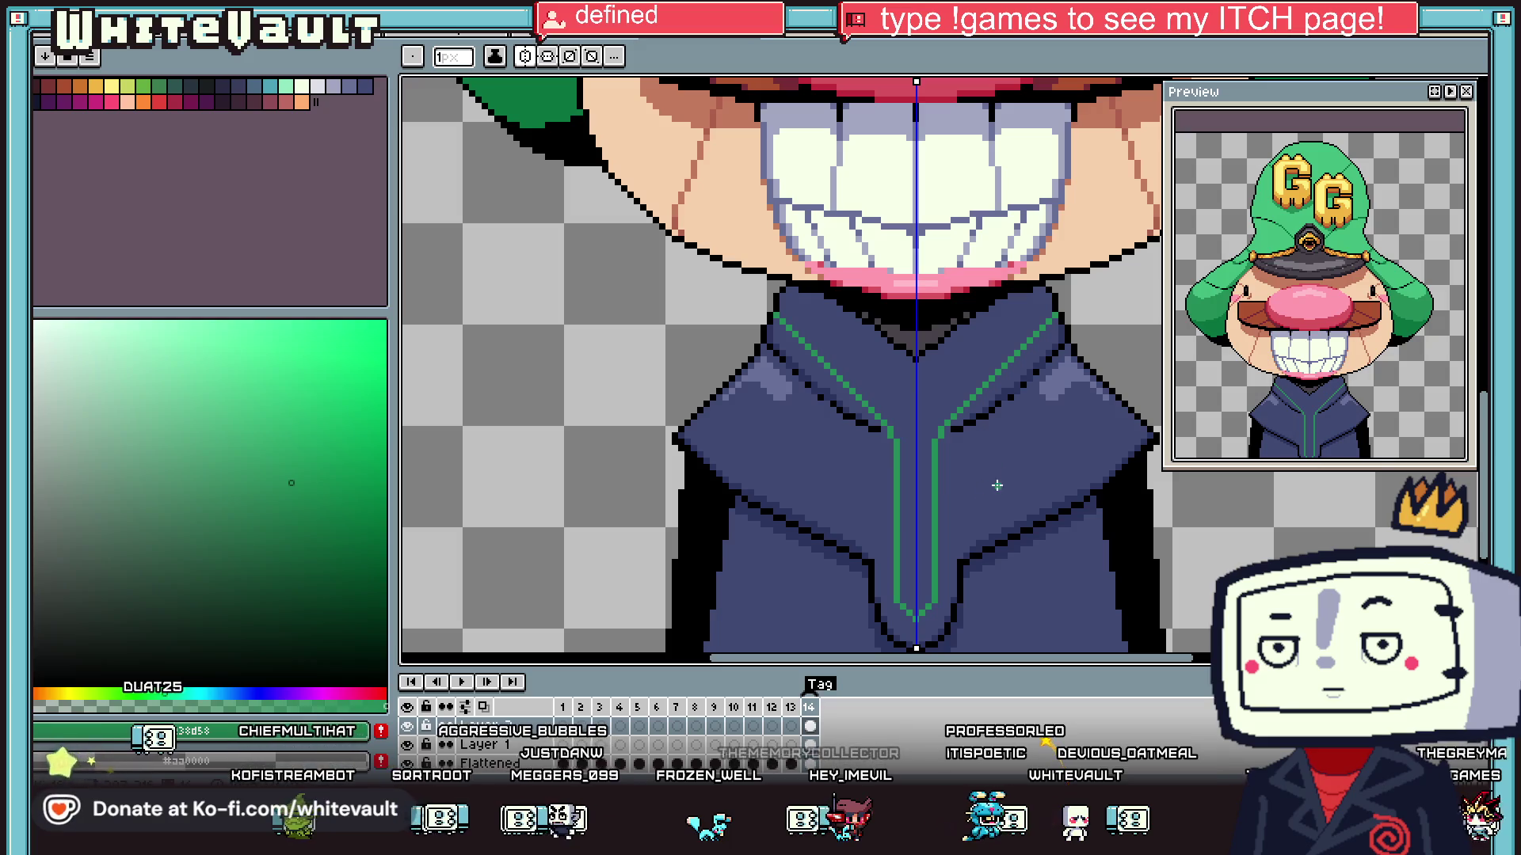
{"action": "mouse_move", "coordinate": [1113, 405]}
{"action": "left_mouse_down"}
{"action": "mouse_move", "coordinate": [958, 480]}
{"action": "mouse_move", "coordinate": [949, 554]}
{"action": "left_mouse_up"}
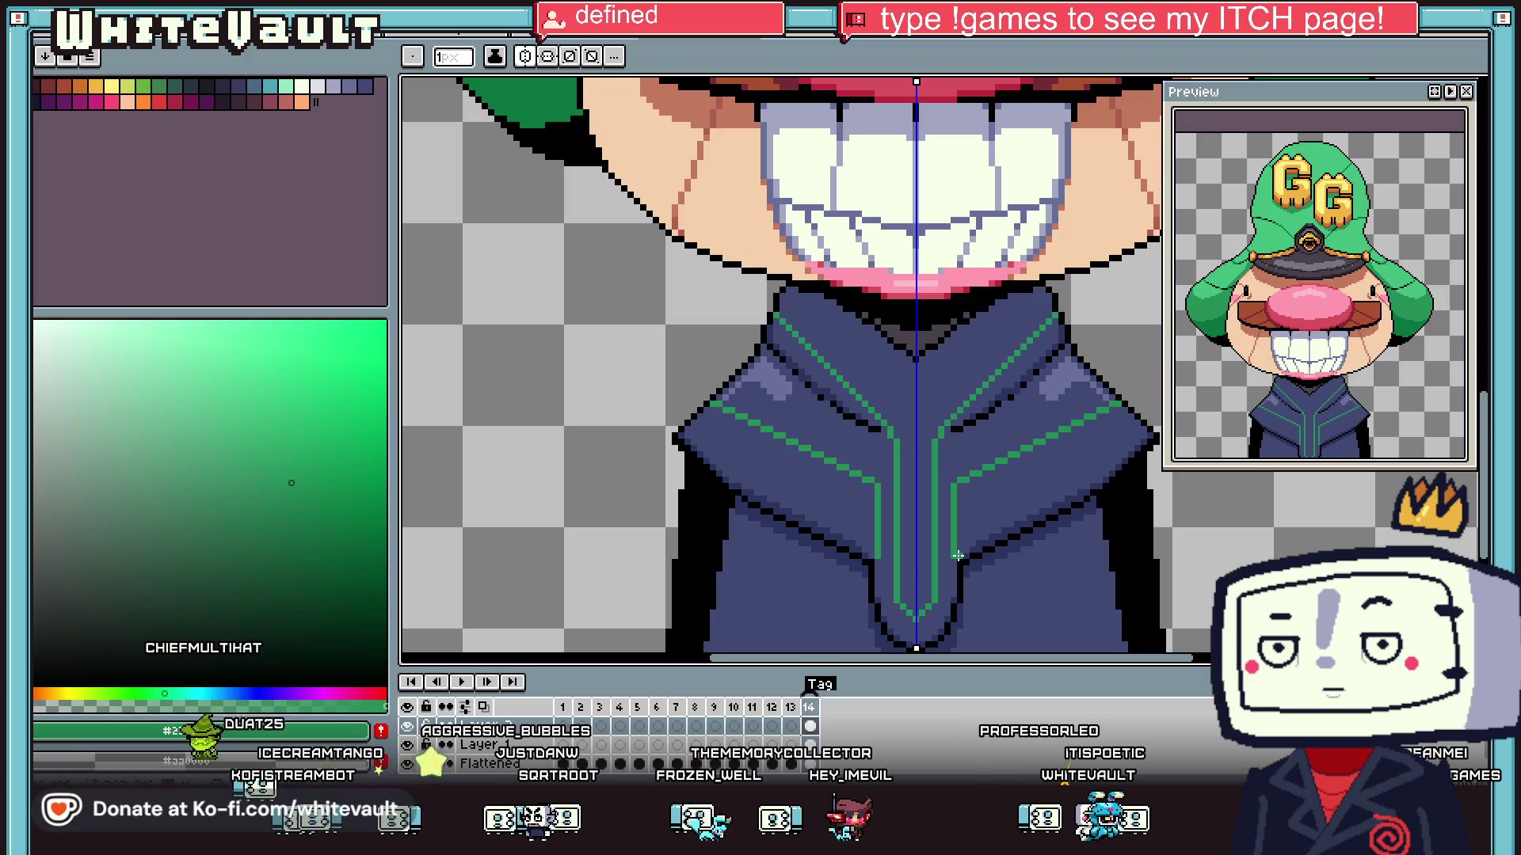
{"action": "scroll", "coordinate": [962, 522], "scroll_direction": "down", "scroll_amount": 2}
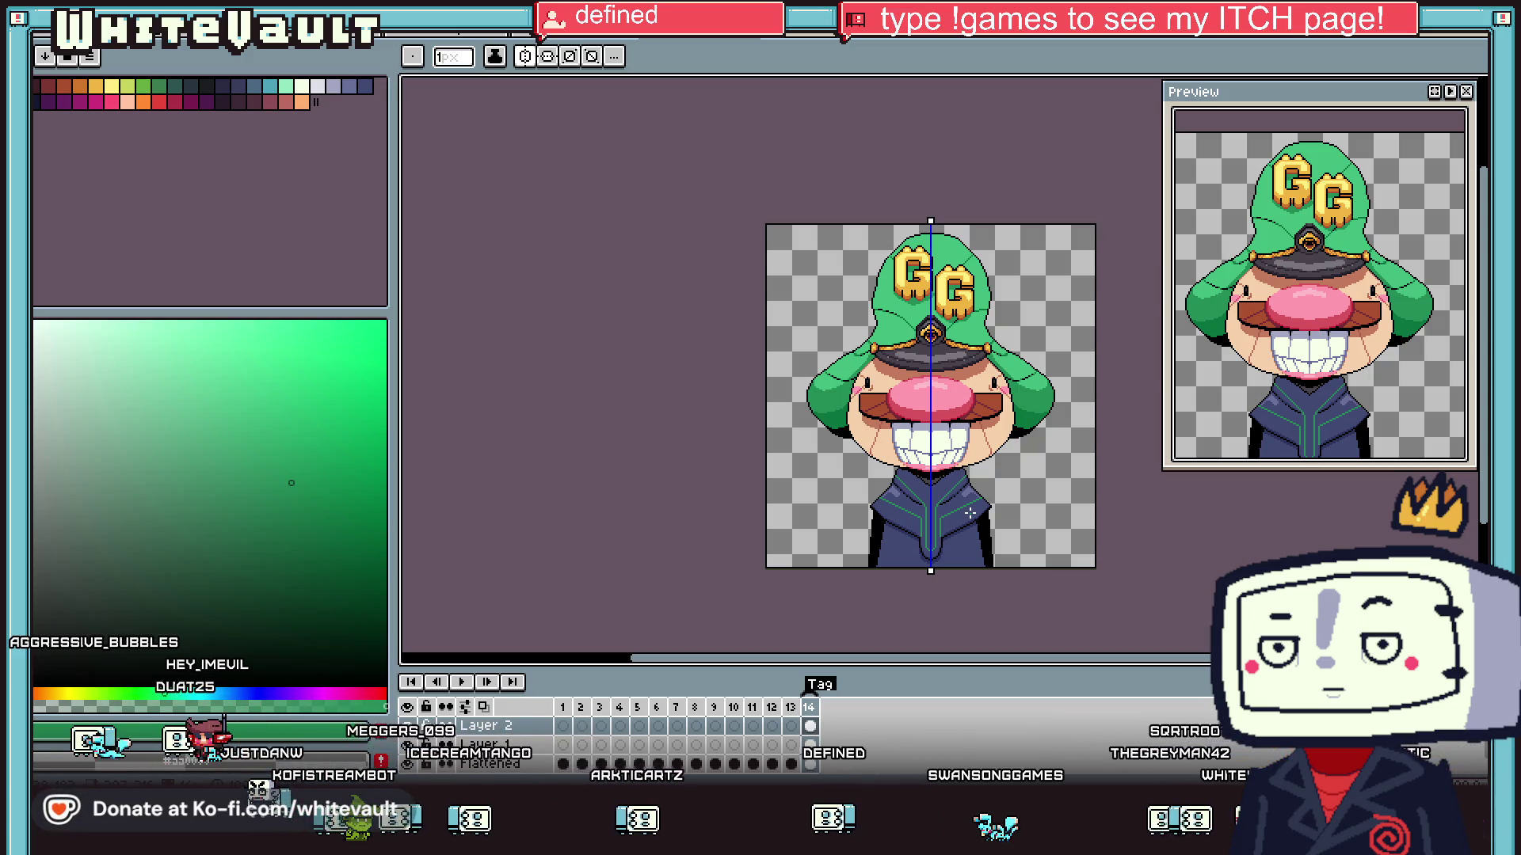
- Redraw the piping end vertically near the collar and paint stray collar pixels navy
{"action": "scroll", "coordinate": [964, 490], "scroll_direction": "up", "scroll_amount": 2}
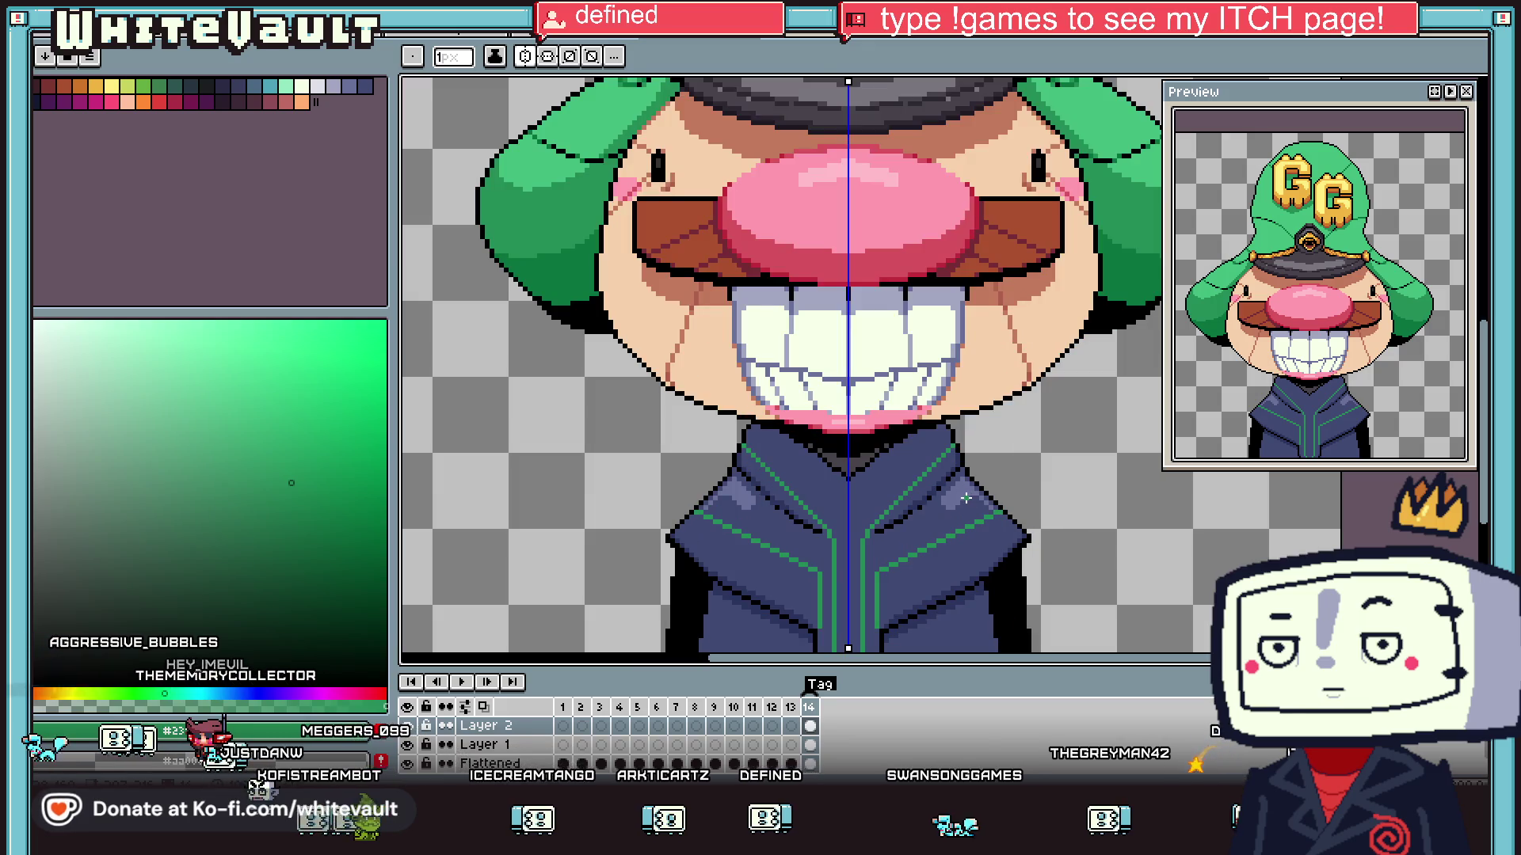
{"action": "key", "text": "i"}
{"action": "scroll", "coordinate": [950, 447], "scroll_direction": "up", "scroll_amount": 1}
{"action": "scroll", "coordinate": [952, 432], "scroll_direction": "up", "scroll_amount": 2}
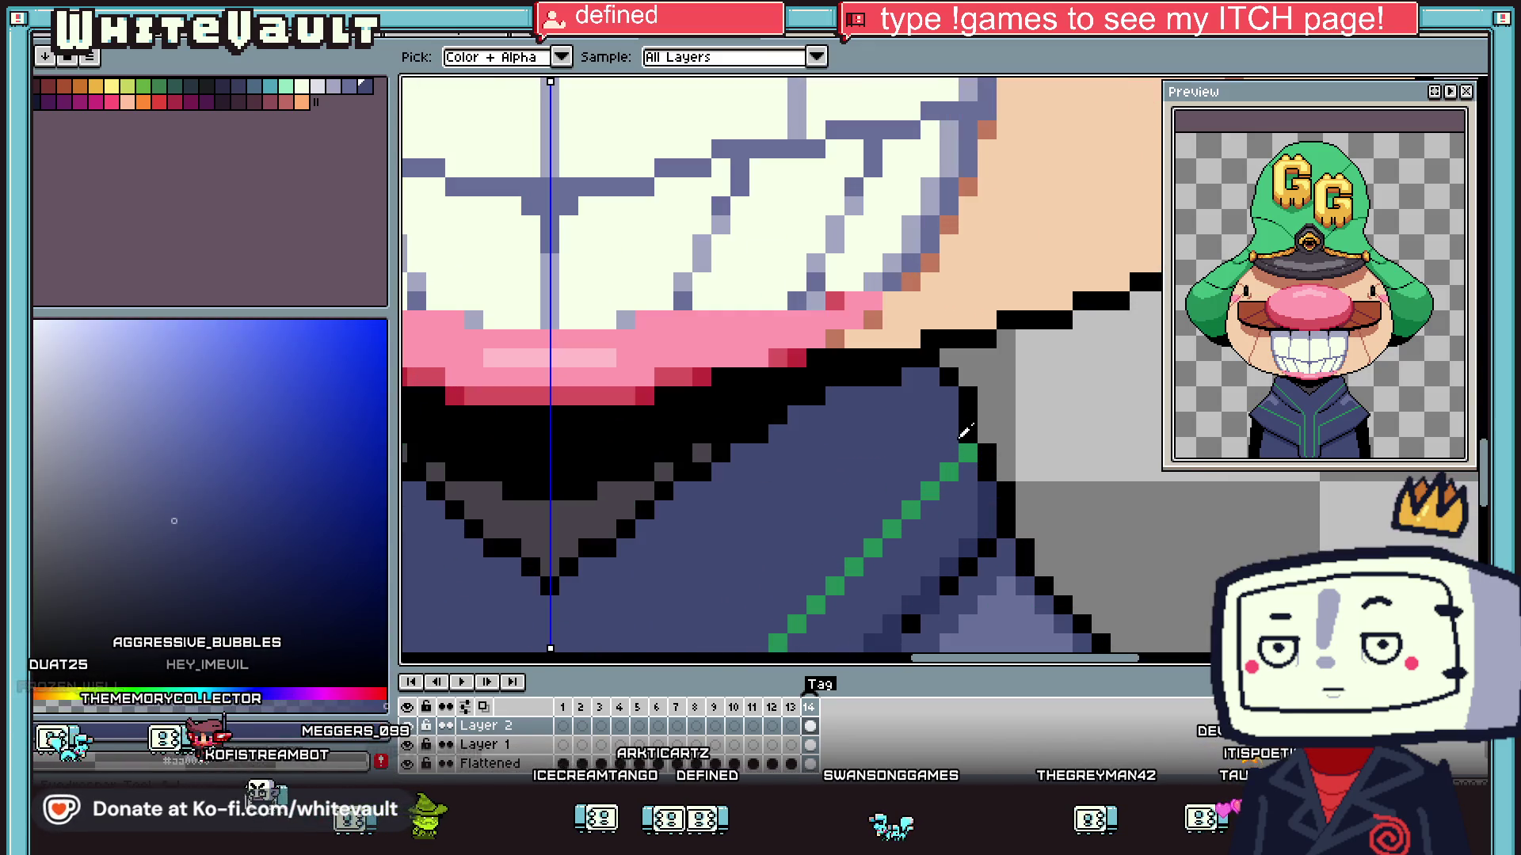
{"action": "key", "text": "b"}
{"action": "left_click_drag", "start_coordinate": [948, 413], "coordinate": [948, 451]}
{"action": "left_click", "coordinate": [974, 467], "text": "alt"}
{"action": "left_click", "coordinate": [967, 451]}
{"action": "left_click", "coordinate": [950, 466], "text": "alt"}
{"action": "left_click", "coordinate": [953, 472], "text": "alt"}
- Sample the green piping and navy robe colours, then darken two collar-edge pixels
{"action": "scroll", "coordinate": [951, 478], "scroll_direction": "down", "scroll_amount": 3}
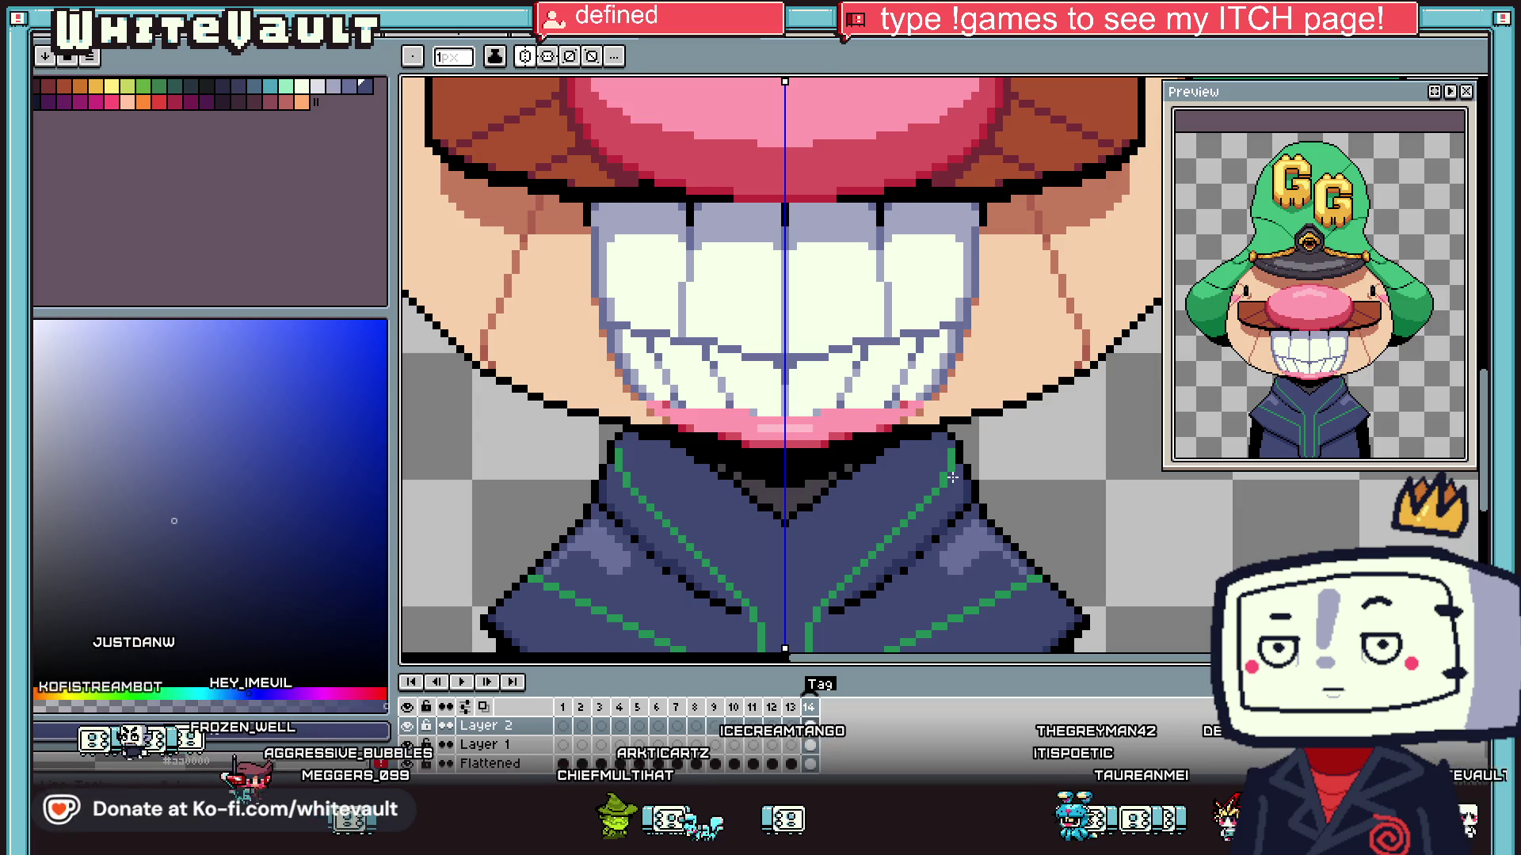
{"action": "scroll", "coordinate": [952, 477], "scroll_direction": "down", "scroll_amount": 4}
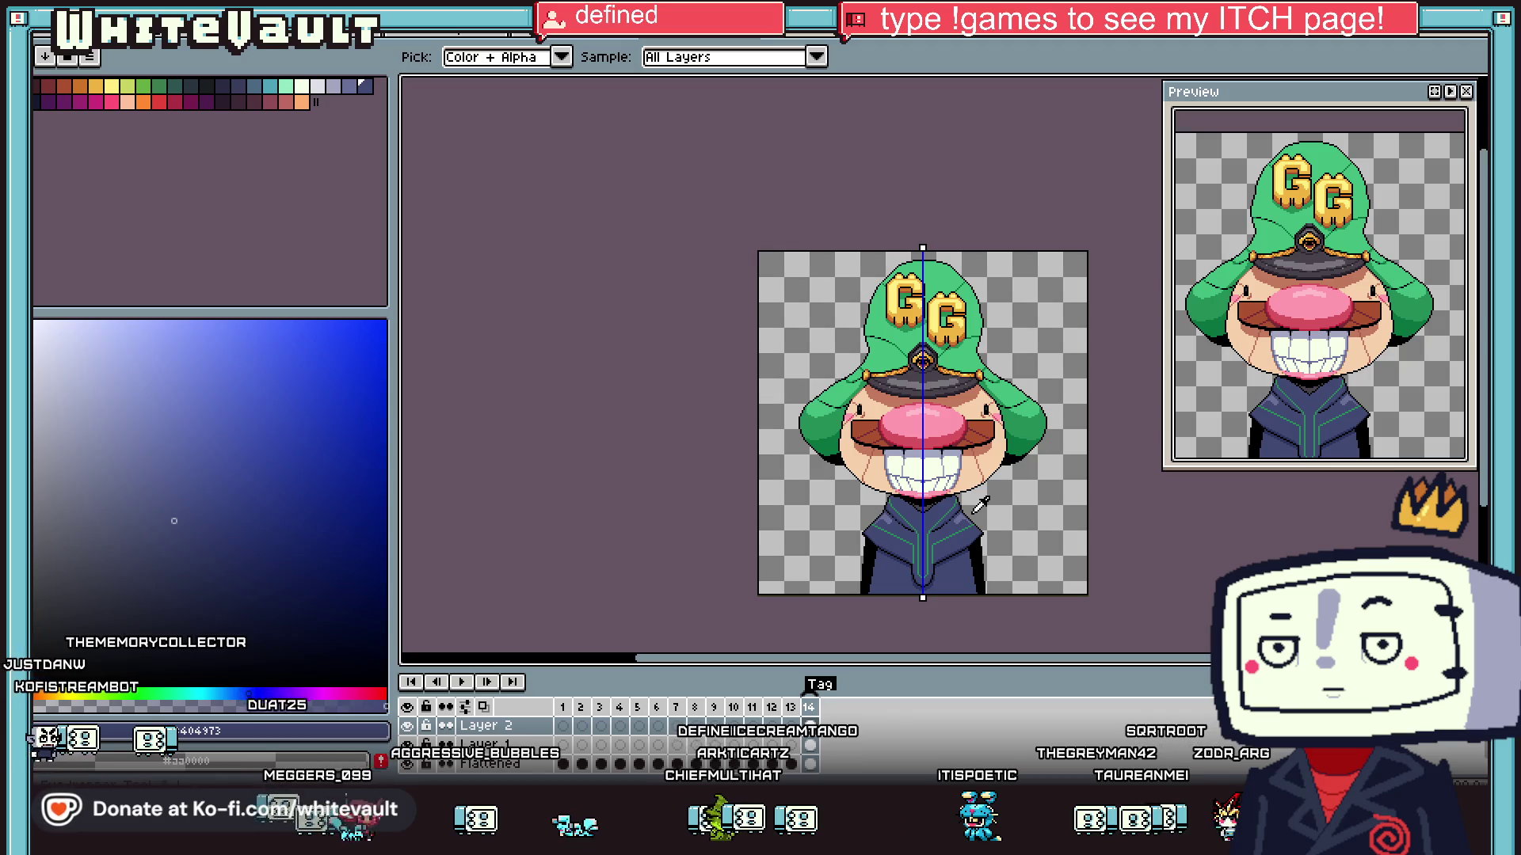
{"action": "scroll", "coordinate": [968, 493], "scroll_direction": "up", "scroll_amount": 5}
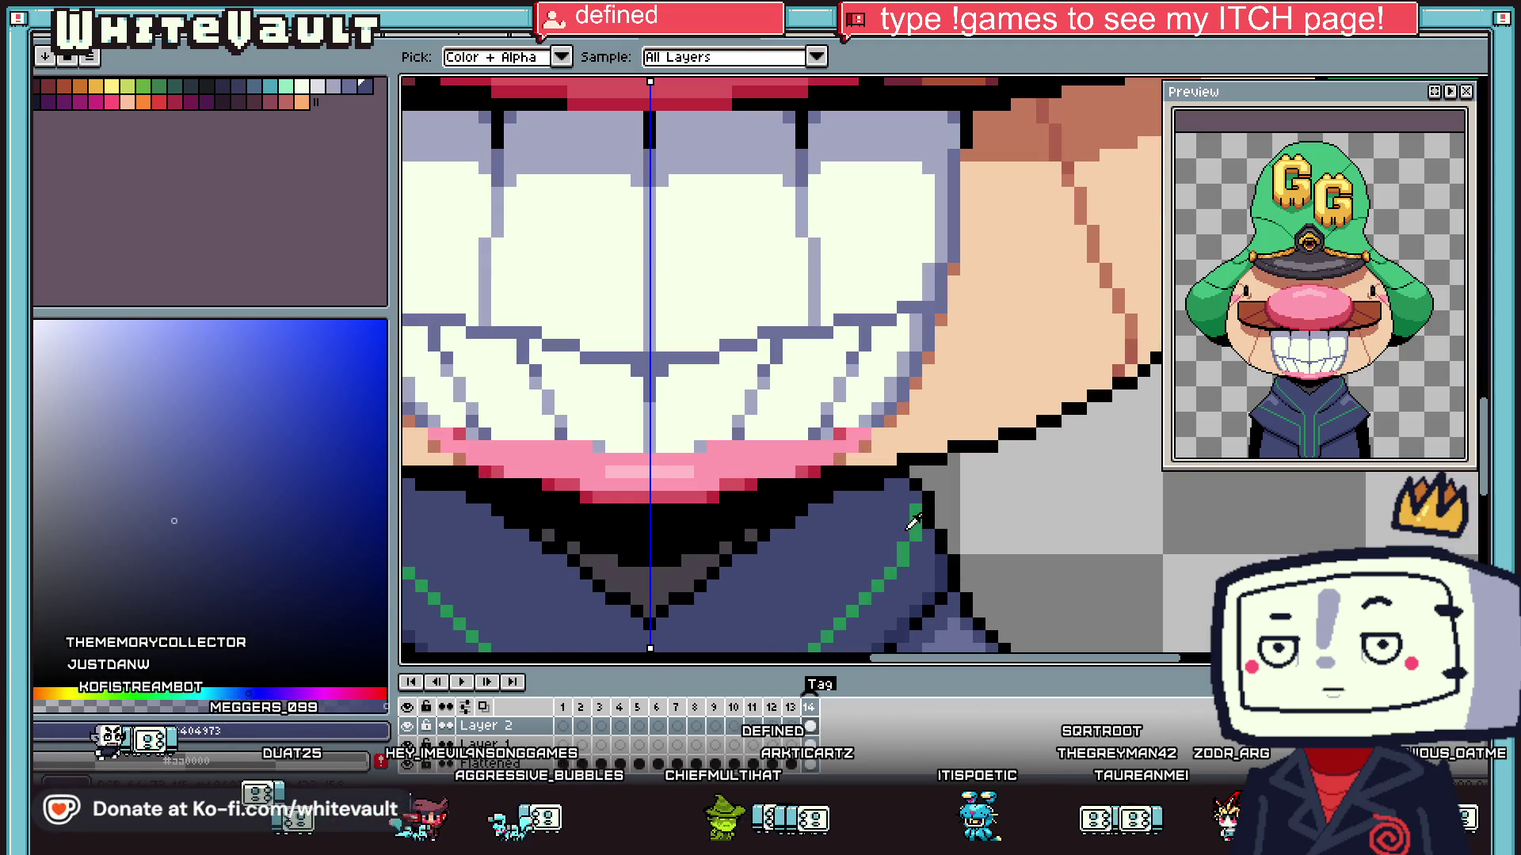
{"action": "left_click", "coordinate": [903, 554], "text": "alt"}
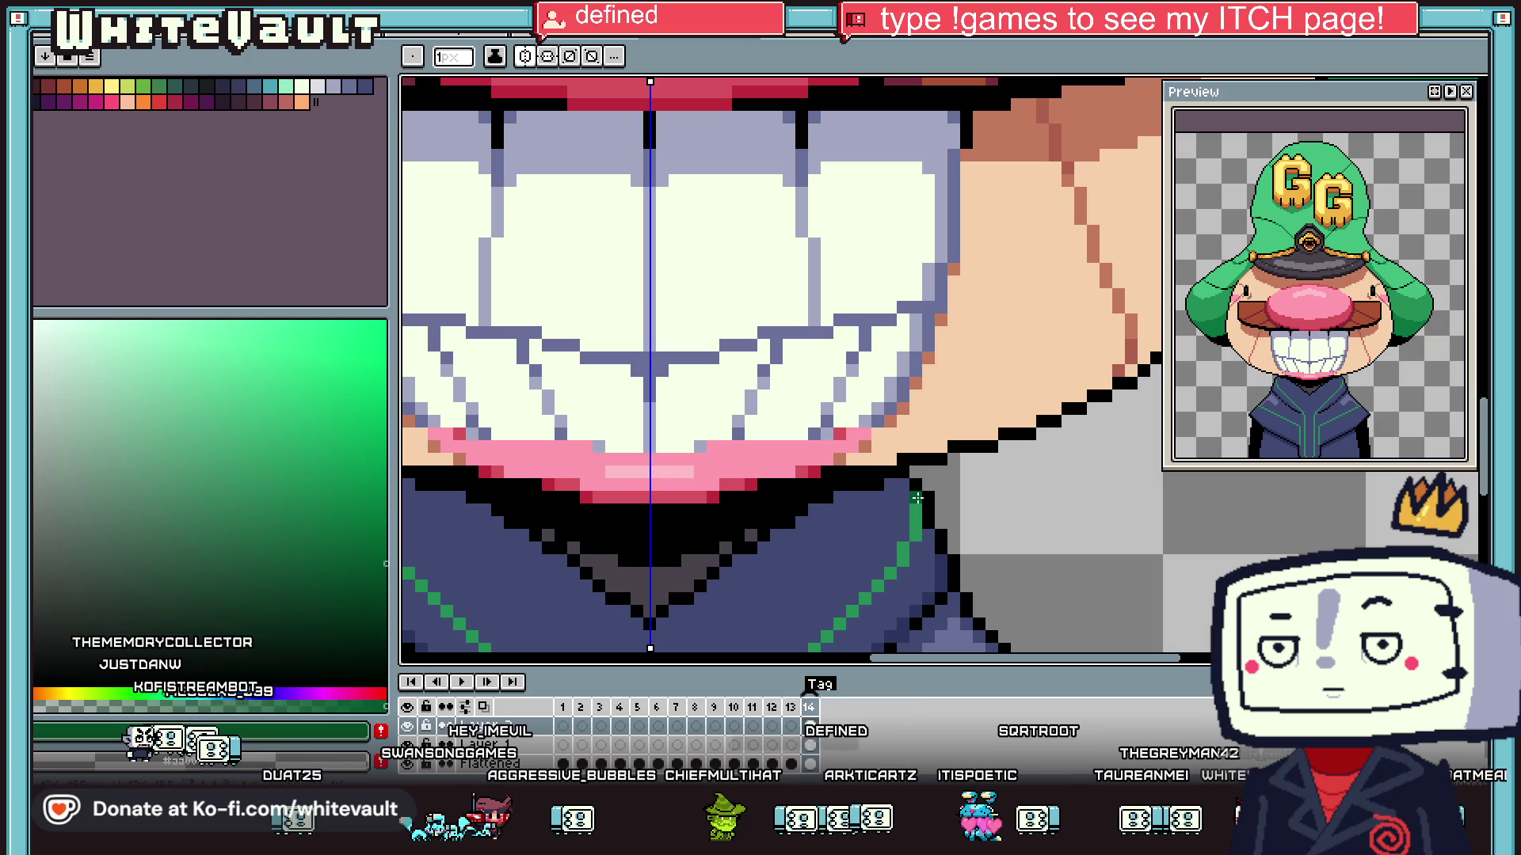
{"action": "scroll", "coordinate": [911, 541], "scroll_direction": "down", "scroll_amount": 2}
{"action": "scroll", "coordinate": [911, 541], "scroll_direction": "up", "scroll_amount": 2}
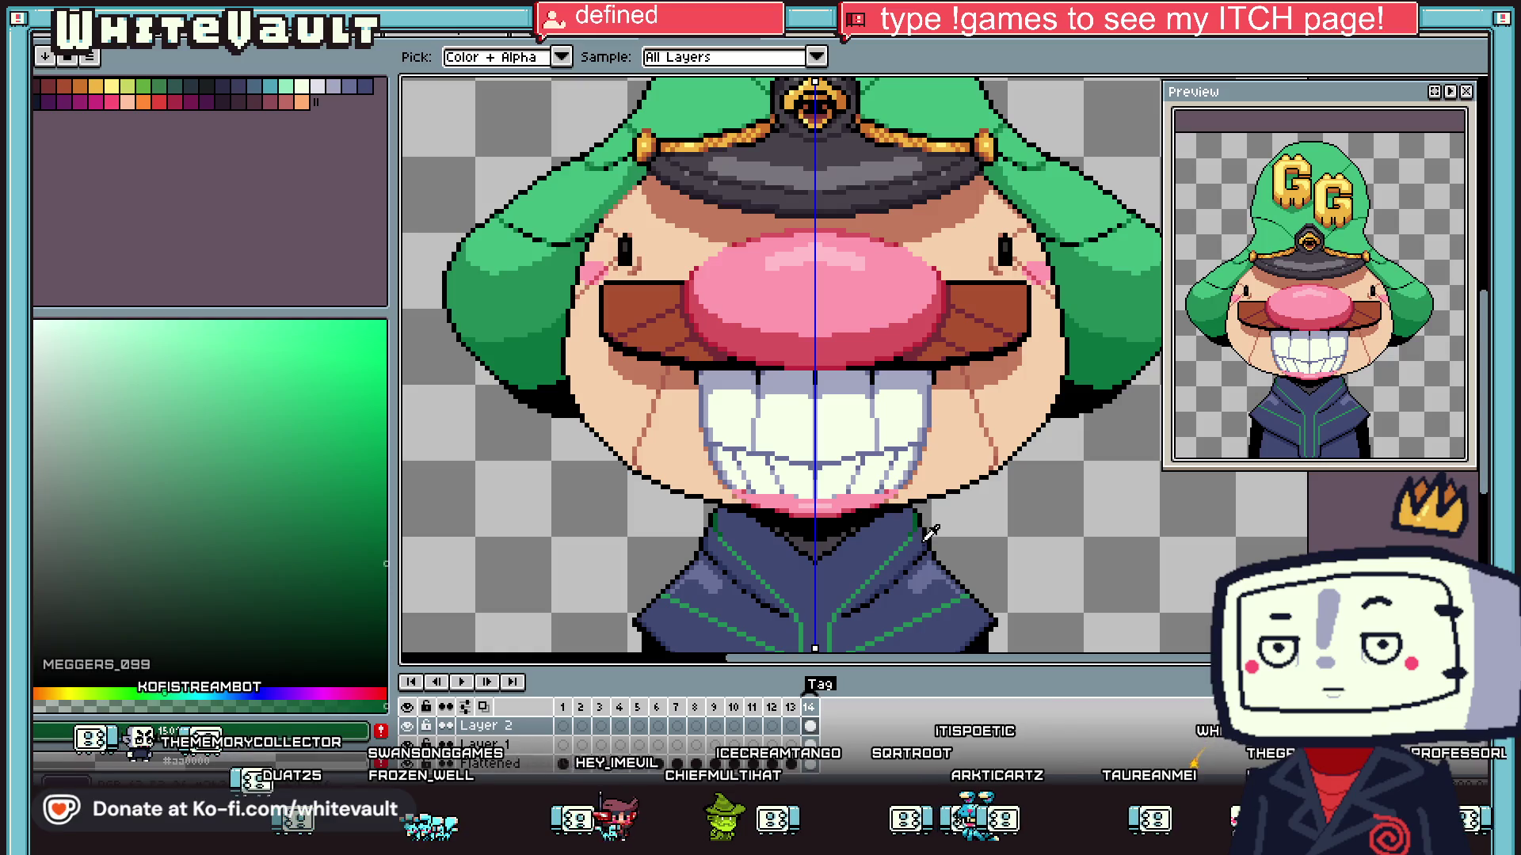
{"action": "scroll", "coordinate": [911, 529], "scroll_direction": "down", "scroll_amount": 1}
{"action": "left_click", "coordinate": [887, 554], "text": "alt"}
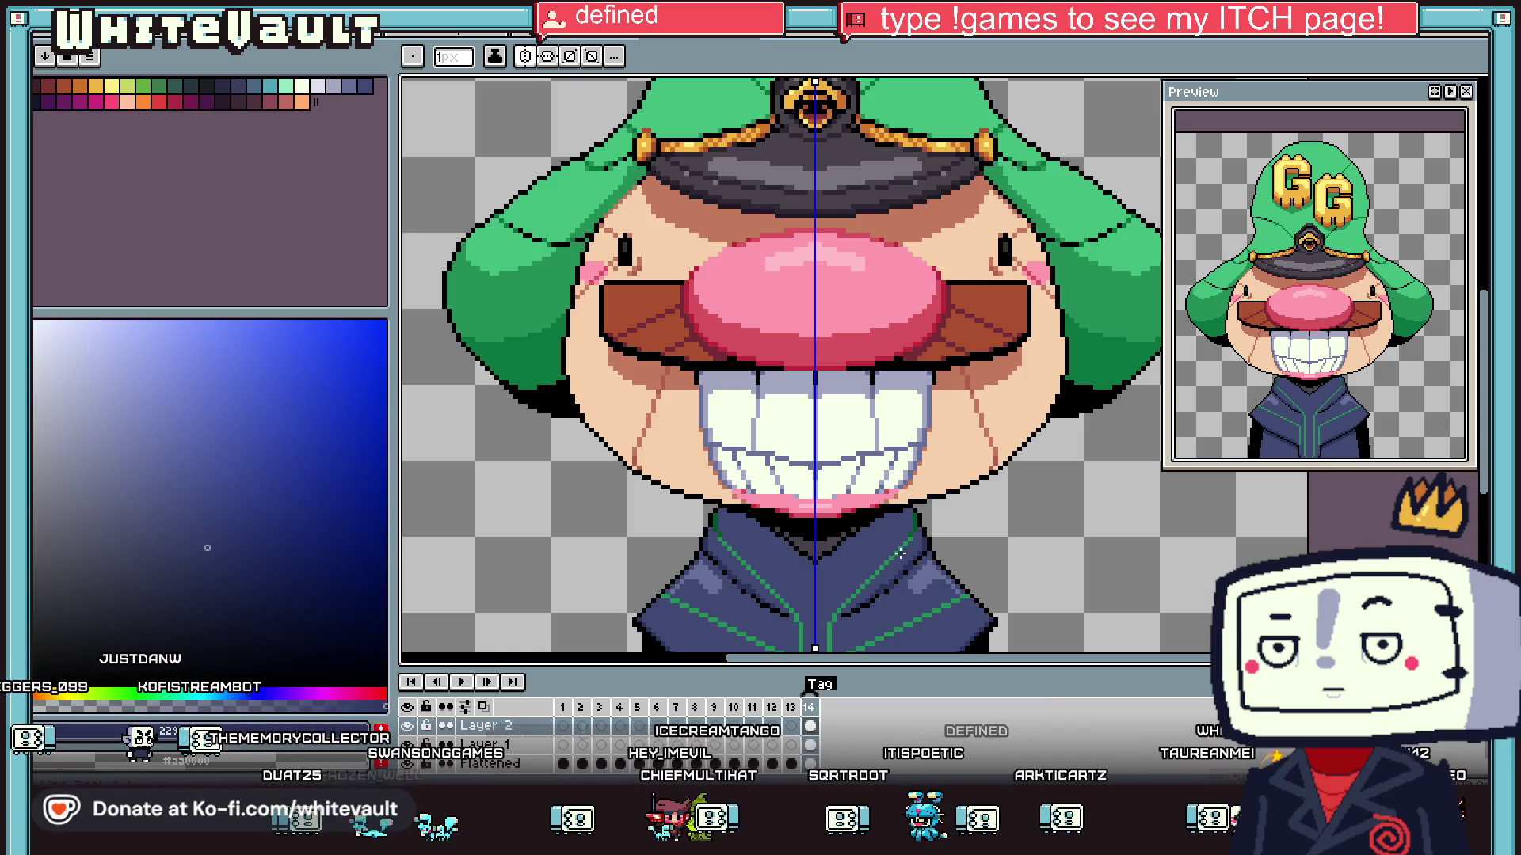
{"action": "scroll", "coordinate": [837, 520], "scroll_direction": "up", "scroll_amount": 2}
{"action": "left_click_drag", "start_coordinate": [838, 520], "coordinate": [867, 519]}
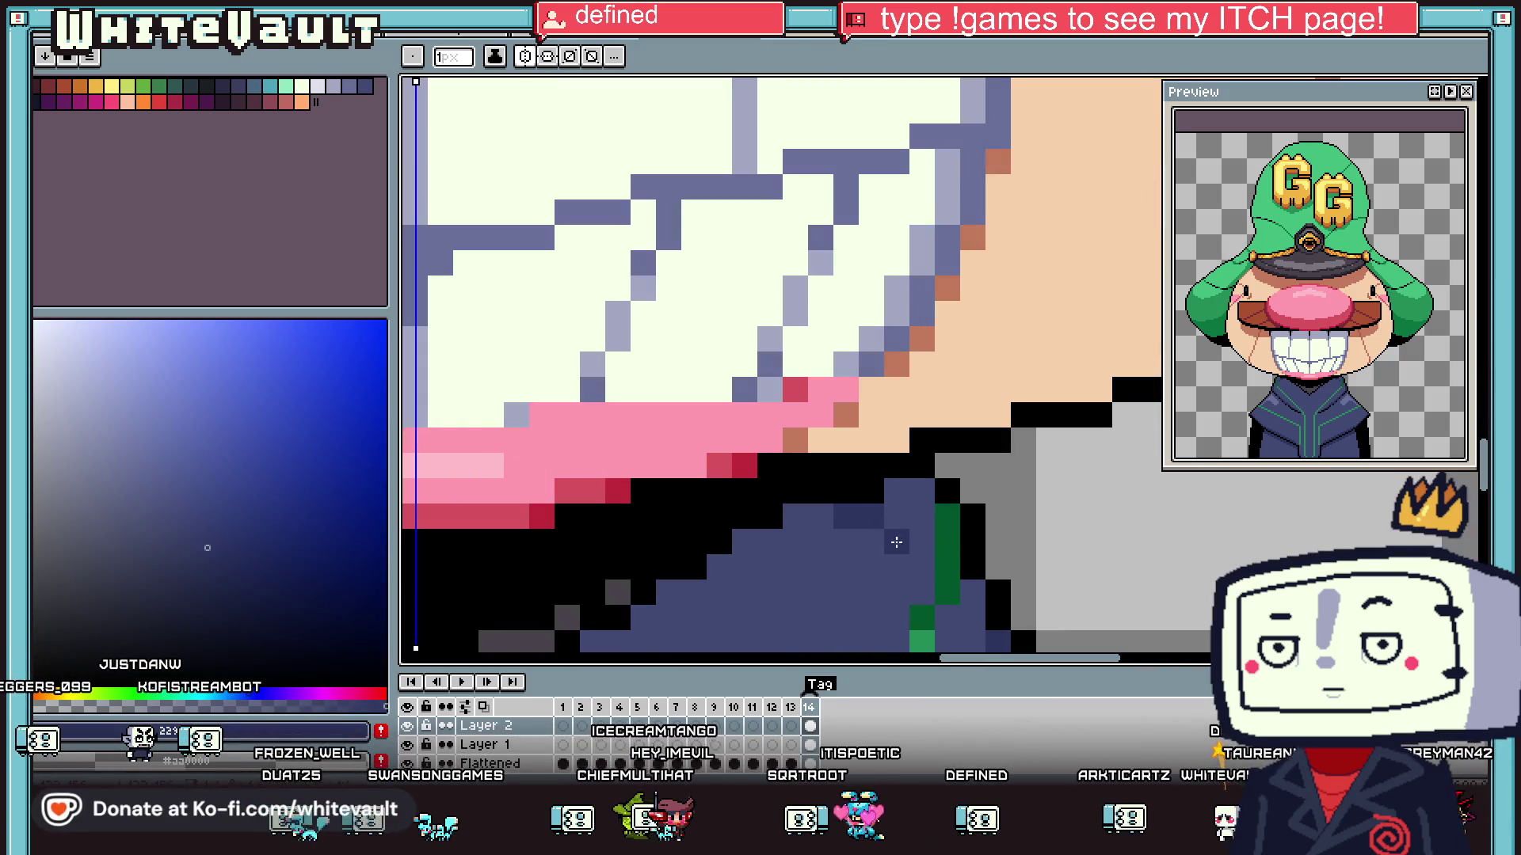
- Undo an accidental navy bucket fill on the collar and return to the Pencil
{"action": "scroll", "coordinate": [928, 593], "scroll_direction": "down", "scroll_amount": 2}
{"action": "scroll", "coordinate": [935, 614], "scroll_direction": "up", "scroll_amount": 1}
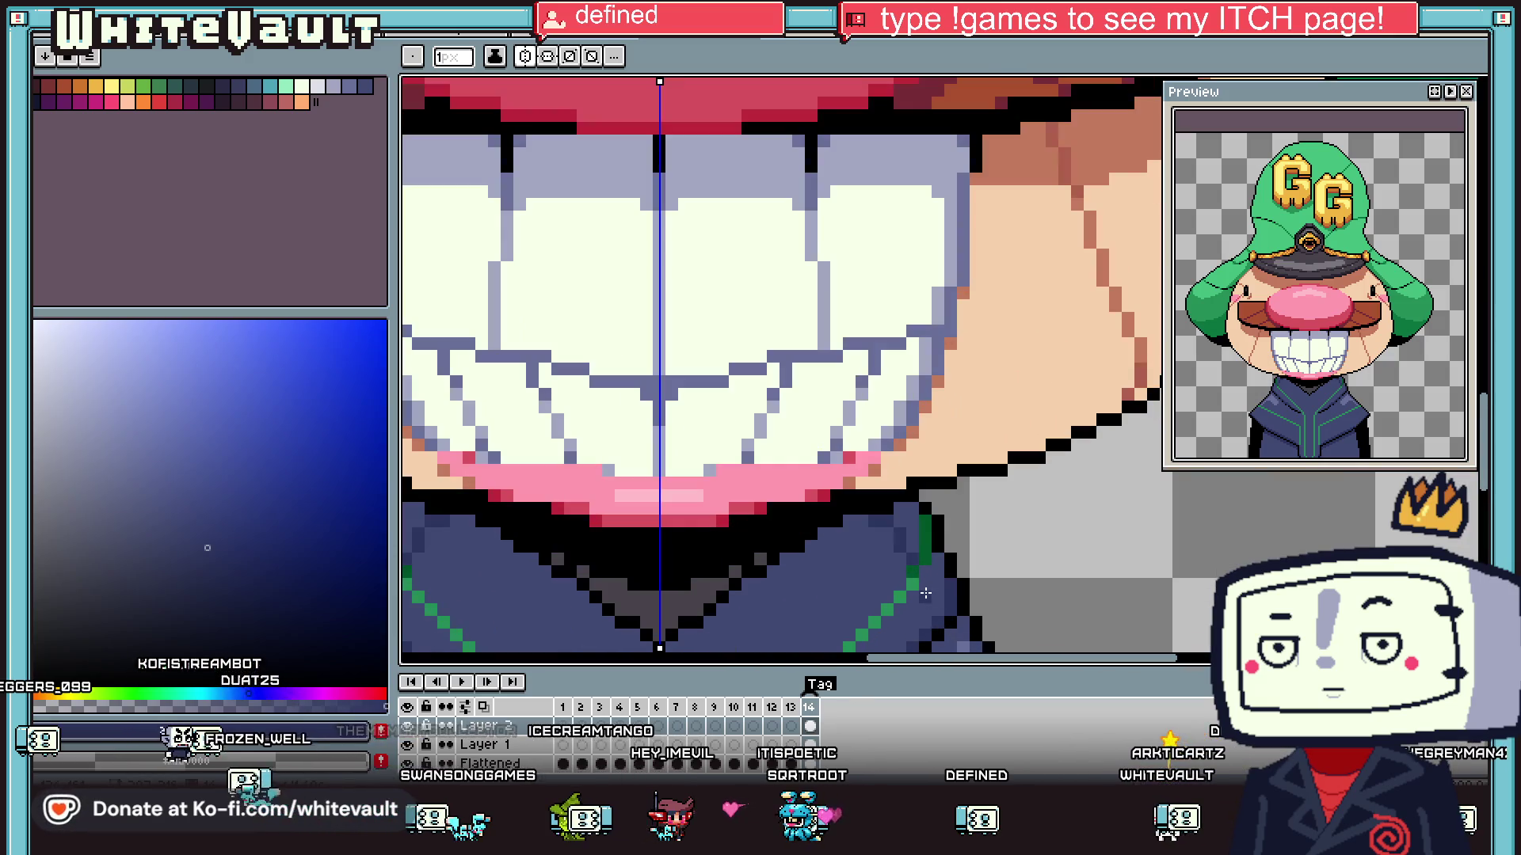
{"action": "key", "text": "g"}
{"action": "left_click", "coordinate": [926, 598]}
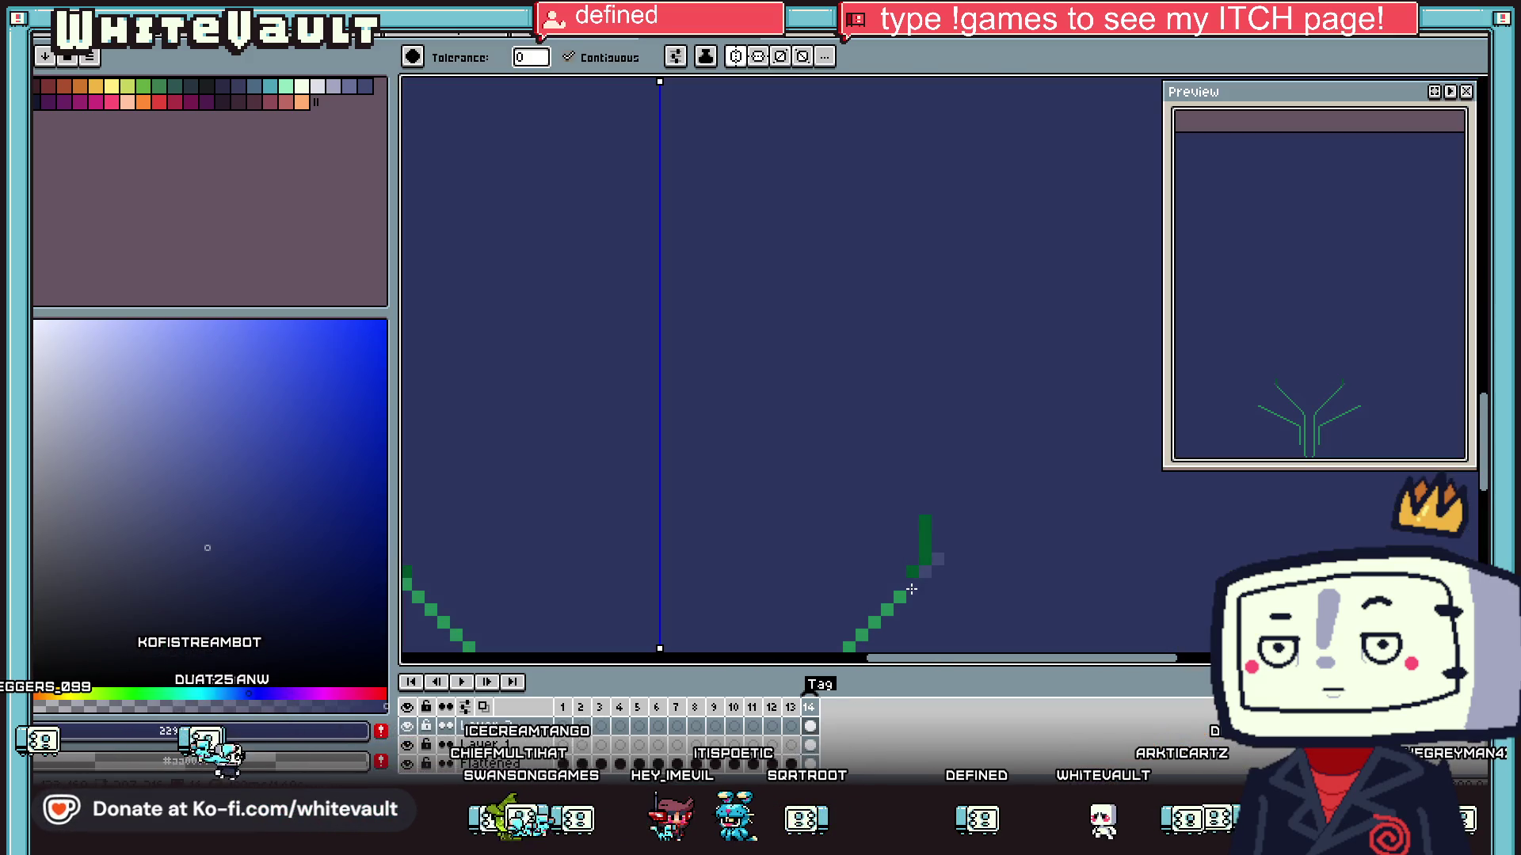
{"action": "key", "text": "ctrl+z"}
{"action": "key", "text": "b"}
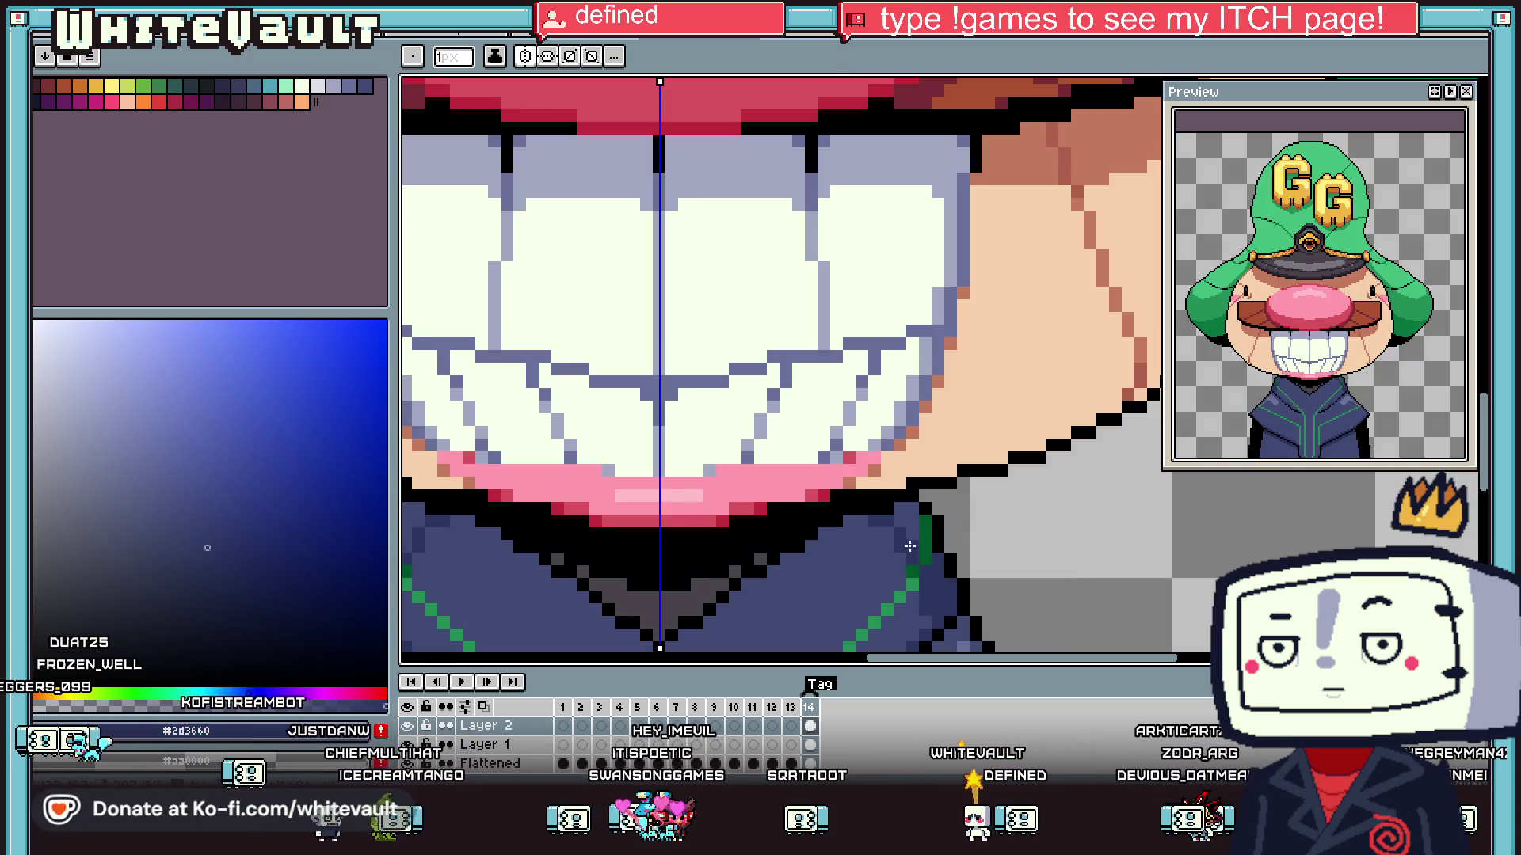
{"action": "scroll", "coordinate": [902, 520], "scroll_direction": "down", "scroll_amount": 3}
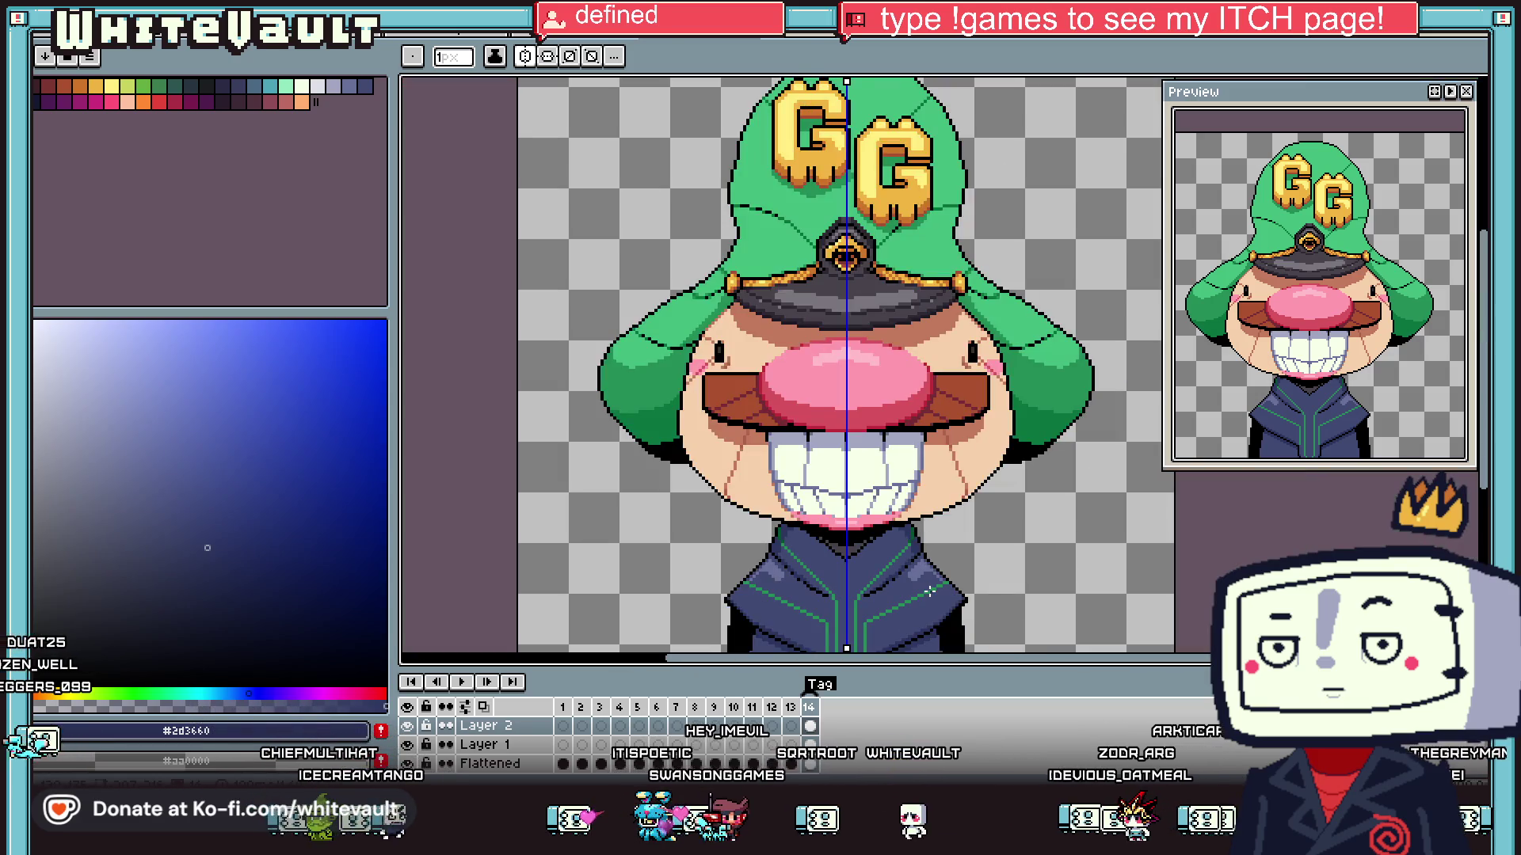
{"action": "scroll", "coordinate": [929, 591], "scroll_direction": "up", "scroll_amount": 5}
- Paint two collar pixels darker navy, then sample the dark green from the piping
{"action": "left_click", "coordinate": [878, 513], "text": "alt"}
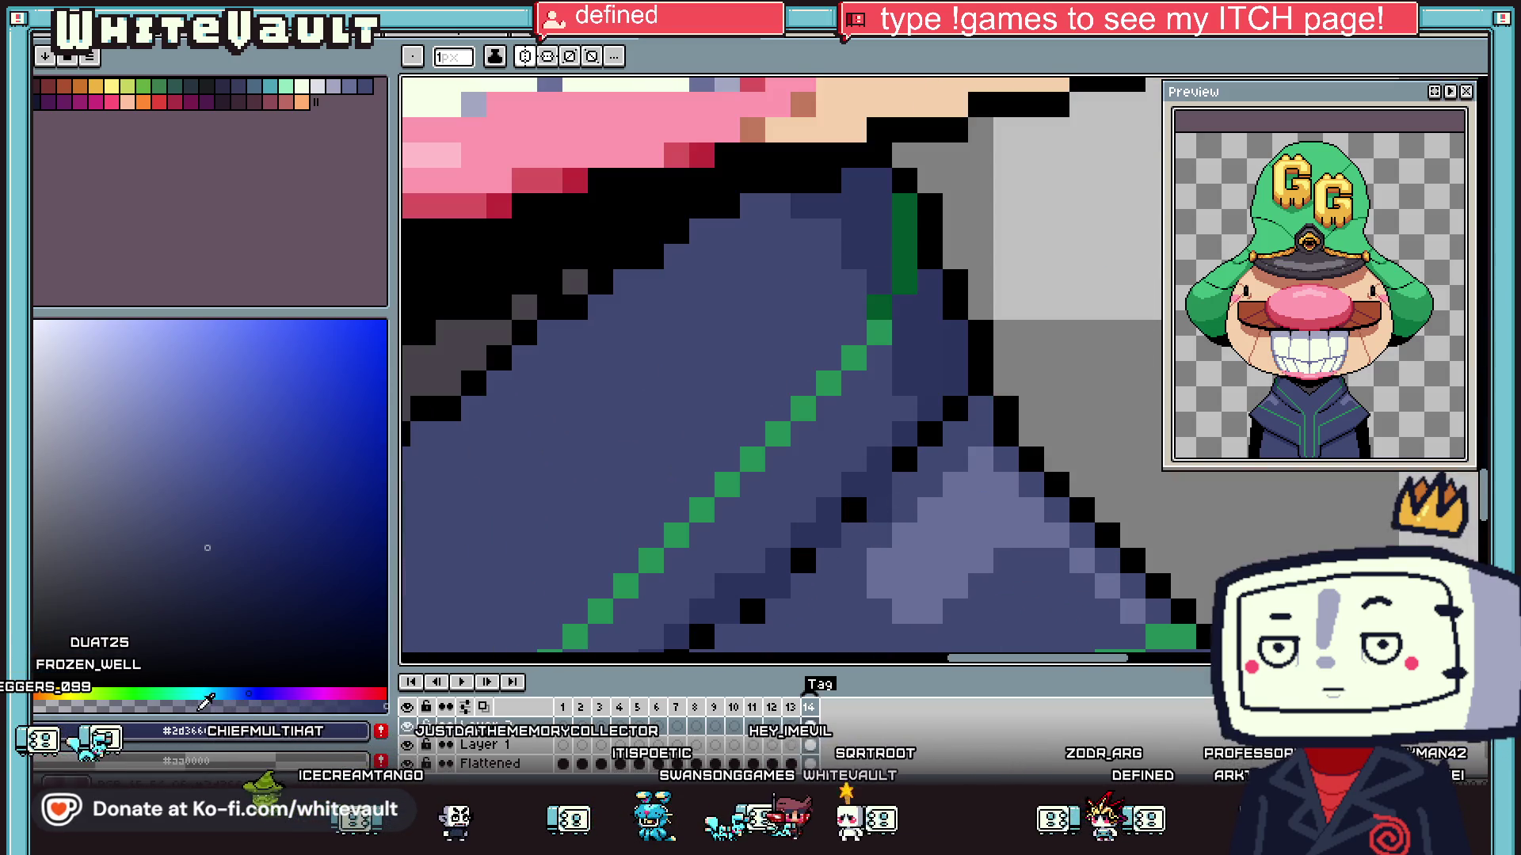
{"action": "left_click", "coordinate": [879, 180]}
{"action": "left_click", "coordinate": [942, 274]}
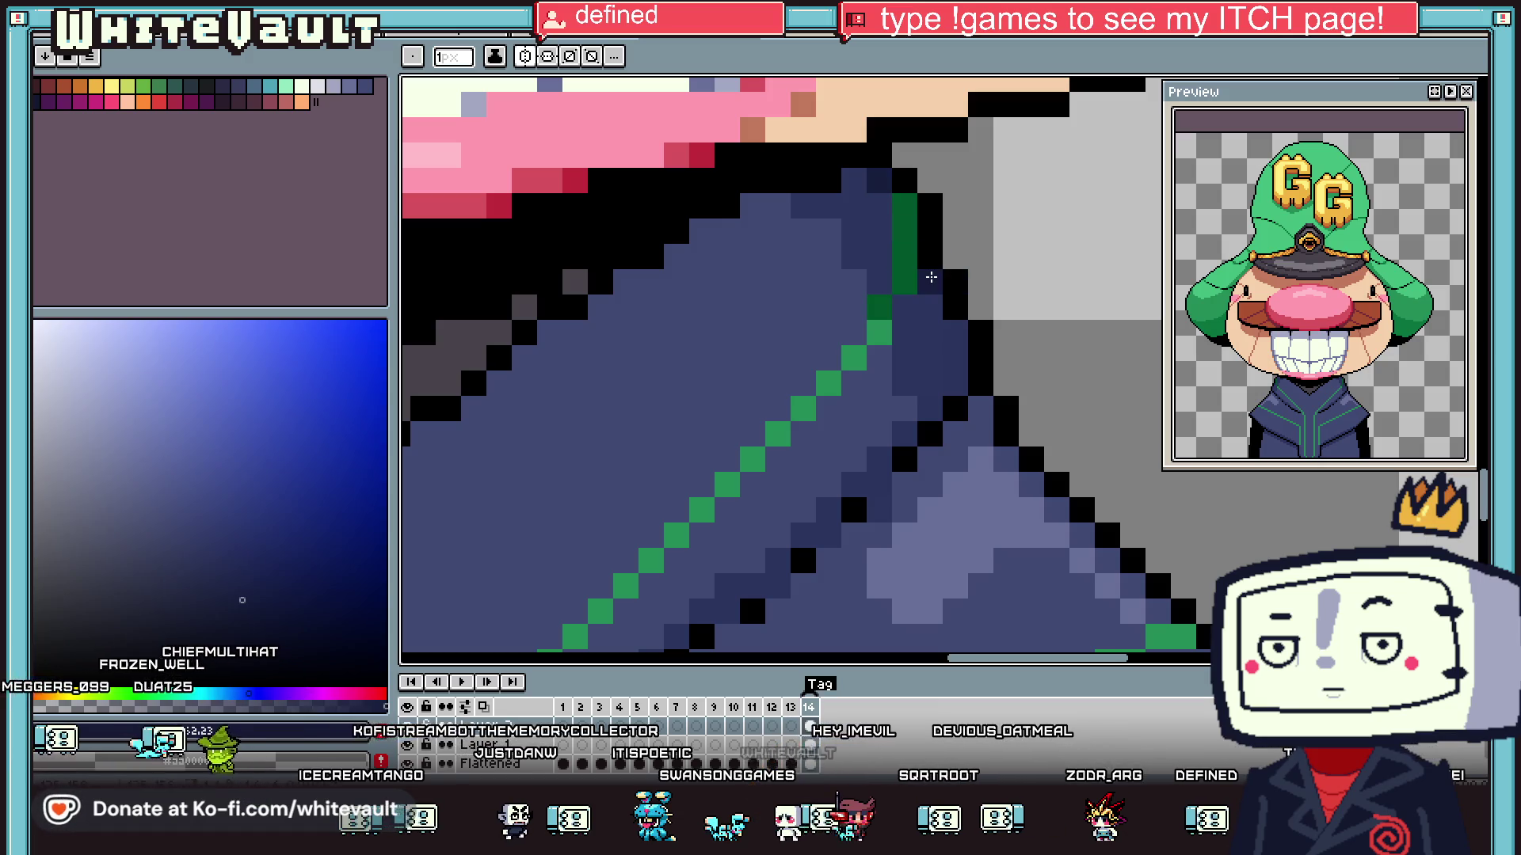
{"action": "key", "text": "i"}
{"action": "left_click", "coordinate": [904, 241]}
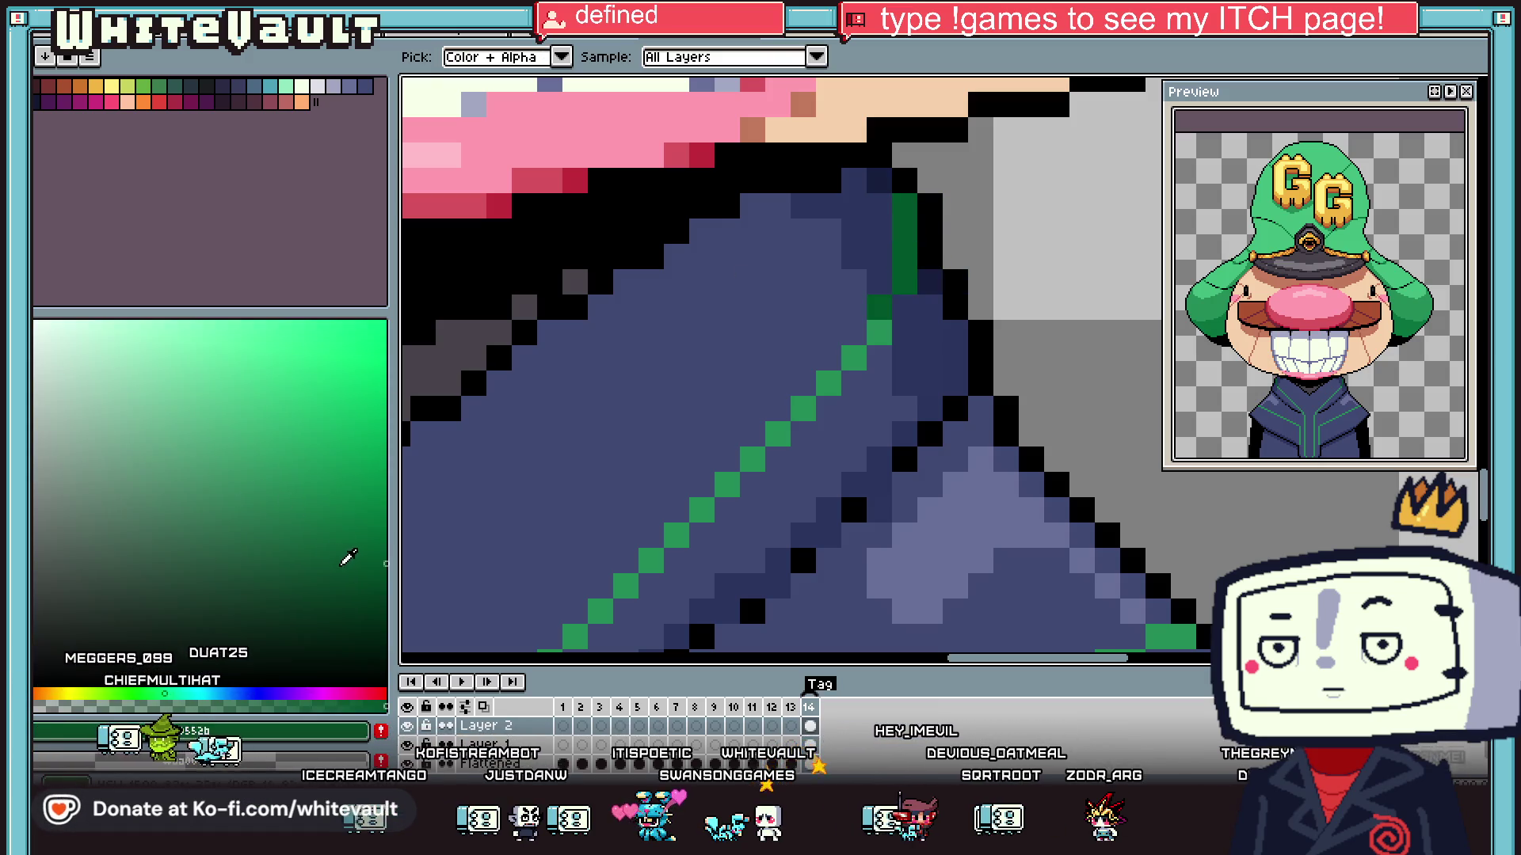
{"action": "key", "text": "b"}
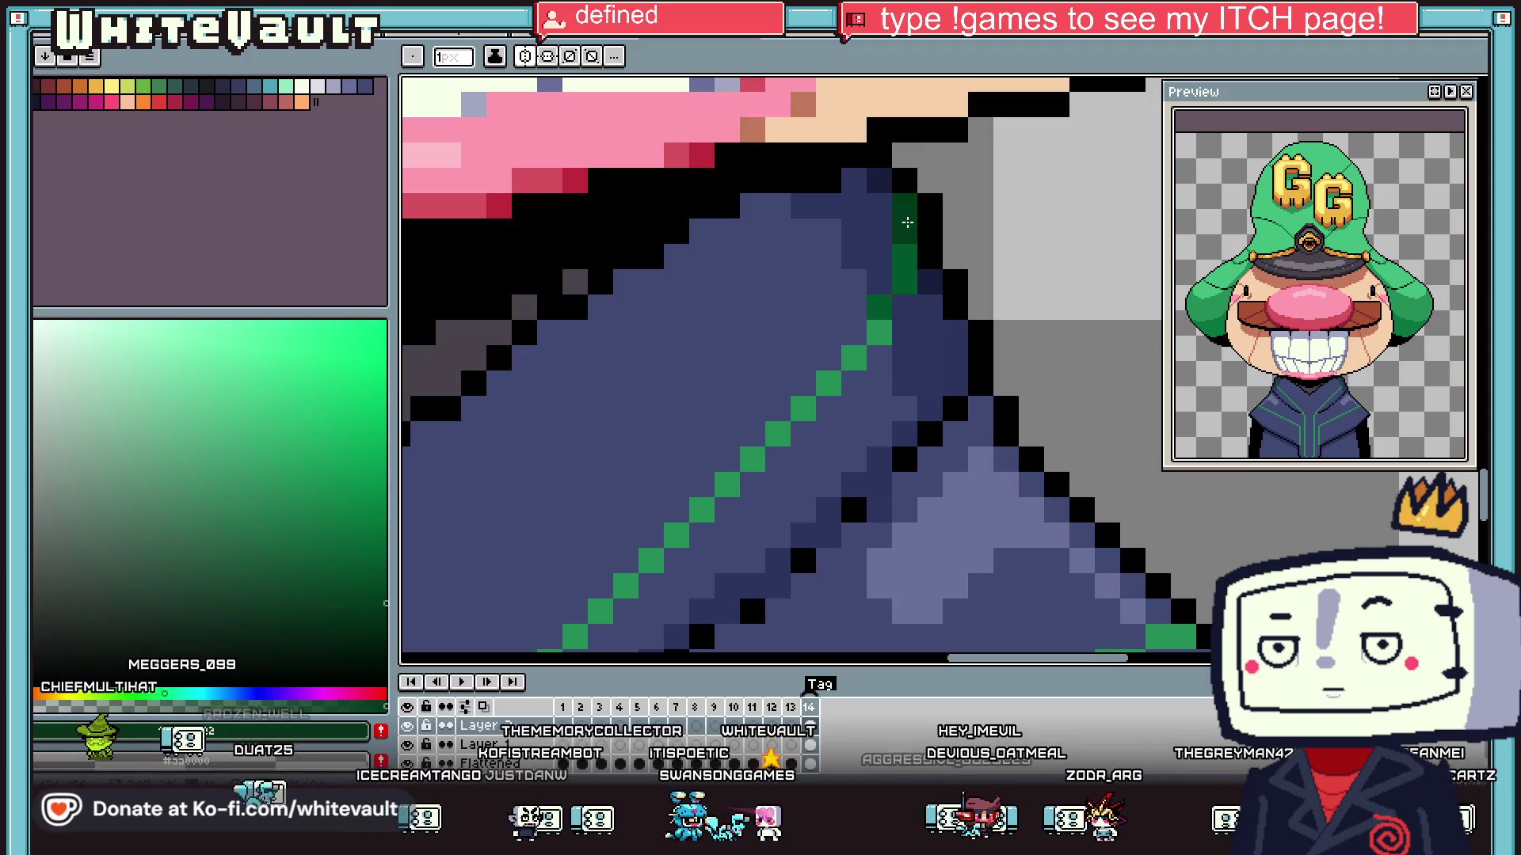
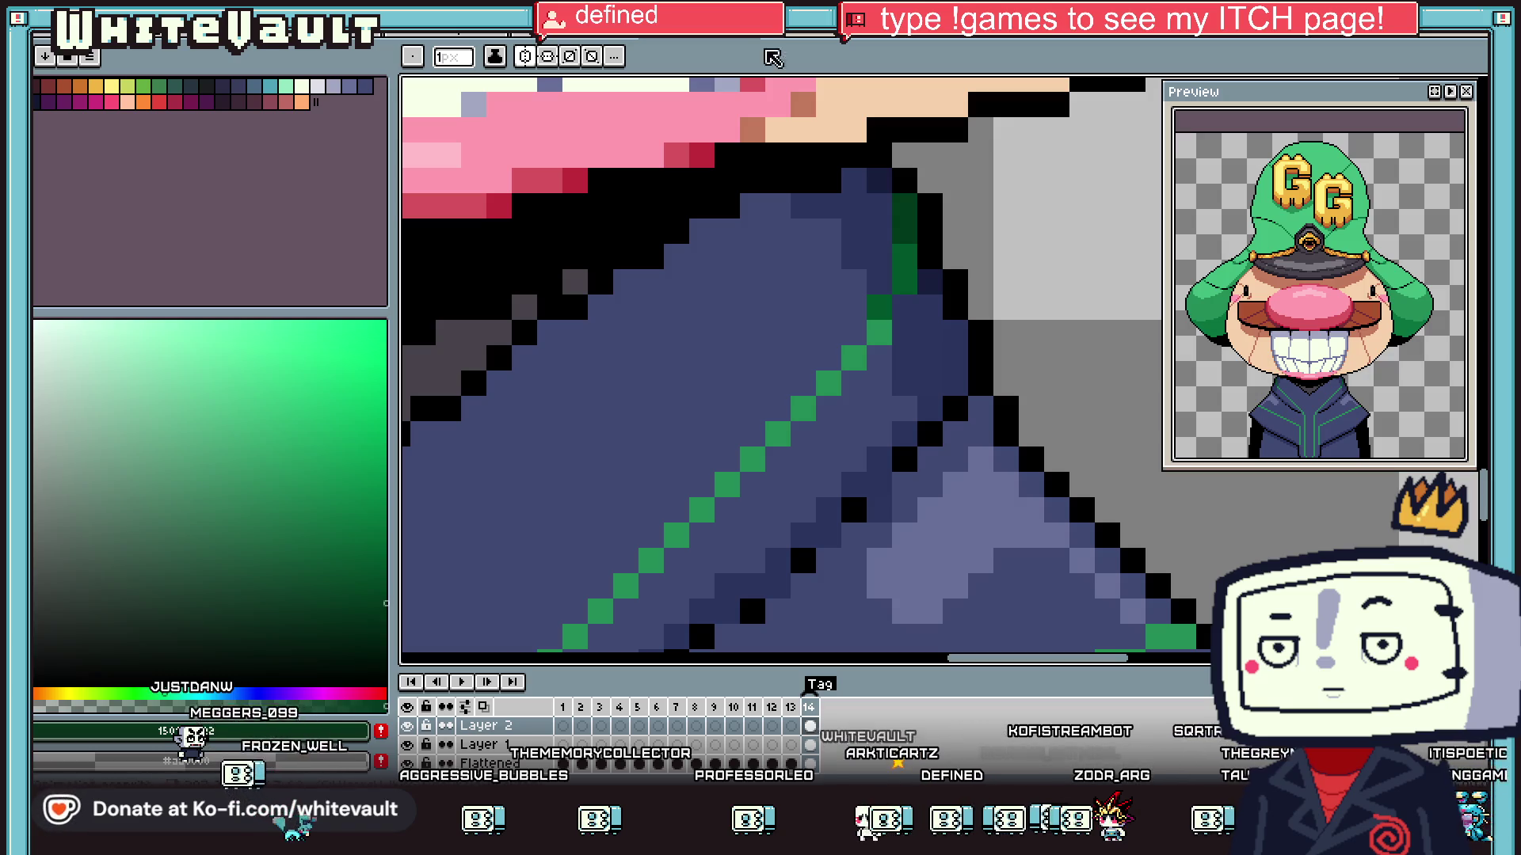
- Sample the jacket's dark navy #171d3c and repaint a black collar pixel navy, mirrored
{"action": "scroll", "coordinate": [897, 552], "scroll_direction": "down", "scroll_amount": 3}
{"action": "scroll", "coordinate": [897, 552], "scroll_direction": "down", "scroll_amount": 2}
{"action": "scroll", "coordinate": [870, 523], "scroll_direction": "up", "scroll_amount": 3}
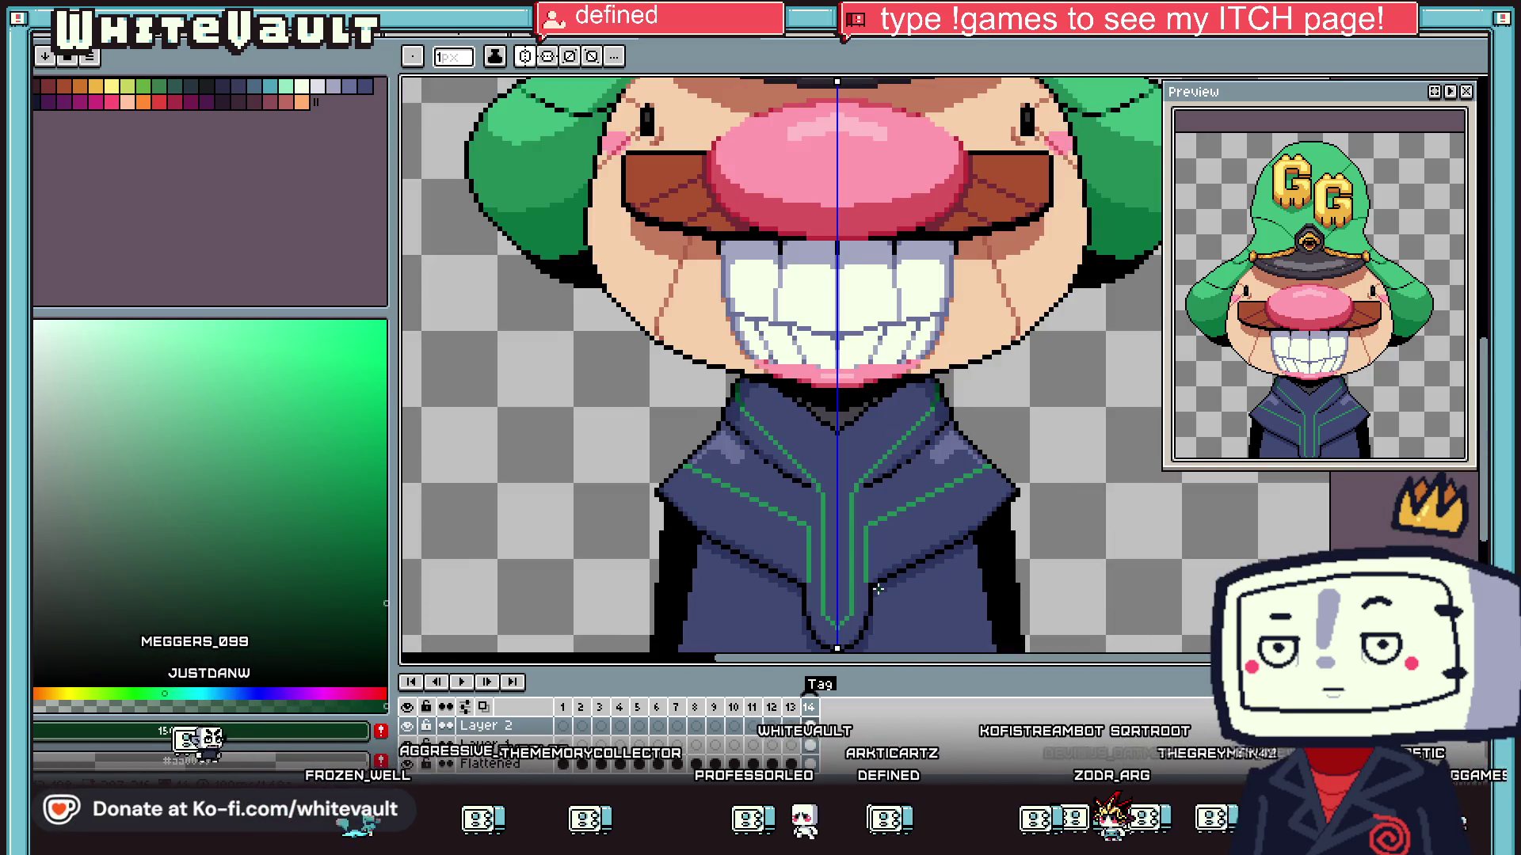
{"action": "scroll", "coordinate": [870, 523], "scroll_direction": "up", "scroll_amount": 2}
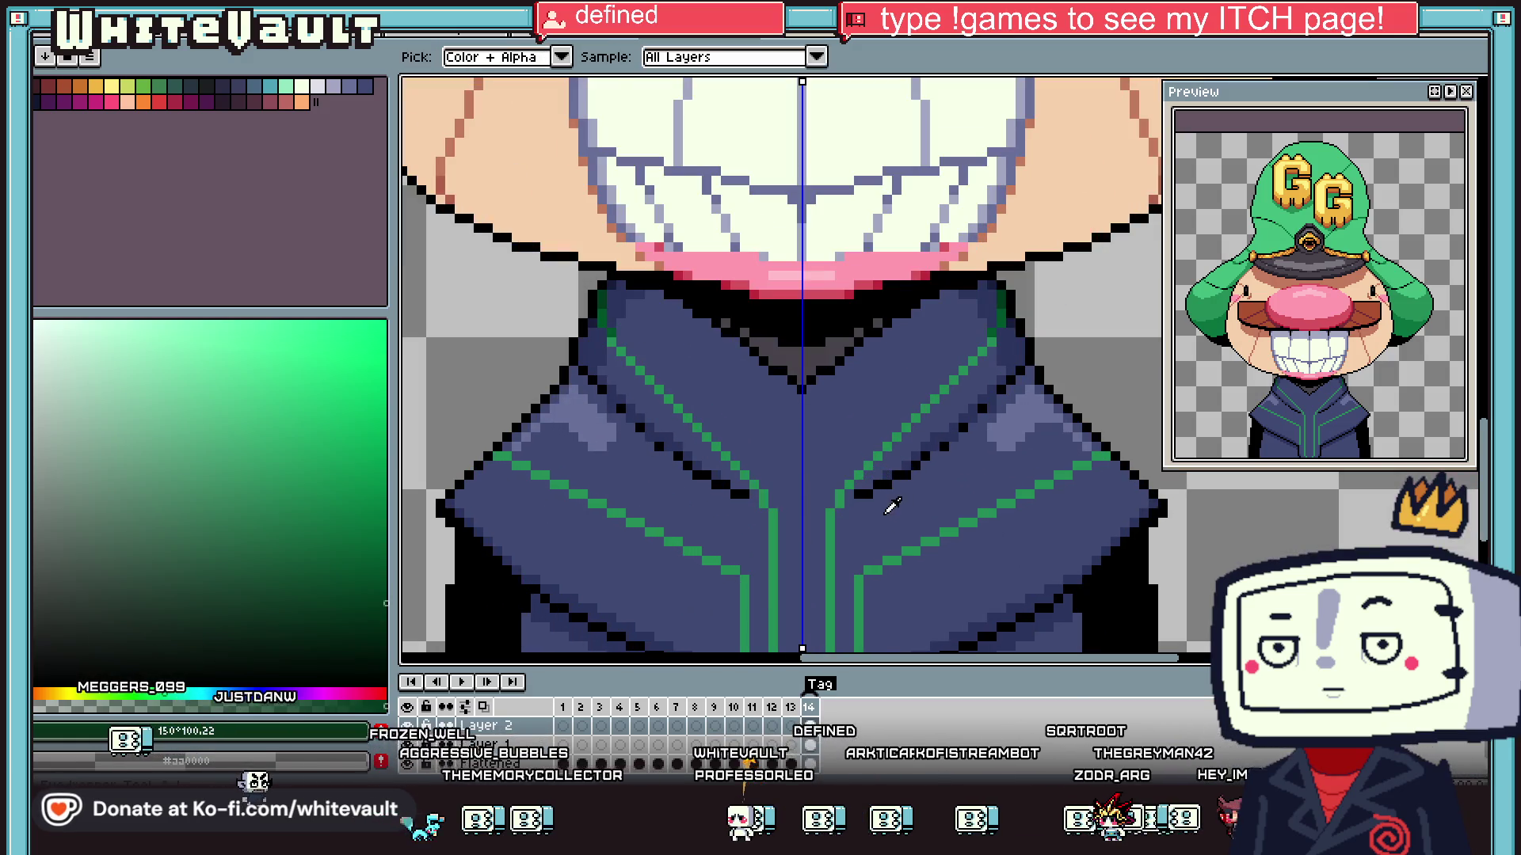
{"action": "scroll", "coordinate": [864, 492], "scroll_direction": "up", "scroll_amount": 2}
{"action": "key", "text": "i"}
{"action": "scroll", "coordinate": [968, 425], "scroll_direction": "down", "scroll_amount": 2}
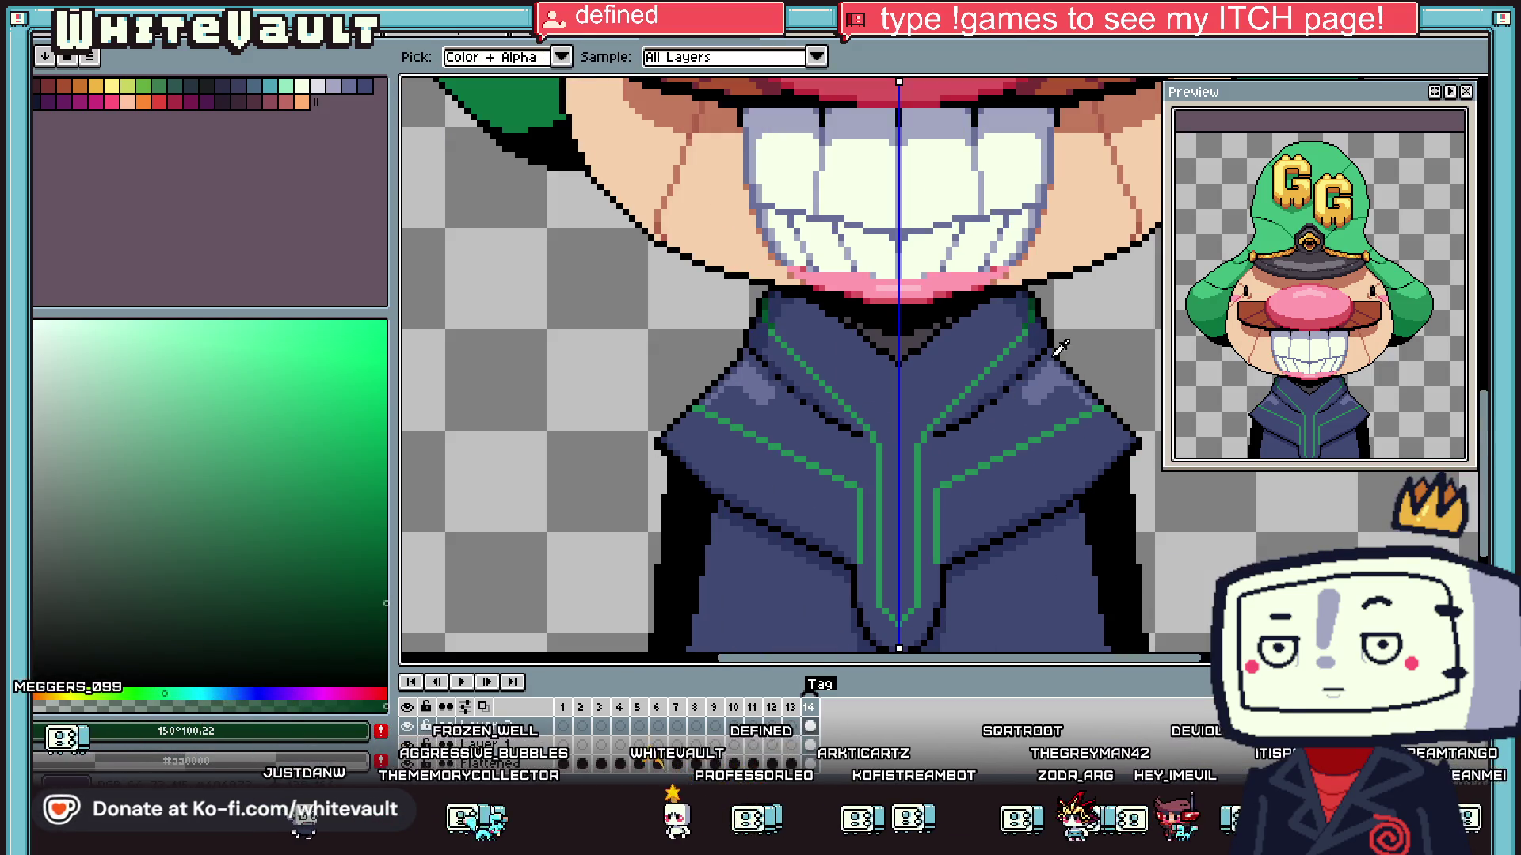
{"action": "left_click", "coordinate": [937, 432]}
{"action": "key", "text": "b"}
{"action": "scroll", "coordinate": [937, 432], "scroll_direction": "up", "scroll_amount": 2}
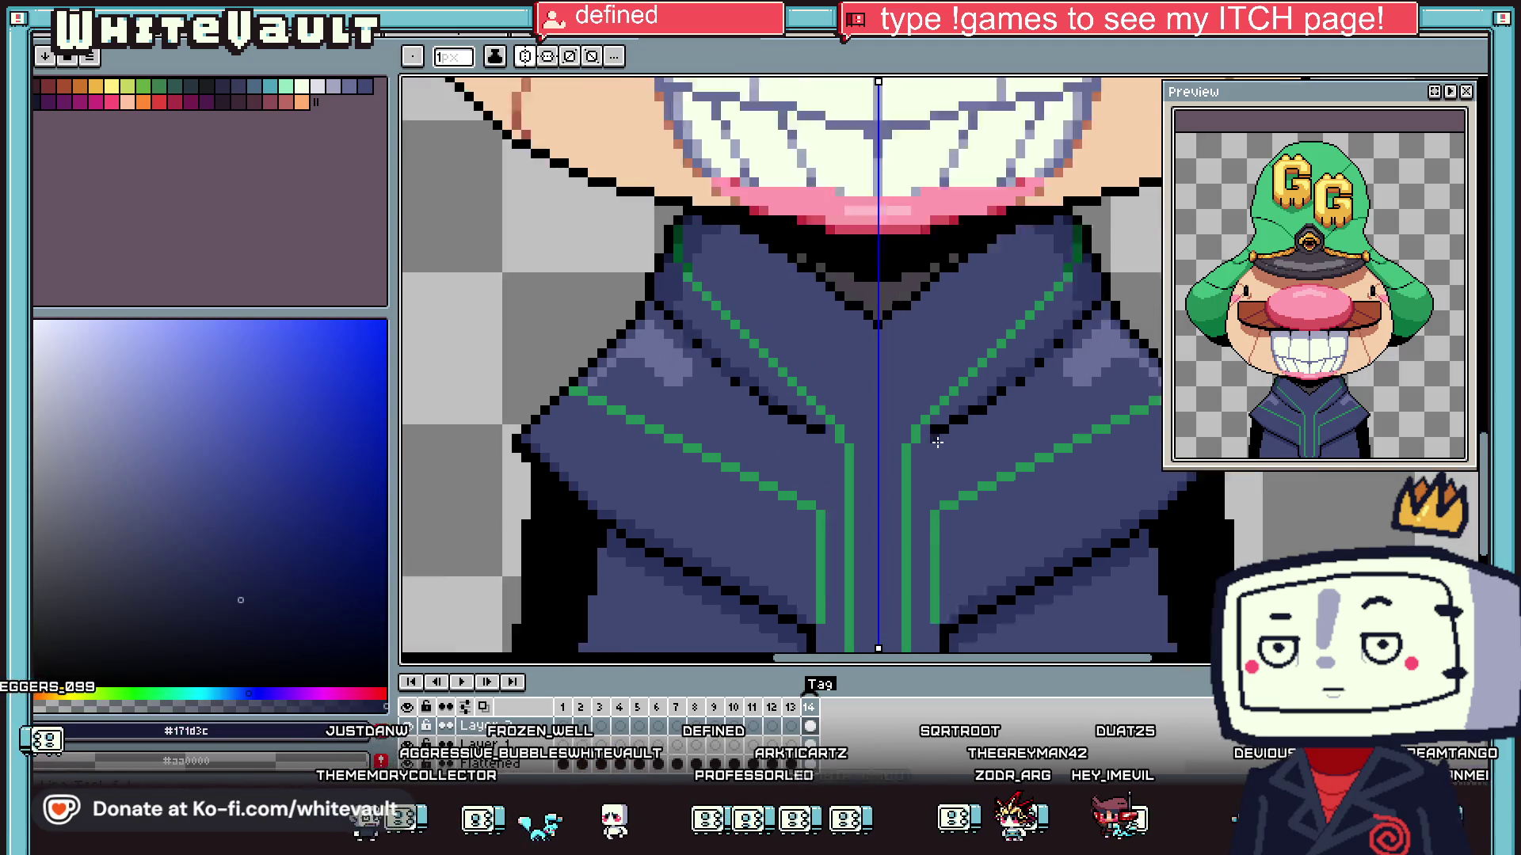
{"action": "left_click", "coordinate": [939, 421]}
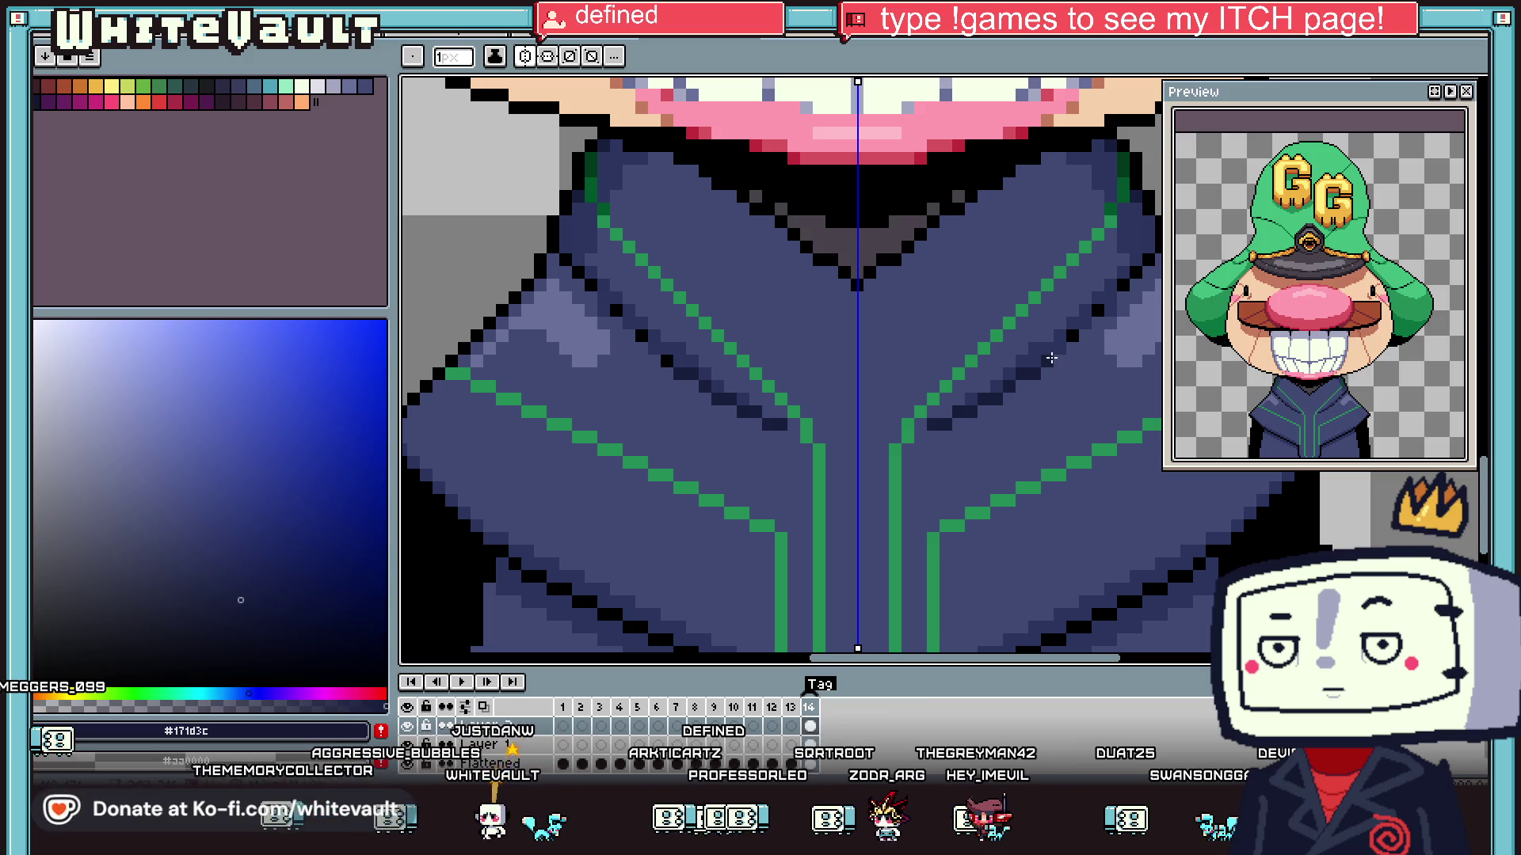
- Resample the collar navy and repaint two more black collar pixels in it
{"action": "key", "text": "i"}
{"action": "scroll", "coordinate": [1031, 348], "scroll_direction": "down", "scroll_amount": 2}
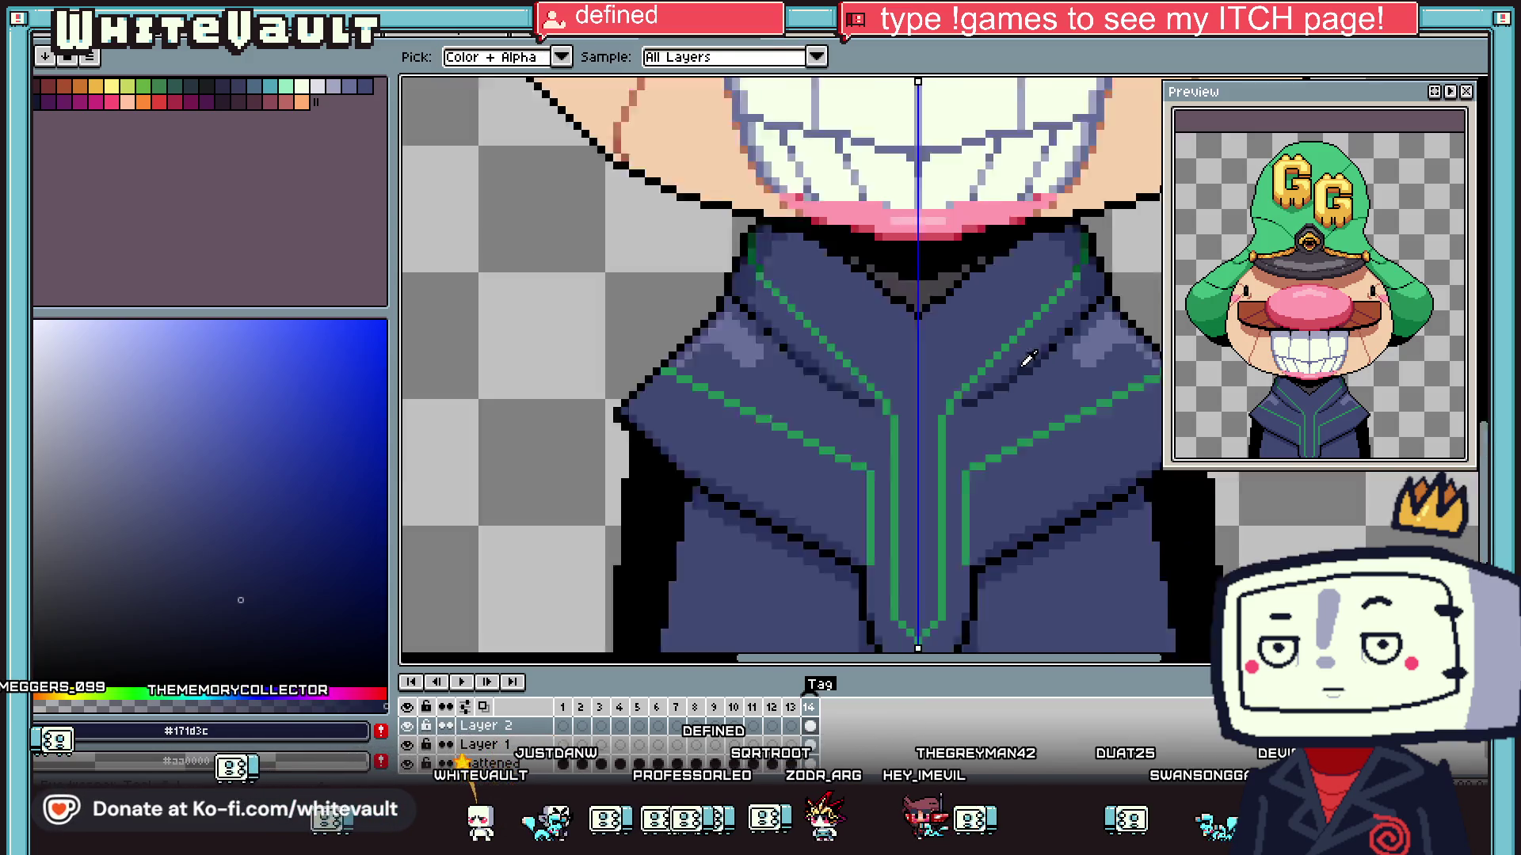
{"action": "scroll", "coordinate": [1008, 372], "scroll_direction": "up", "scroll_amount": 3}
{"action": "left_click", "coordinate": [1008, 372]}
{"action": "key", "text": "b"}
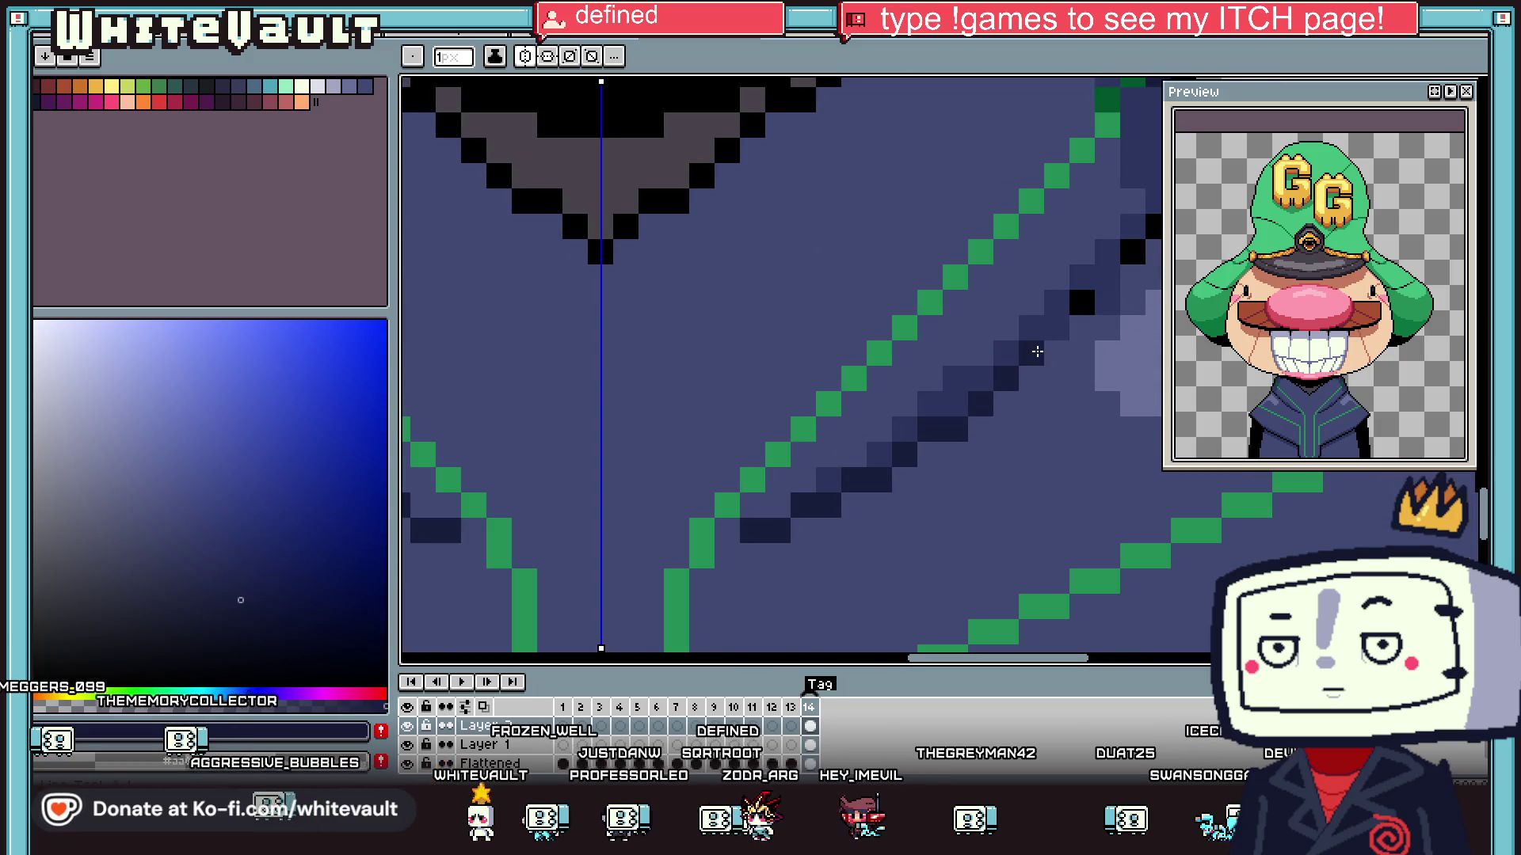
{"action": "left_click", "coordinate": [1030, 352]}
{"action": "left_click", "coordinate": [1081, 301]}
{"action": "scroll", "coordinate": [1107, 276], "scroll_direction": "down", "scroll_amount": 3}
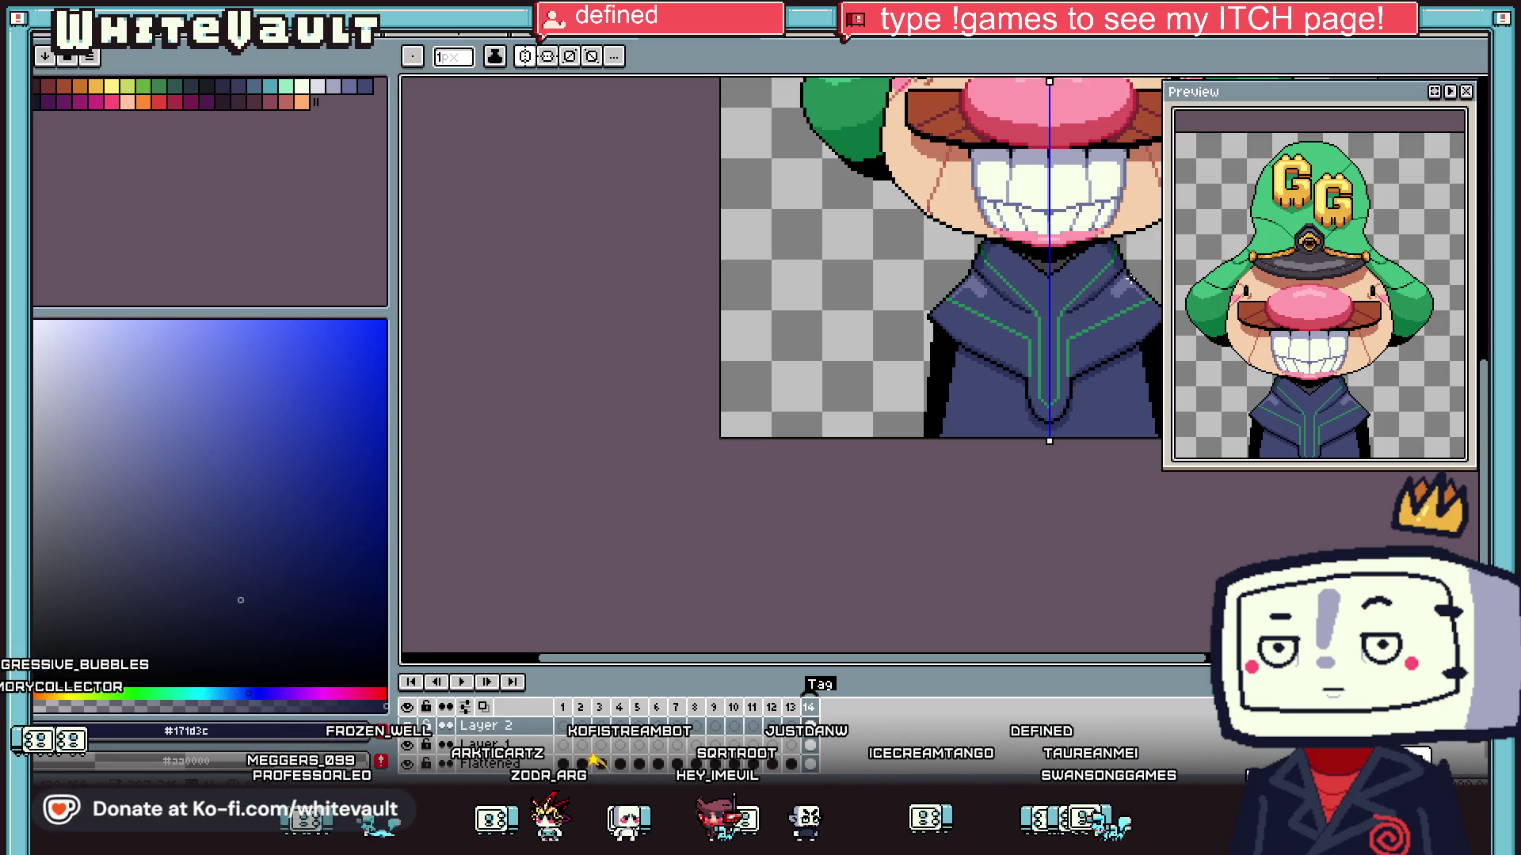
- Pick the jacket's green and thicken its green lines with a mirrored vertical stroke
{"action": "key", "text": "alt"}
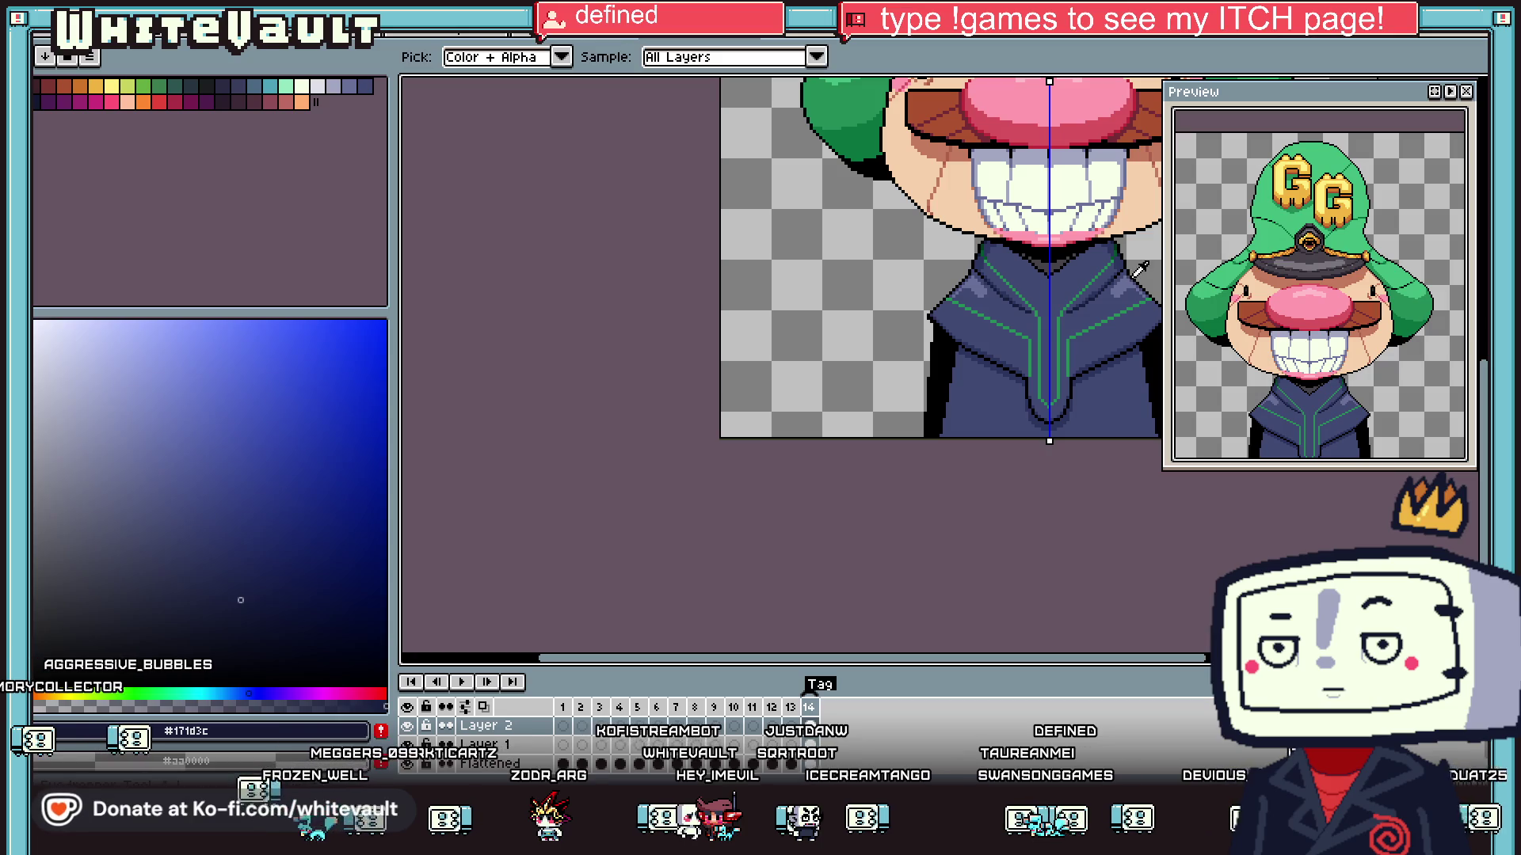
{"action": "scroll", "coordinate": [1083, 267], "scroll_direction": "down", "scroll_amount": 1}
{"action": "scroll", "coordinate": [1137, 317], "scroll_direction": "up", "scroll_amount": 2}
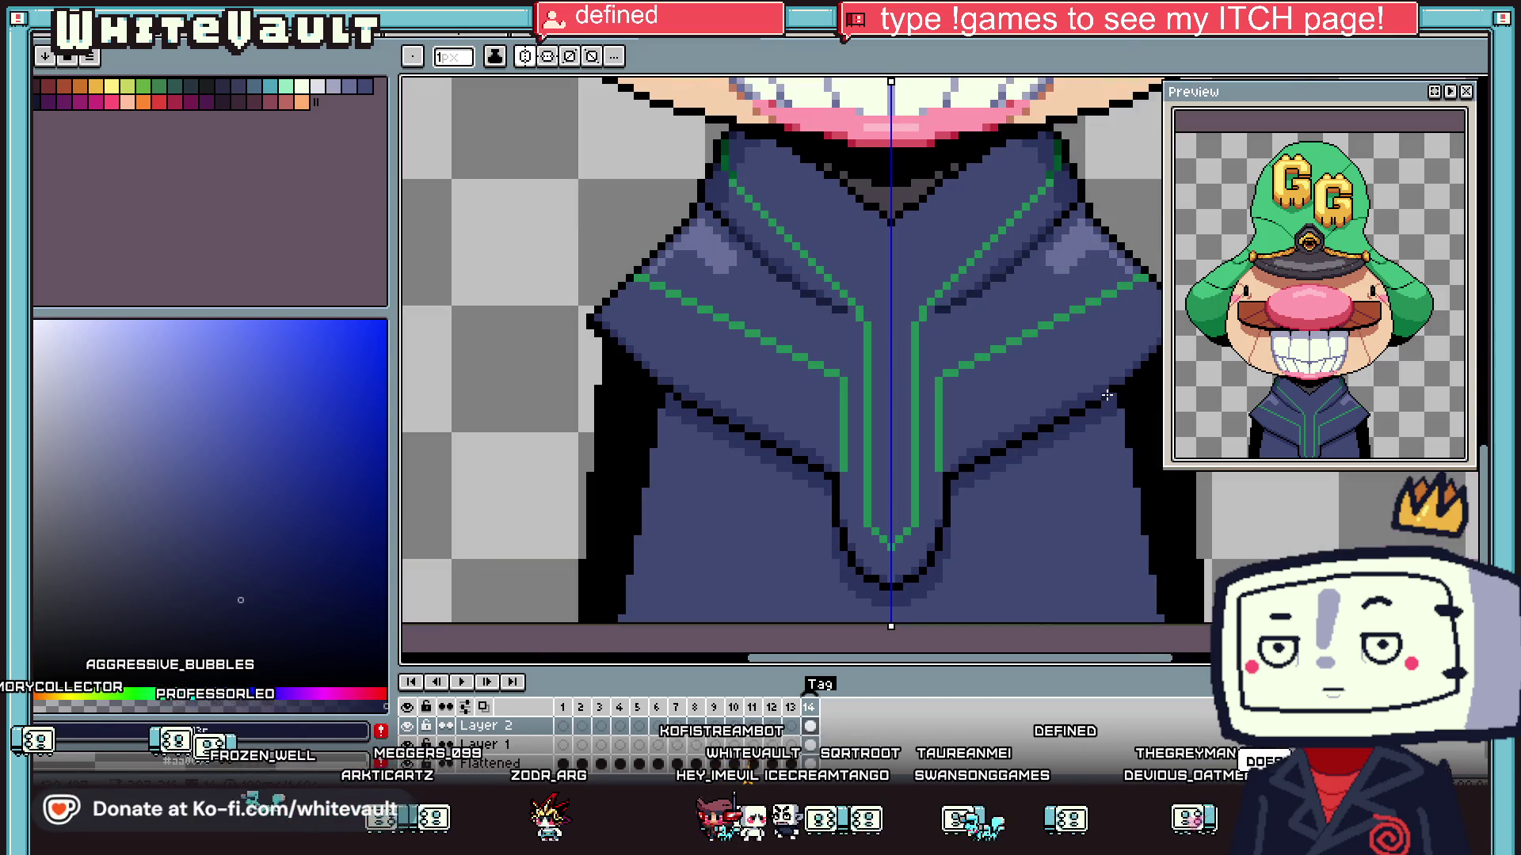
{"action": "scroll", "coordinate": [1105, 401], "scroll_direction": "up", "scroll_amount": 1}
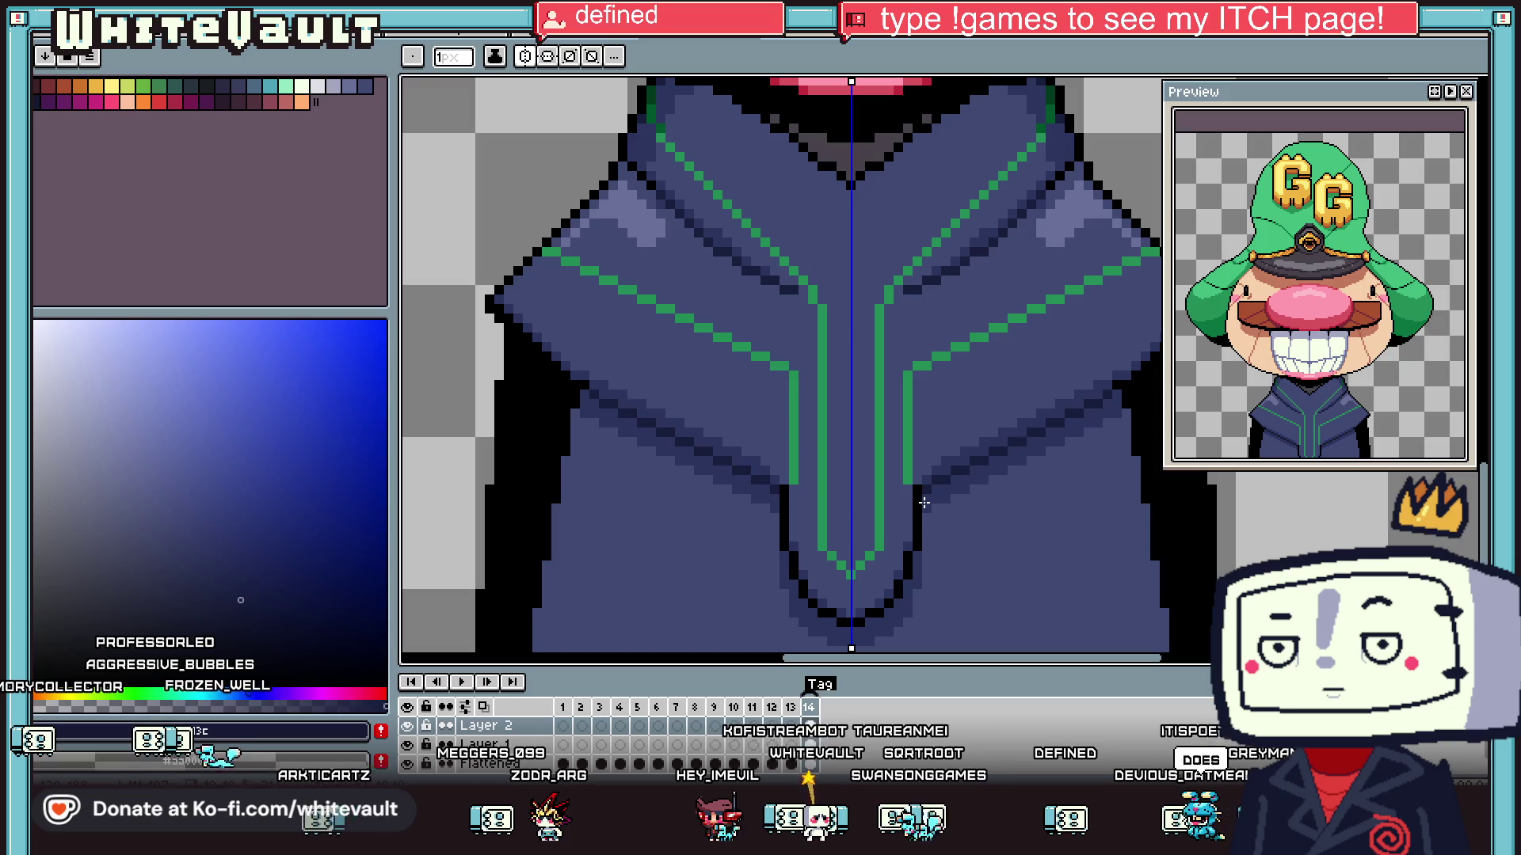
{"action": "scroll", "coordinate": [925, 499], "scroll_direction": "down", "scroll_amount": 2}
{"action": "scroll", "coordinate": [979, 474], "scroll_direction": "up", "scroll_amount": 1}
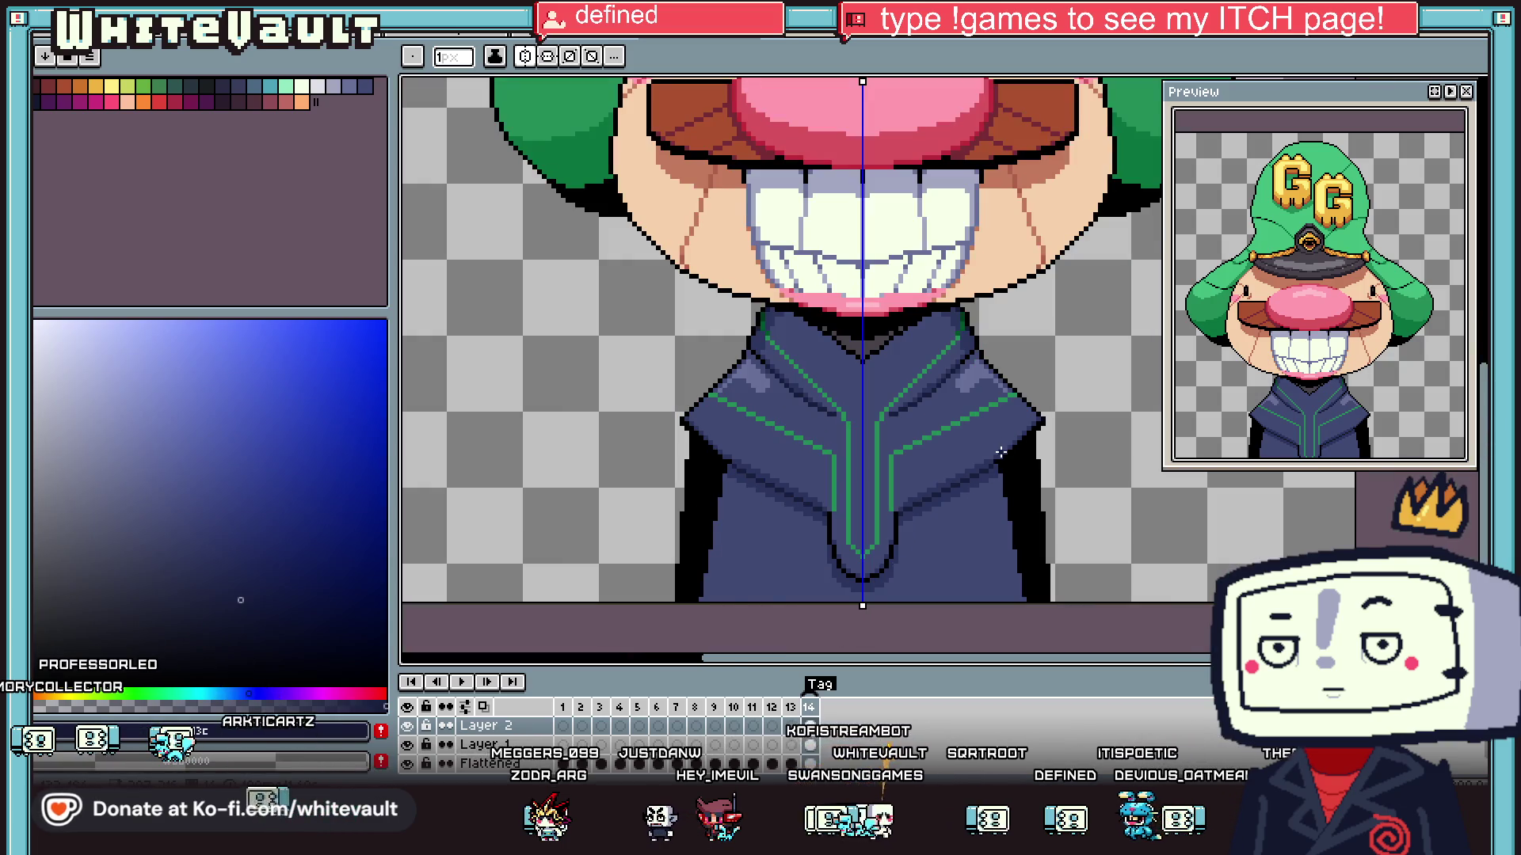
{"action": "scroll", "coordinate": [827, 496], "scroll_direction": "up", "scroll_amount": 1}
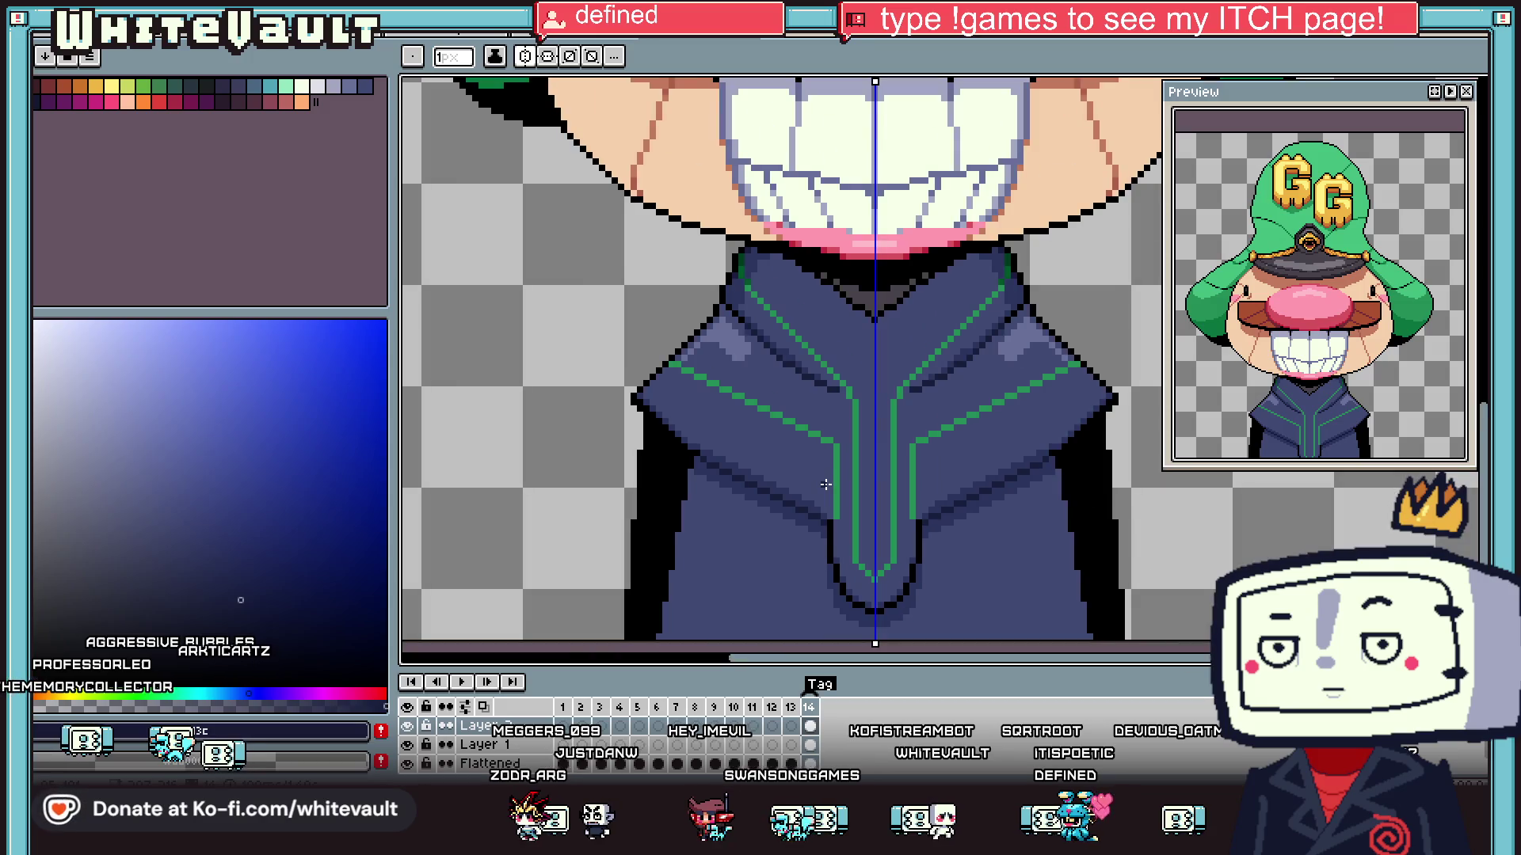
{"action": "left_click", "coordinate": [839, 456], "text": "alt"}
{"action": "scroll", "coordinate": [841, 455], "scroll_direction": "up", "scroll_amount": 2}
{"action": "left_click_drag", "start_coordinate": [838, 519], "coordinate": [841, 415]}
- Re-pick the jacket green and draw another mirrored green line down the jacket front
{"action": "left_click", "coordinate": [848, 410], "text": "alt"}
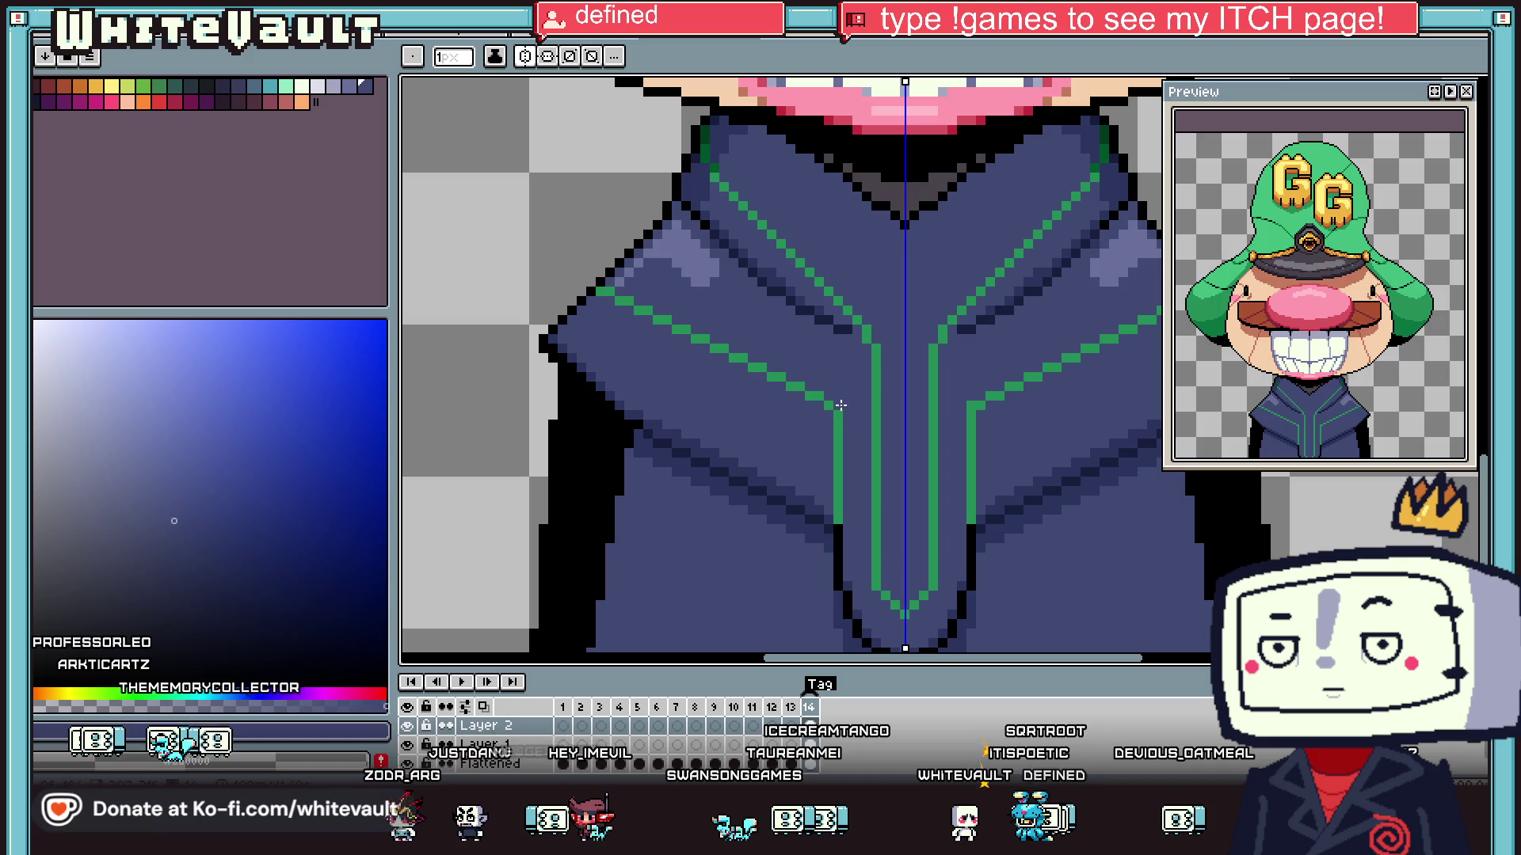
{"action": "scroll", "coordinate": [842, 407], "scroll_direction": "down", "scroll_amount": 2}
{"action": "scroll", "coordinate": [853, 479], "scroll_direction": "up", "scroll_amount": 2}
{"action": "left_click", "coordinate": [830, 444], "text": "alt"}
{"action": "left_click_drag", "start_coordinate": [844, 470], "coordinate": [879, 600]}
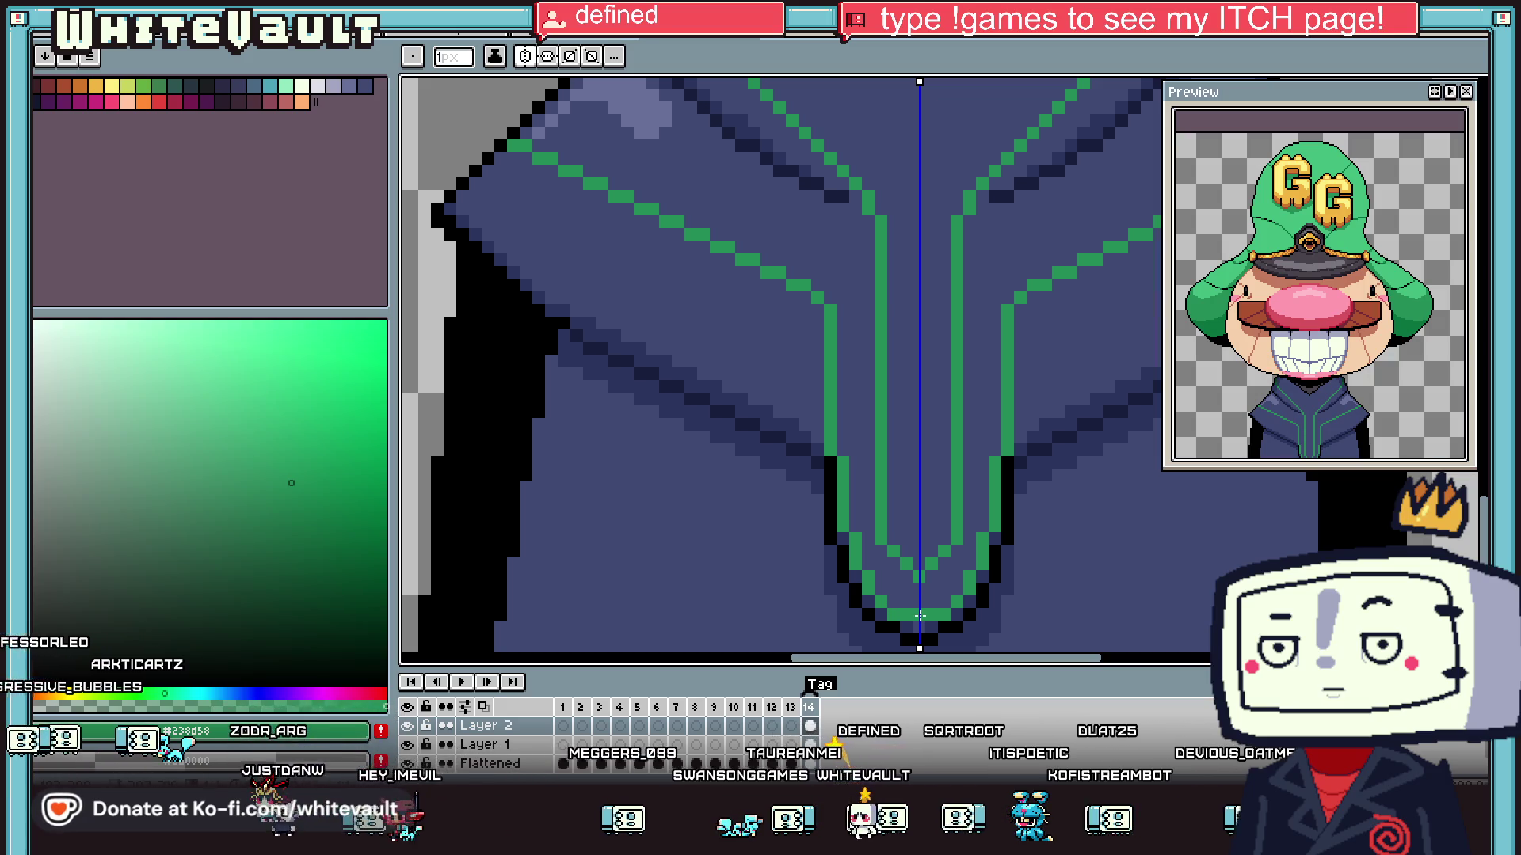
{"action": "scroll", "coordinate": [826, 513], "scroll_direction": "down", "scroll_amount": 2}
{"action": "scroll", "coordinate": [825, 514], "scroll_direction": "down", "scroll_amount": 2}
{"action": "scroll", "coordinate": [1038, 482], "scroll_direction": "up", "scroll_amount": 1}
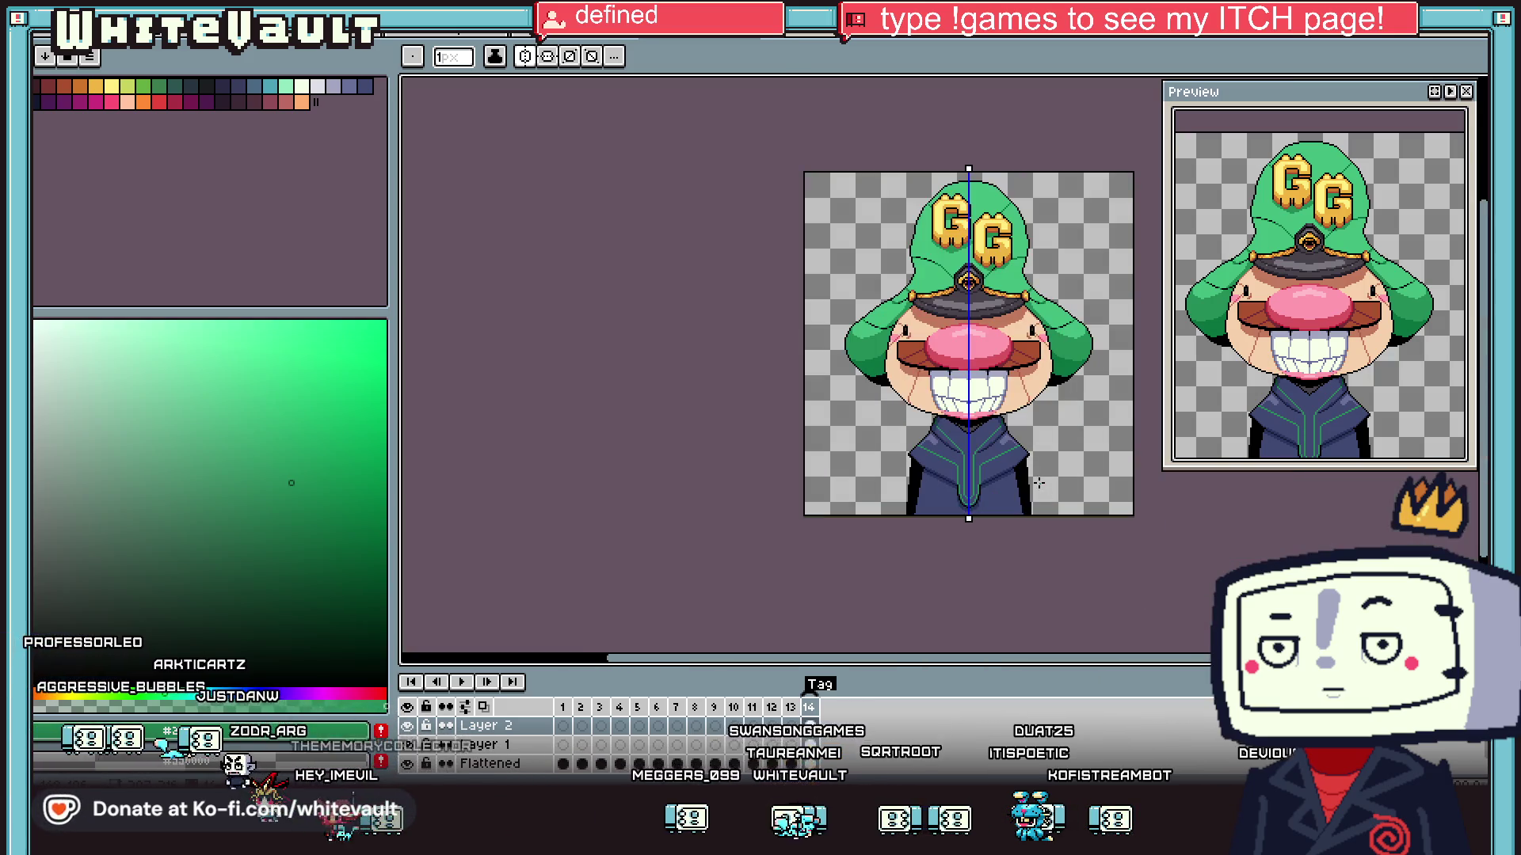
{"action": "key", "text": "g"}
{"action": "left_click", "coordinate": [948, 466]}
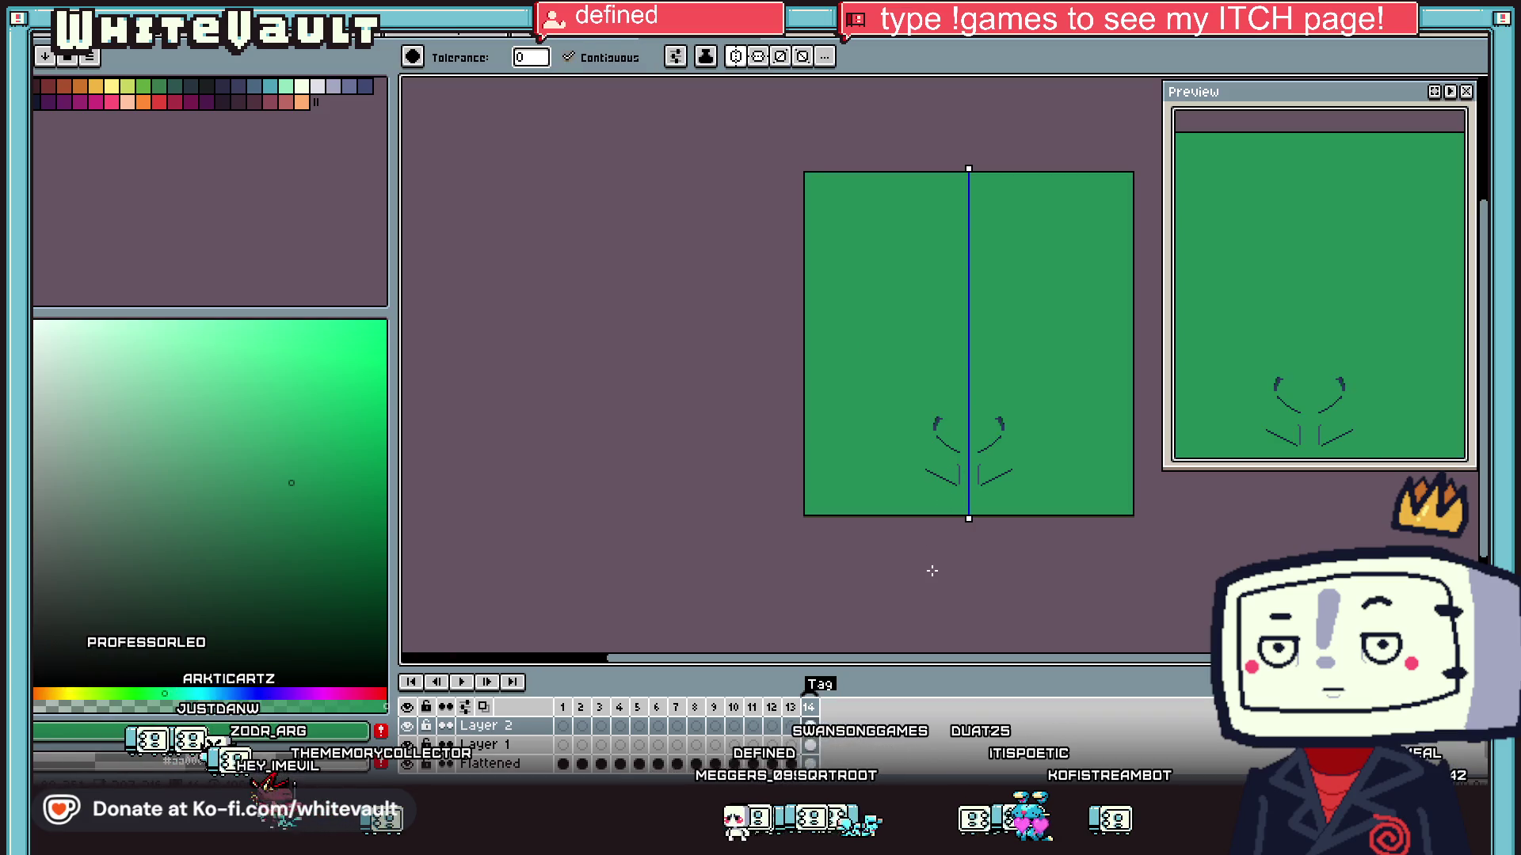
{"action": "key", "text": "ctrl+z"}
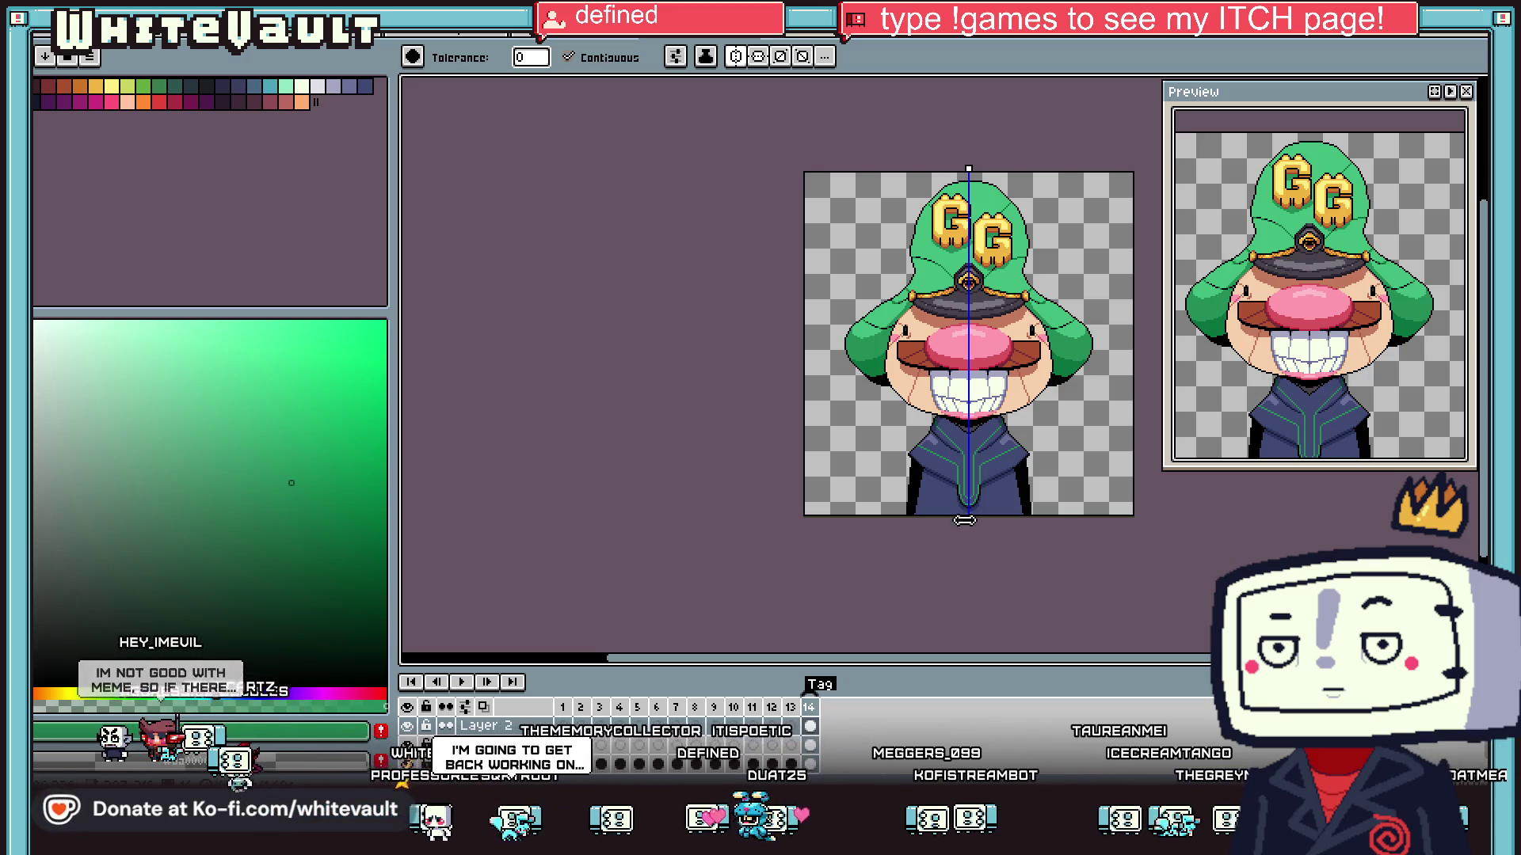
- Sample the jacket's dark navy and green colours from the collar in turn
{"action": "key", "text": "i"}
{"action": "scroll", "coordinate": [1047, 475], "scroll_direction": "up", "scroll_amount": 4}
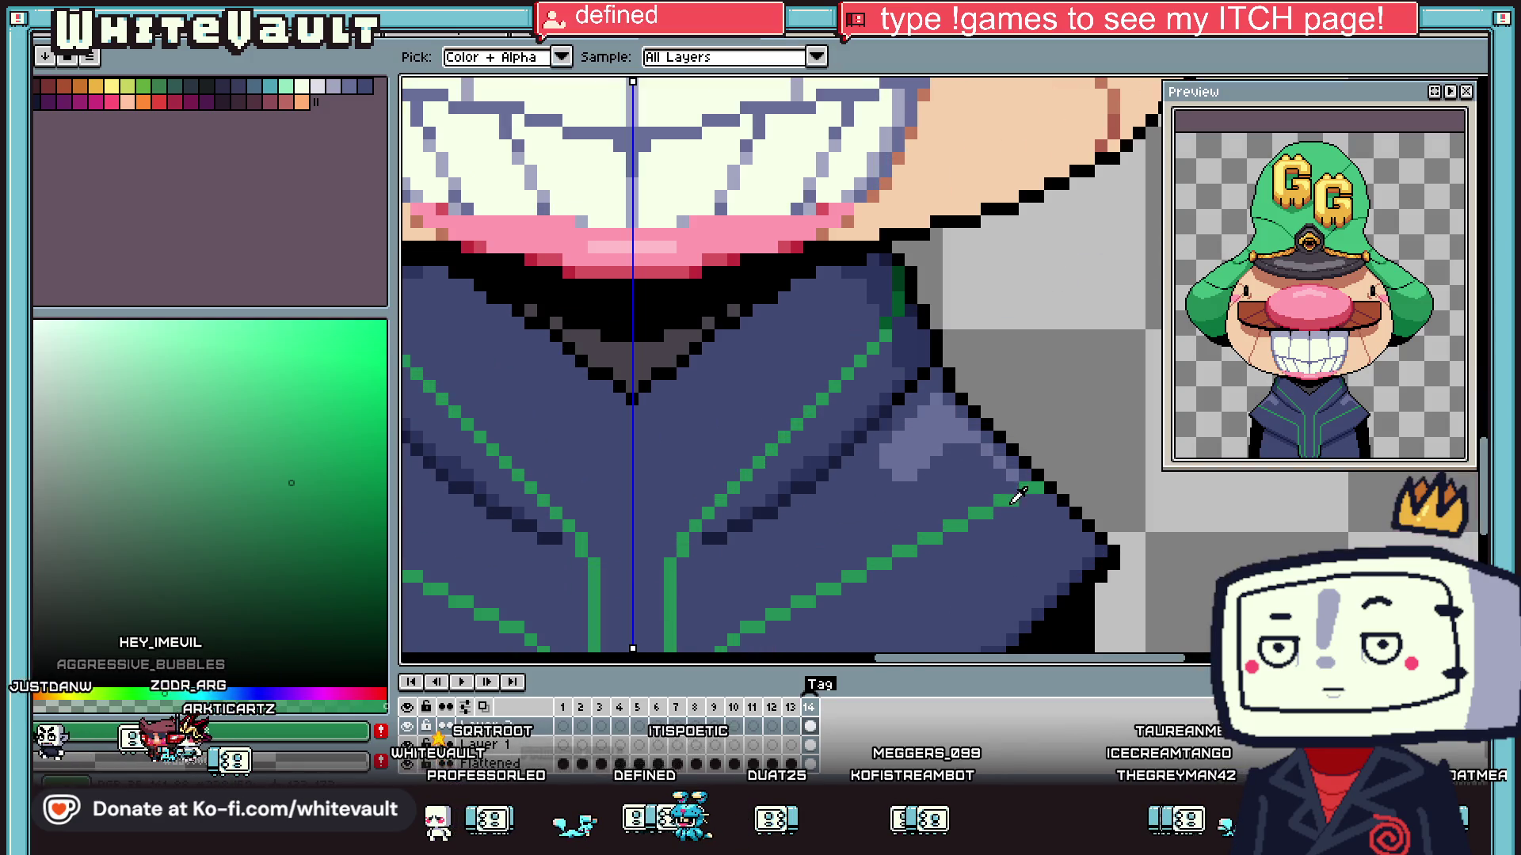
{"action": "left_click", "coordinate": [1042, 493]}
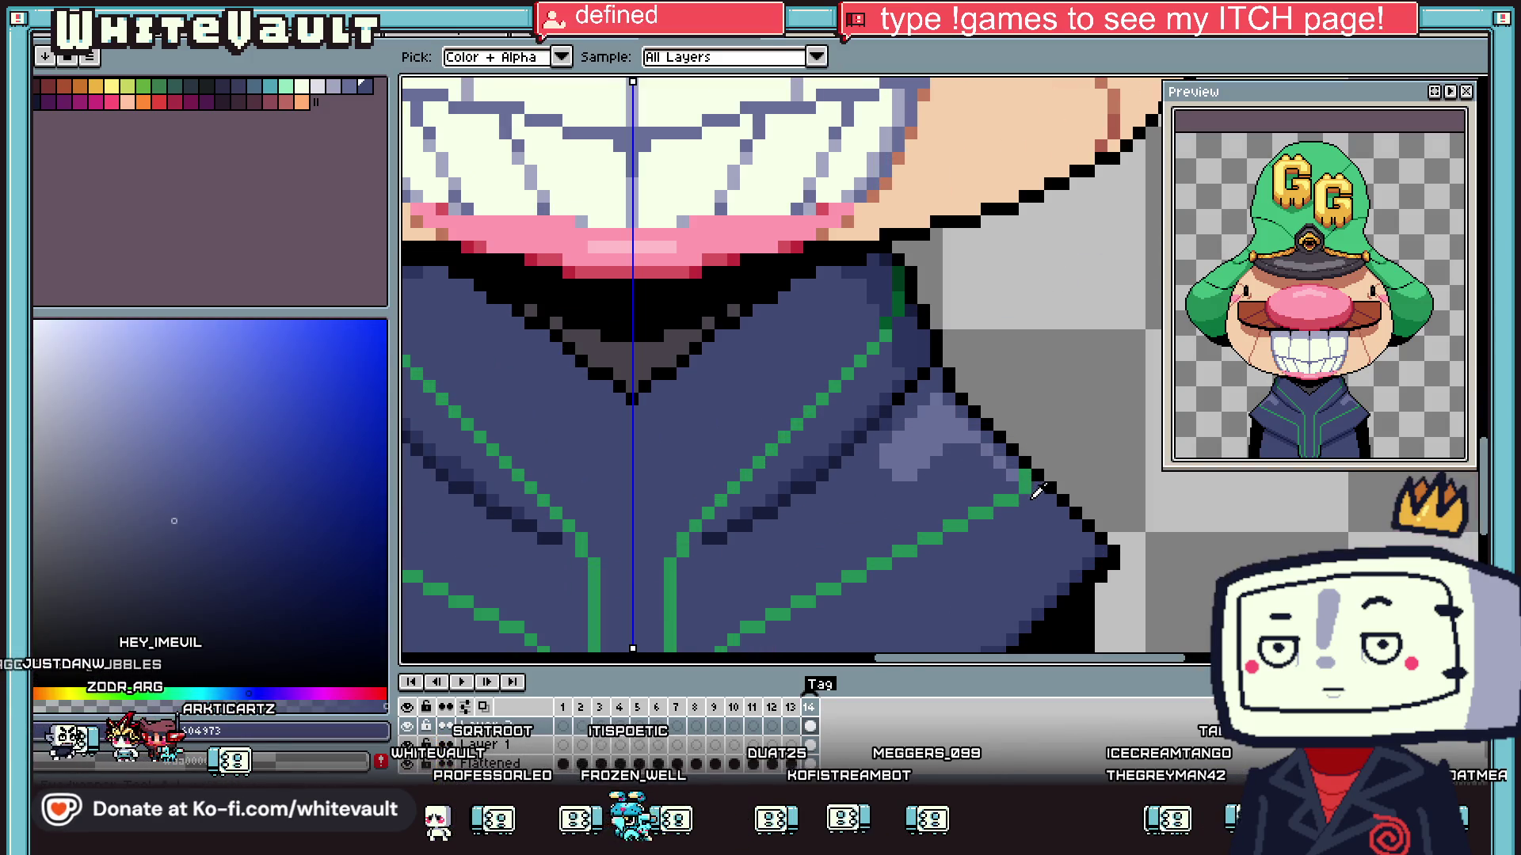
{"action": "scroll", "coordinate": [1047, 522], "scroll_direction": "down", "scroll_amount": 4}
{"action": "scroll", "coordinate": [1049, 552], "scroll_direction": "up", "scroll_amount": 4}
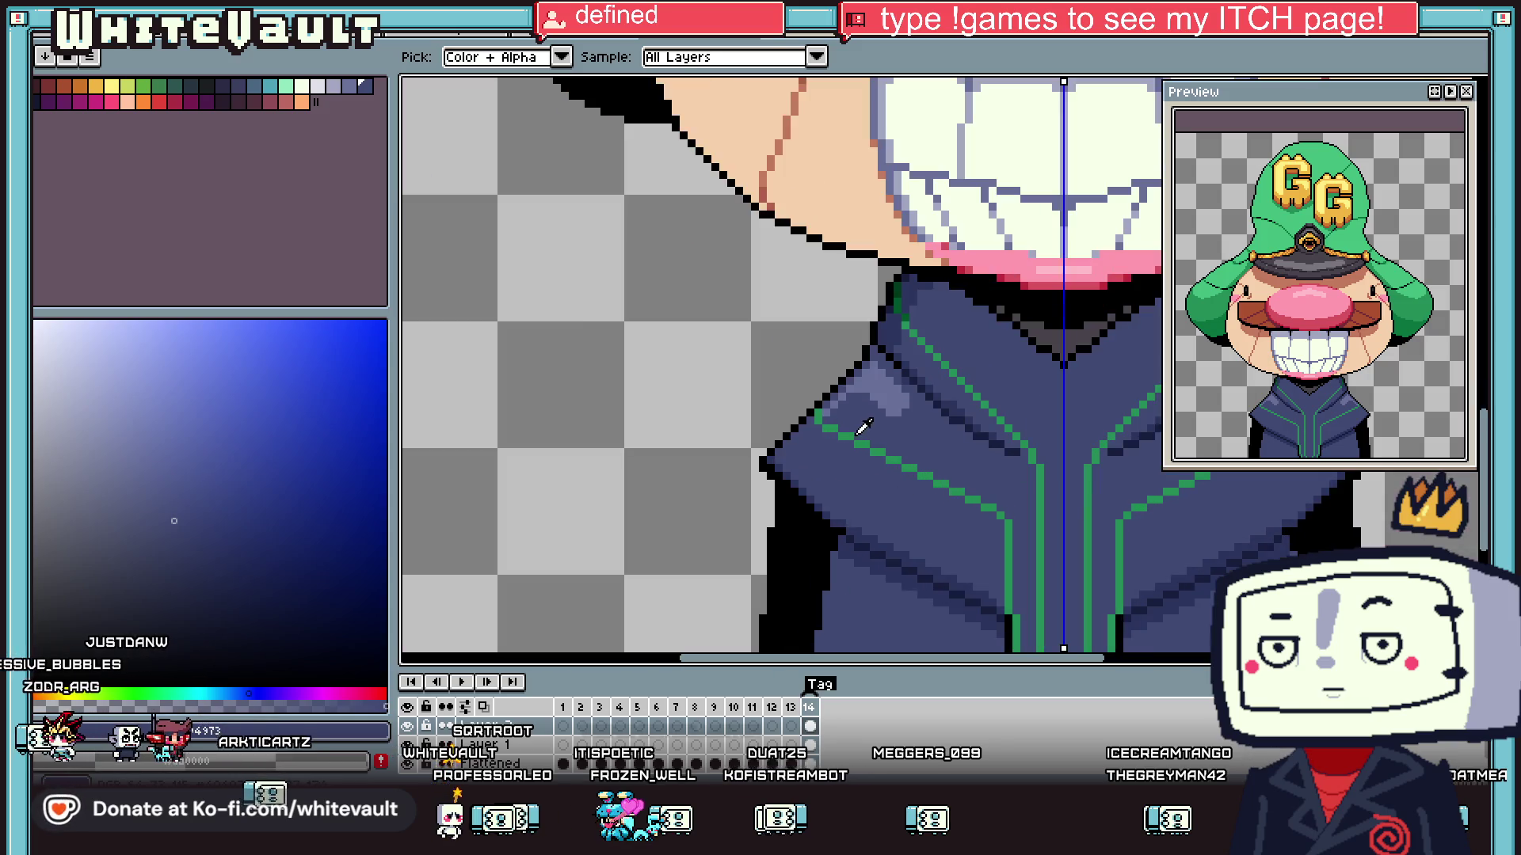
{"action": "left_click", "coordinate": [853, 429]}
{"action": "scroll", "coordinate": [841, 438], "scroll_direction": "up", "scroll_amount": 1}
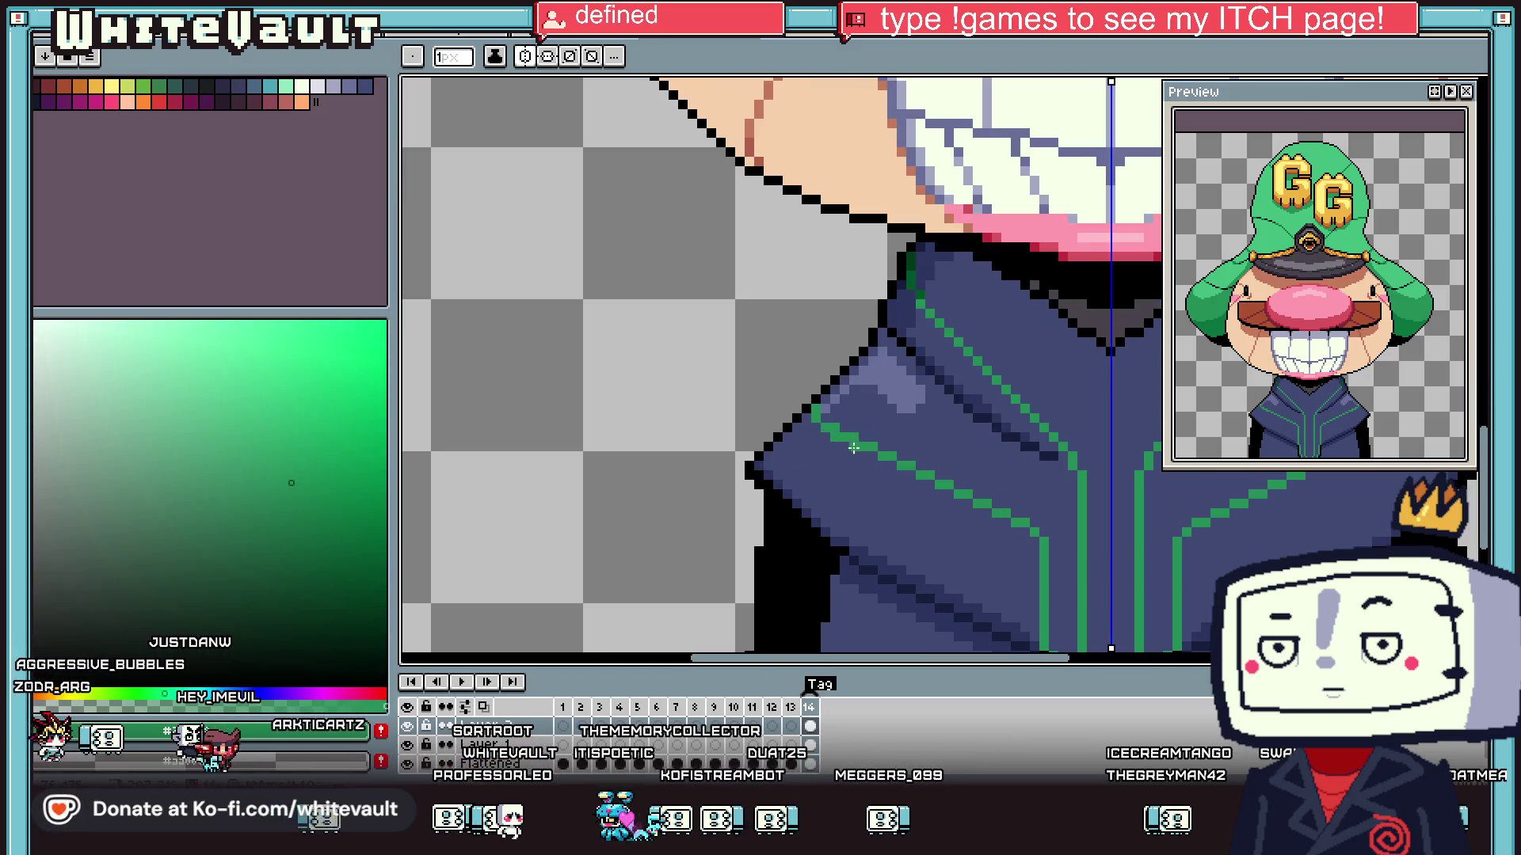
{"action": "left_click", "coordinate": [853, 436], "text": "alt"}
{"action": "left_click", "coordinate": [838, 427], "text": "alt"}
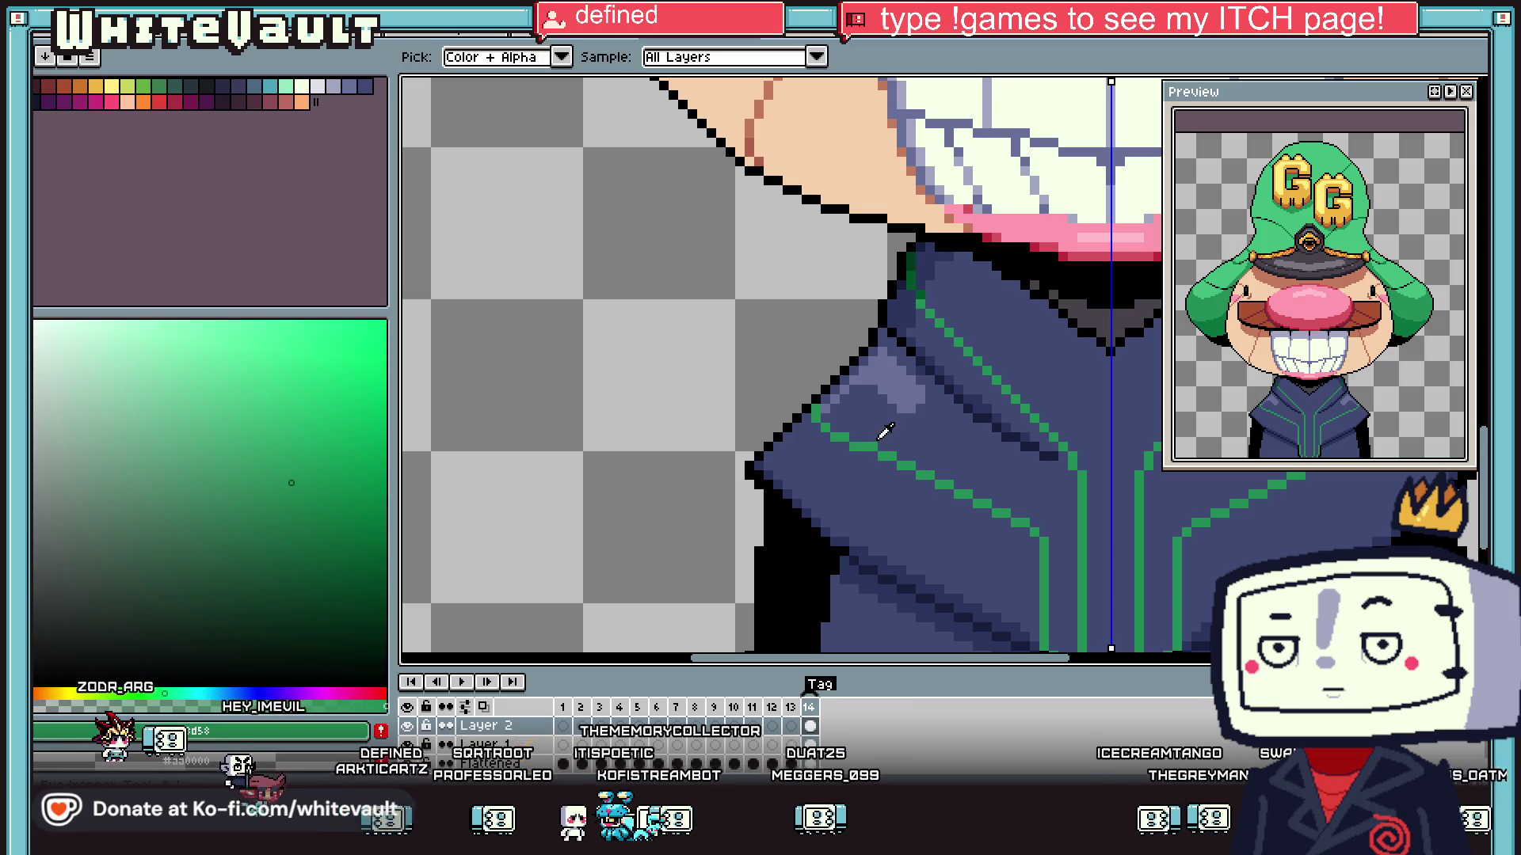
- Pick a dark green and draw mirrored dark-green lines inside the collar V
{"action": "scroll", "coordinate": [985, 469], "scroll_direction": "down", "scroll_amount": 5}
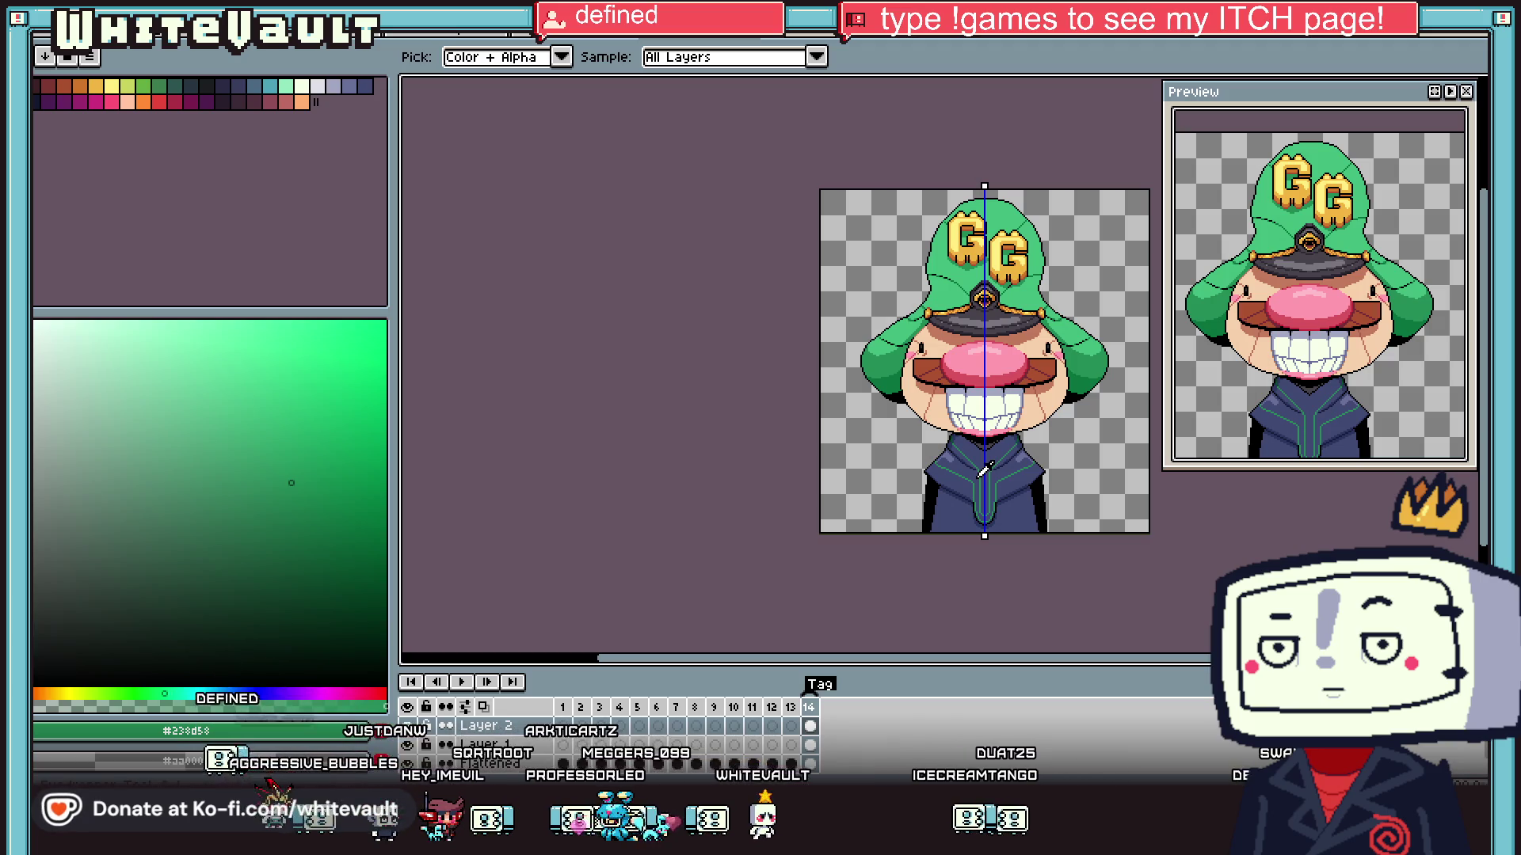
{"action": "scroll", "coordinate": [970, 495], "scroll_direction": "up", "scroll_amount": 2}
{"action": "scroll", "coordinate": [982, 507], "scroll_direction": "up", "scroll_amount": 2}
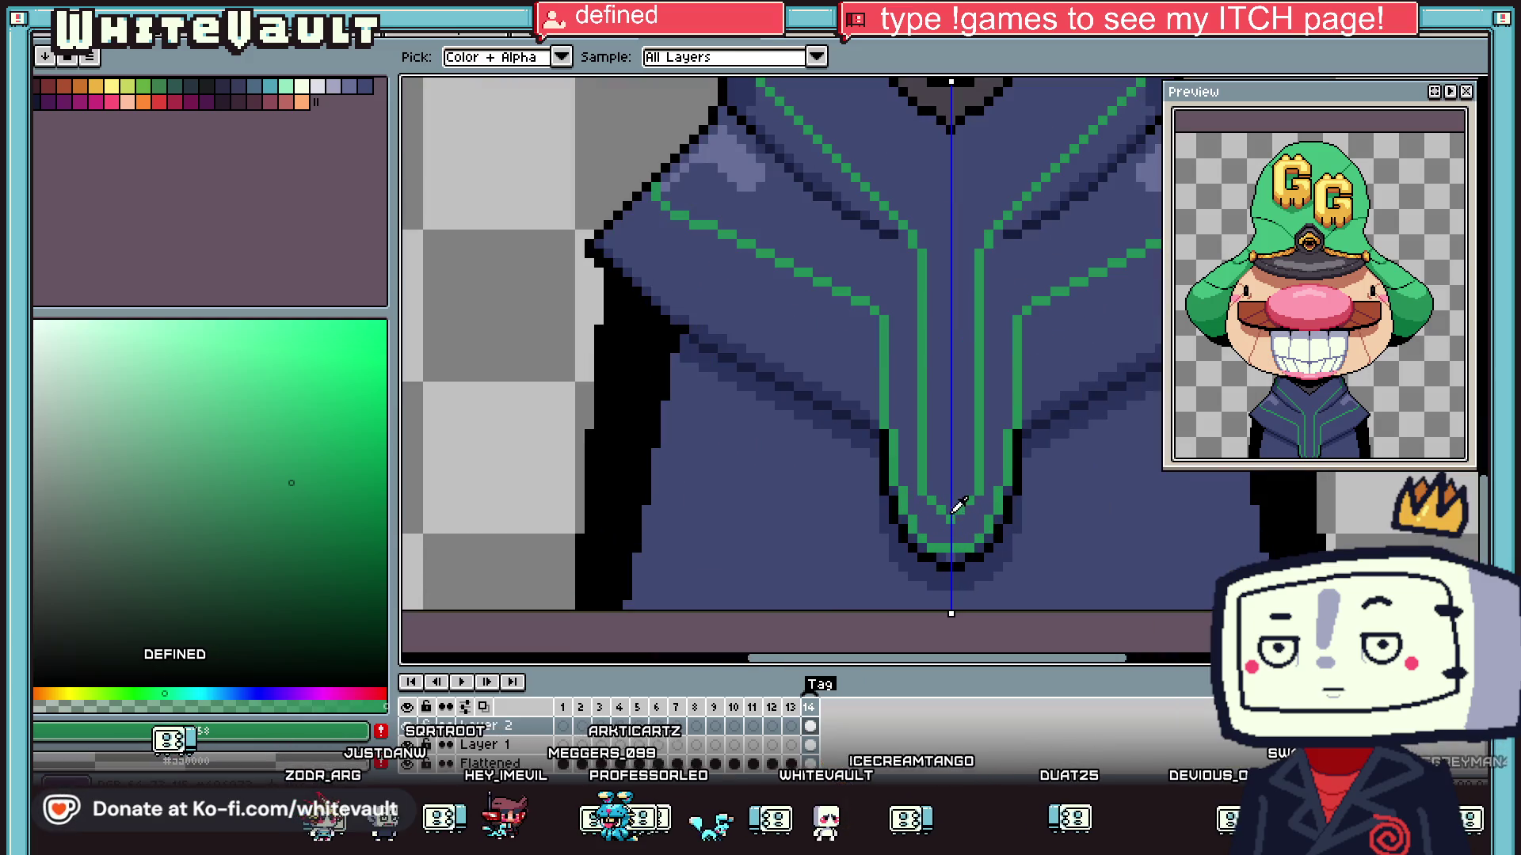
{"action": "scroll", "coordinate": [851, 285], "scroll_direction": "down", "scroll_amount": 1}
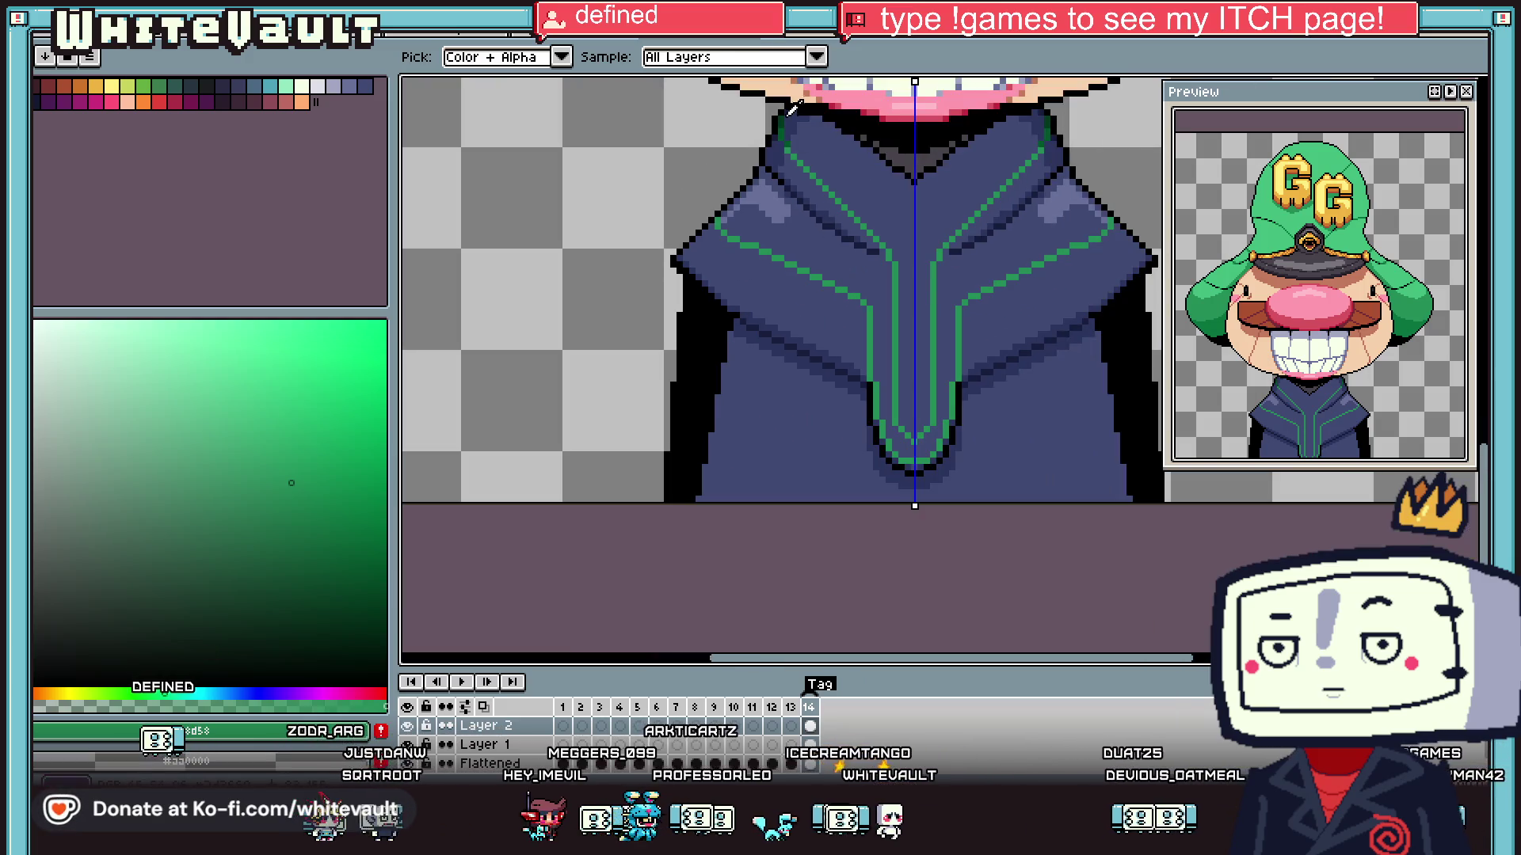
{"action": "left_click", "coordinate": [792, 134], "text": "alt"}
{"action": "scroll", "coordinate": [899, 365], "scroll_direction": "up", "scroll_amount": 1}
{"action": "left_click_drag", "start_coordinate": [892, 361], "coordinate": [892, 483]}
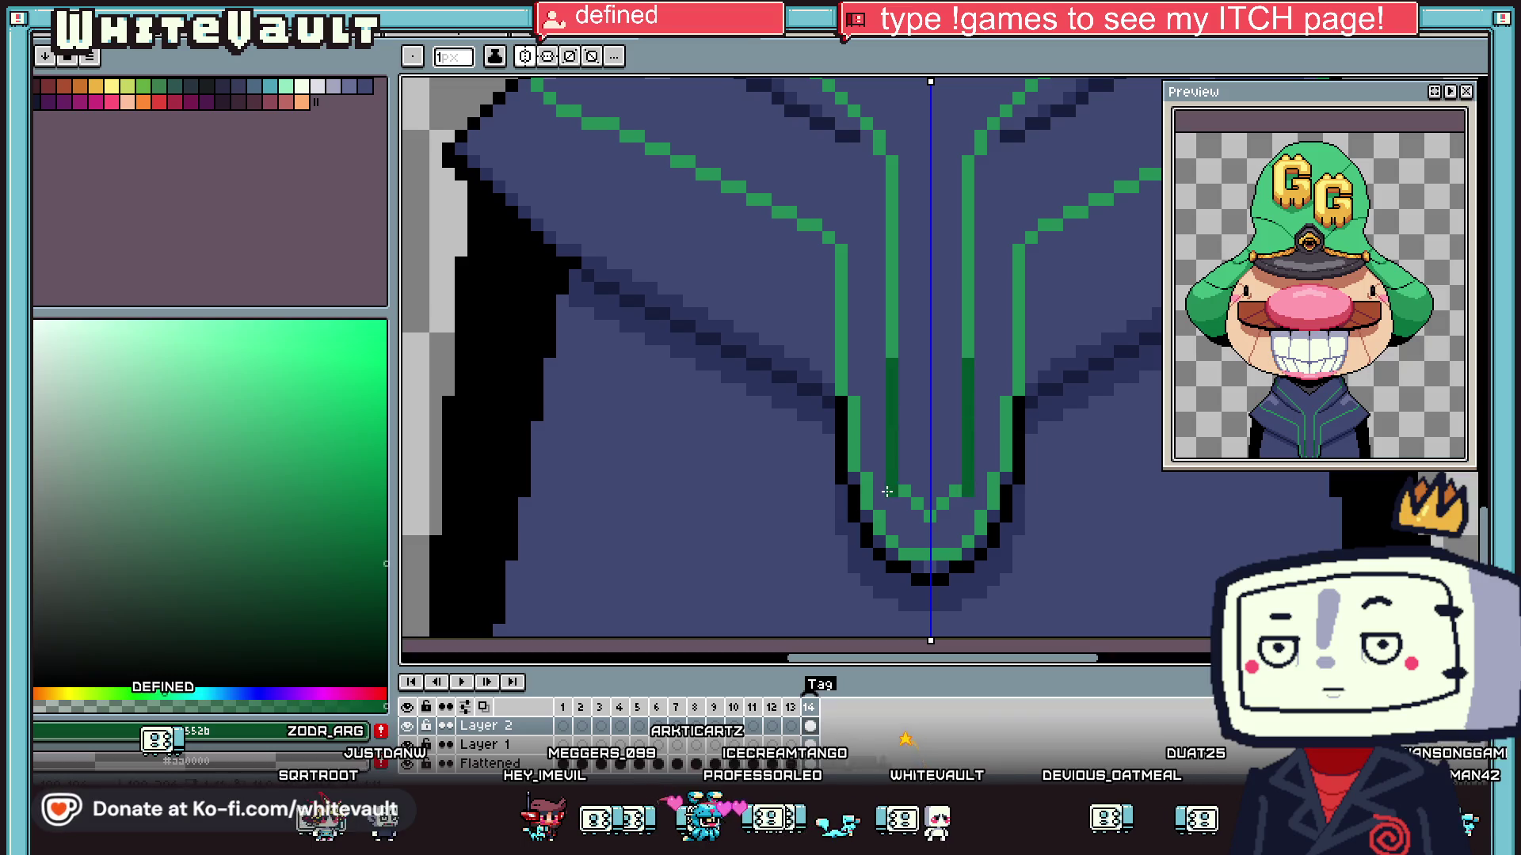
- Sample the jacket's navy blue, then the collar line's dark green, as drawing colours
{"action": "key", "text": "alt"}
{"action": "scroll", "coordinate": [824, 246], "scroll_direction": "down", "scroll_amount": 1}
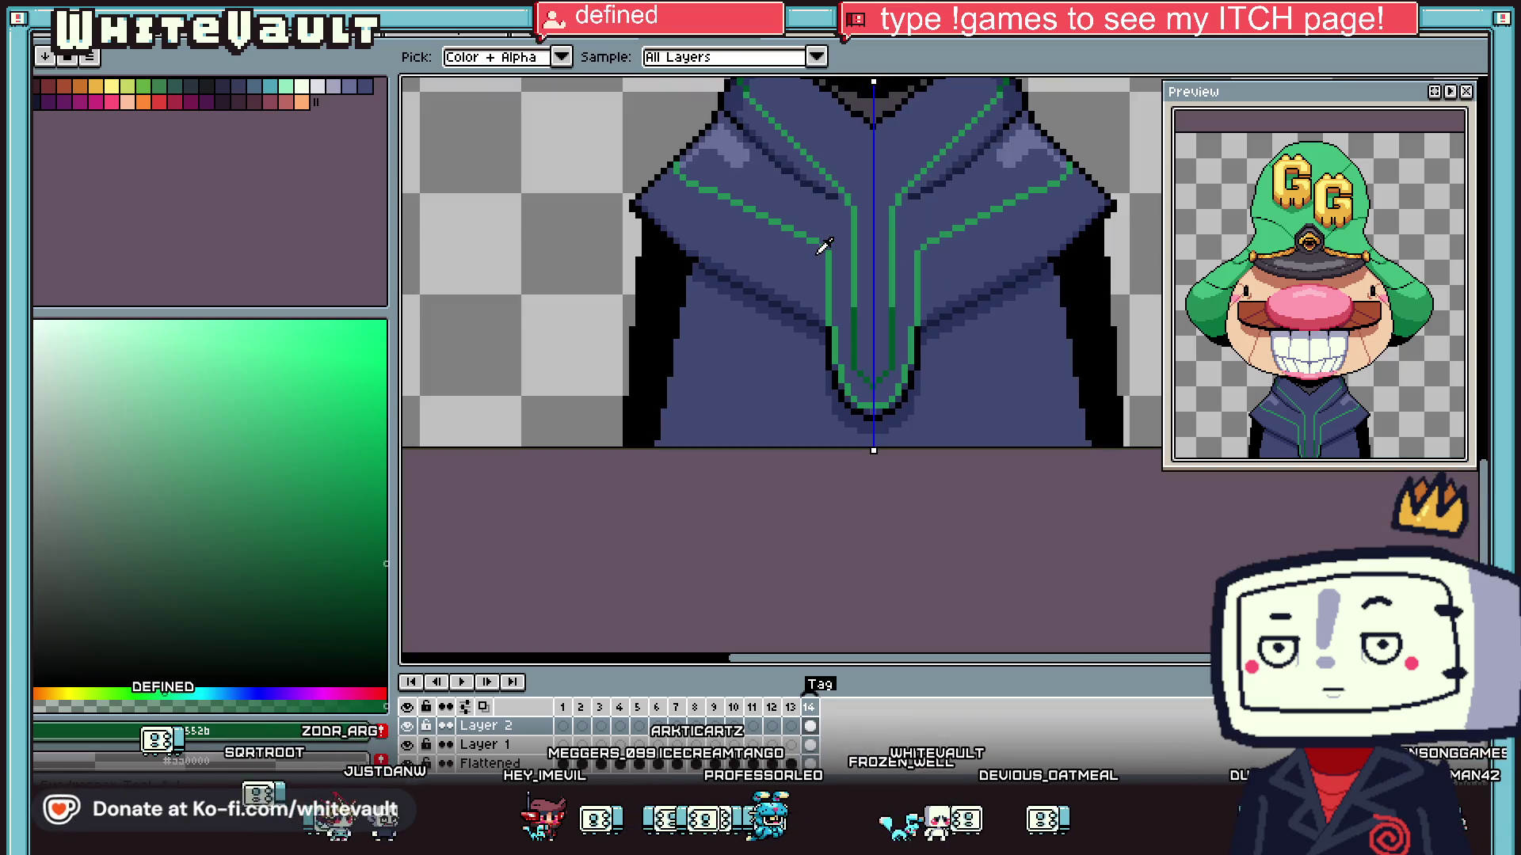
{"action": "scroll", "coordinate": [816, 155], "scroll_direction": "down", "scroll_amount": 1}
{"action": "scroll", "coordinate": [816, 155], "scroll_direction": "up", "scroll_amount": 1}
{"action": "scroll", "coordinate": [848, 414], "scroll_direction": "up", "scroll_amount": 2}
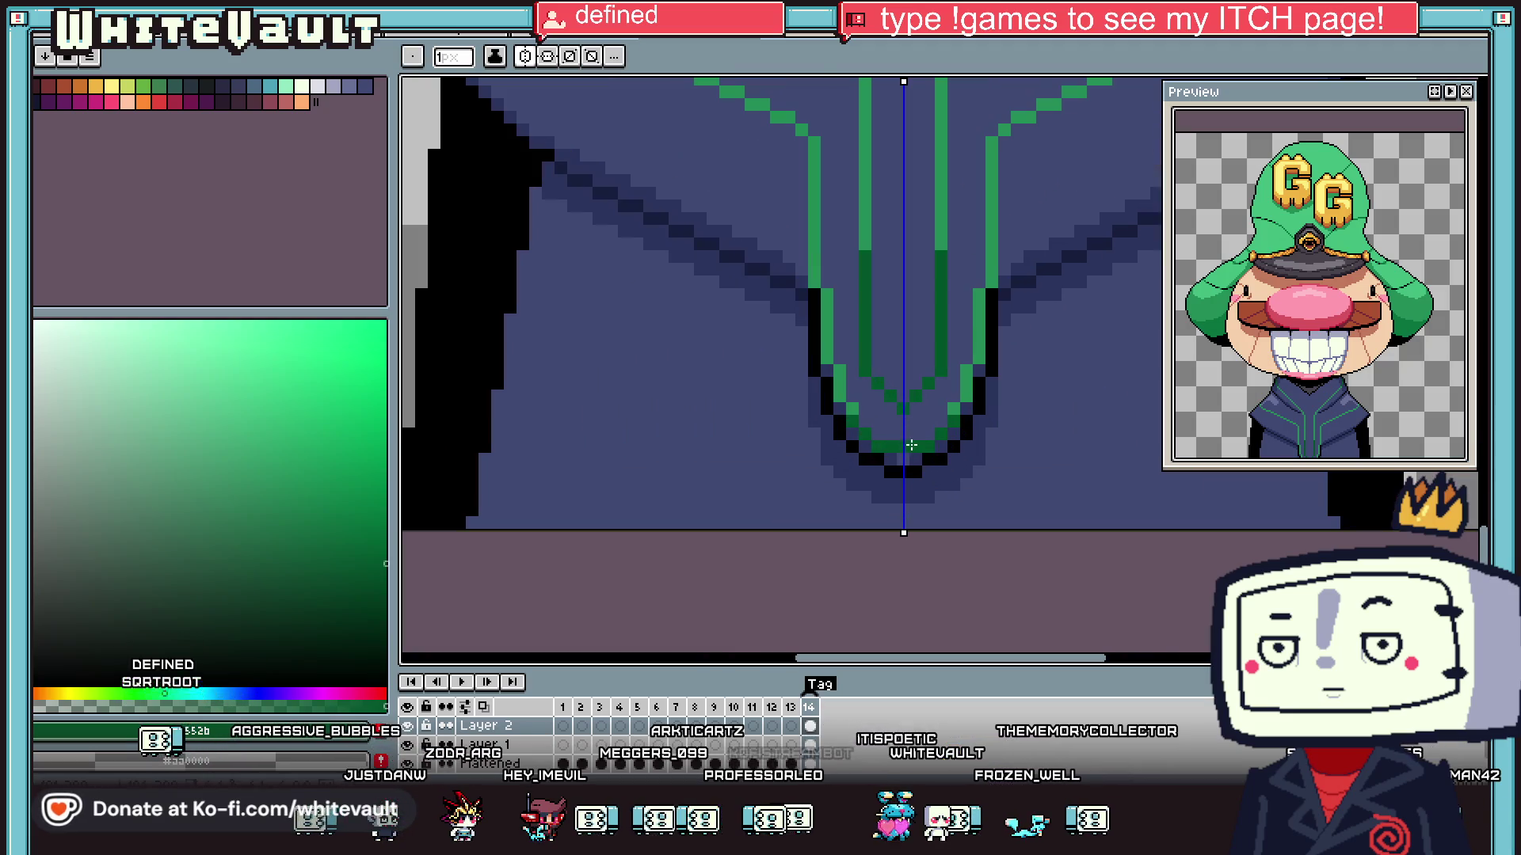
{"action": "key", "text": "alt"}
{"action": "scroll", "coordinate": [912, 445], "scroll_direction": "down", "scroll_amount": 3}
{"action": "scroll", "coordinate": [958, 362], "scroll_direction": "up", "scroll_amount": 3}
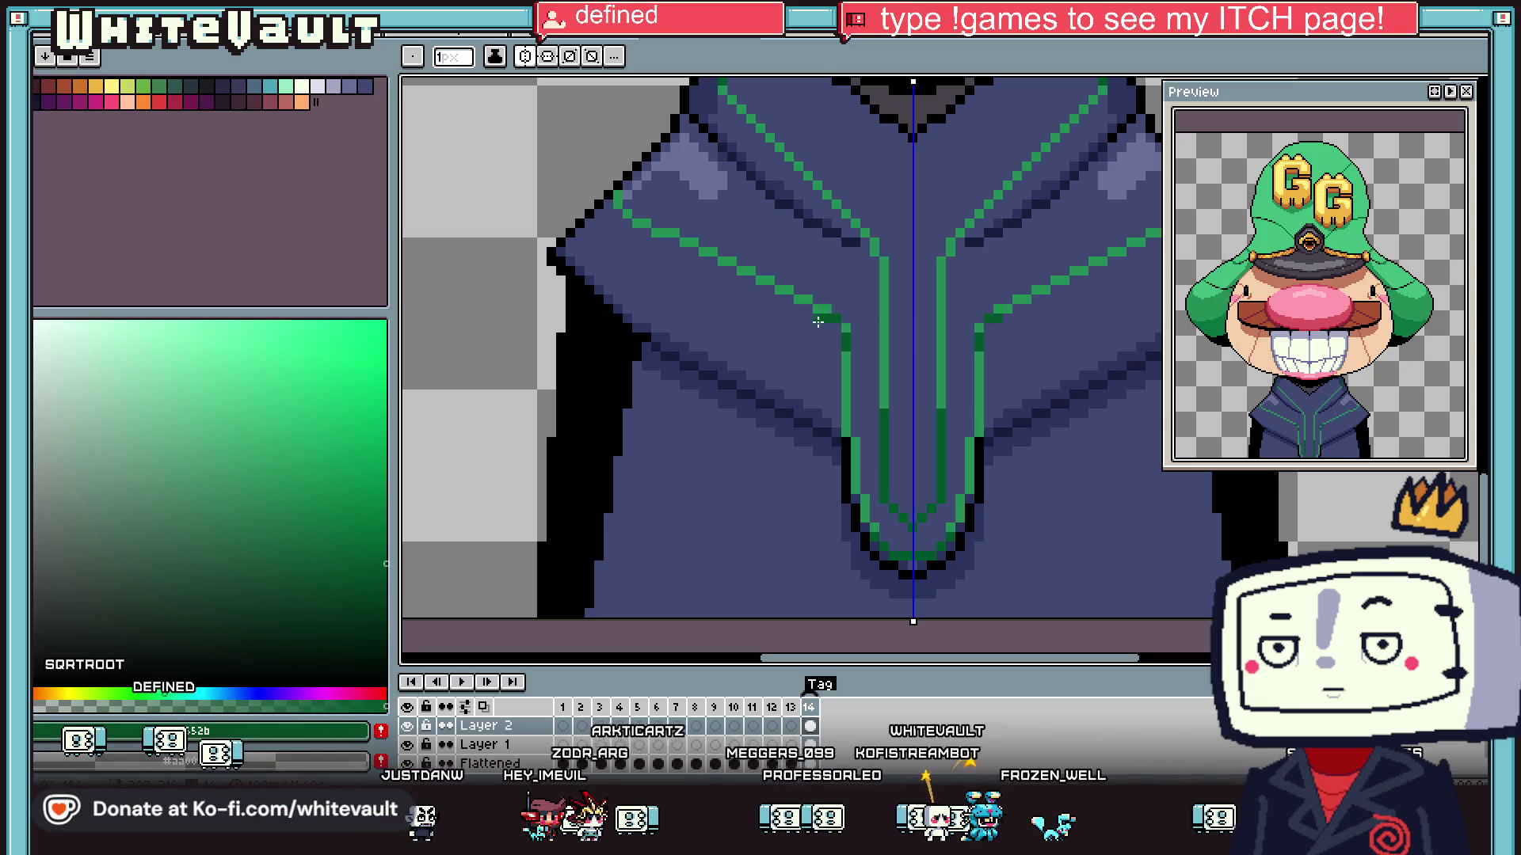
{"action": "left_click", "coordinate": [817, 322], "text": "alt"}
{"action": "key", "text": "alt"}
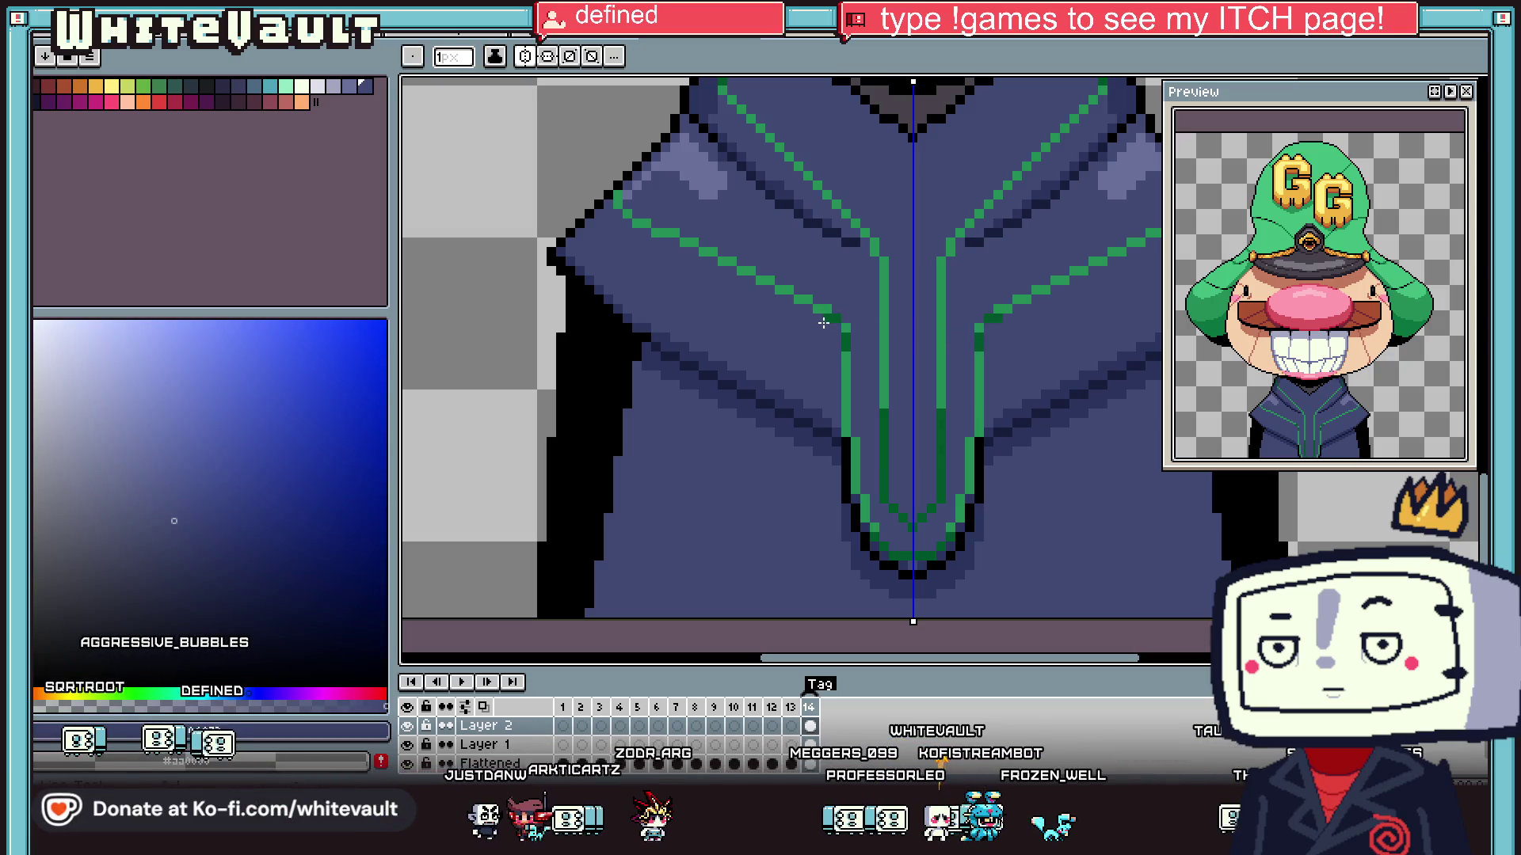
{"action": "left_click", "coordinate": [833, 317], "text": "alt"}
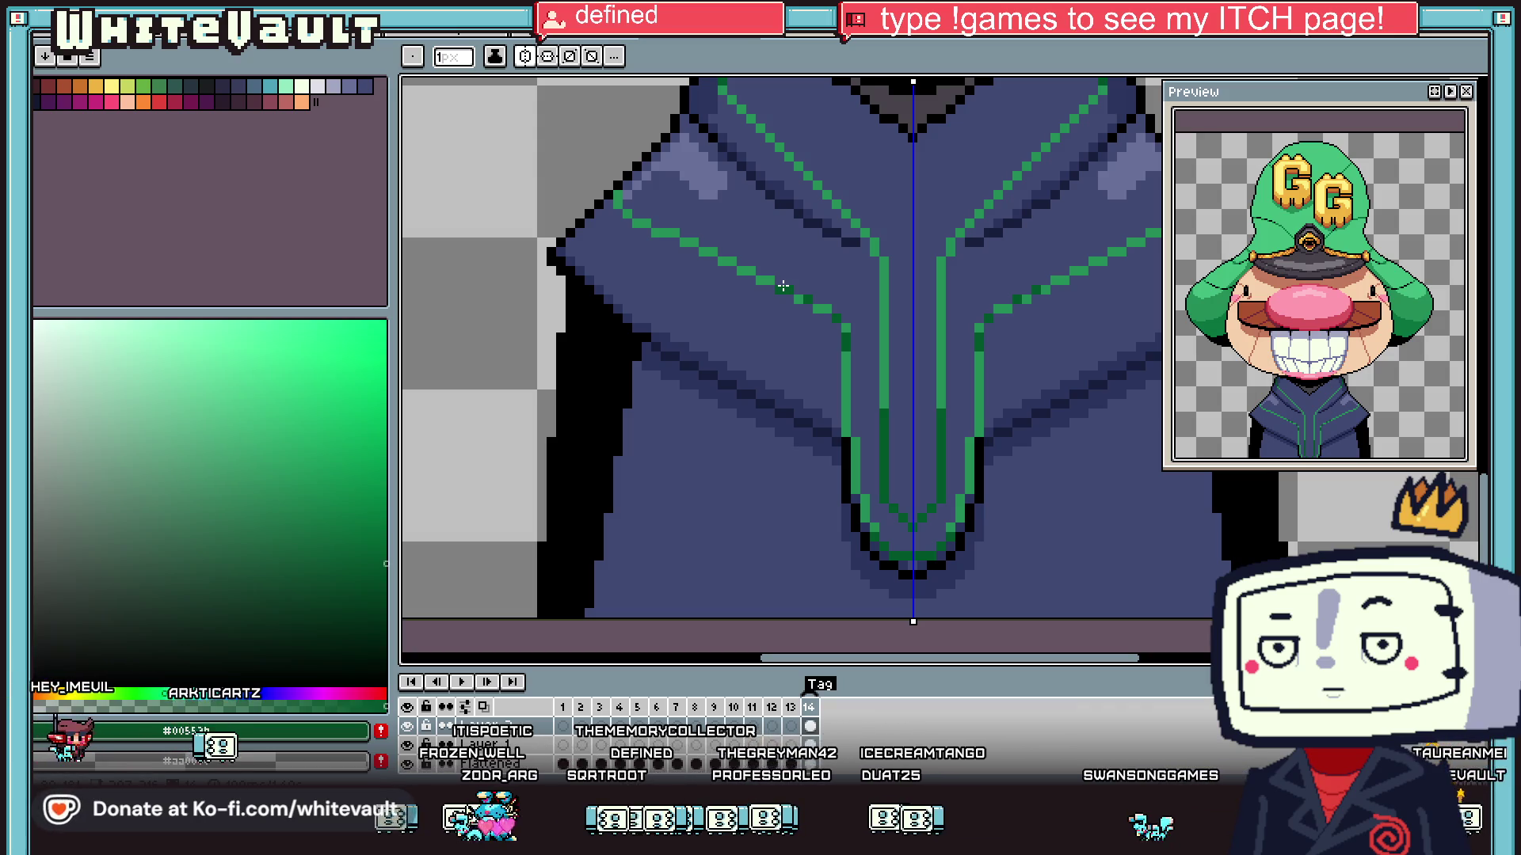
- Recolour the right collar line light green, mirrored on the left side
{"action": "scroll", "coordinate": [957, 316], "scroll_direction": "down", "scroll_amount": 2}
{"action": "scroll", "coordinate": [961, 435], "scroll_direction": "up", "scroll_amount": 2}
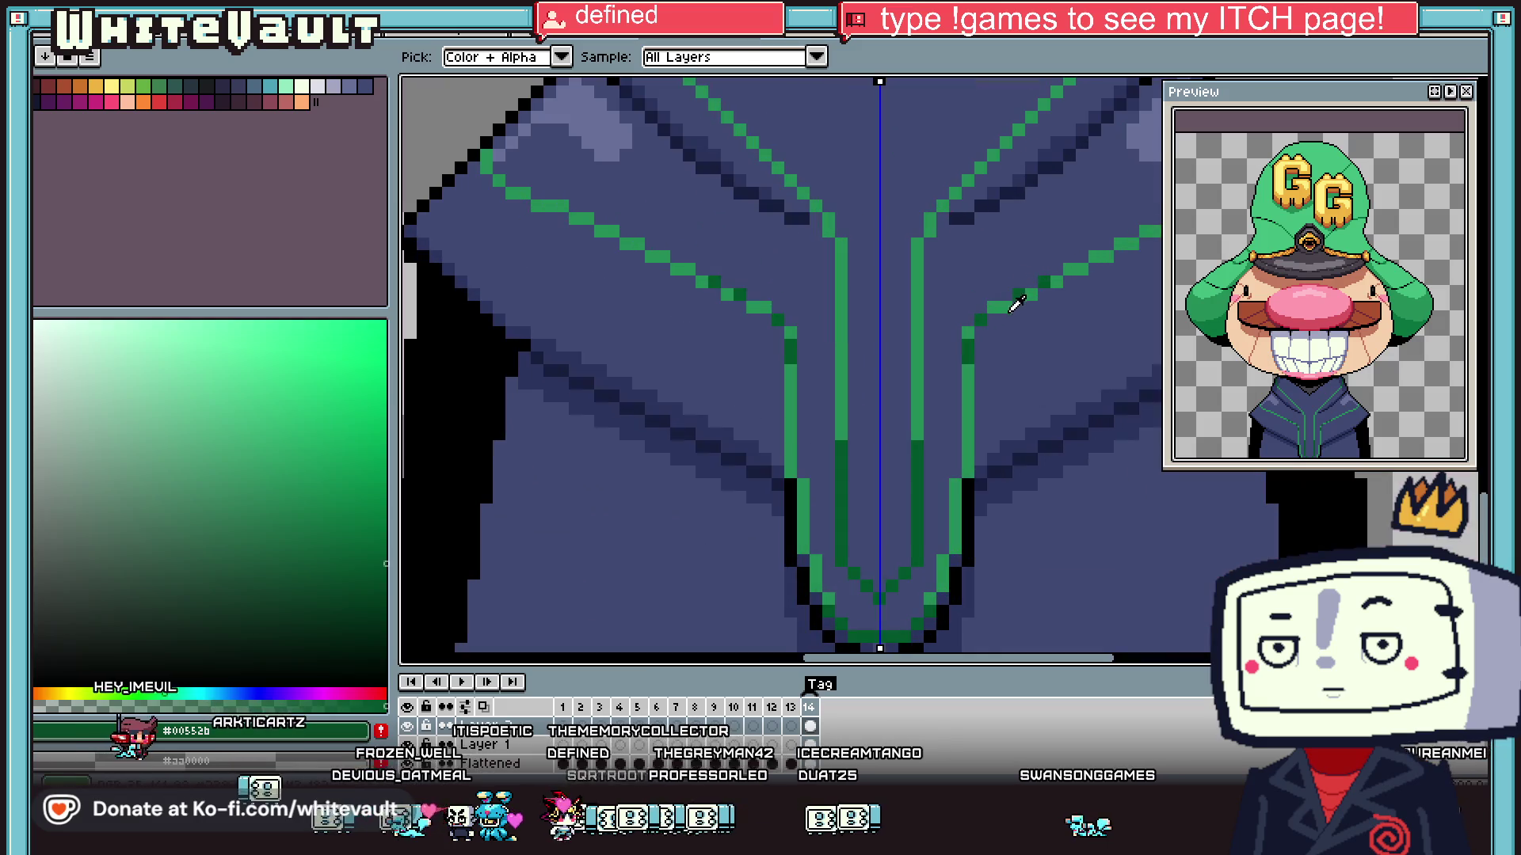
{"action": "left_click", "coordinate": [980, 317], "text": "alt"}
{"action": "left_click_drag", "start_coordinate": [981, 318], "coordinate": [1030, 290]}
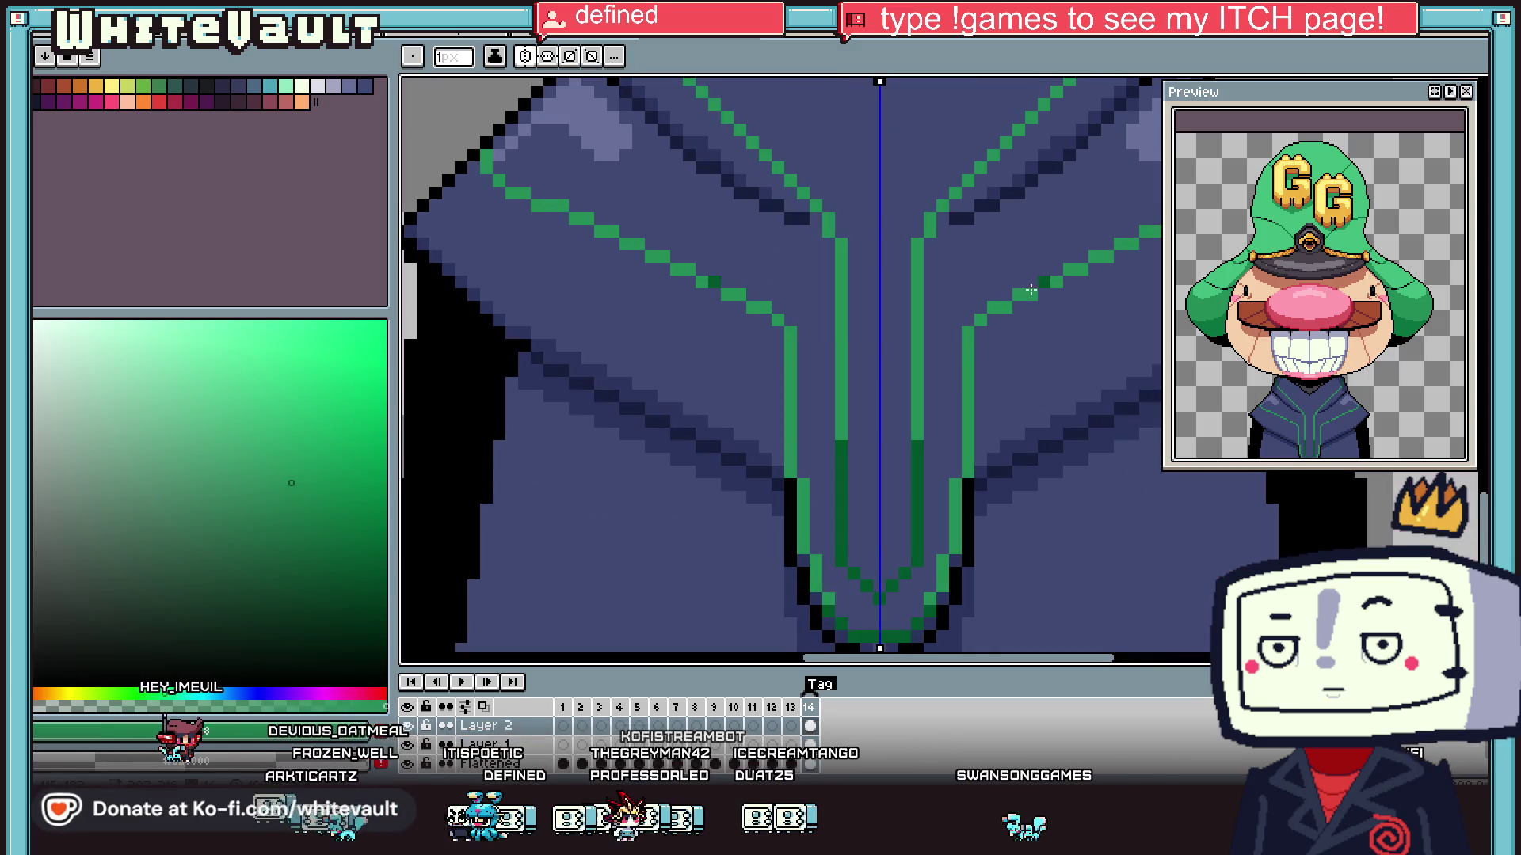
{"action": "scroll", "coordinate": [1044, 282], "scroll_direction": "down", "scroll_amount": 3}
{"action": "scroll", "coordinate": [976, 328], "scroll_direction": "up", "scroll_amount": 2}
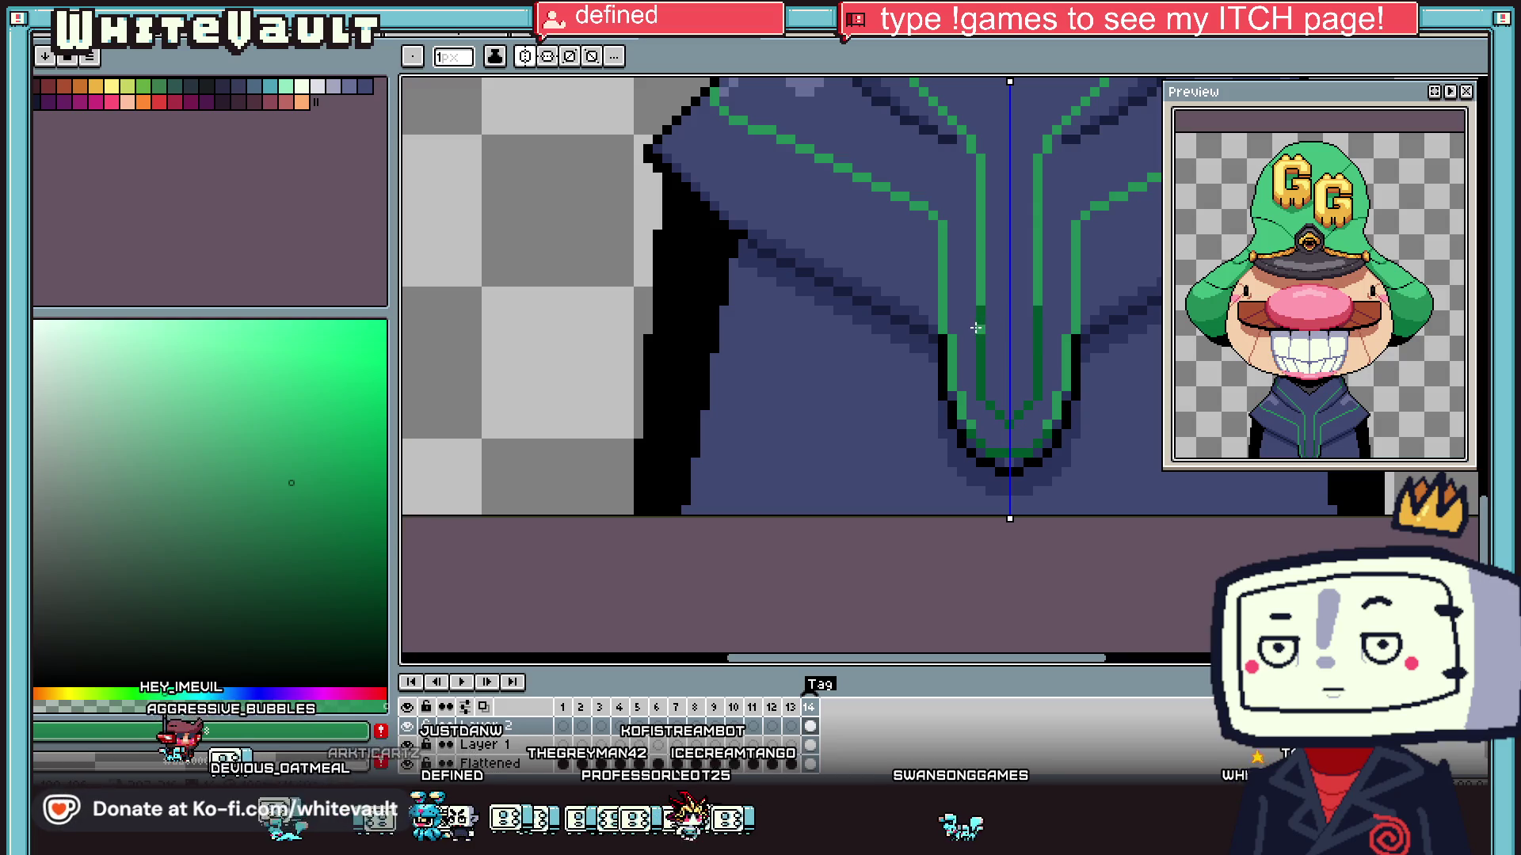
- Sample the jacket's dark blue as the drawing colour
{"action": "key", "text": "alt"}
{"action": "left_click", "coordinate": [980, 422], "text": "alt"}
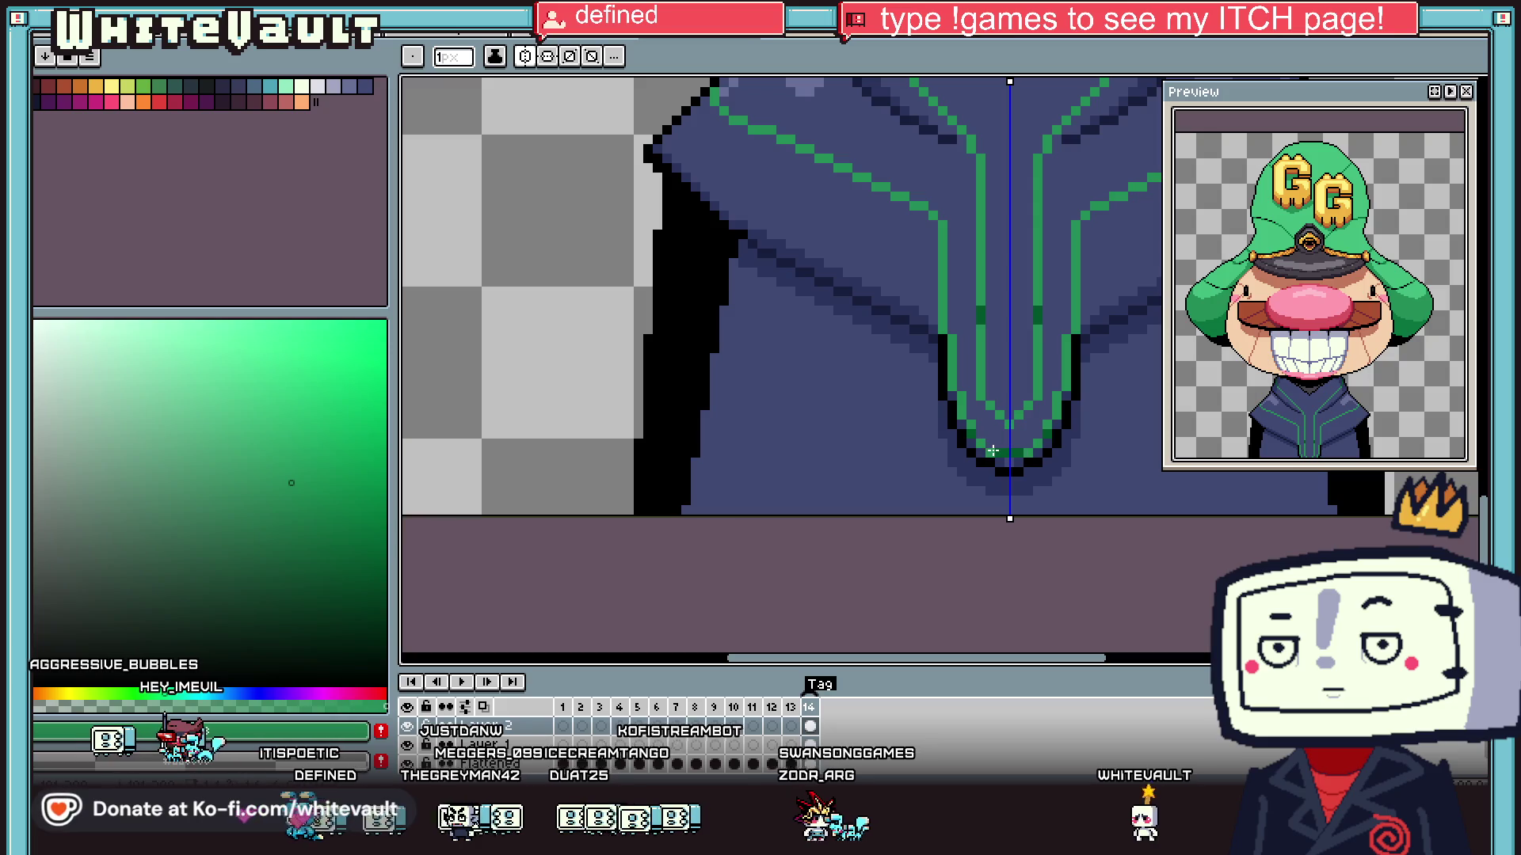
{"action": "left_click", "coordinate": [998, 455], "text": "alt"}
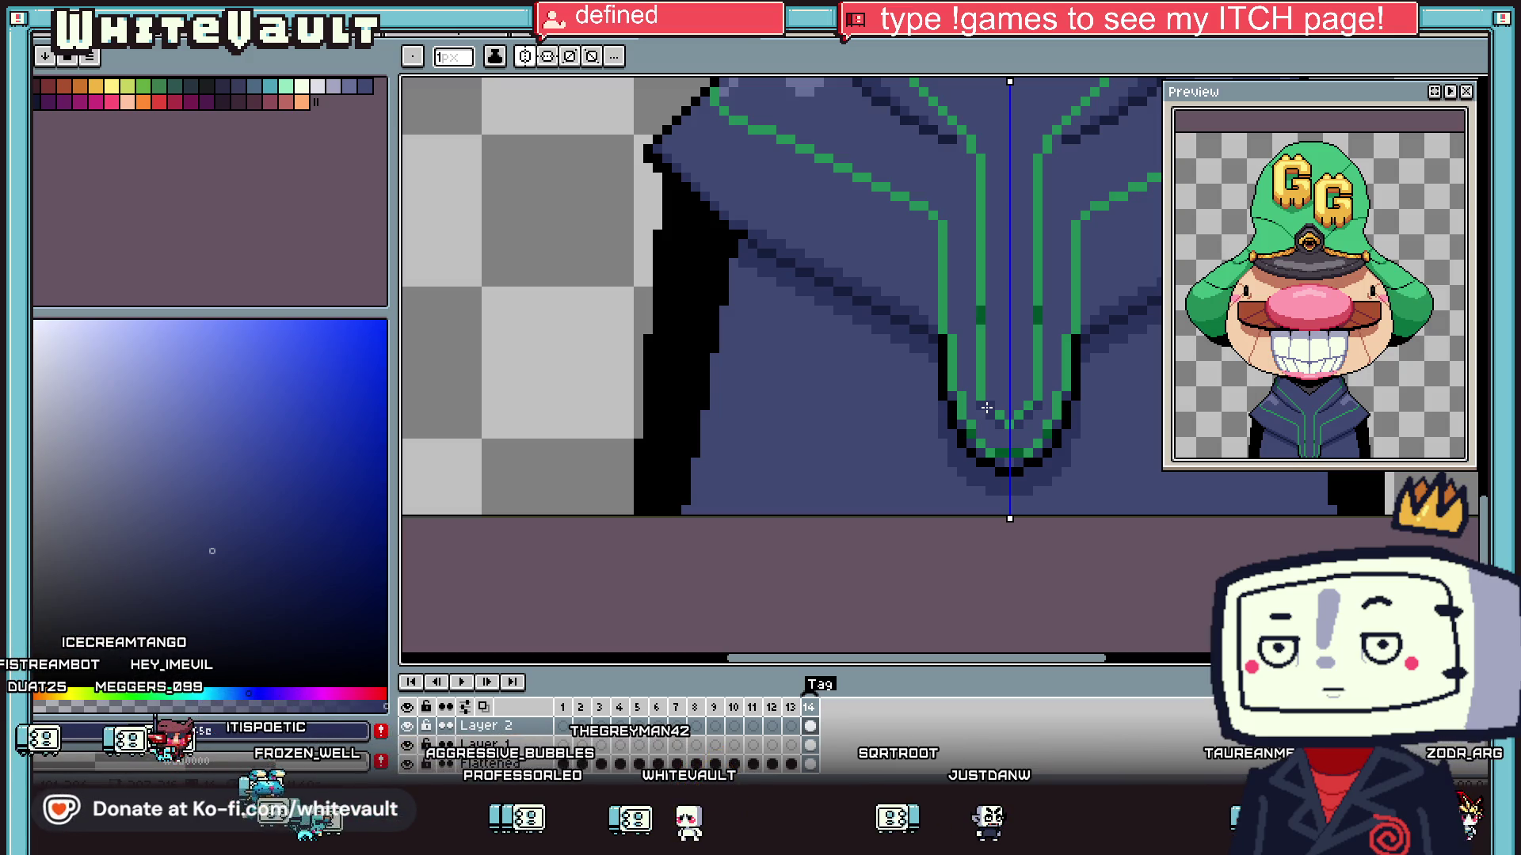
{"action": "scroll", "coordinate": [986, 408], "scroll_direction": "down", "scroll_amount": 3}
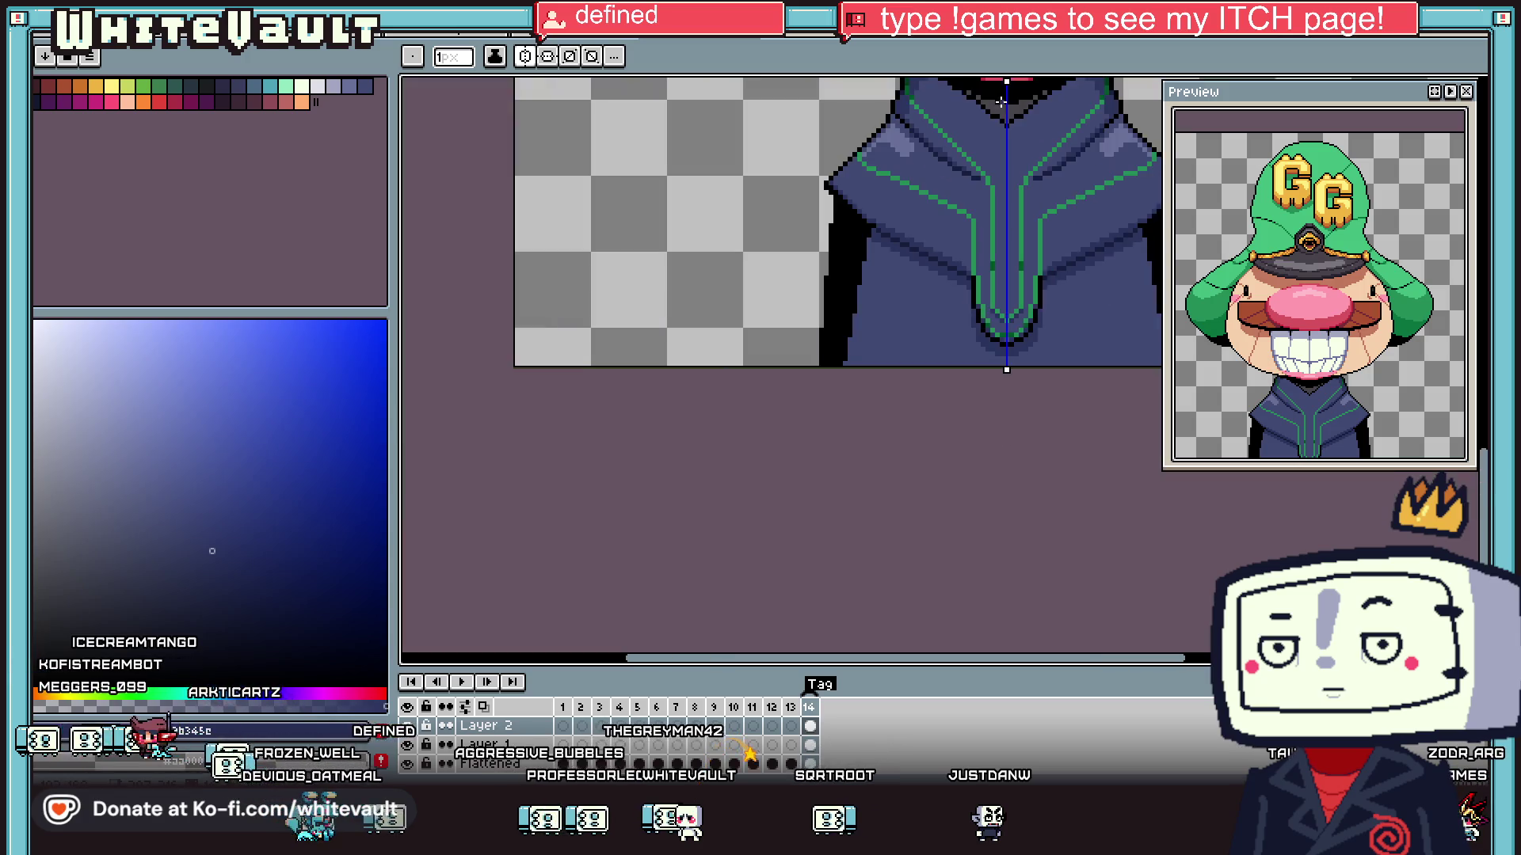
{"action": "scroll", "coordinate": [1056, 189], "scroll_direction": "up", "scroll_amount": 2}
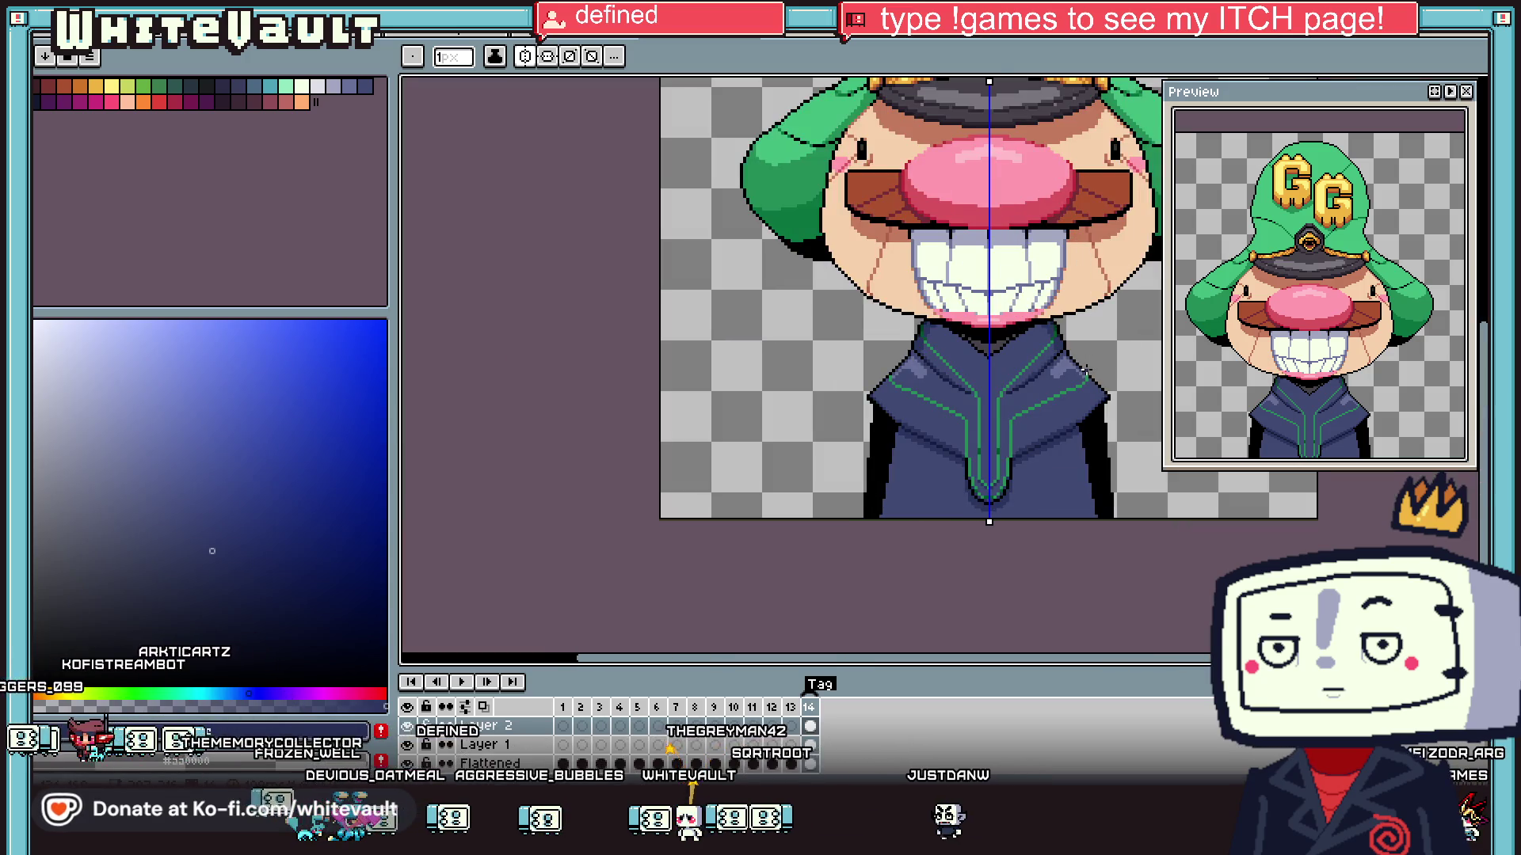
- Add three dark shading pixels under the green jacket seam
{"action": "key", "text": "i"}
{"action": "scroll", "coordinate": [1043, 468], "scroll_direction": "down", "scroll_amount": 2}
{"action": "scroll", "coordinate": [1040, 467], "scroll_direction": "up", "scroll_amount": 3}
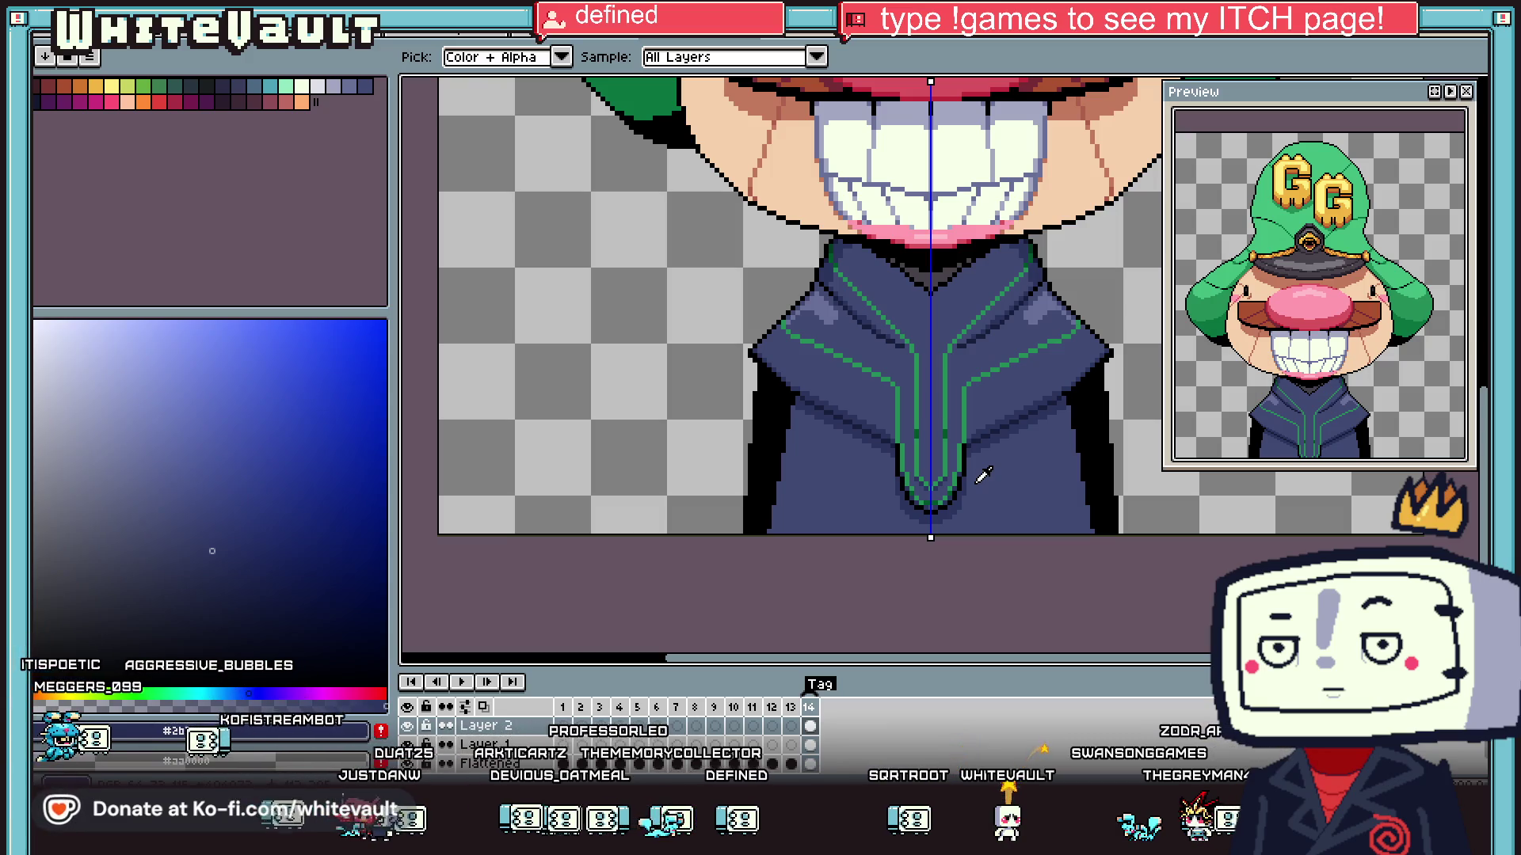
{"action": "scroll", "coordinate": [978, 336], "scroll_direction": "up", "scroll_amount": 1}
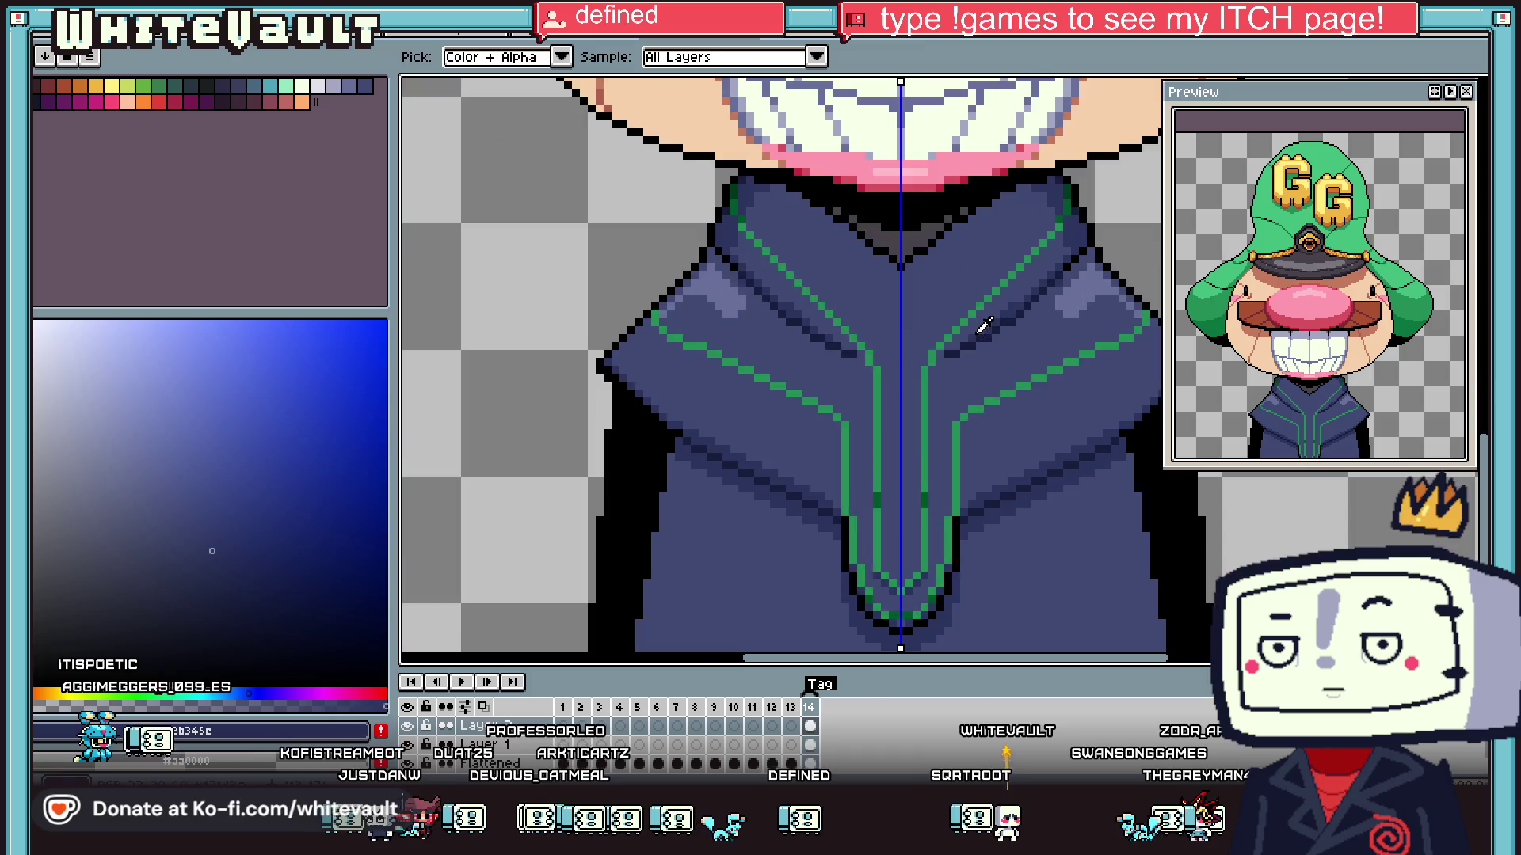
{"action": "key", "text": "b"}
{"action": "scroll", "coordinate": [967, 421], "scroll_direction": "up", "scroll_amount": 1}
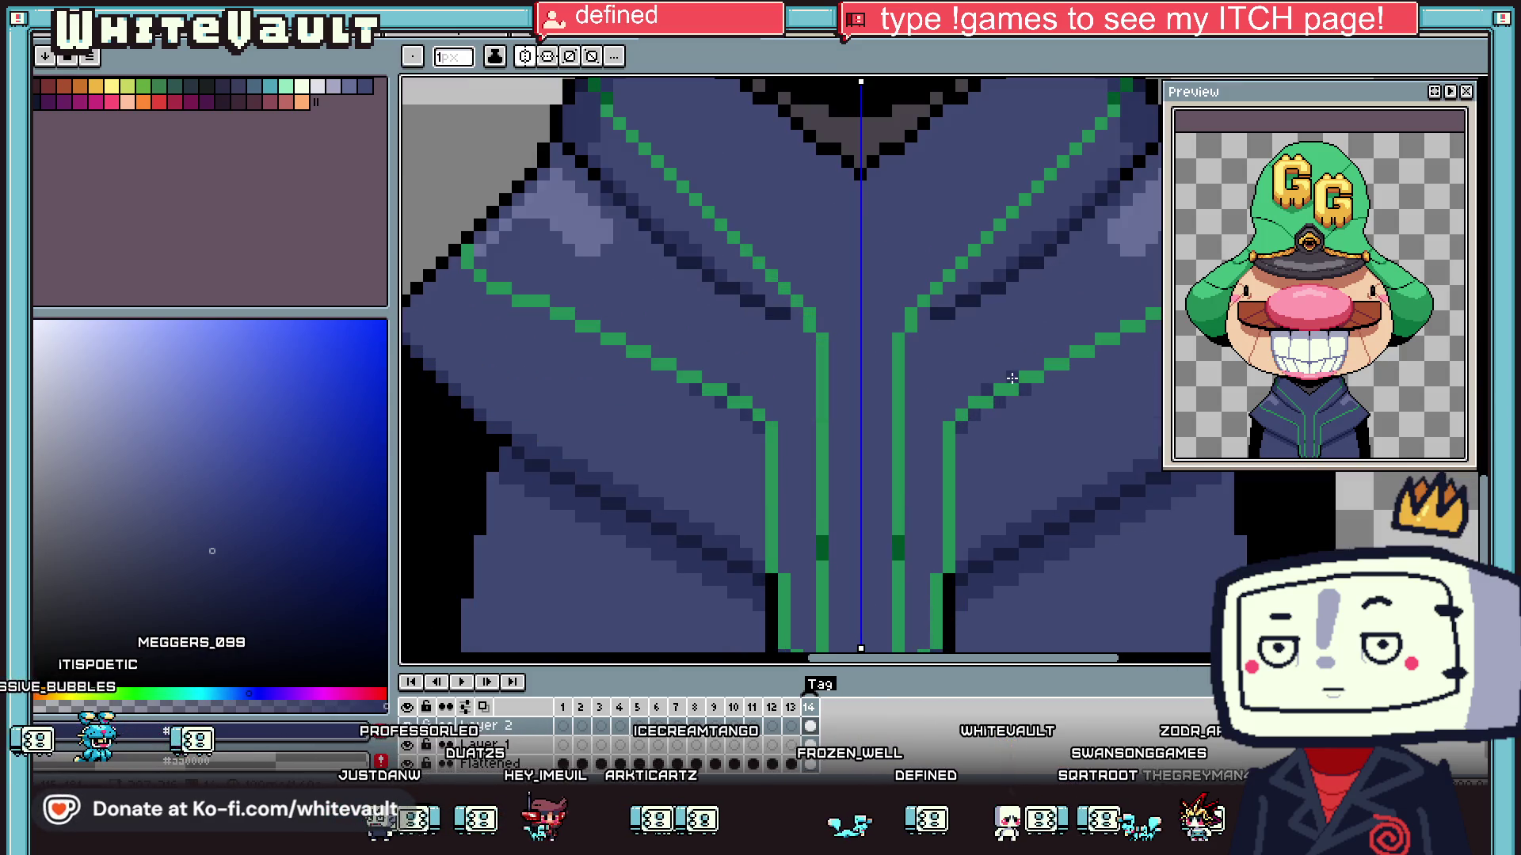
{"action": "scroll", "coordinate": [1053, 372], "scroll_direction": "down", "scroll_amount": 2}
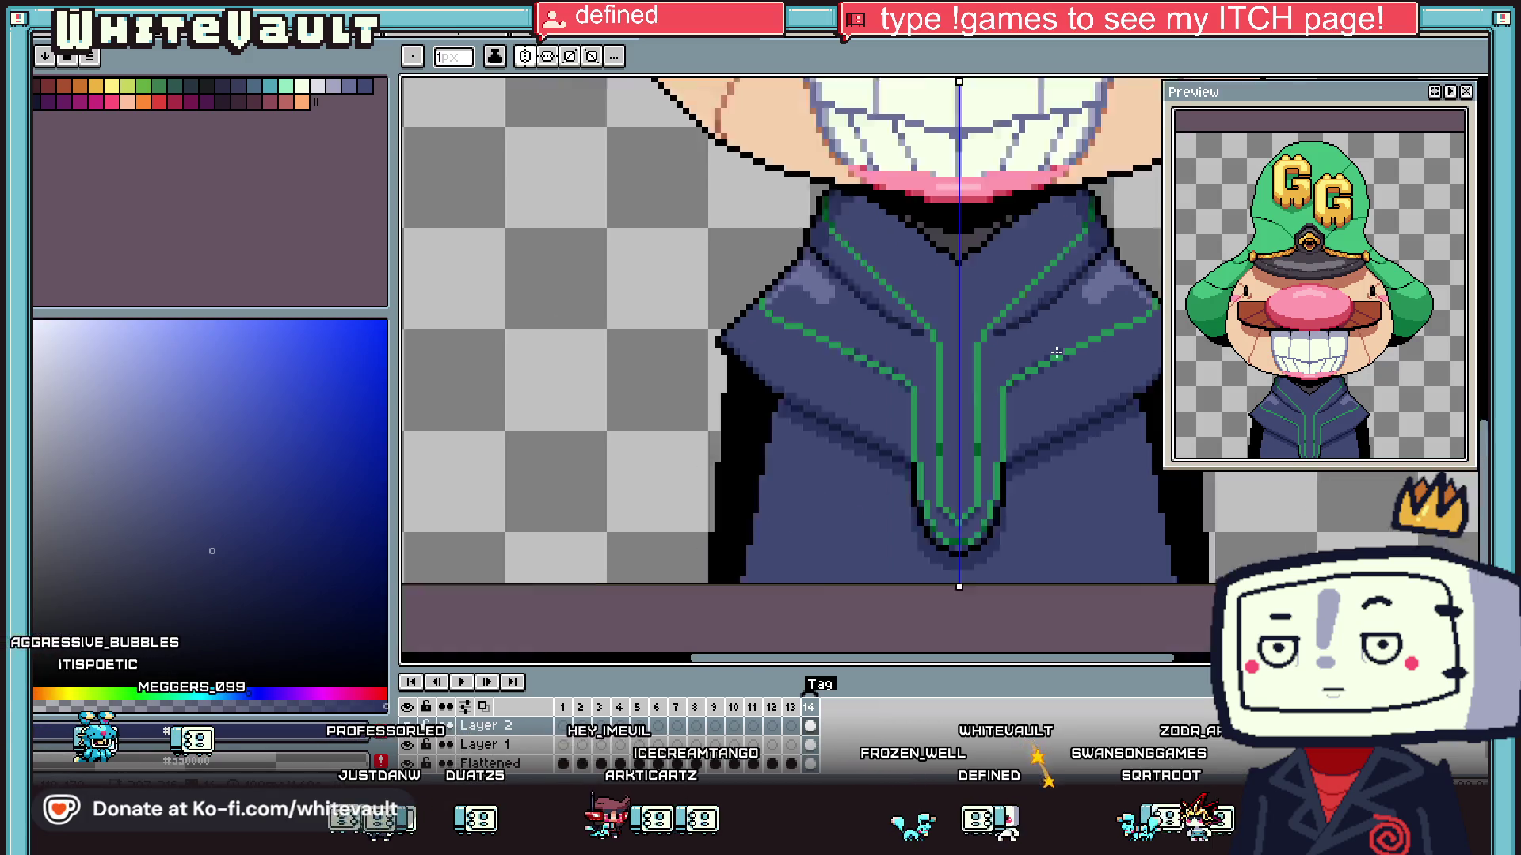
{"action": "scroll", "coordinate": [1042, 397], "scroll_direction": "up", "scroll_amount": 1}
{"action": "scroll", "coordinate": [1041, 396], "scroll_direction": "up", "scroll_amount": 1}
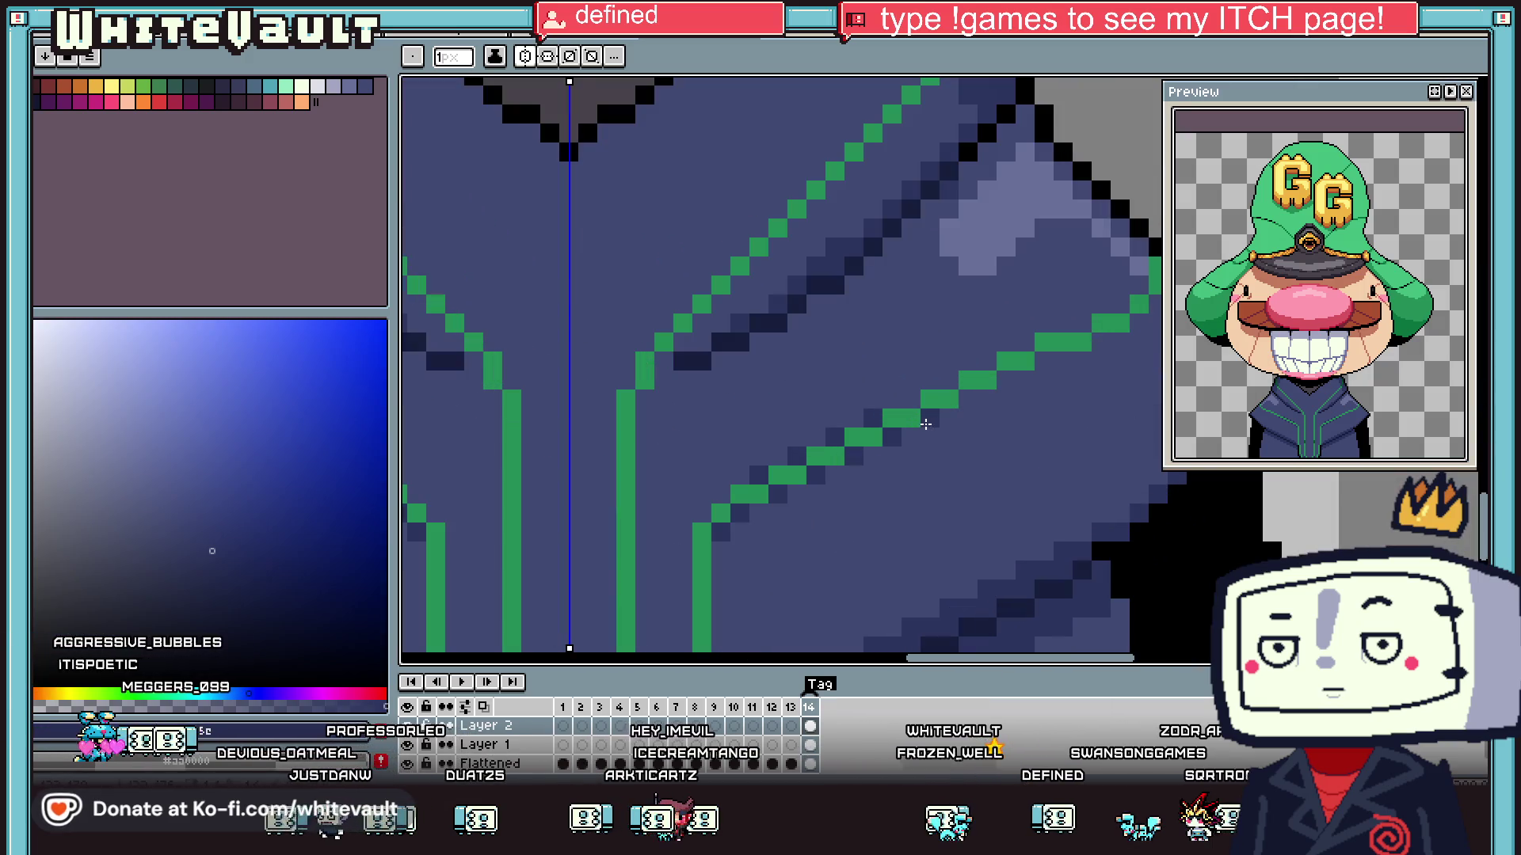
{"action": "left_click", "coordinate": [1006, 379]}
{"action": "left_click", "coordinate": [1044, 360]}
{"action": "left_click", "coordinate": [1026, 342]}
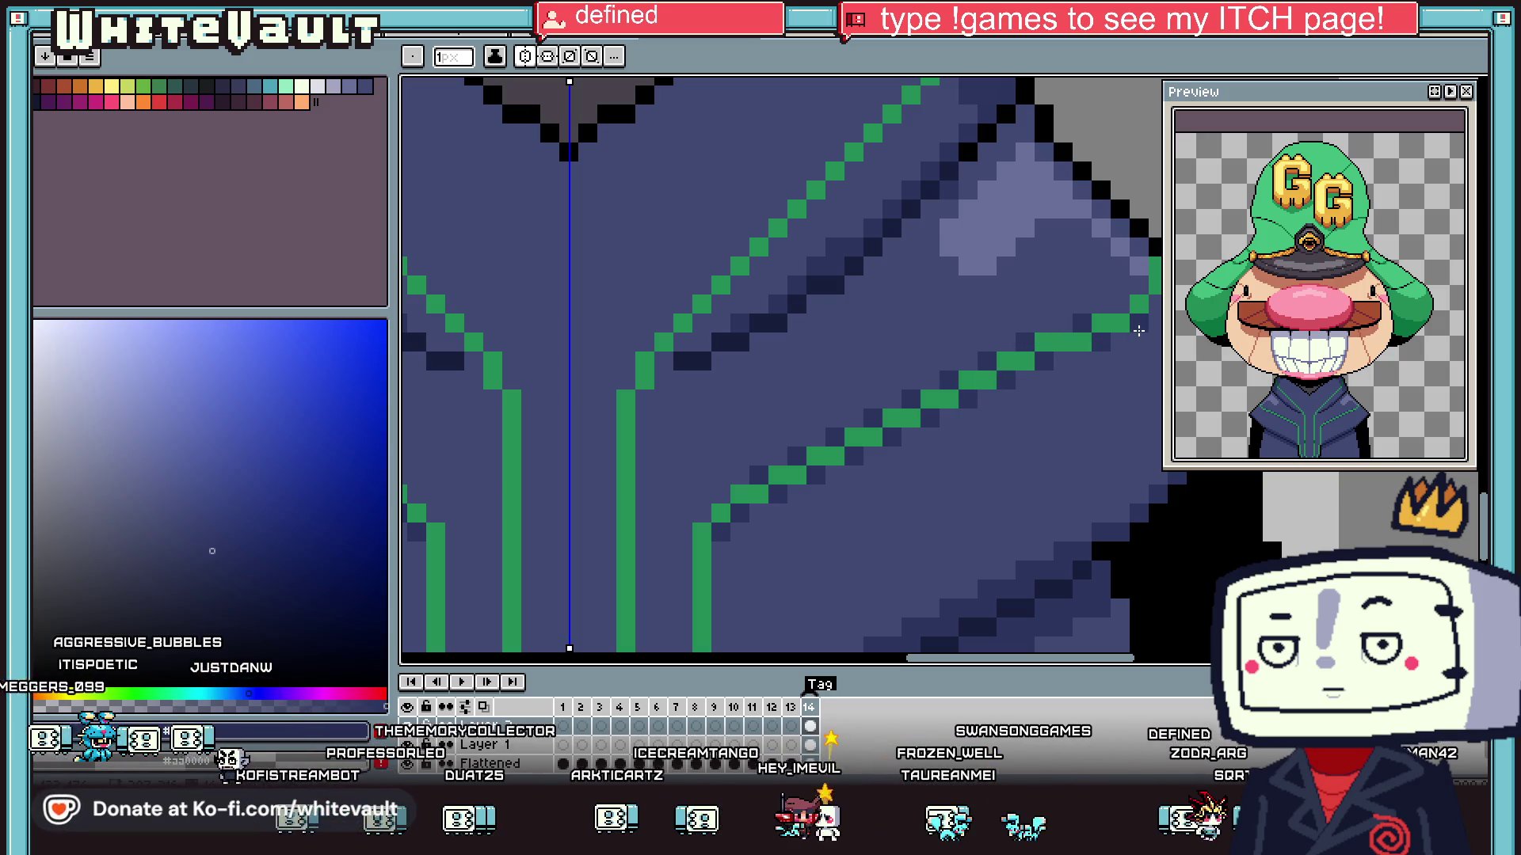
{"action": "scroll", "coordinate": [1100, 390], "scroll_direction": "down", "scroll_amount": 3}
{"action": "scroll", "coordinate": [986, 400], "scroll_direction": "up", "scroll_amount": 3}
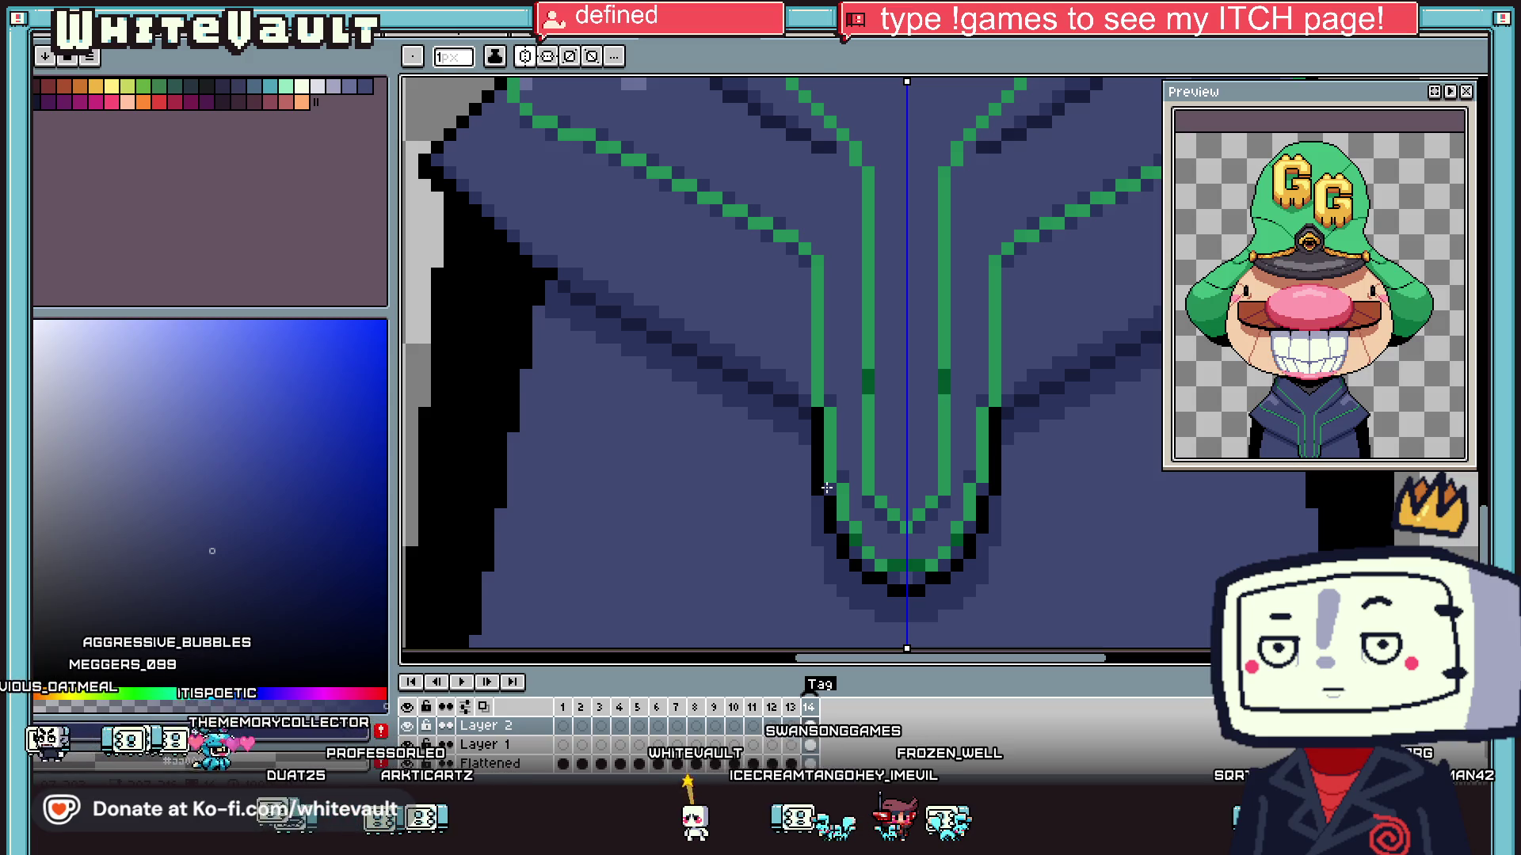
- Add mirrored black pixel columns beside the green collar lines
{"action": "key", "text": "i"}
{"action": "left_click", "coordinate": [869, 349]}
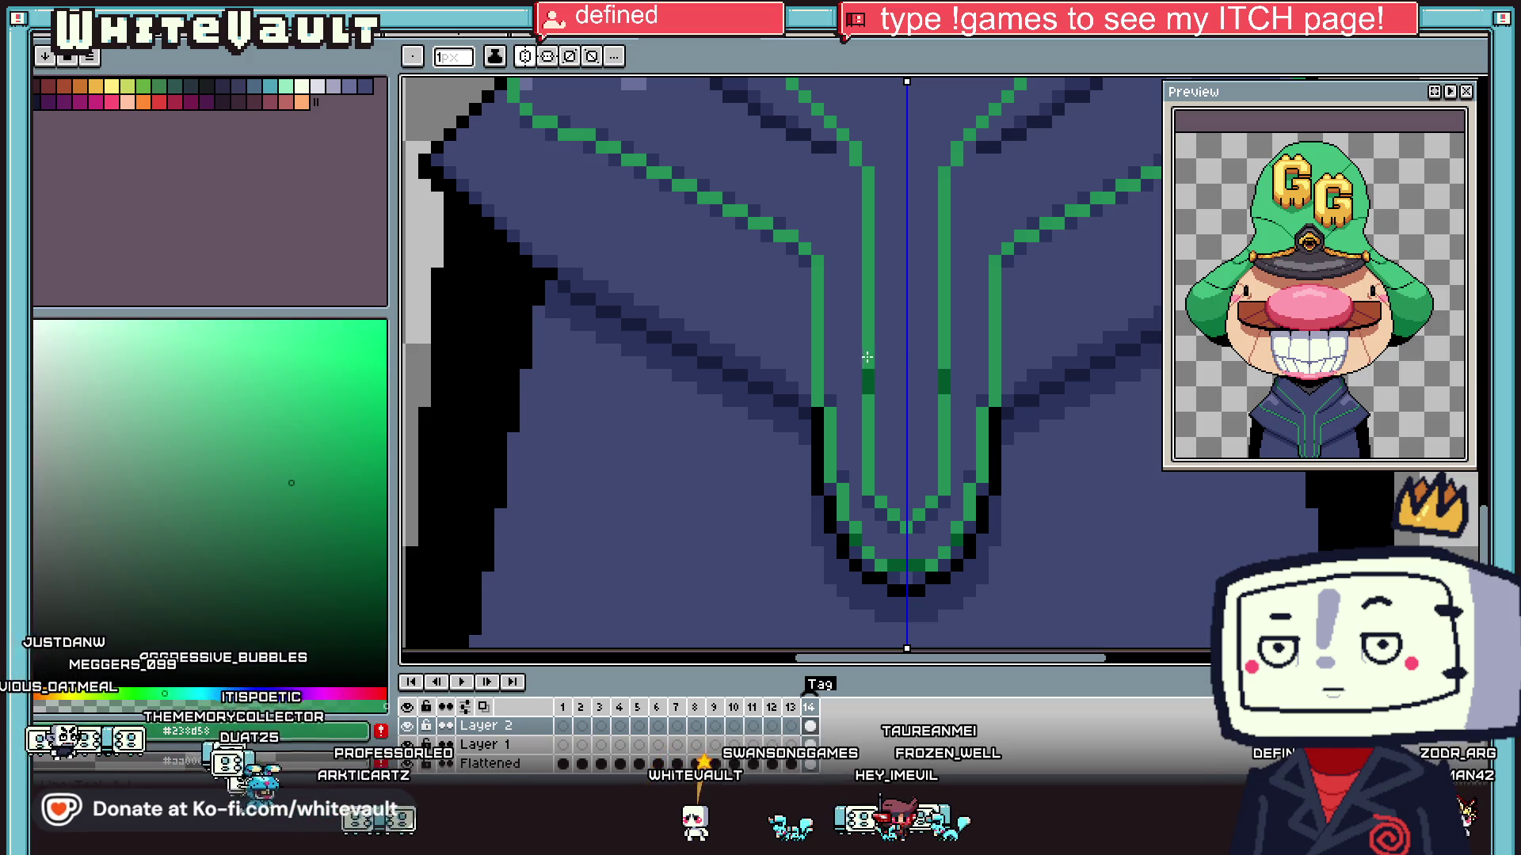
{"action": "scroll", "coordinate": [874, 355], "scroll_direction": "down", "scroll_amount": 3}
{"action": "scroll", "coordinate": [918, 362], "scroll_direction": "up", "scroll_amount": 2}
{"action": "scroll", "coordinate": [919, 362], "scroll_direction": "up", "scroll_amount": 1}
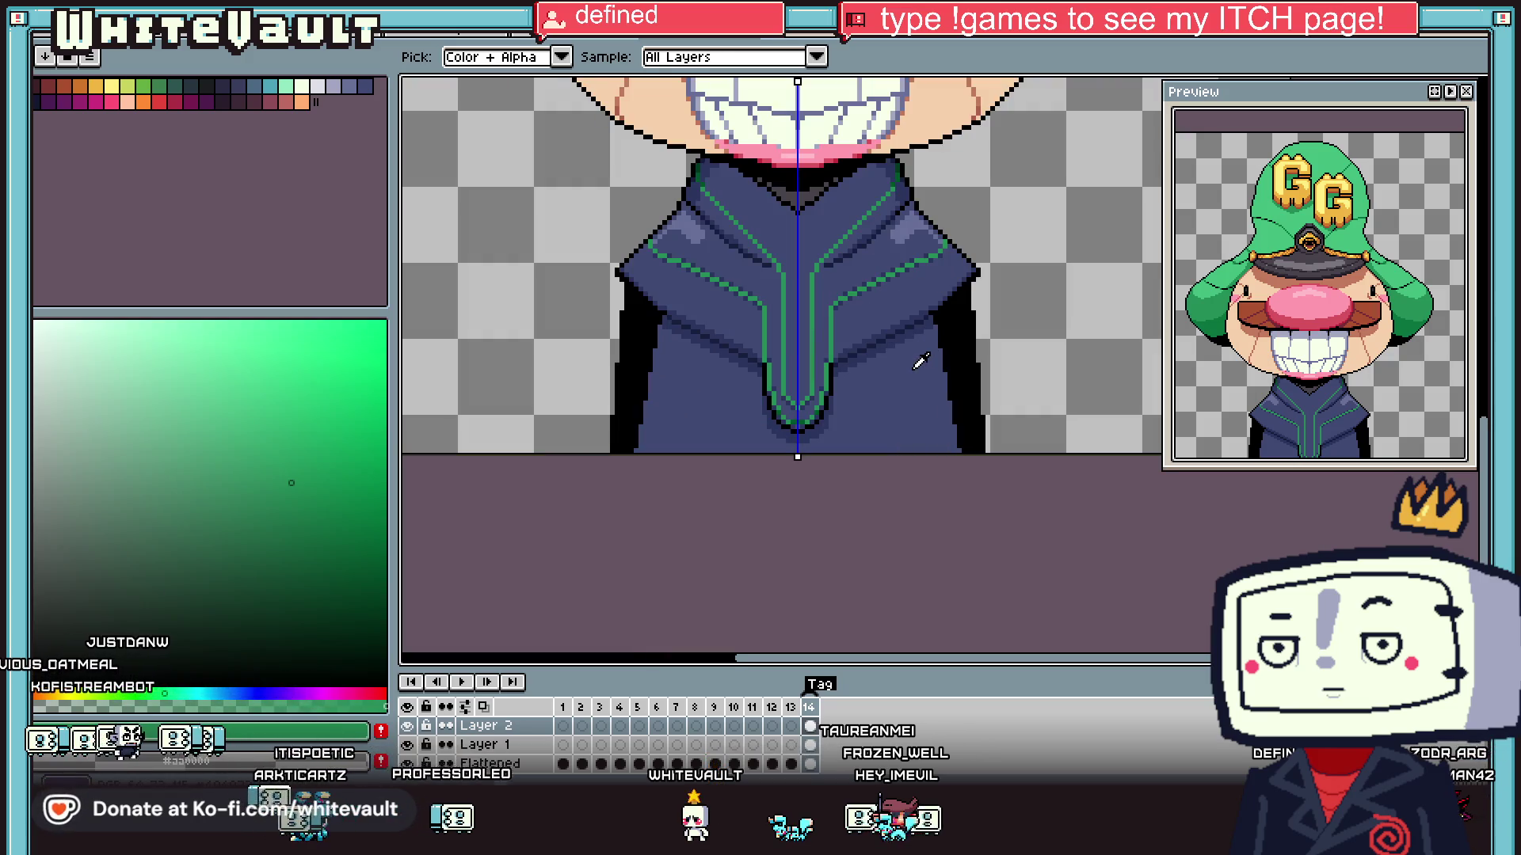
{"action": "scroll", "coordinate": [841, 364], "scroll_direction": "up", "scroll_amount": 2}
{"action": "left_click", "coordinate": [816, 349]}
{"action": "key", "text": "b"}
{"action": "left_click", "coordinate": [829, 290]}
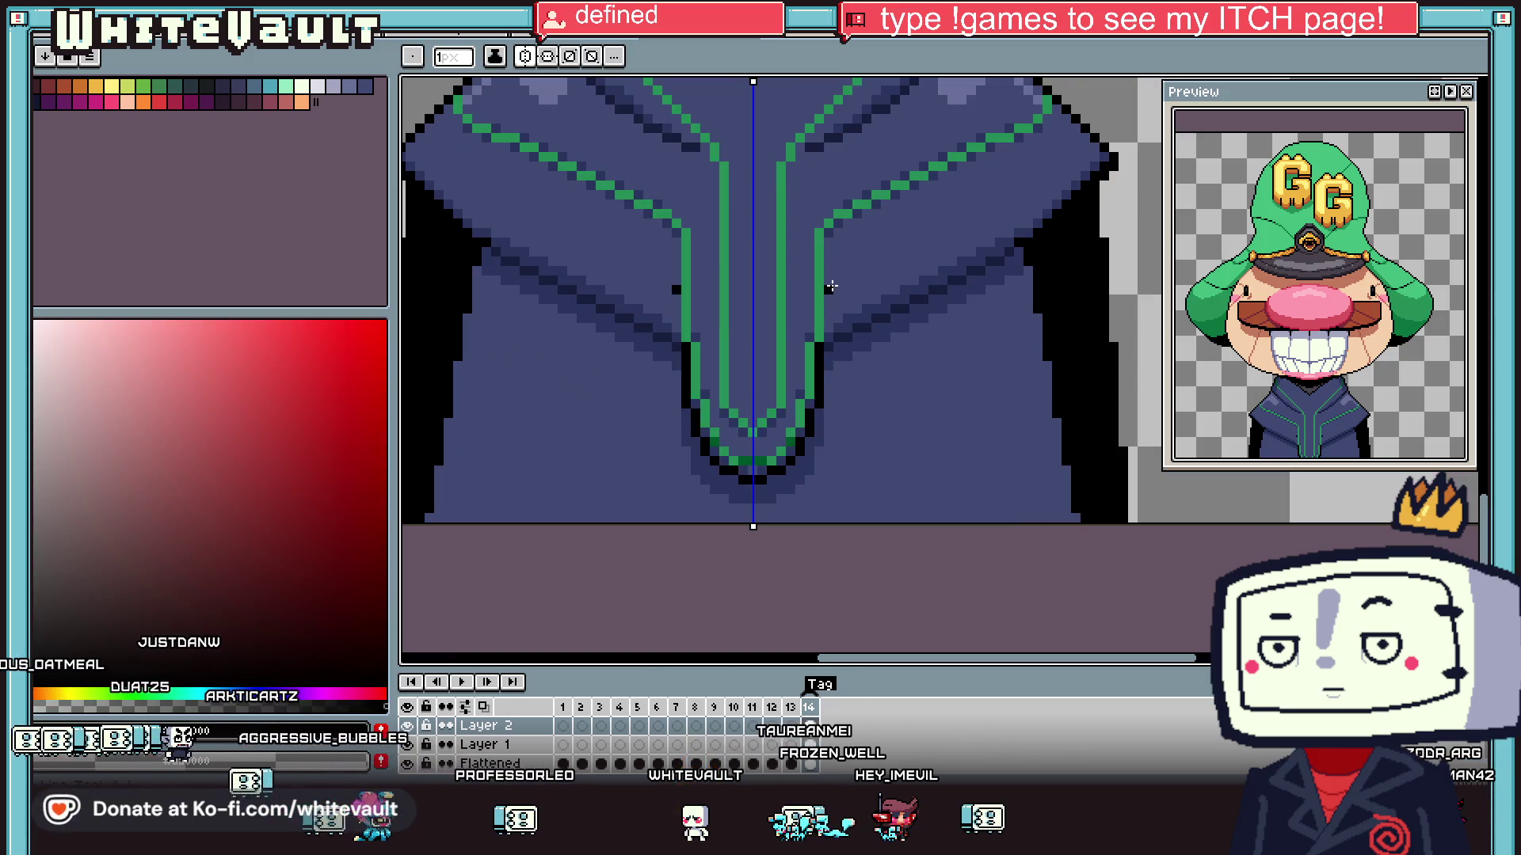
{"action": "key", "text": "i"}
{"action": "scroll", "coordinate": [864, 377], "scroll_direction": "down", "scroll_amount": 4}
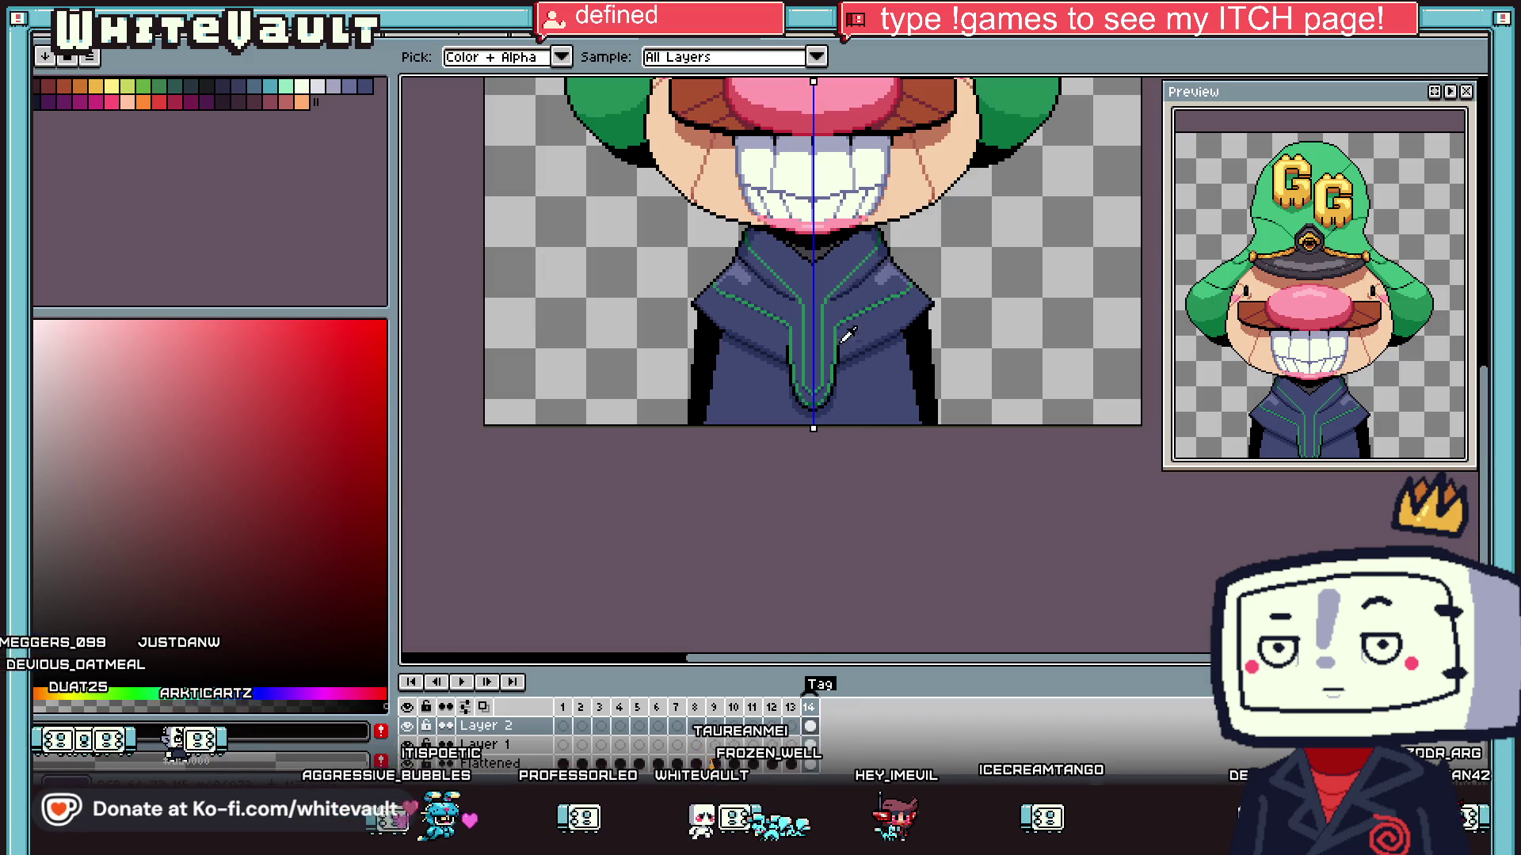
{"action": "scroll", "coordinate": [846, 336], "scroll_direction": "up", "scroll_amount": 4}
{"action": "left_click", "coordinate": [826, 335]}
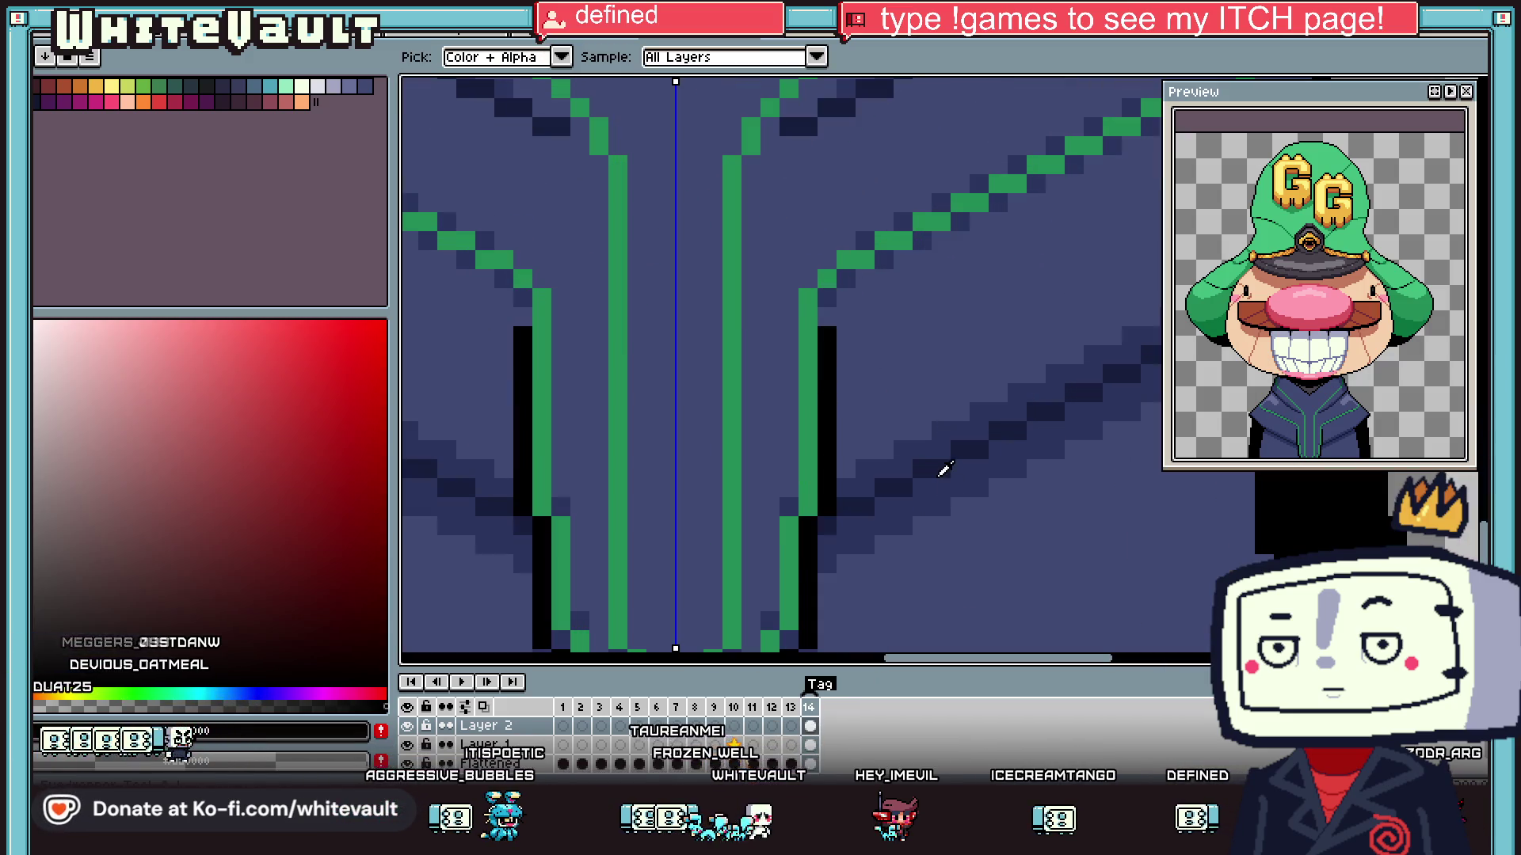
- Sample the jacket's dark navy as the drawing colour
{"action": "left_click", "coordinate": [944, 470]}
{"action": "key", "text": "b"}
{"action": "scroll", "coordinate": [830, 310], "scroll_direction": "down", "scroll_amount": 4}
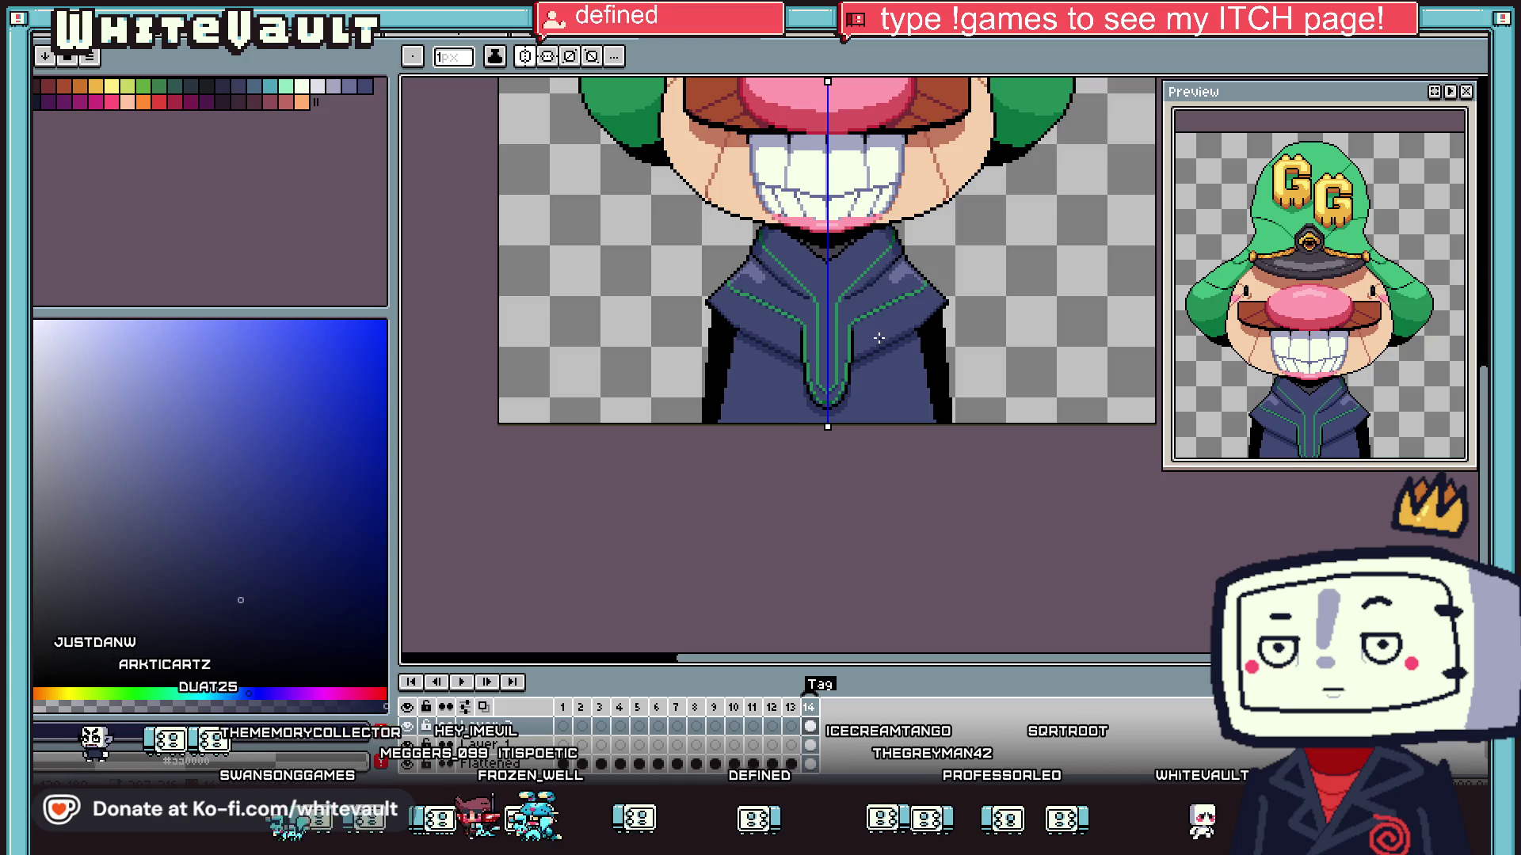
{"action": "scroll", "coordinate": [869, 336], "scroll_direction": "down", "scroll_amount": 3}
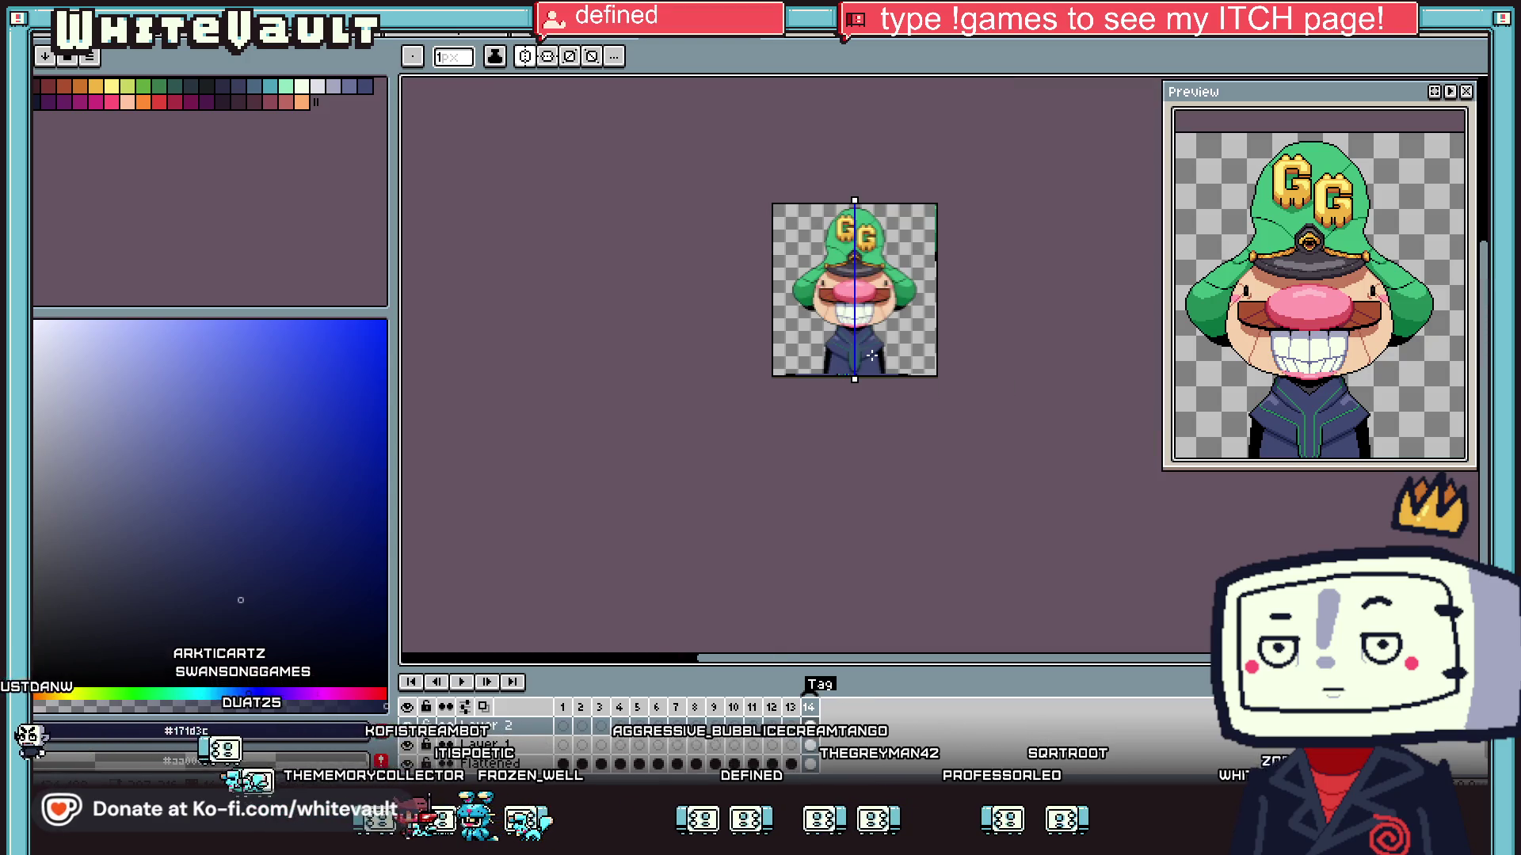
{"action": "scroll", "coordinate": [792, 333], "scroll_direction": "up", "scroll_amount": 4}
{"action": "key", "text": "alt"}
{"action": "scroll", "coordinate": [802, 390], "scroll_direction": "down", "scroll_amount": 1}
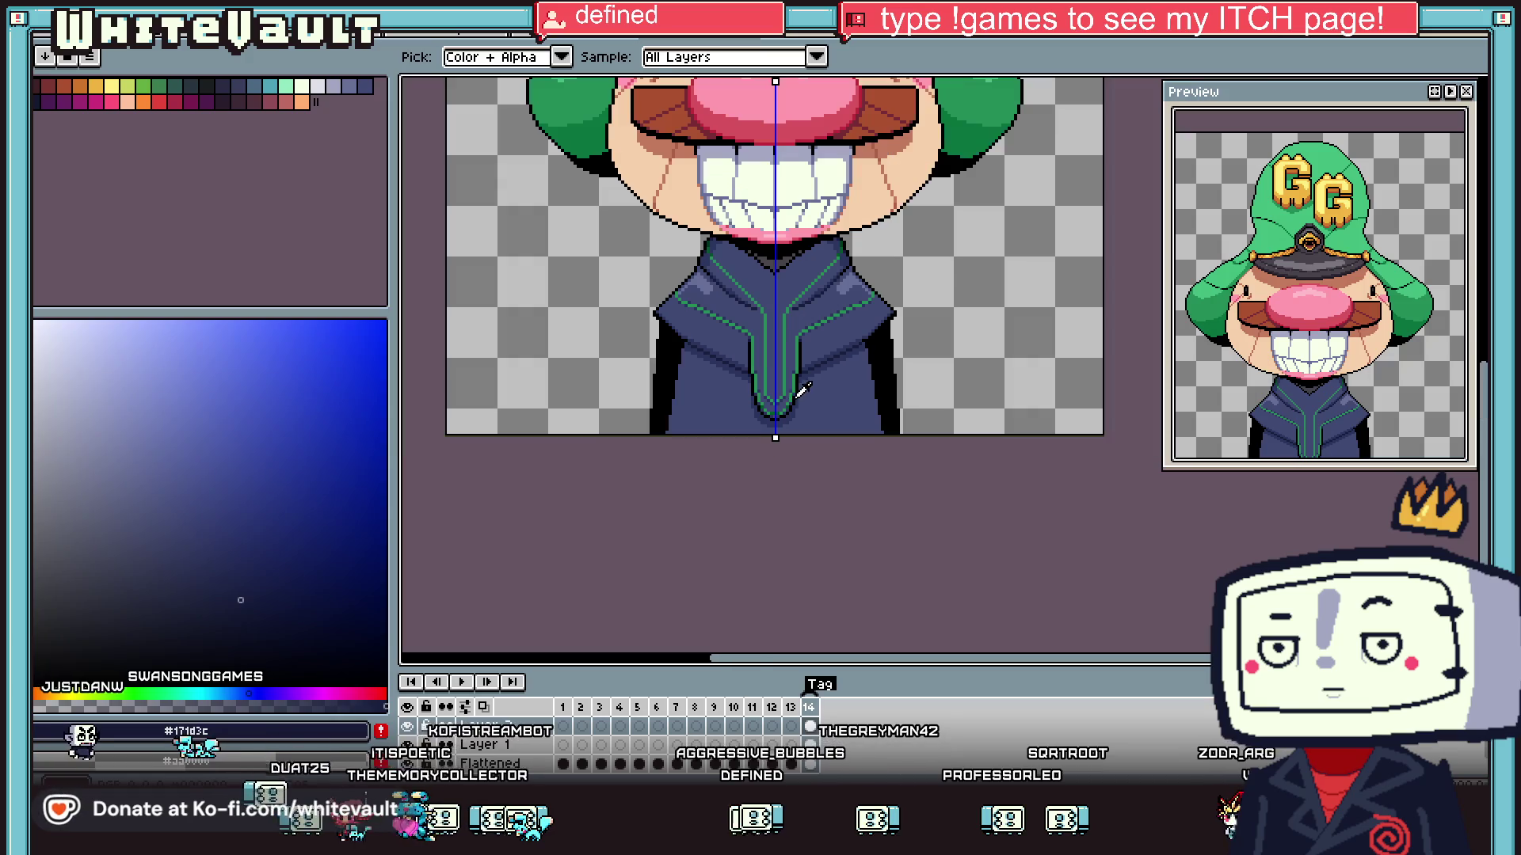
{"action": "scroll", "coordinate": [798, 364], "scroll_direction": "up", "scroll_amount": 1}
{"action": "scroll", "coordinate": [798, 380], "scroll_direction": "down", "scroll_amount": 2}
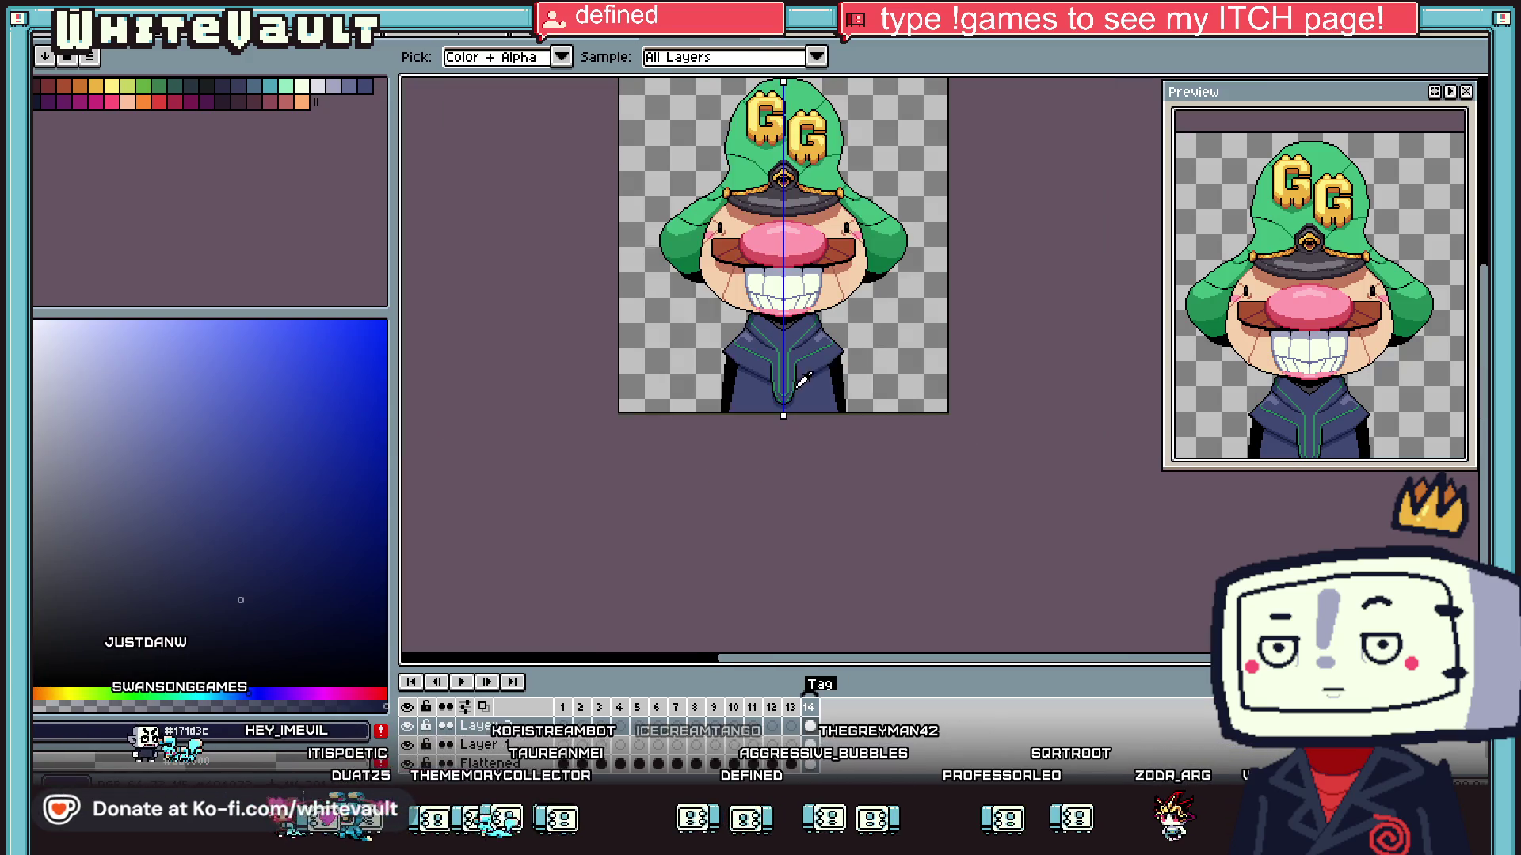
{"action": "scroll", "coordinate": [833, 377], "scroll_direction": "up", "scroll_amount": 2}
{"action": "scroll", "coordinate": [847, 351], "scroll_direction": "up", "scroll_amount": 1}
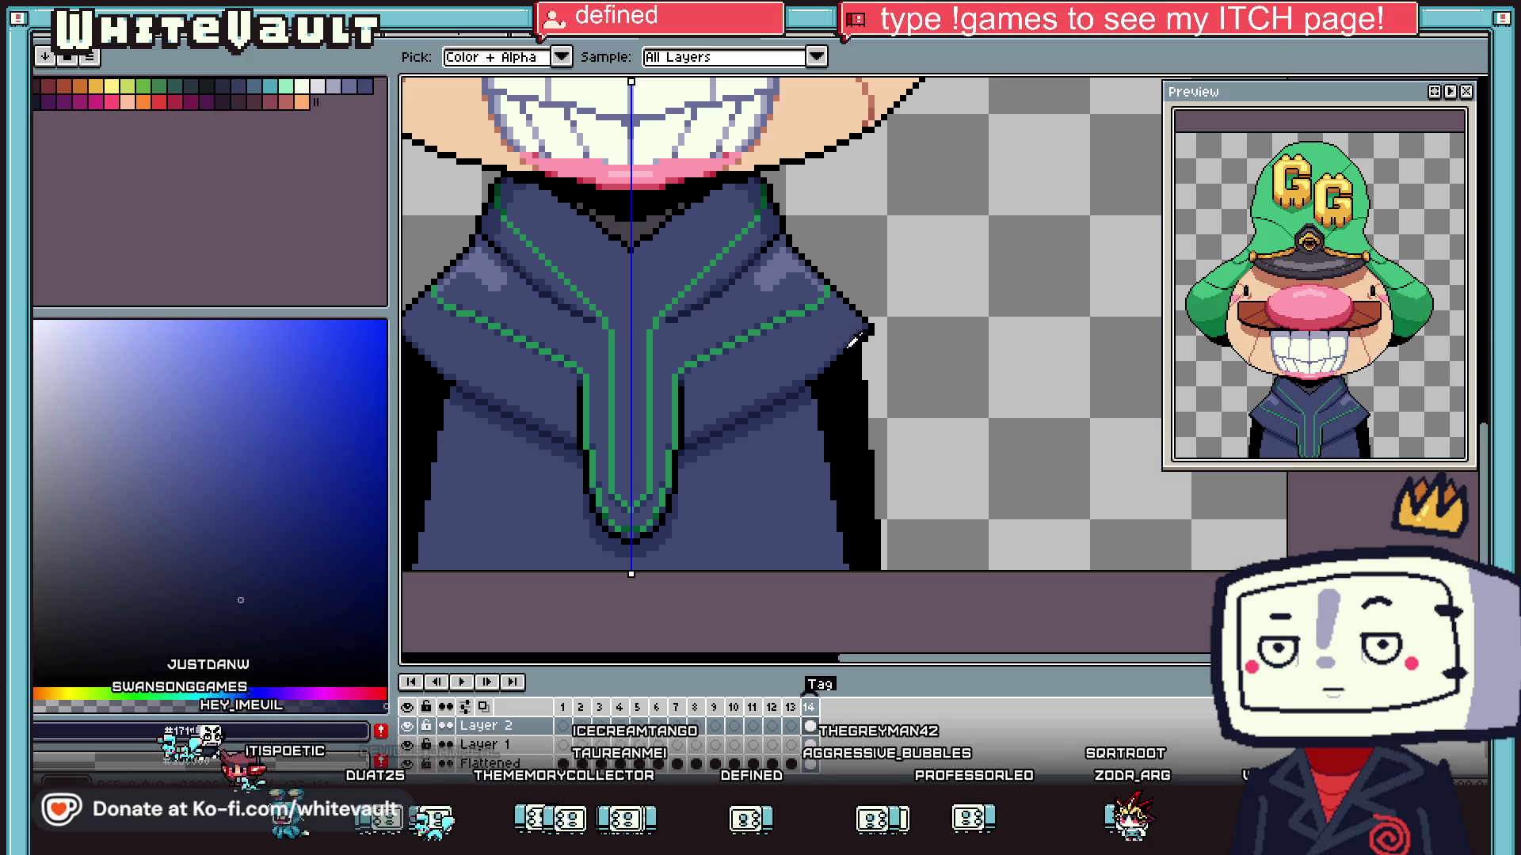
{"action": "scroll", "coordinate": [856, 348], "scroll_direction": "up", "scroll_amount": 1}
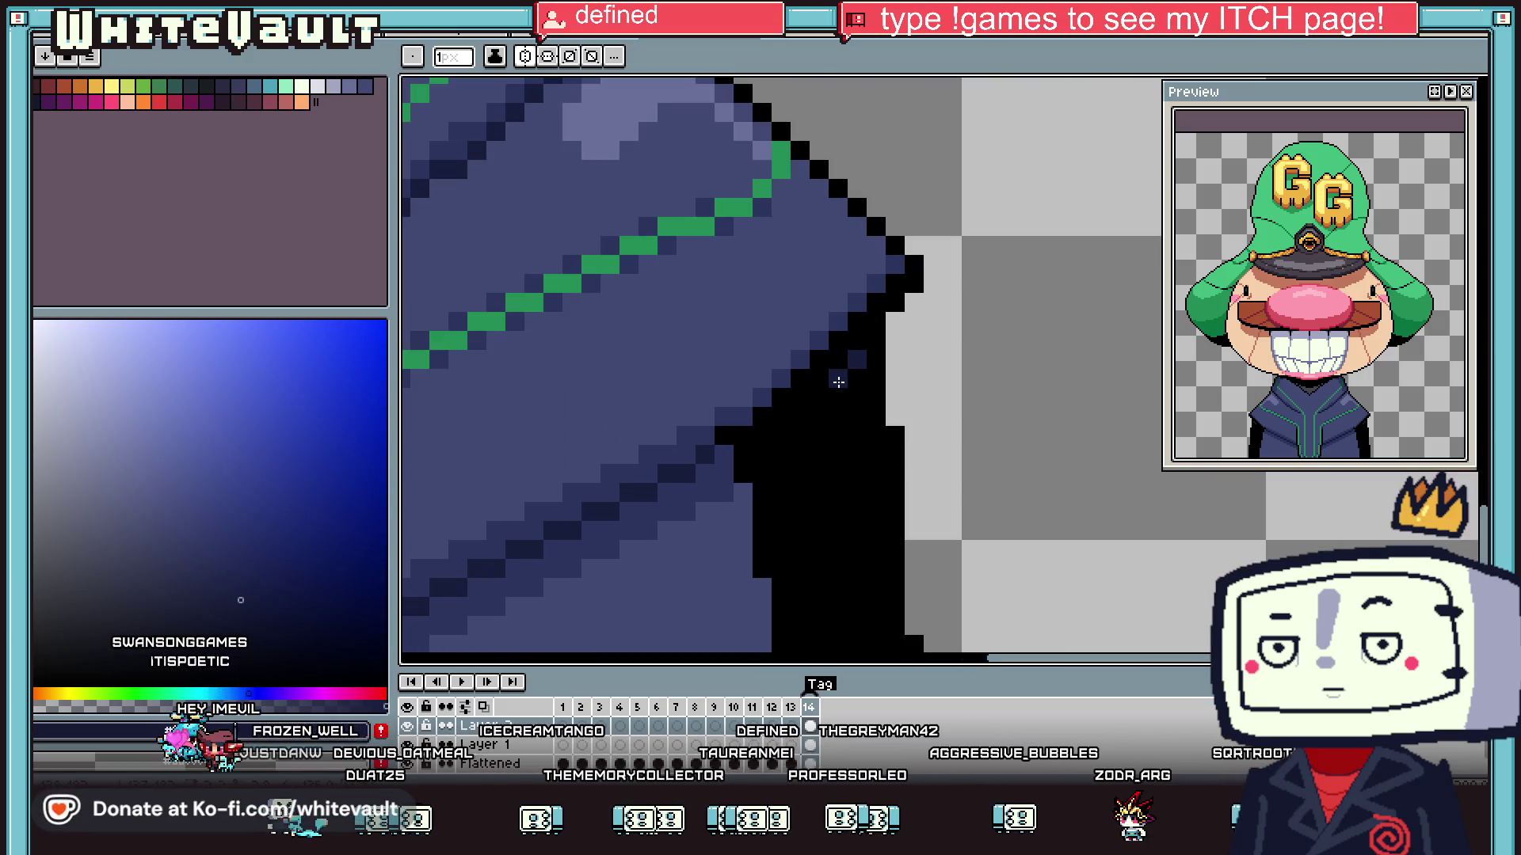
- Paint dark navy strips into the jacket's black right edge
{"action": "left_click_drag", "start_coordinate": [816, 395], "coordinate": [762, 454]}
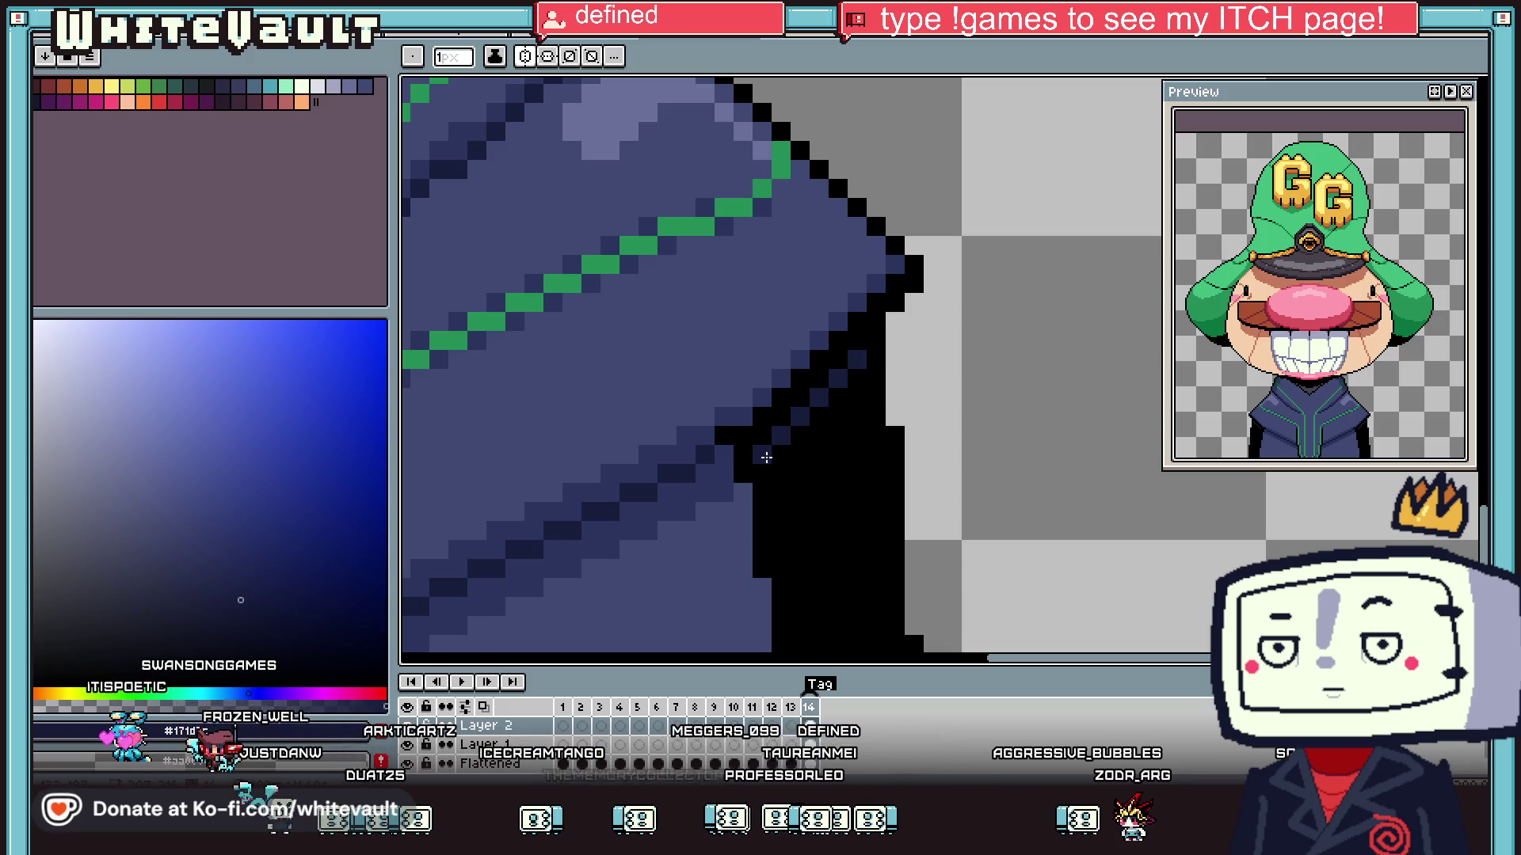
{"action": "left_click_drag", "start_coordinate": [858, 371], "coordinate": [861, 431]}
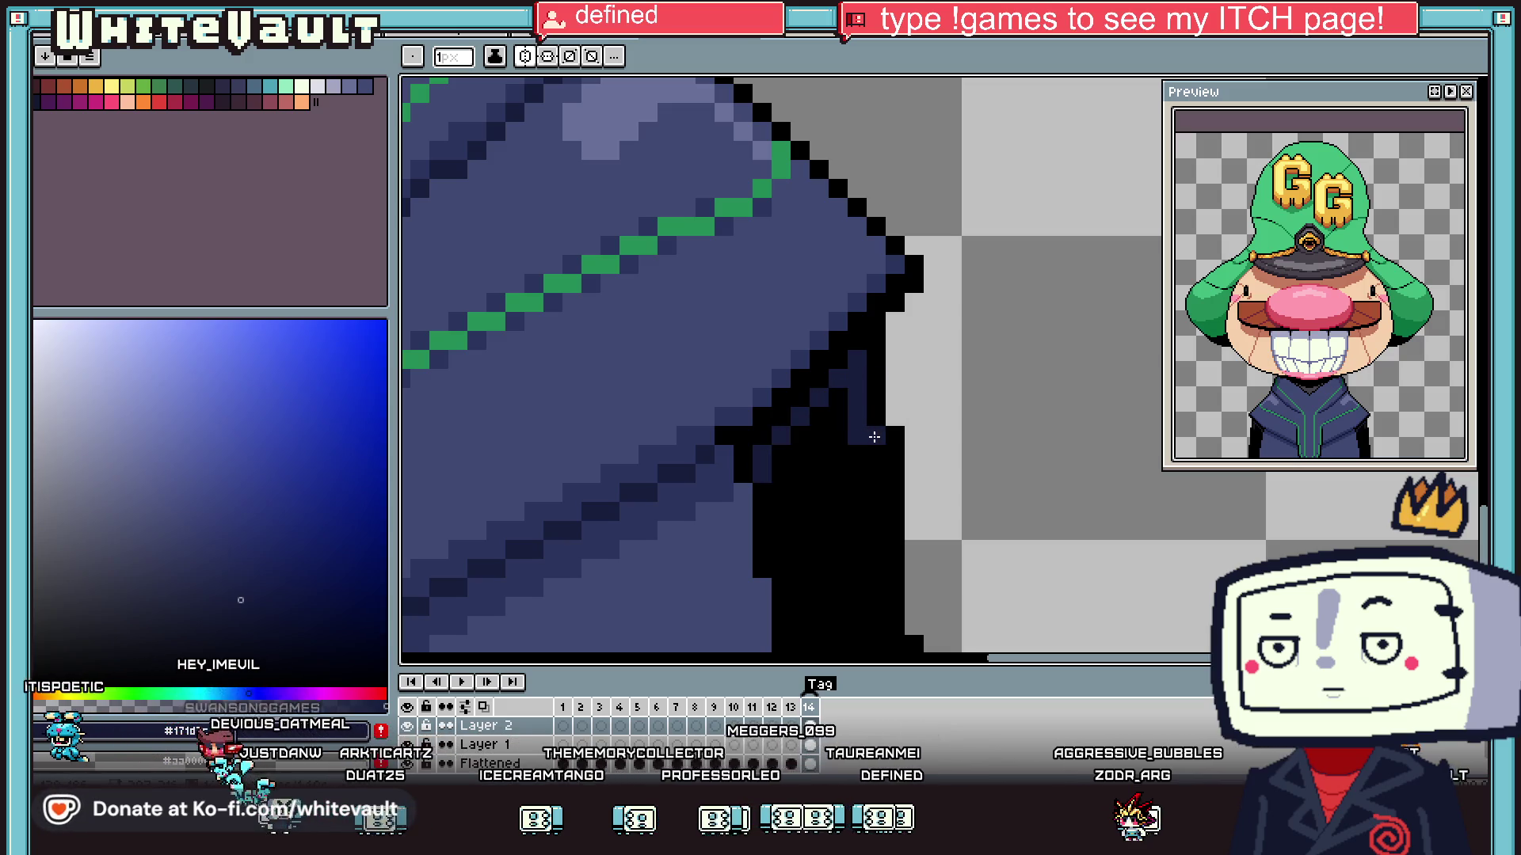
{"action": "scroll", "coordinate": [874, 436], "scroll_direction": "down", "scroll_amount": 2}
{"action": "scroll", "coordinate": [884, 546], "scroll_direction": "down", "scroll_amount": 3}
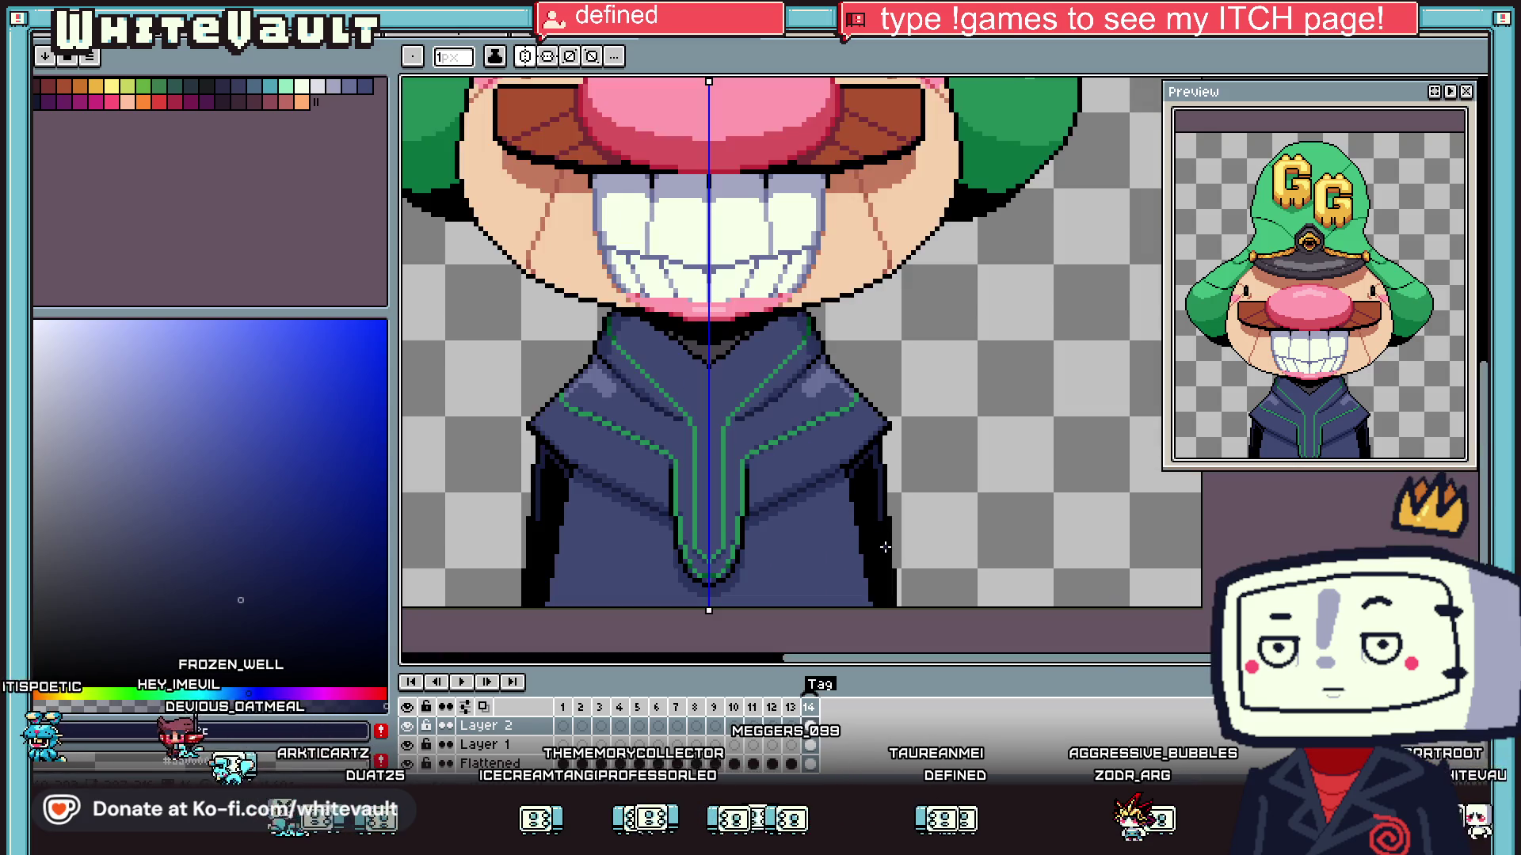
{"action": "scroll", "coordinate": [885, 547], "scroll_direction": "up", "scroll_amount": 3}
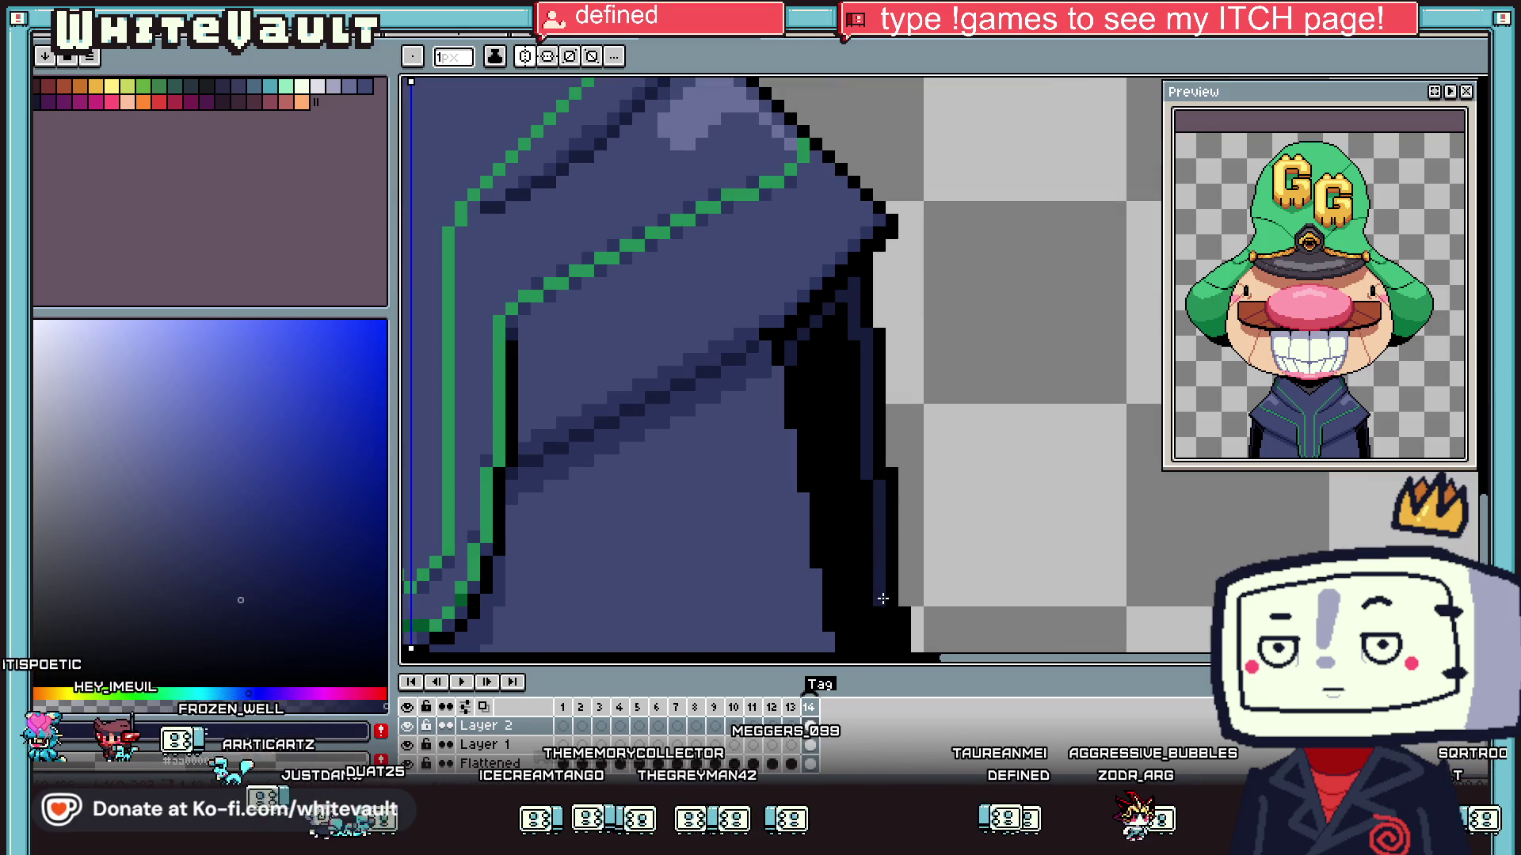
{"action": "scroll", "coordinate": [885, 570], "scroll_direction": "down", "scroll_amount": 2}
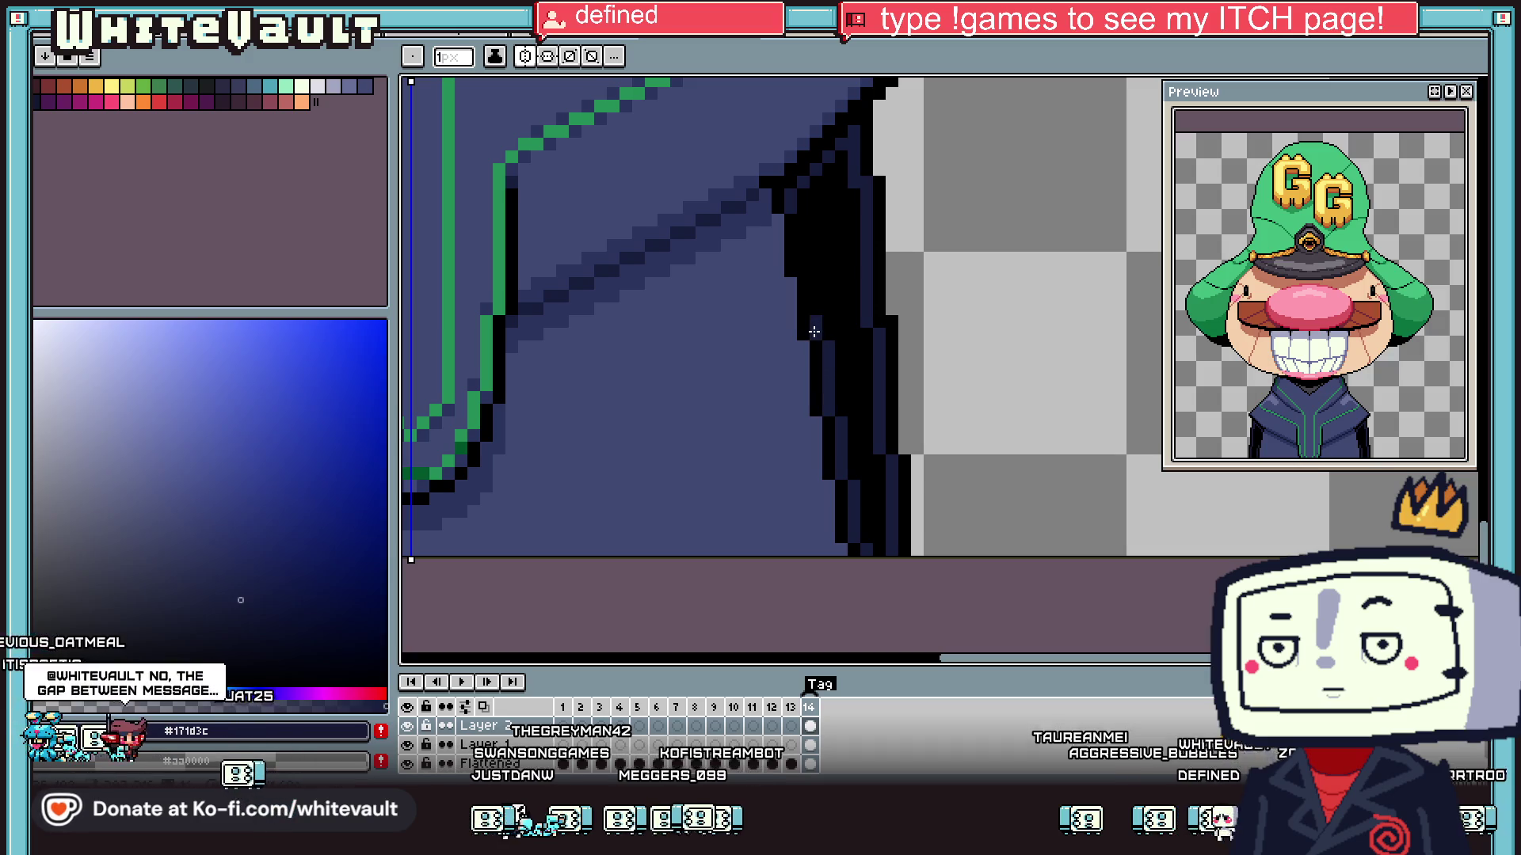
{"action": "left_click_drag", "start_coordinate": [816, 316], "coordinate": [818, 274]}
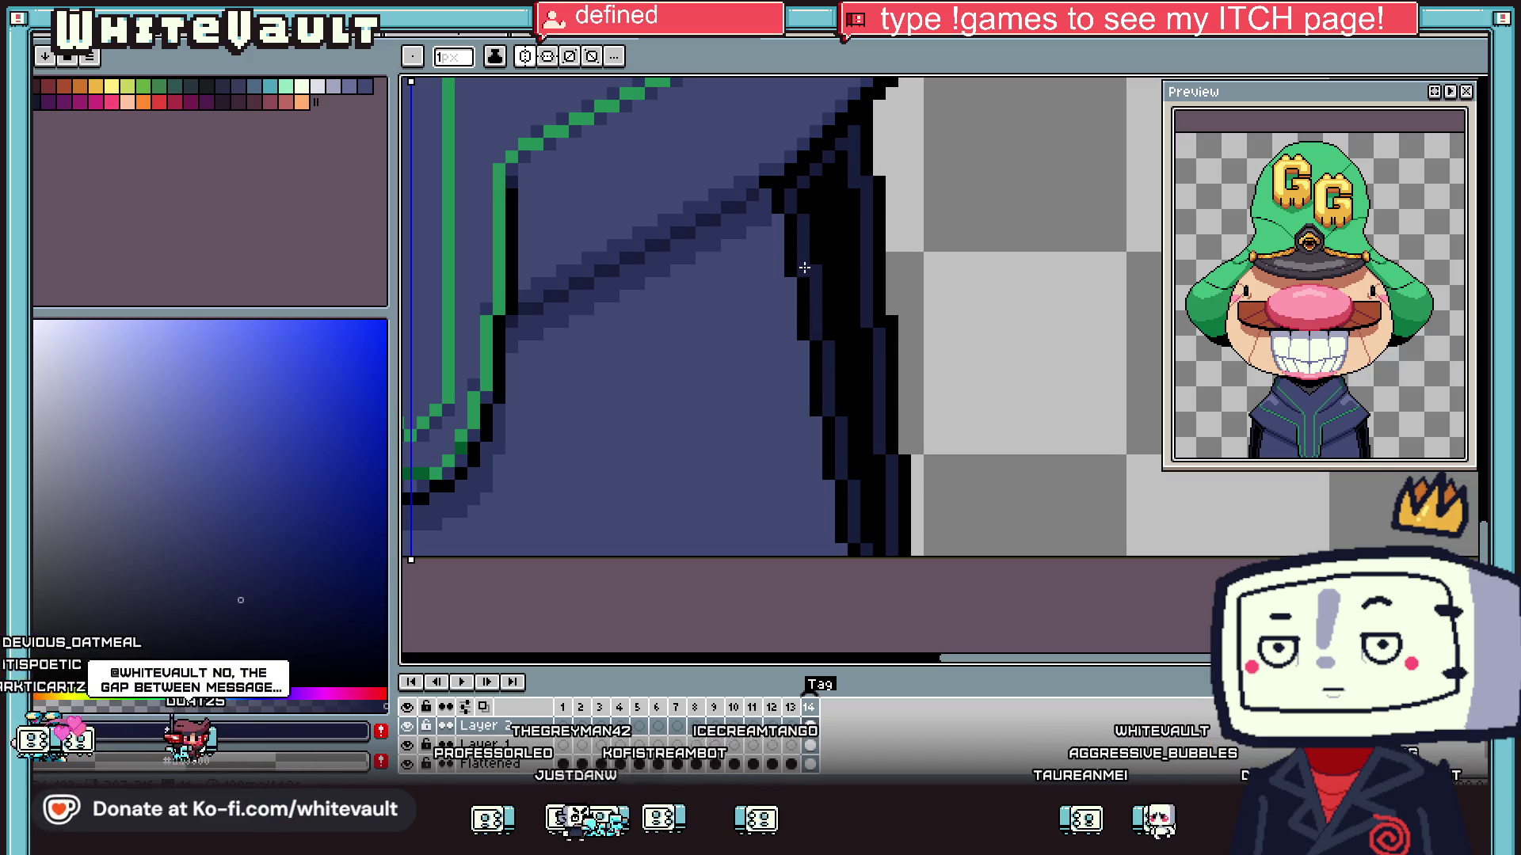
{"action": "scroll", "coordinate": [816, 217], "scroll_direction": "down", "scroll_amount": 3}
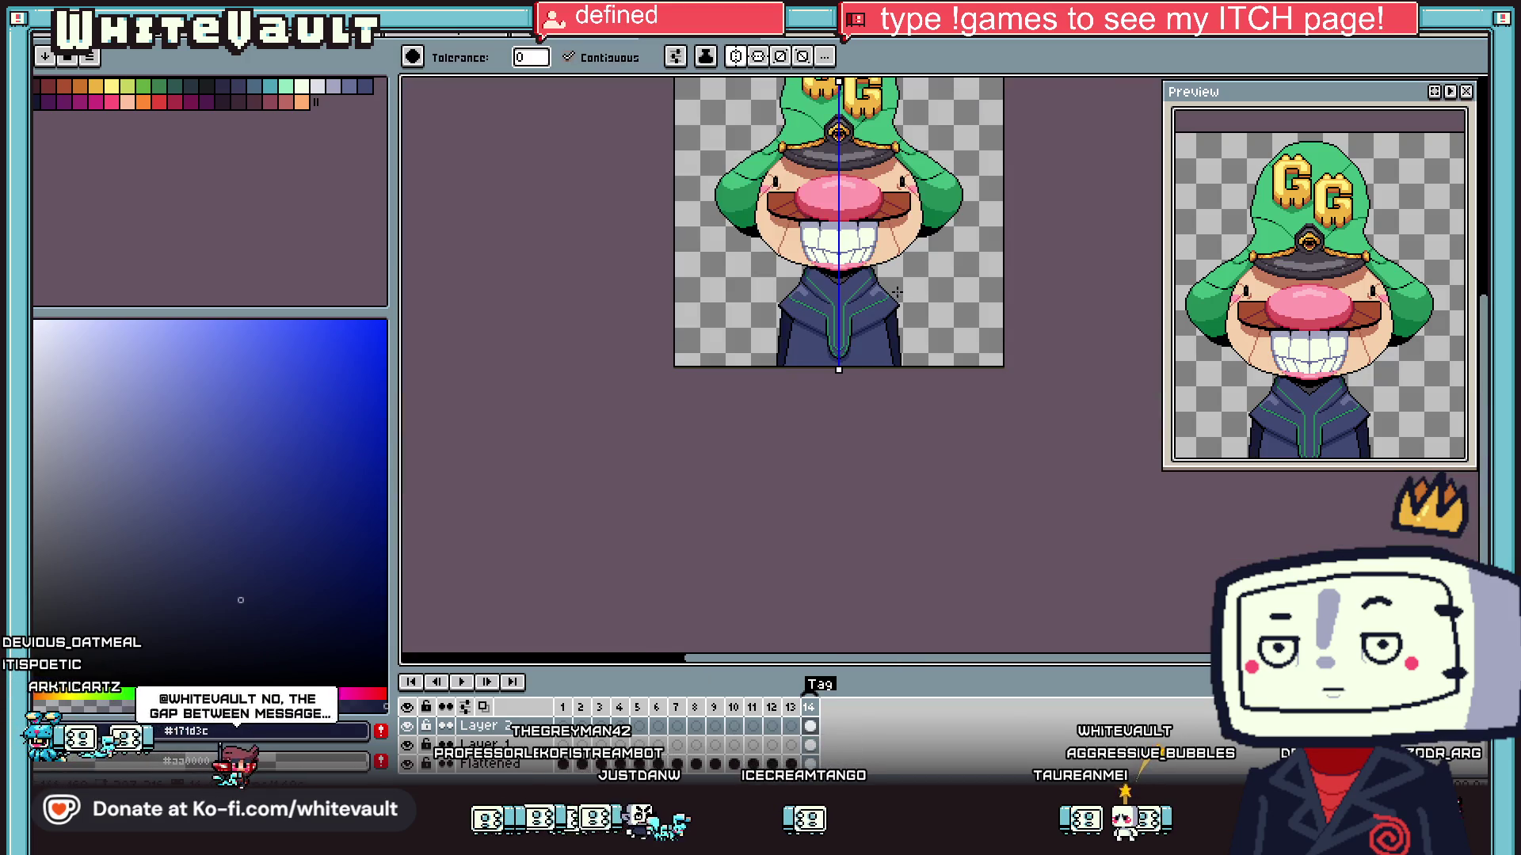
- Pick the green trim colour and draw a diagonal green line down the edge
{"action": "key", "text": "i"}
{"action": "scroll", "coordinate": [884, 330], "scroll_direction": "up", "scroll_amount": 3}
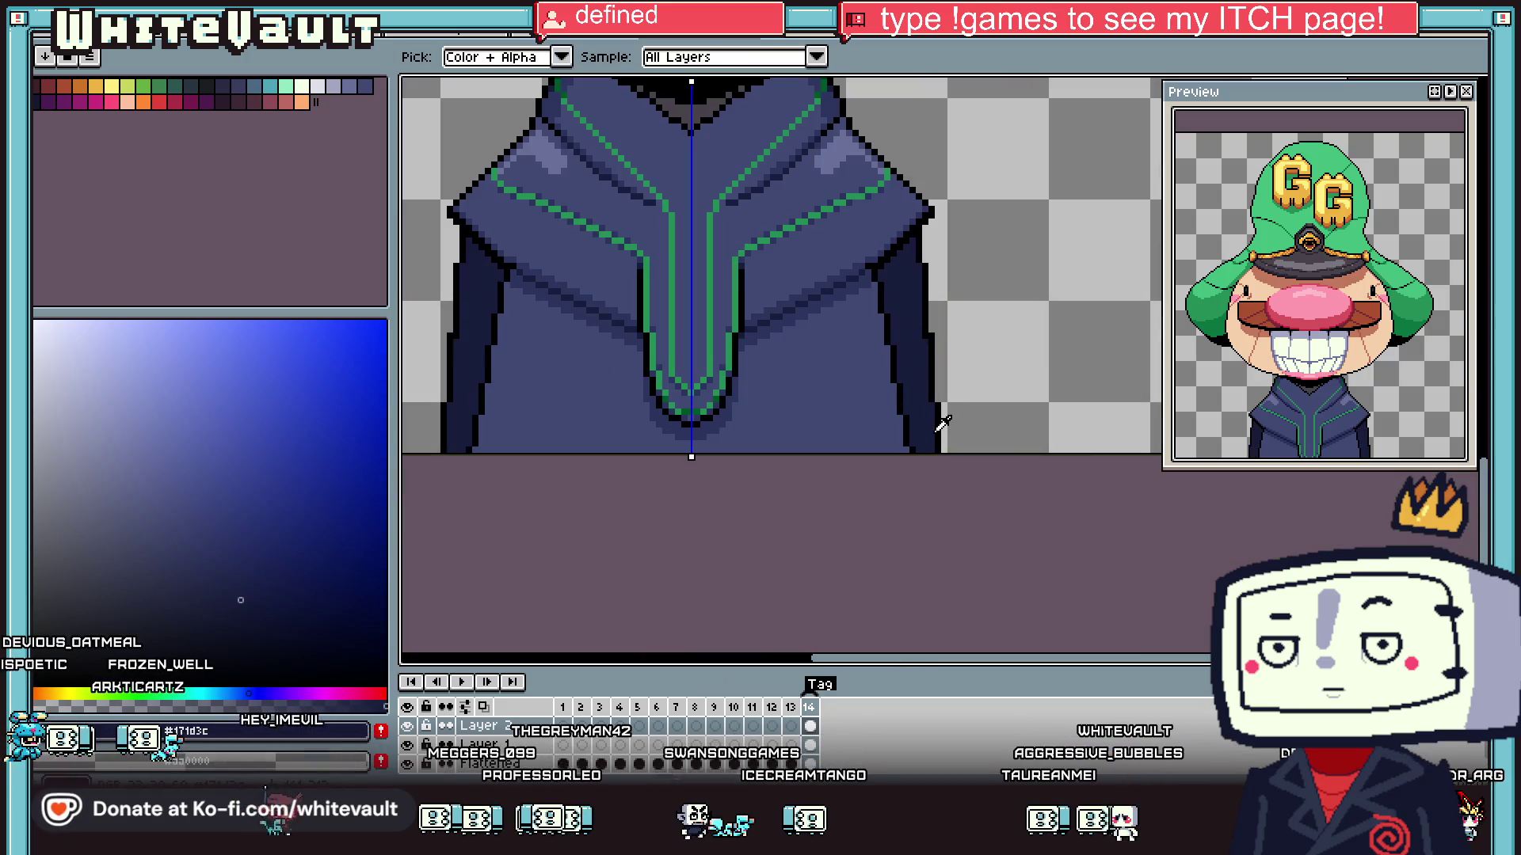
{"action": "left_click", "coordinate": [738, 271]}
{"action": "key", "text": "b"}
{"action": "scroll", "coordinate": [998, 403], "scroll_direction": "up", "scroll_amount": 3}
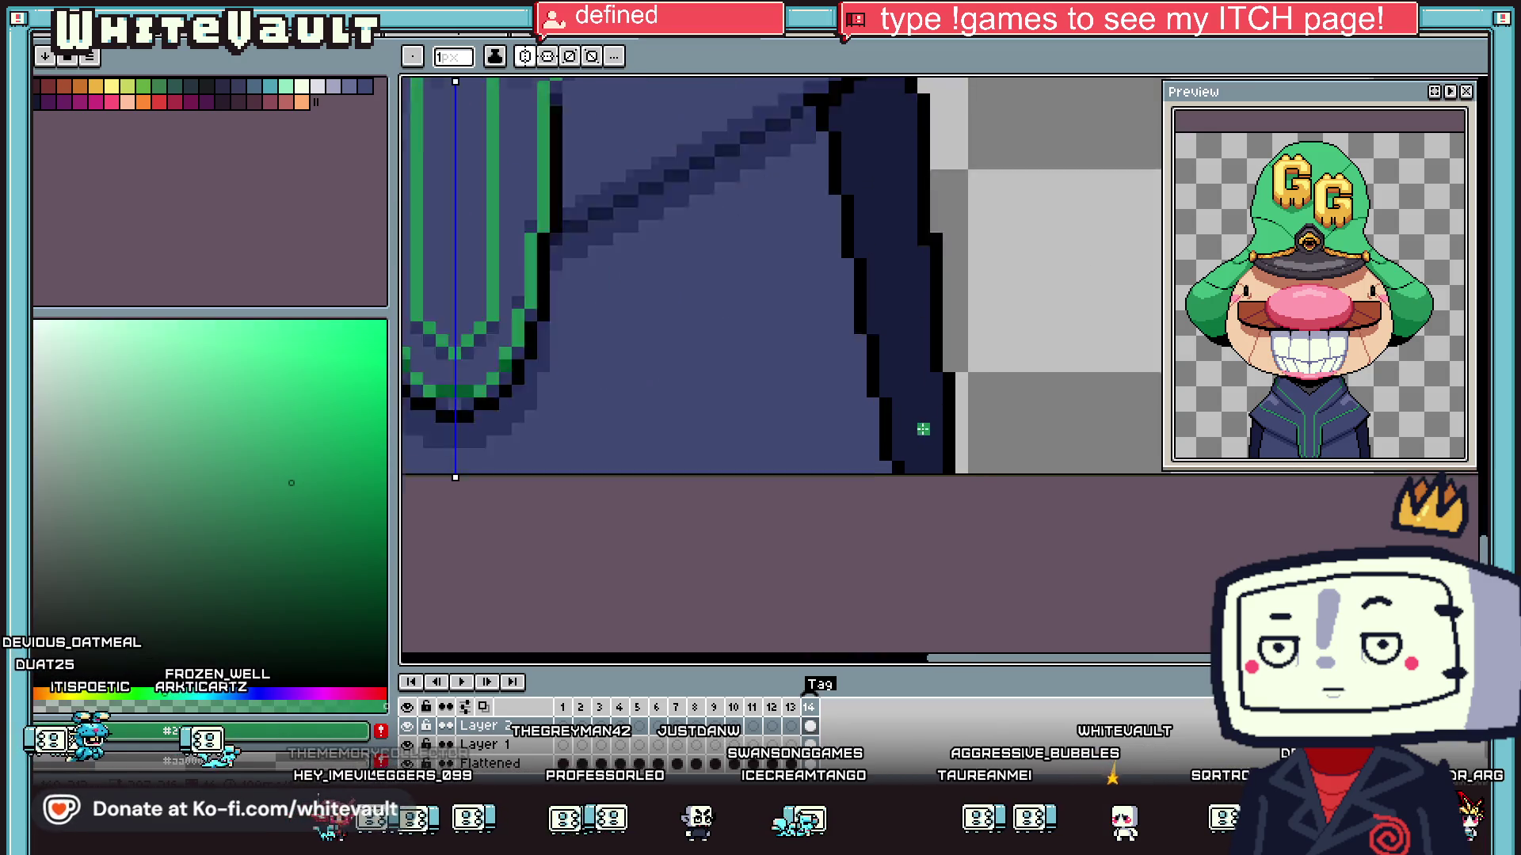
{"action": "left_click_drag", "start_coordinate": [1000, 417], "coordinate": [1033, 472]}
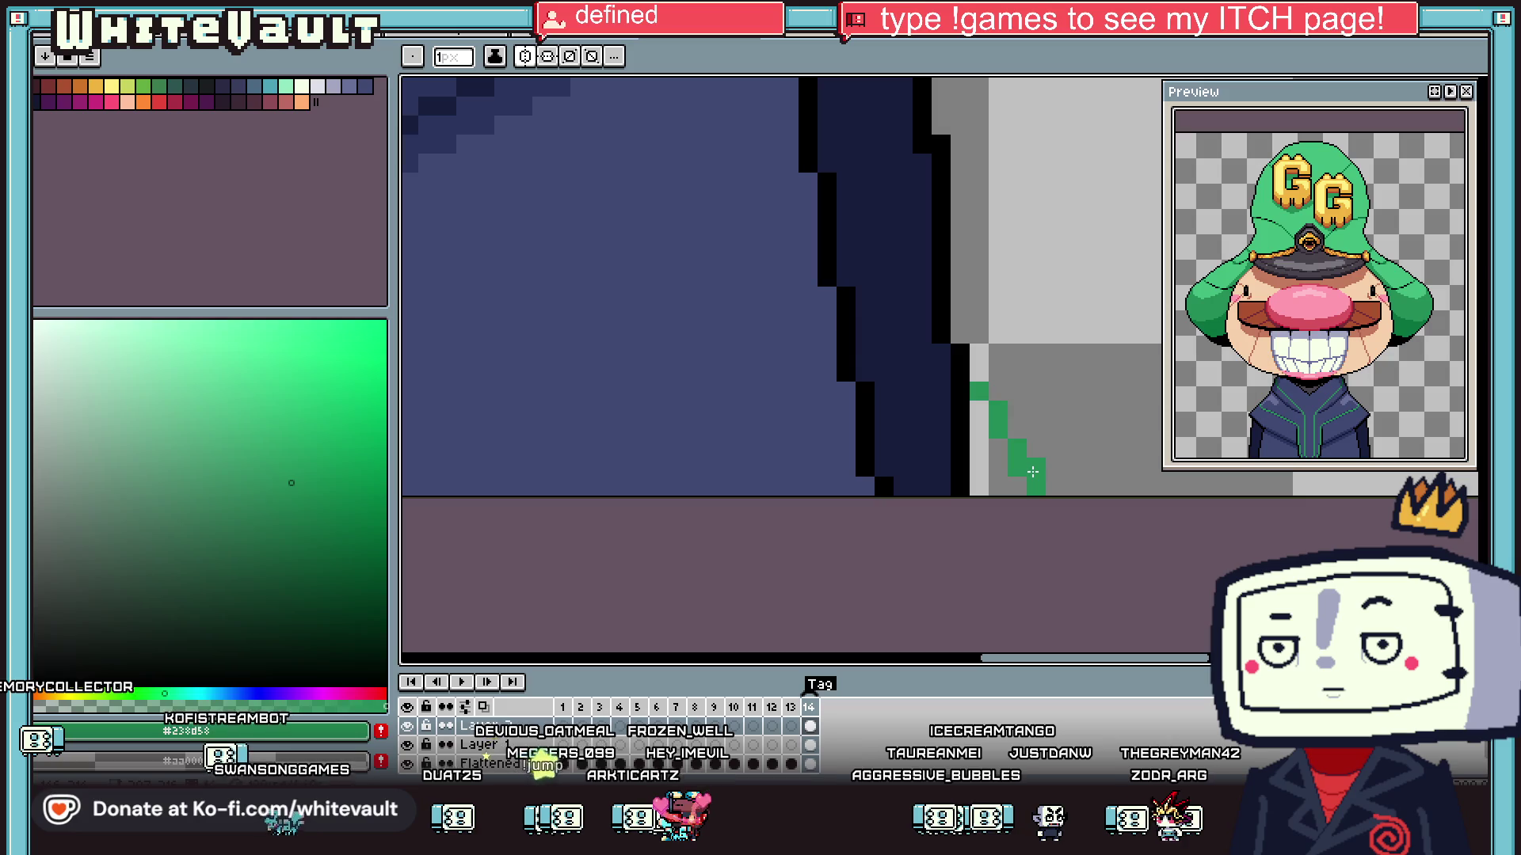
- Paint dark navy over the stray line along the jacket's right edge
{"action": "scroll", "coordinate": [1052, 394], "scroll_direction": "down", "scroll_amount": 2}
{"action": "scroll", "coordinate": [1051, 393], "scroll_direction": "down", "scroll_amount": 3}
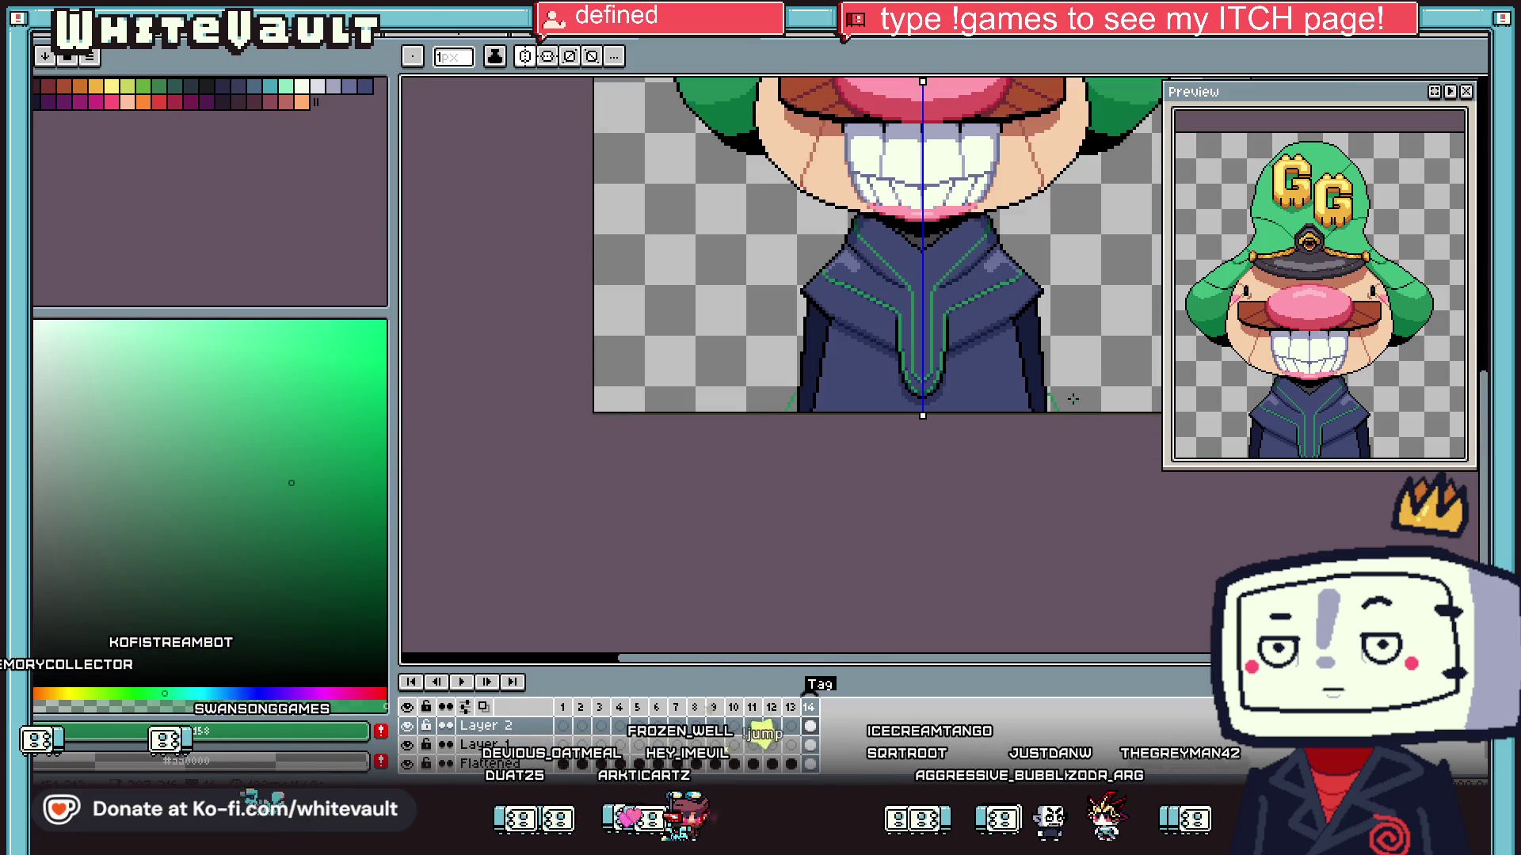
{"action": "scroll", "coordinate": [1061, 396], "scroll_direction": "up", "scroll_amount": 2}
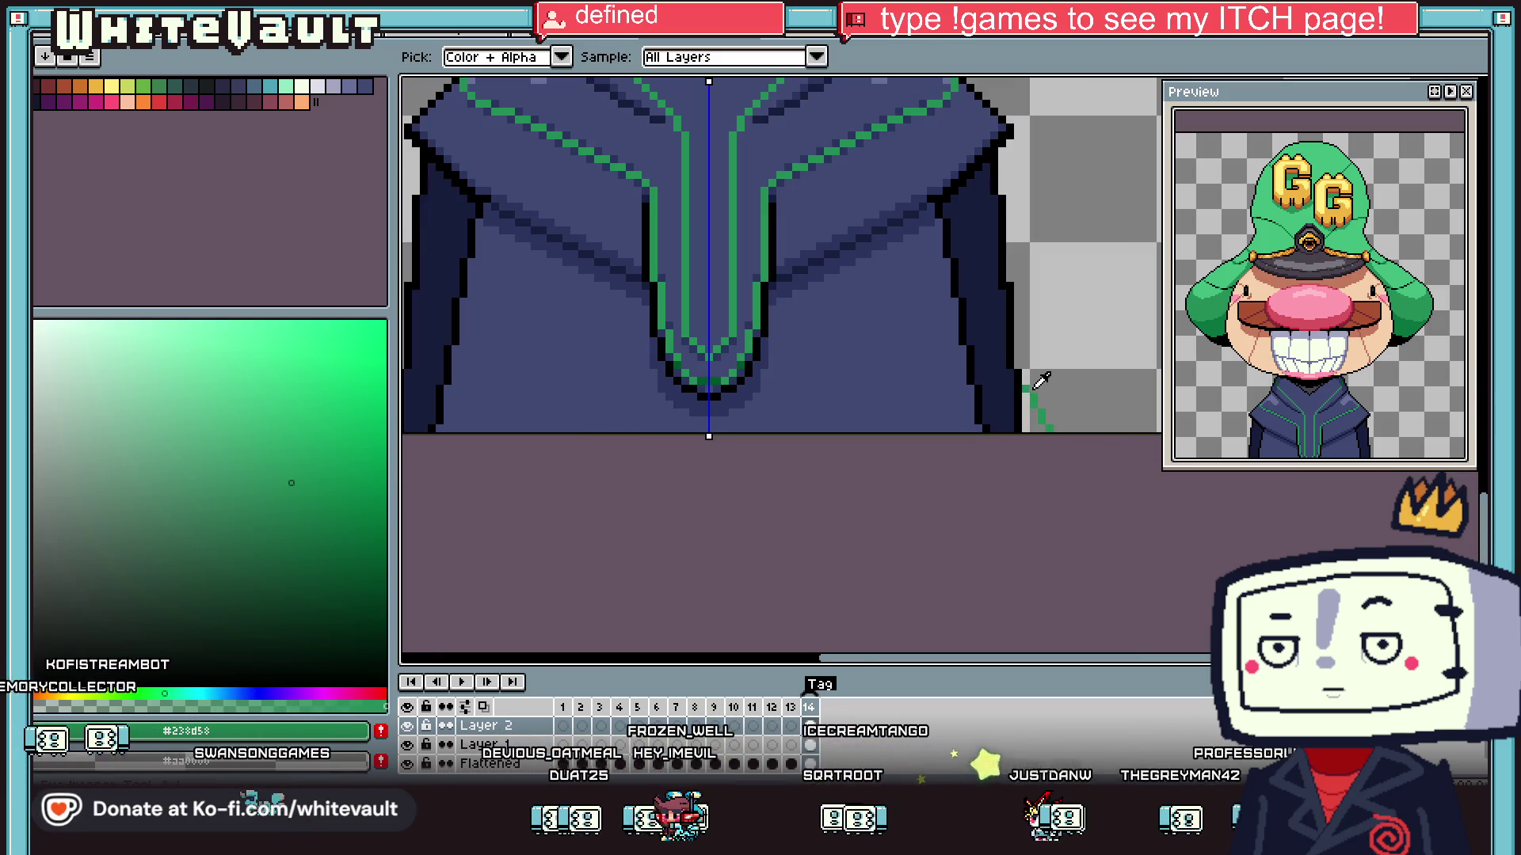
{"action": "scroll", "coordinate": [1030, 388], "scroll_direction": "up", "scroll_amount": 2}
{"action": "left_click", "coordinate": [1012, 387], "text": "alt"}
{"action": "mouse_move", "coordinate": [1021, 388]}
{"action": "left_mouse_down"}
{"action": "mouse_move", "coordinate": [1024, 450]}
{"action": "mouse_move", "coordinate": [1055, 447]}
{"action": "left_mouse_up"}
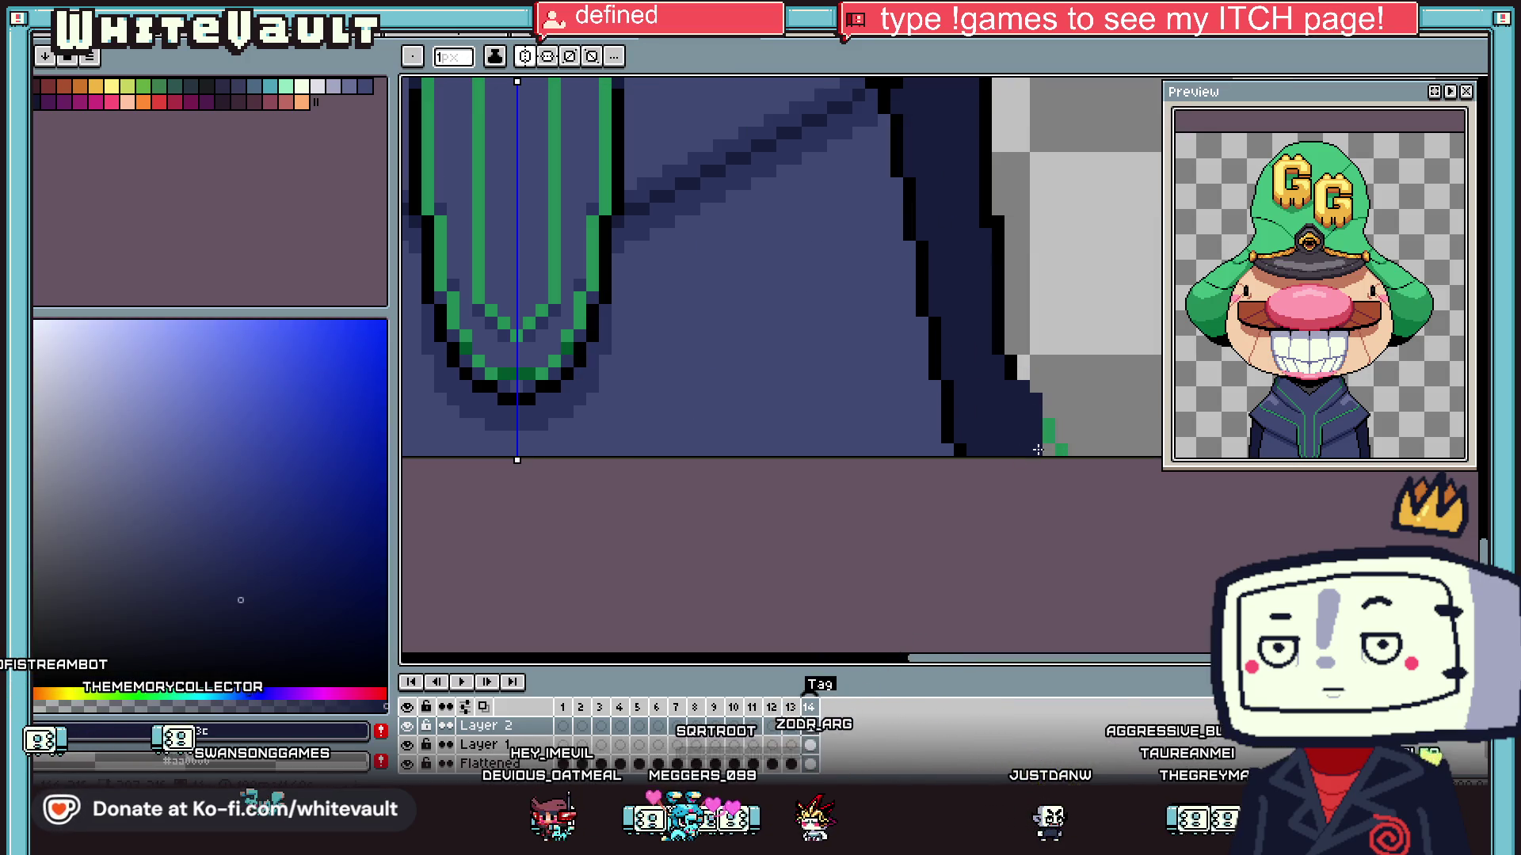
- Draw a black stair-step outline down the jacket's right edge with the pencil
{"action": "key", "text": "alt"}
{"action": "scroll", "coordinate": [1023, 372], "scroll_direction": "down", "scroll_amount": 4}
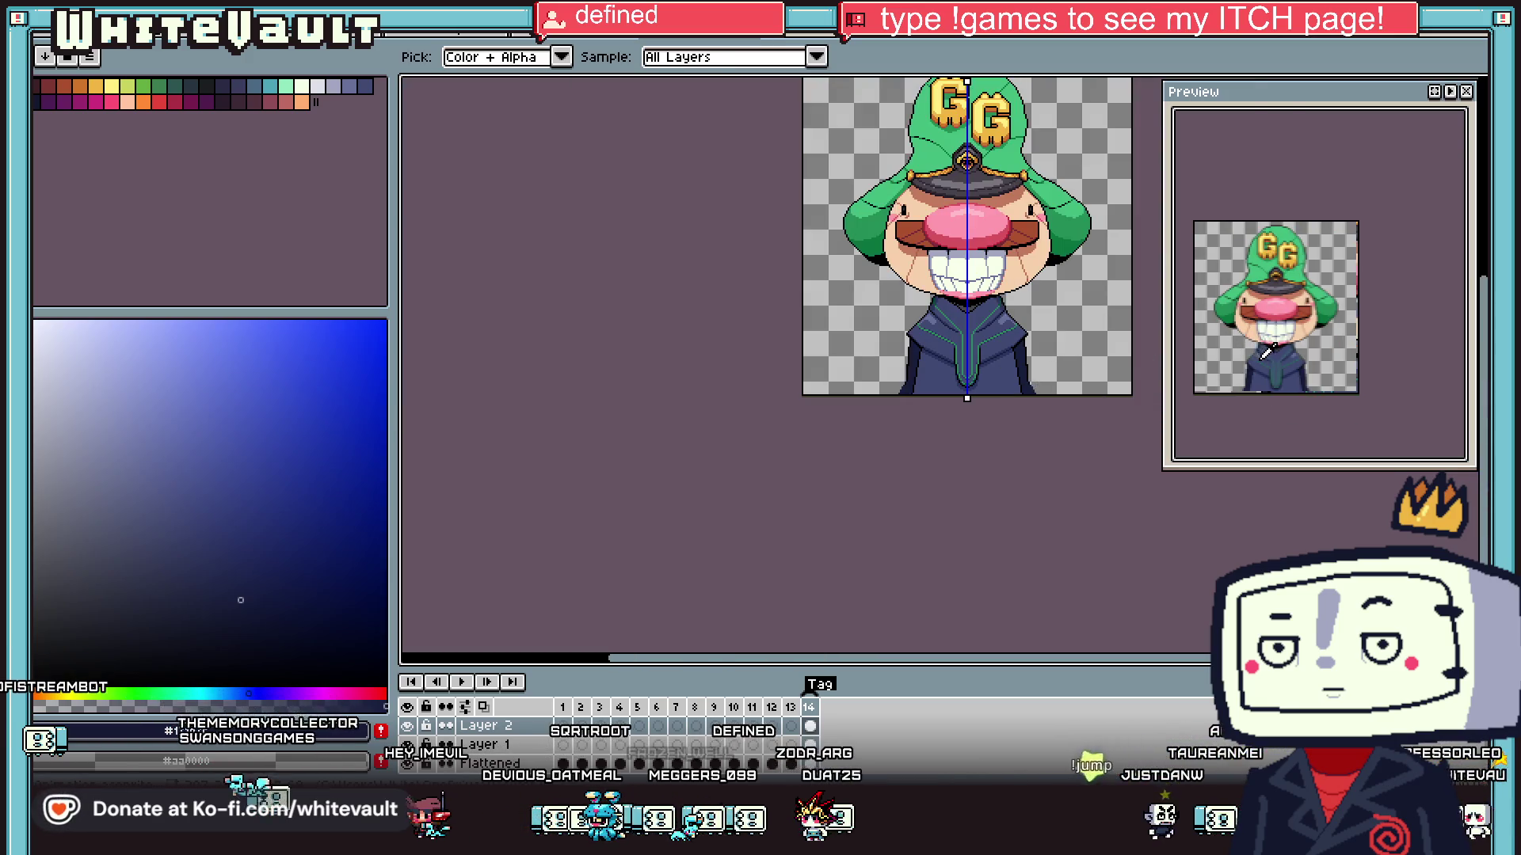
{"action": "scroll", "coordinate": [1043, 358], "scroll_direction": "up", "scroll_amount": 4}
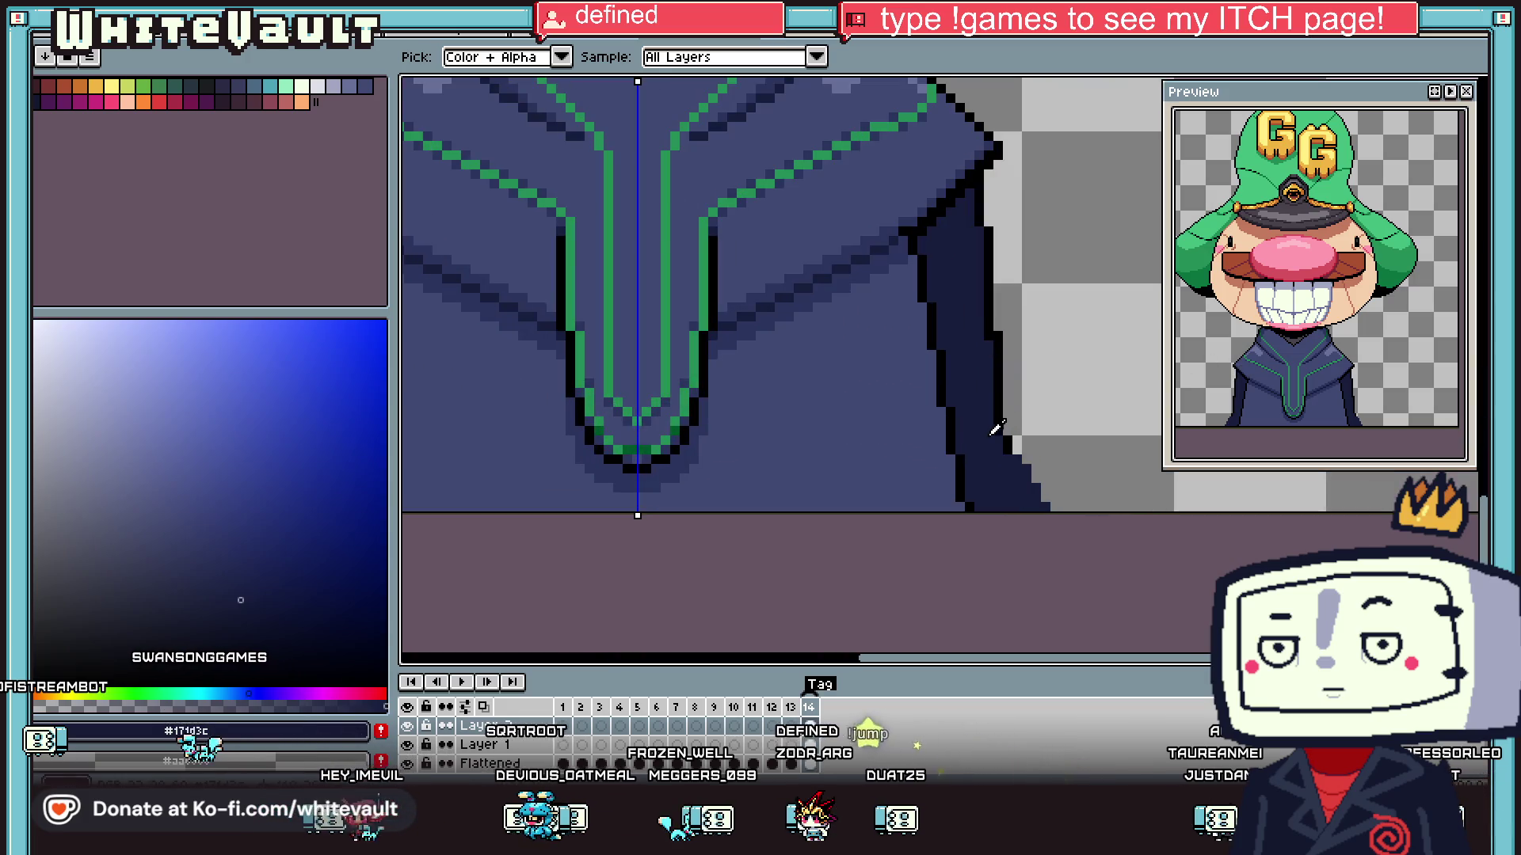
{"action": "key", "text": "b"}
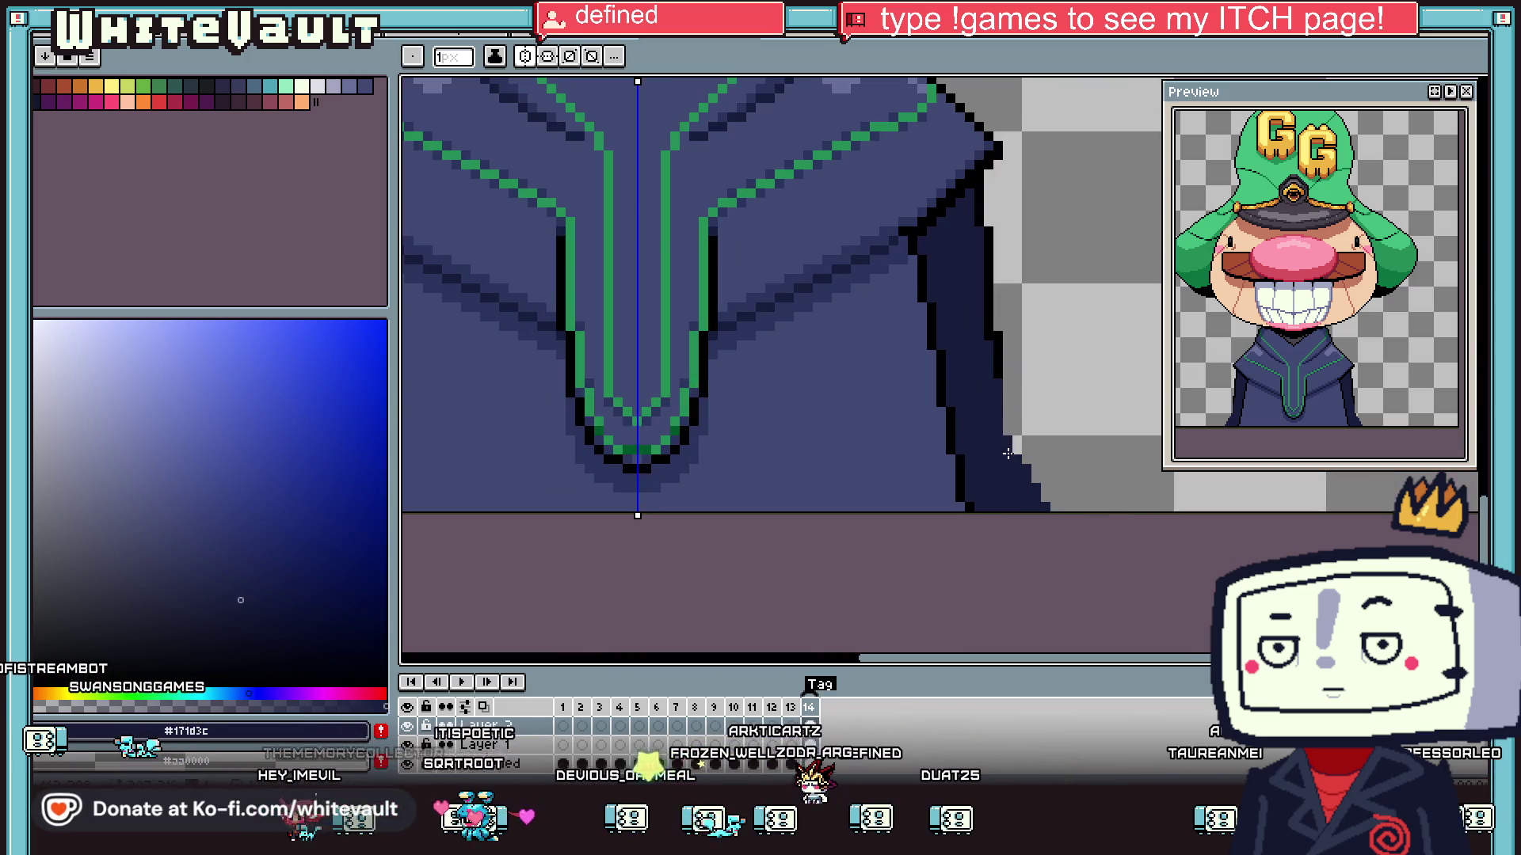
{"action": "left_click", "coordinate": [1001, 377], "text": "alt"}
{"action": "mouse_move", "coordinate": [1004, 384]}
{"action": "left_mouse_down"}
{"action": "mouse_move", "coordinate": [1046, 475]}
{"action": "mouse_move", "coordinate": [1095, 527]}
{"action": "left_mouse_up"}
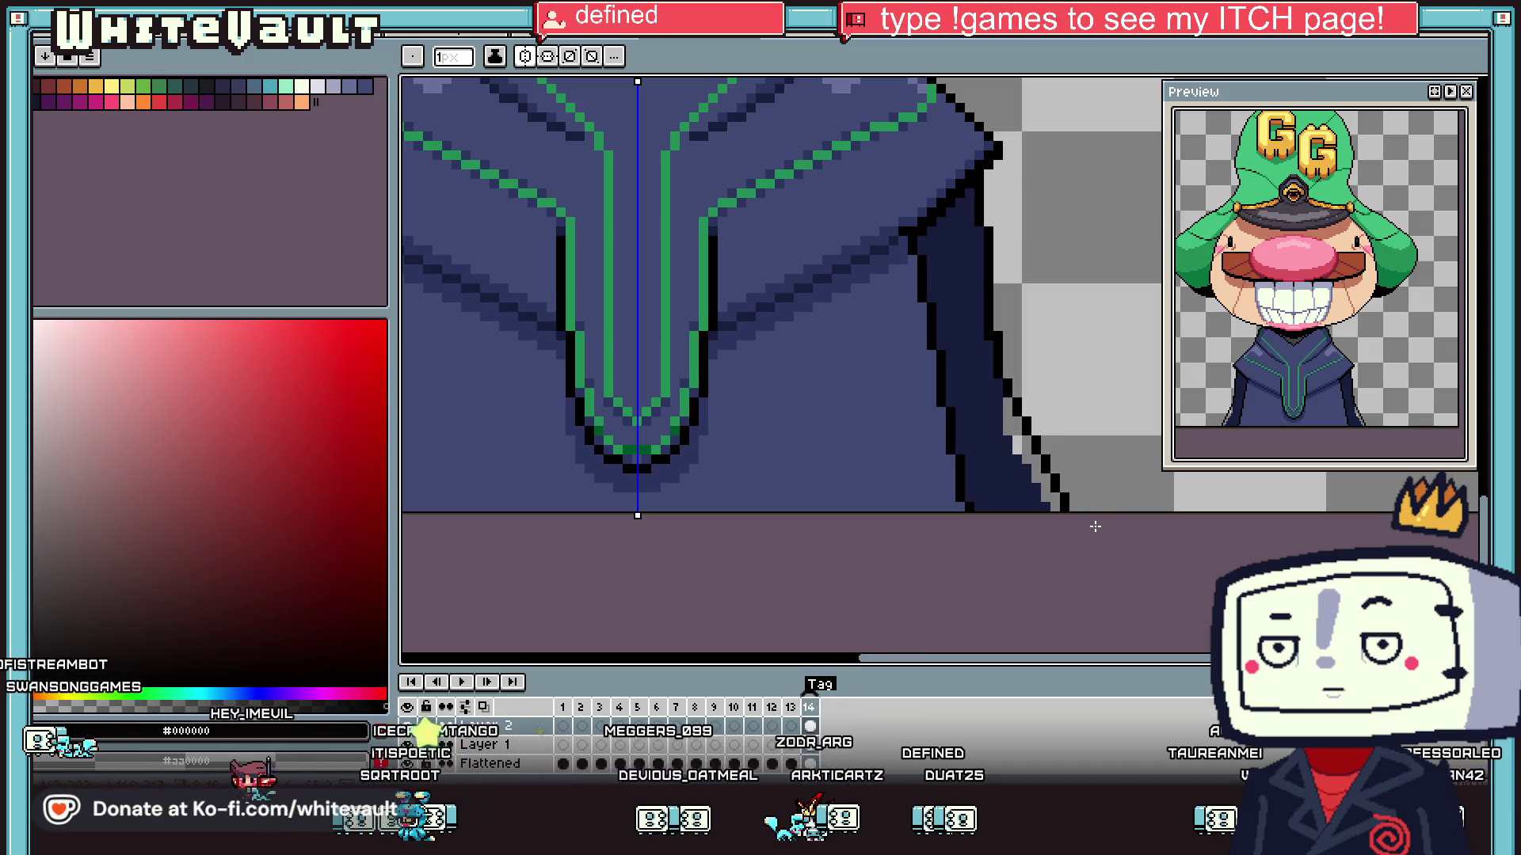
- Bucket-fill the gap beside the new outline with dark navy #171d3c
{"action": "key", "text": "alt"}
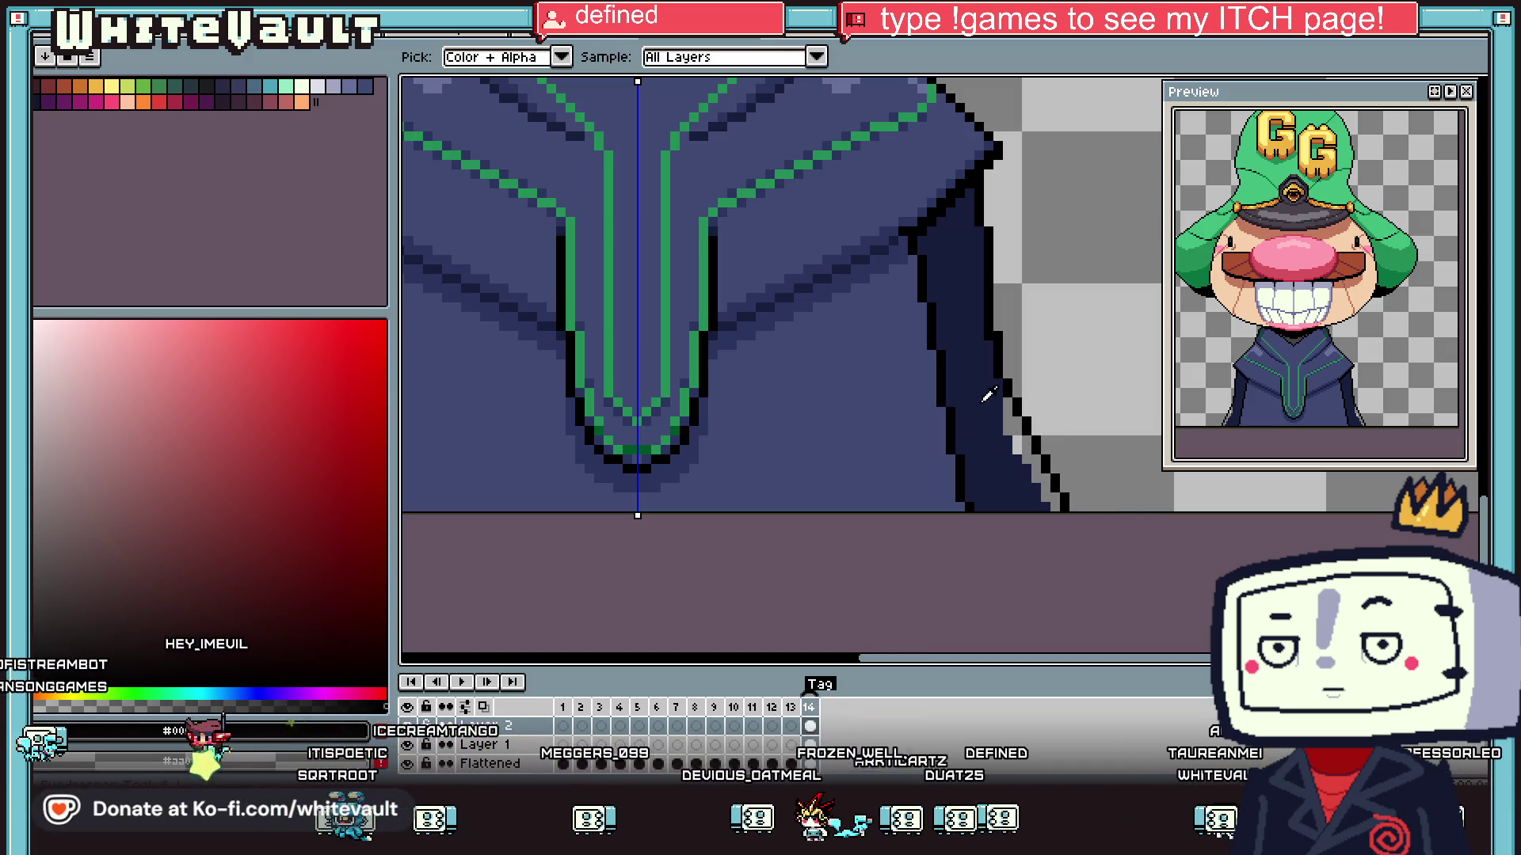
{"action": "left_click", "coordinate": [987, 395], "text": "alt"}
{"action": "key", "text": "g"}
{"action": "left_click", "coordinate": [1021, 440]}
{"action": "scroll", "coordinate": [1025, 437], "scroll_direction": "down", "scroll_amount": 3}
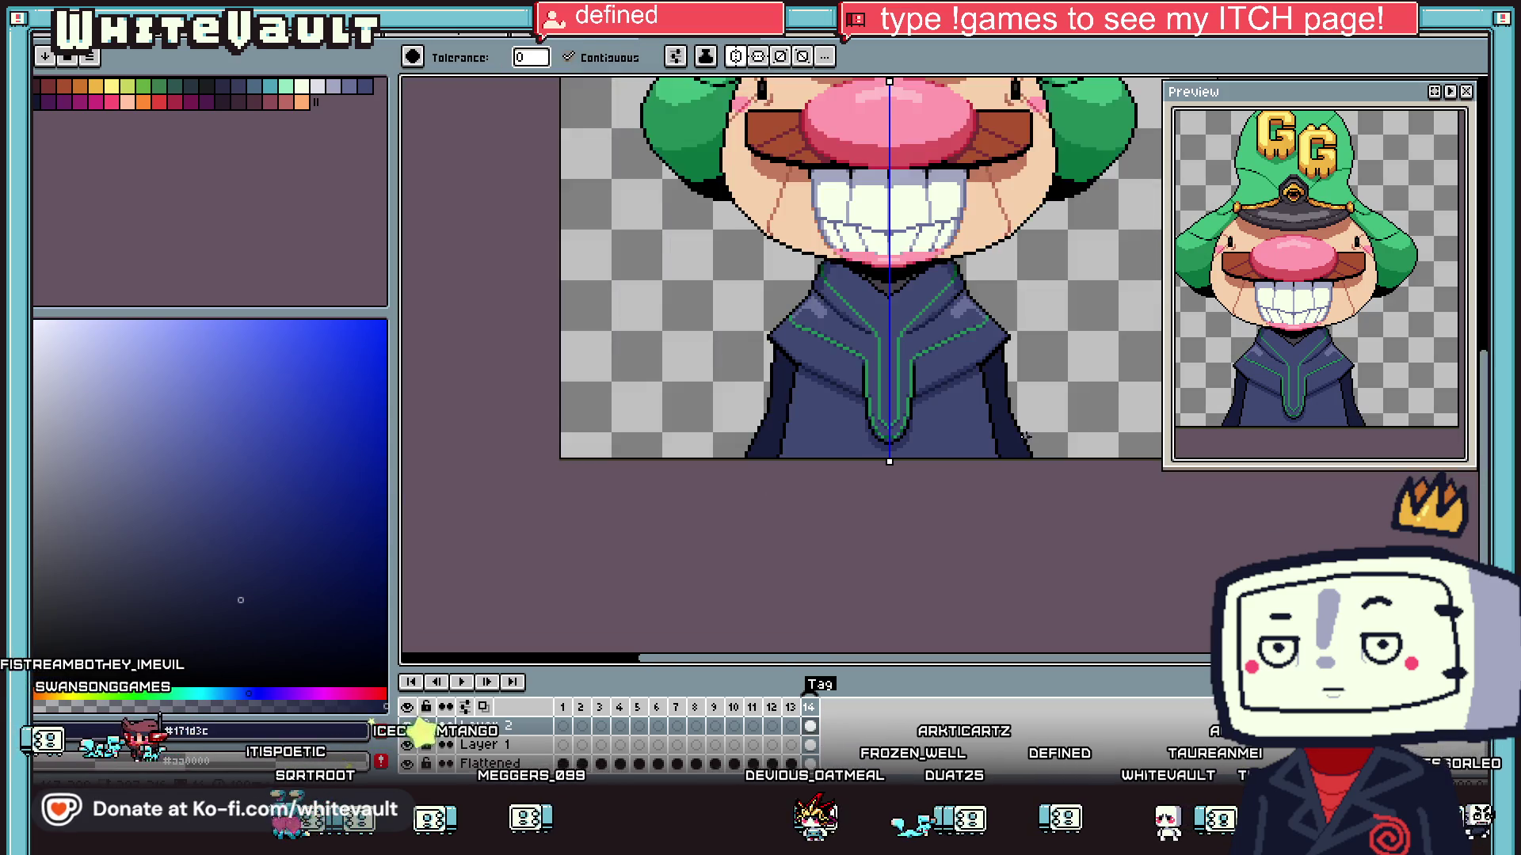
{"action": "scroll", "coordinate": [1025, 436], "scroll_direction": "down", "scroll_amount": 2}
{"action": "scroll", "coordinate": [945, 352], "scroll_direction": "up", "scroll_amount": 3}
- Sample the lighter navy shade from the jacket and ready the fill tool
{"action": "key", "text": "b"}
{"action": "left_click", "coordinate": [944, 351], "text": "alt"}
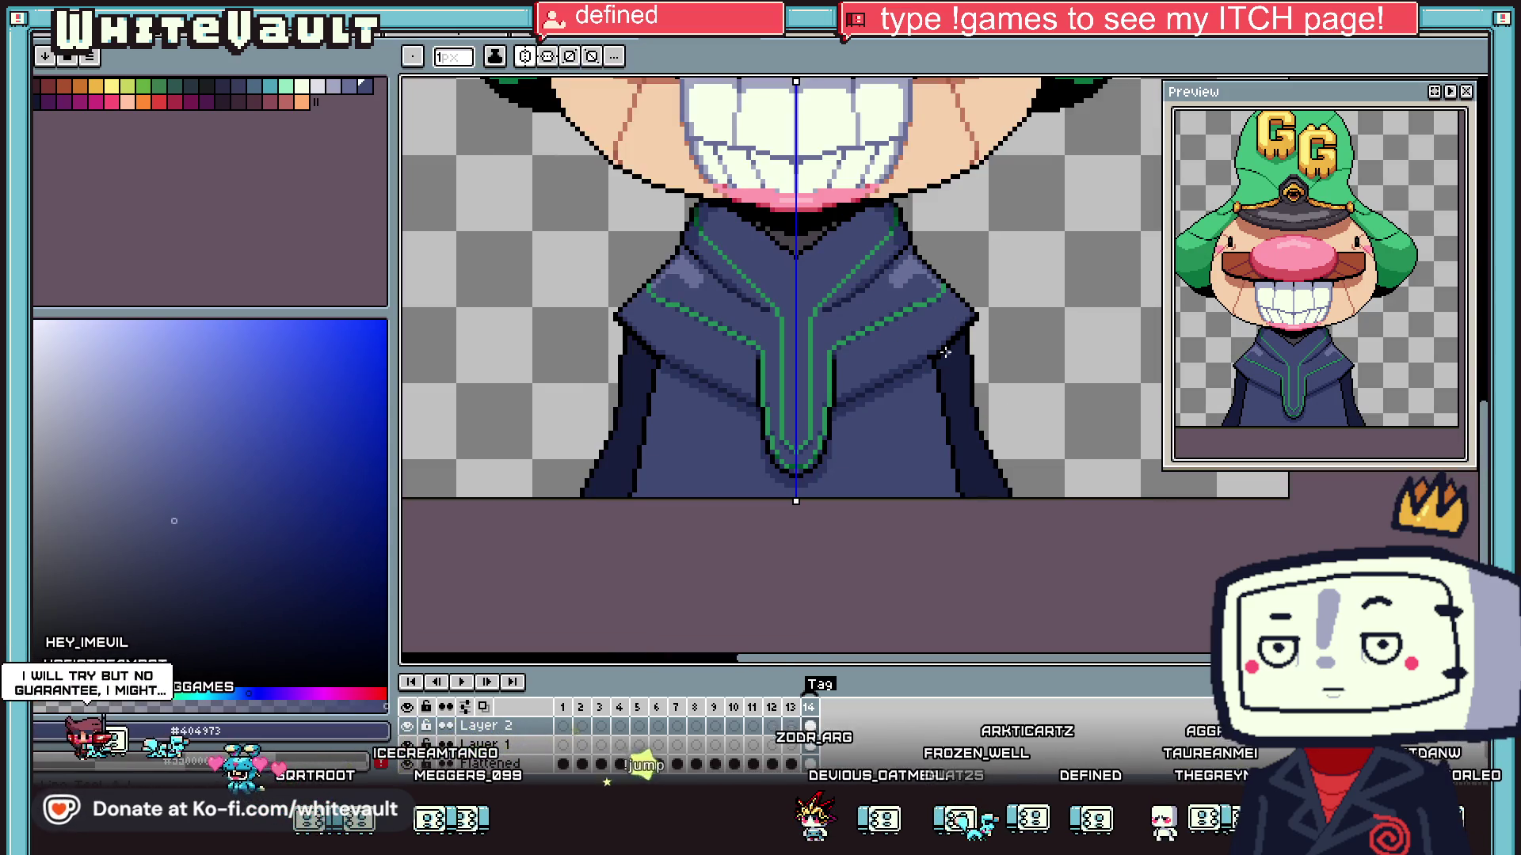
{"action": "scroll", "coordinate": [945, 352], "scroll_direction": "up", "scroll_amount": 2}
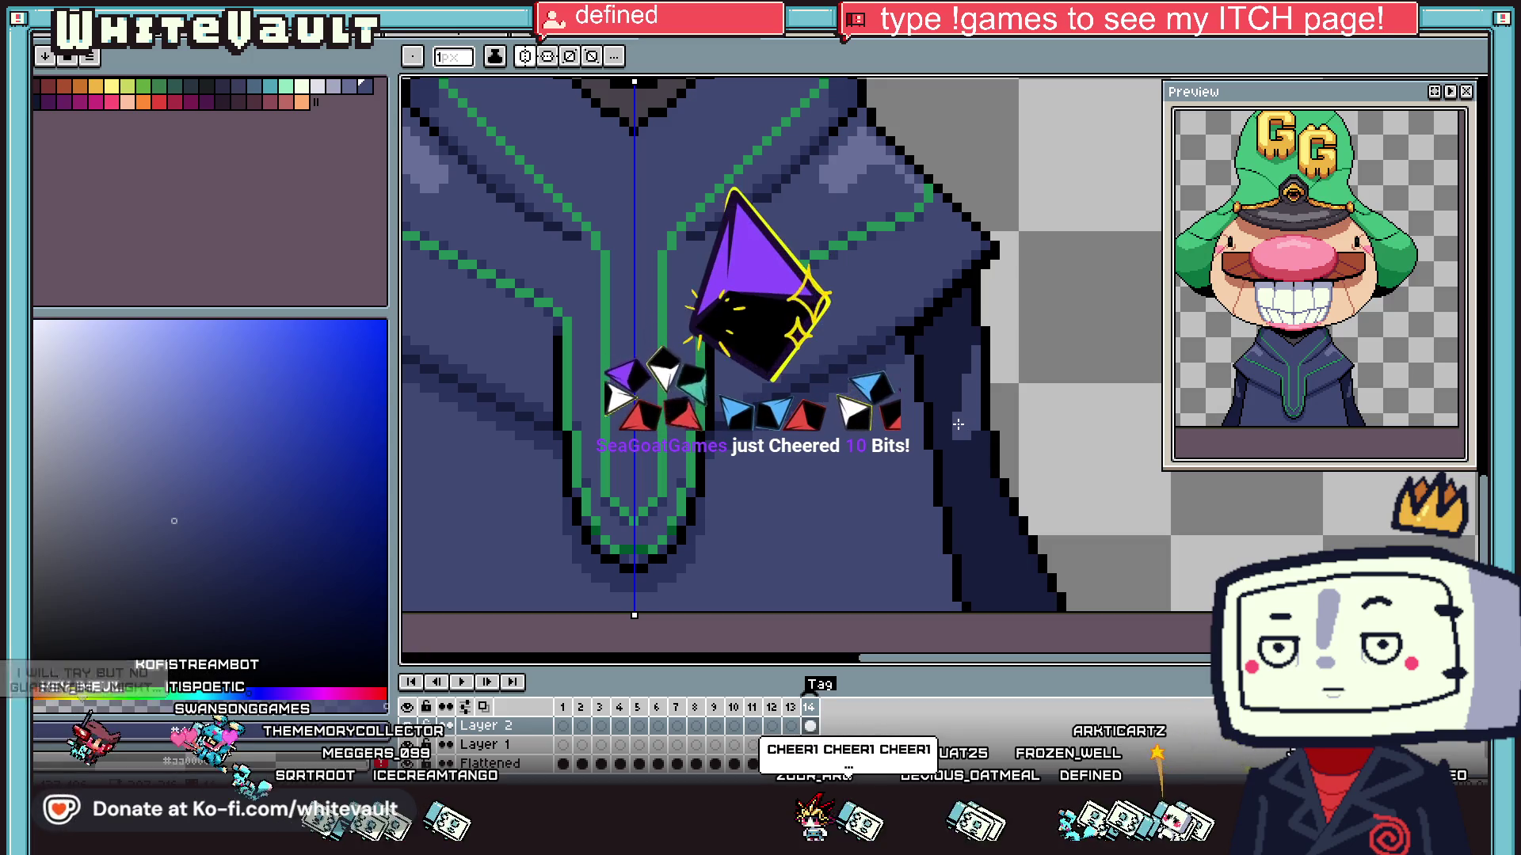
{"action": "scroll", "coordinate": [958, 425], "scroll_direction": "down", "scroll_amount": 2}
{"action": "scroll", "coordinate": [966, 444], "scroll_direction": "up", "scroll_amount": 3}
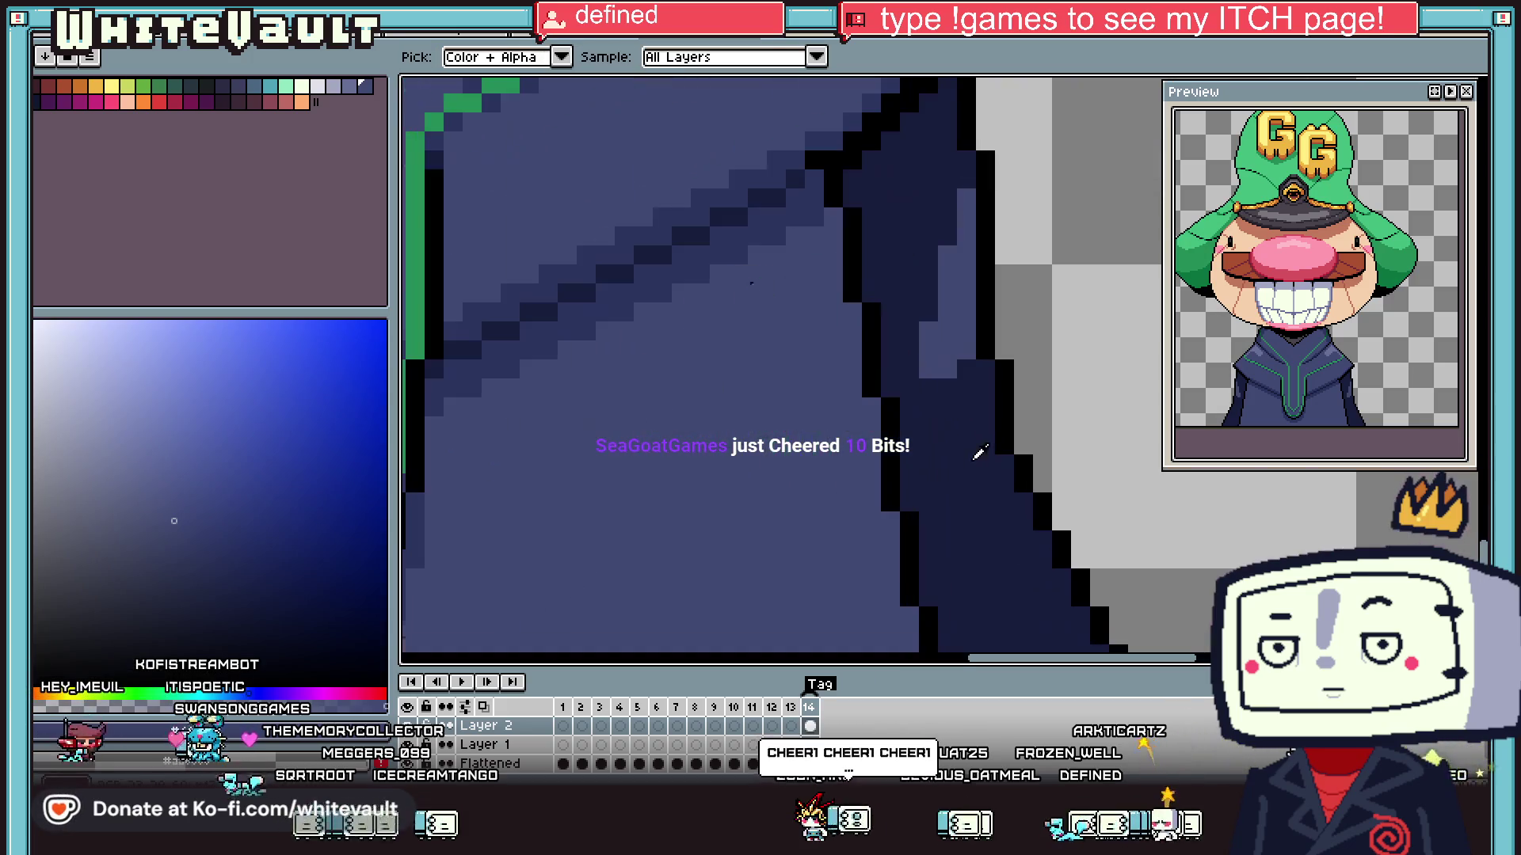
{"action": "scroll", "coordinate": [978, 412], "scroll_direction": "down", "scroll_amount": 1}
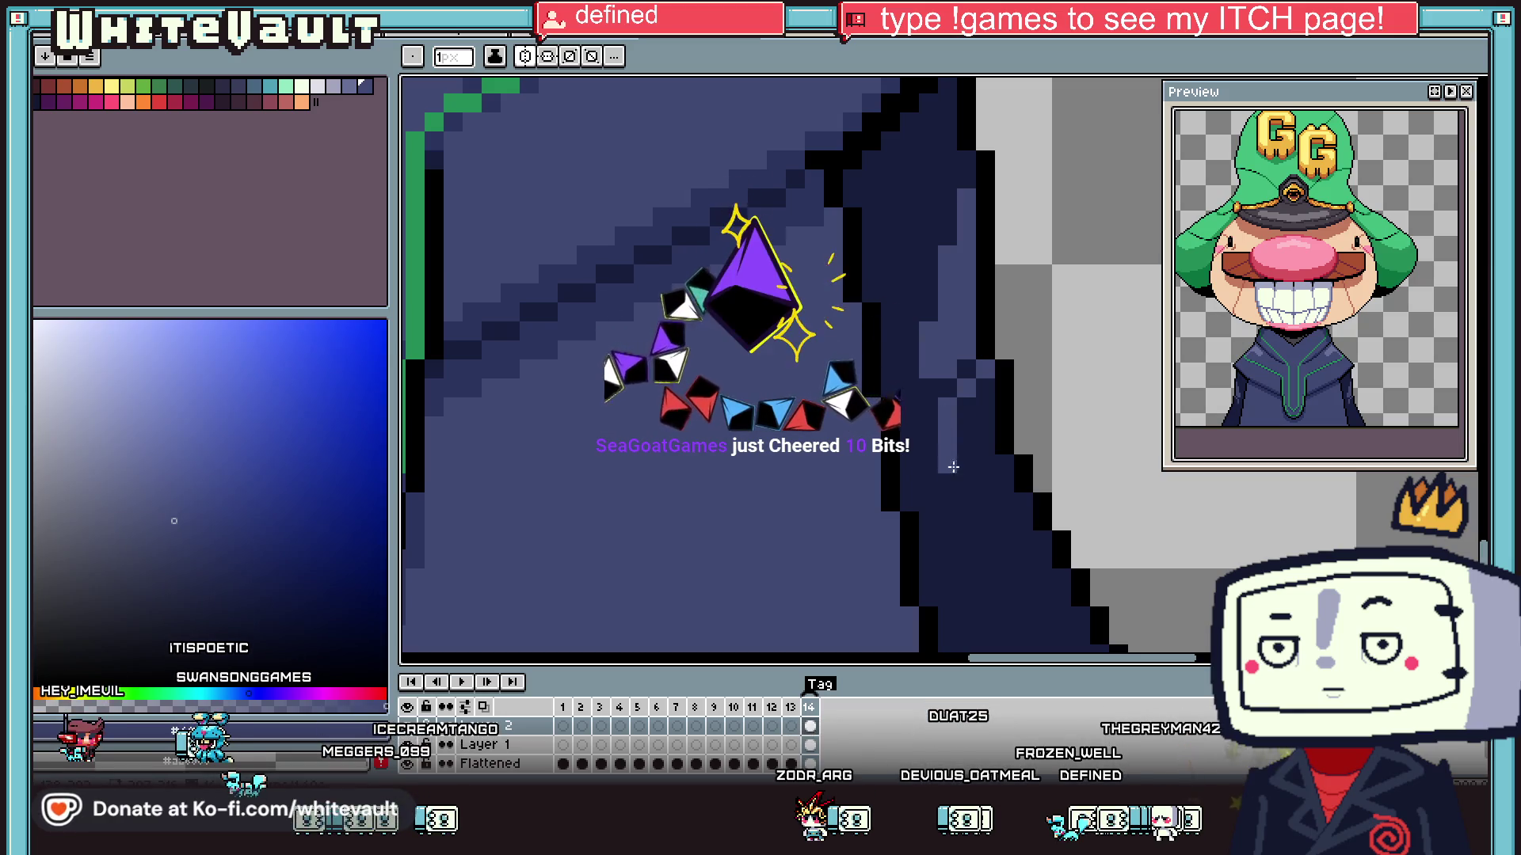
{"action": "scroll", "coordinate": [998, 491], "scroll_direction": "down", "scroll_amount": 2}
{"action": "key", "text": "h"}
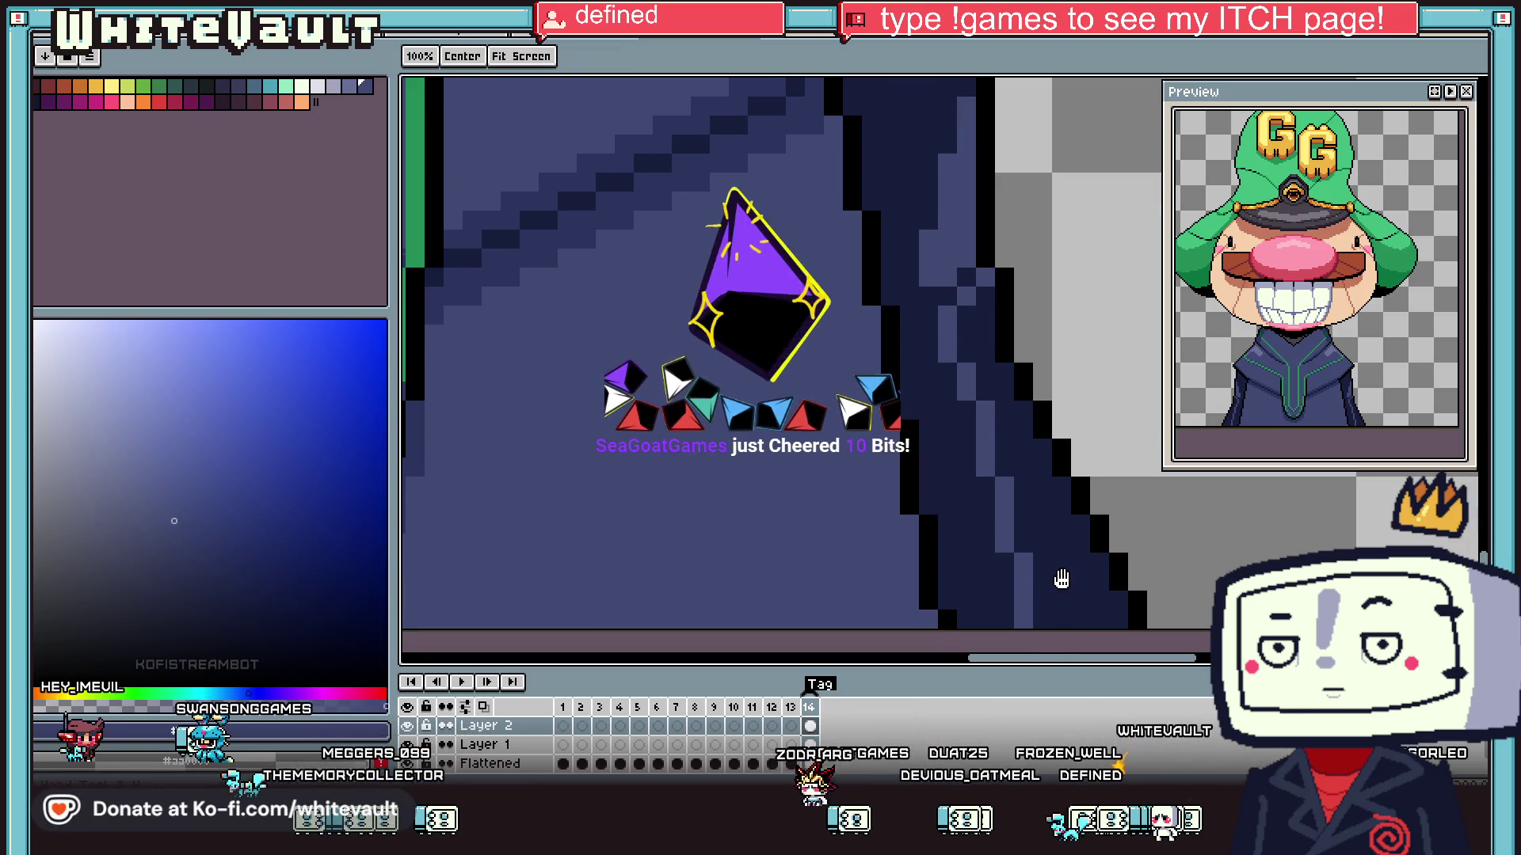
{"action": "key", "text": "g"}
{"action": "scroll", "coordinate": [1061, 578], "scroll_direction": "down", "scroll_amount": 4}
{"action": "scroll", "coordinate": [1064, 572], "scroll_direction": "down", "scroll_amount": 2}
{"action": "scroll", "coordinate": [1063, 554], "scroll_direction": "up", "scroll_amount": 1}
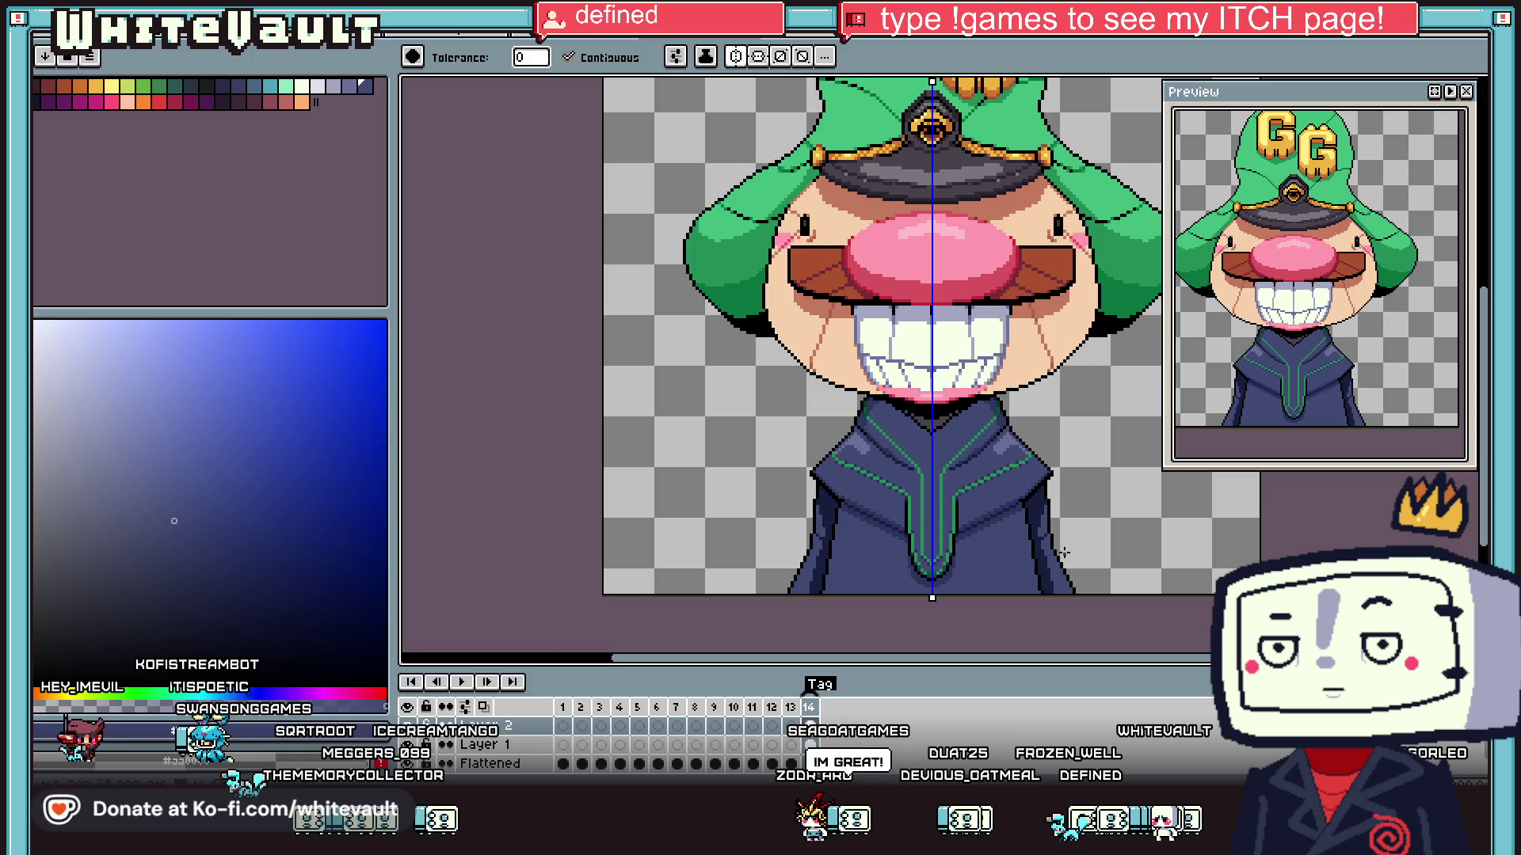
- Extend the lighter shading streak down the navy robe with the pencil
{"action": "key", "text": "i"}
{"action": "scroll", "coordinate": [1040, 535], "scroll_direction": "up", "scroll_amount": 2}
{"action": "key", "text": "b"}
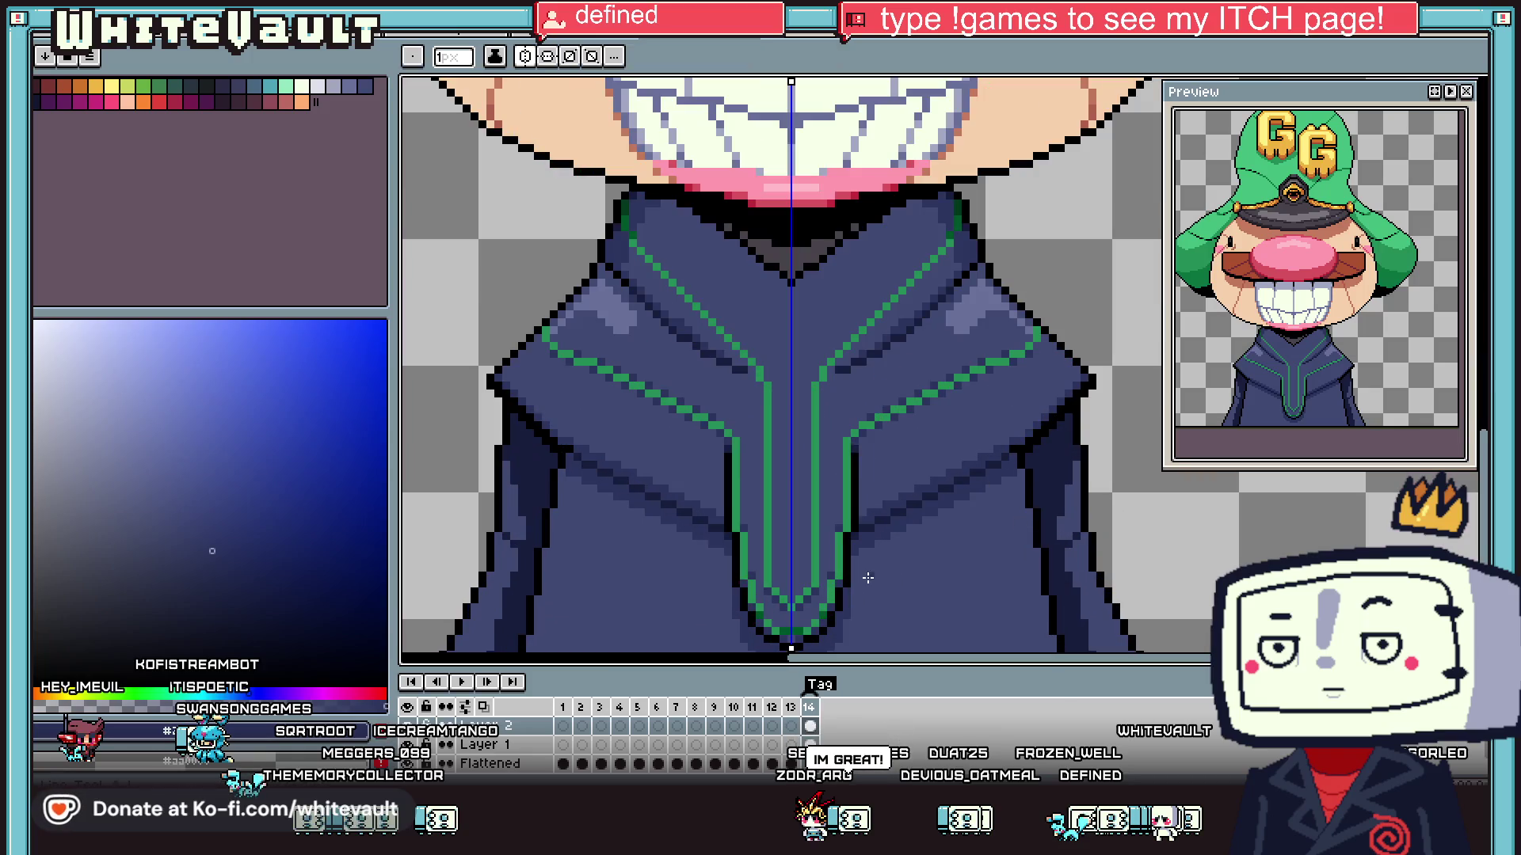
{"action": "scroll", "coordinate": [1012, 481], "scroll_direction": "up", "scroll_amount": 1}
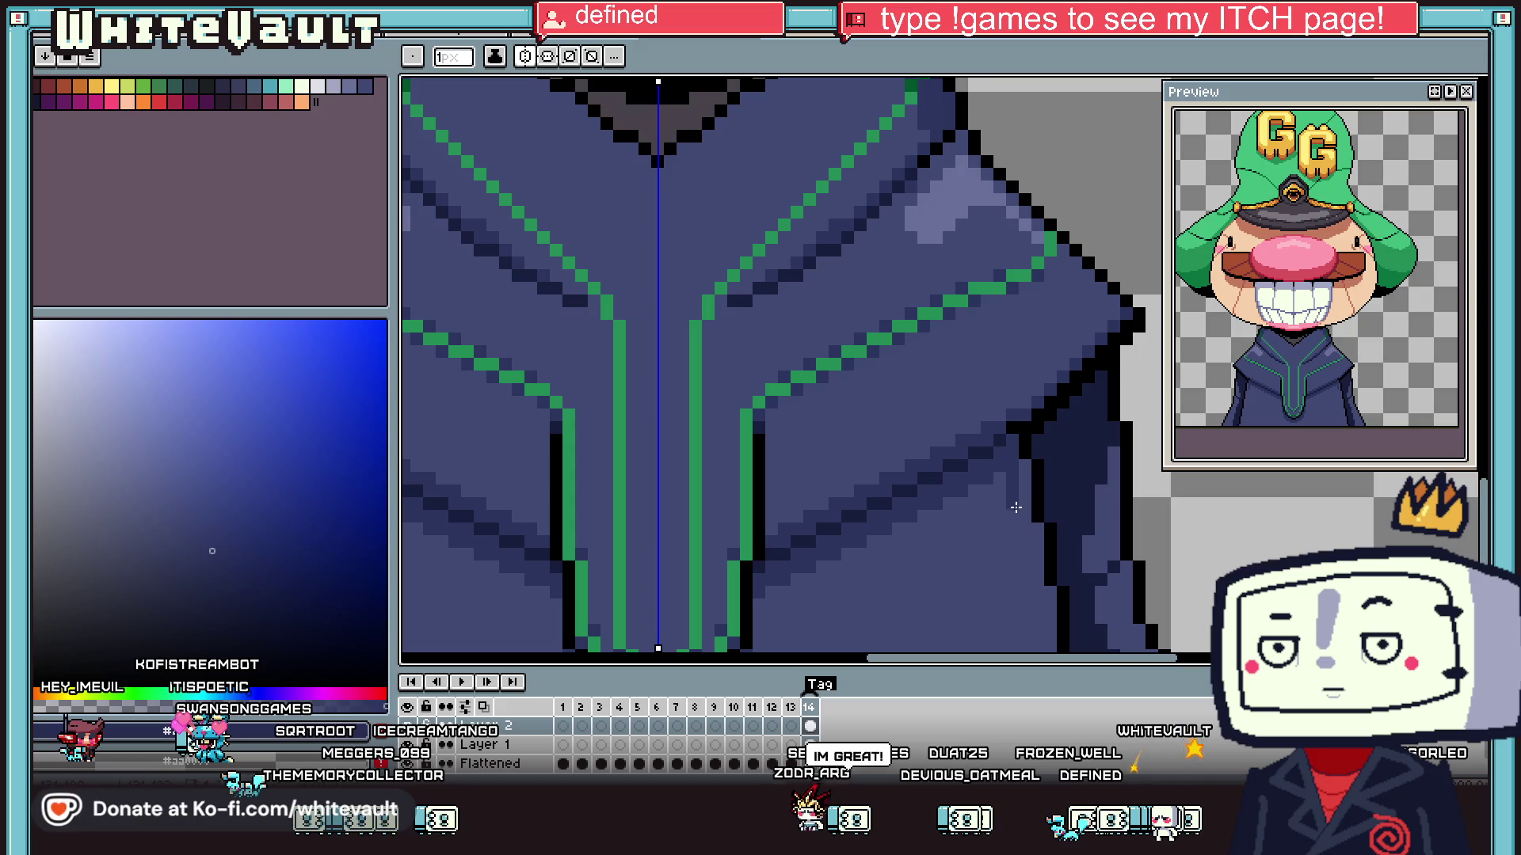
{"action": "scroll", "coordinate": [1025, 507], "scroll_direction": "down", "scroll_amount": 3}
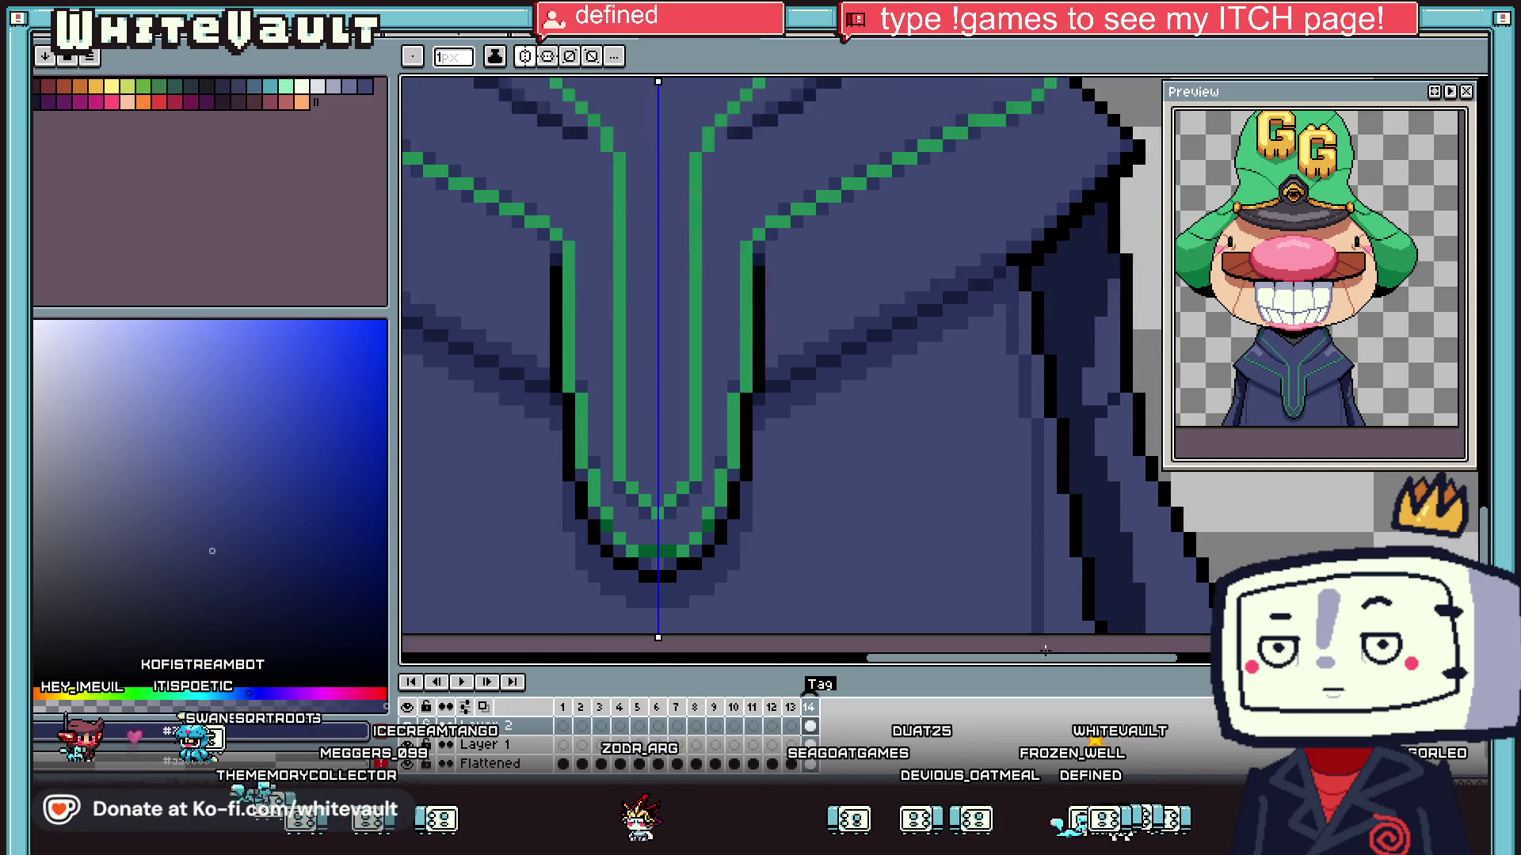
{"action": "left_click_drag", "start_coordinate": [1041, 412], "coordinate": [1060, 527]}
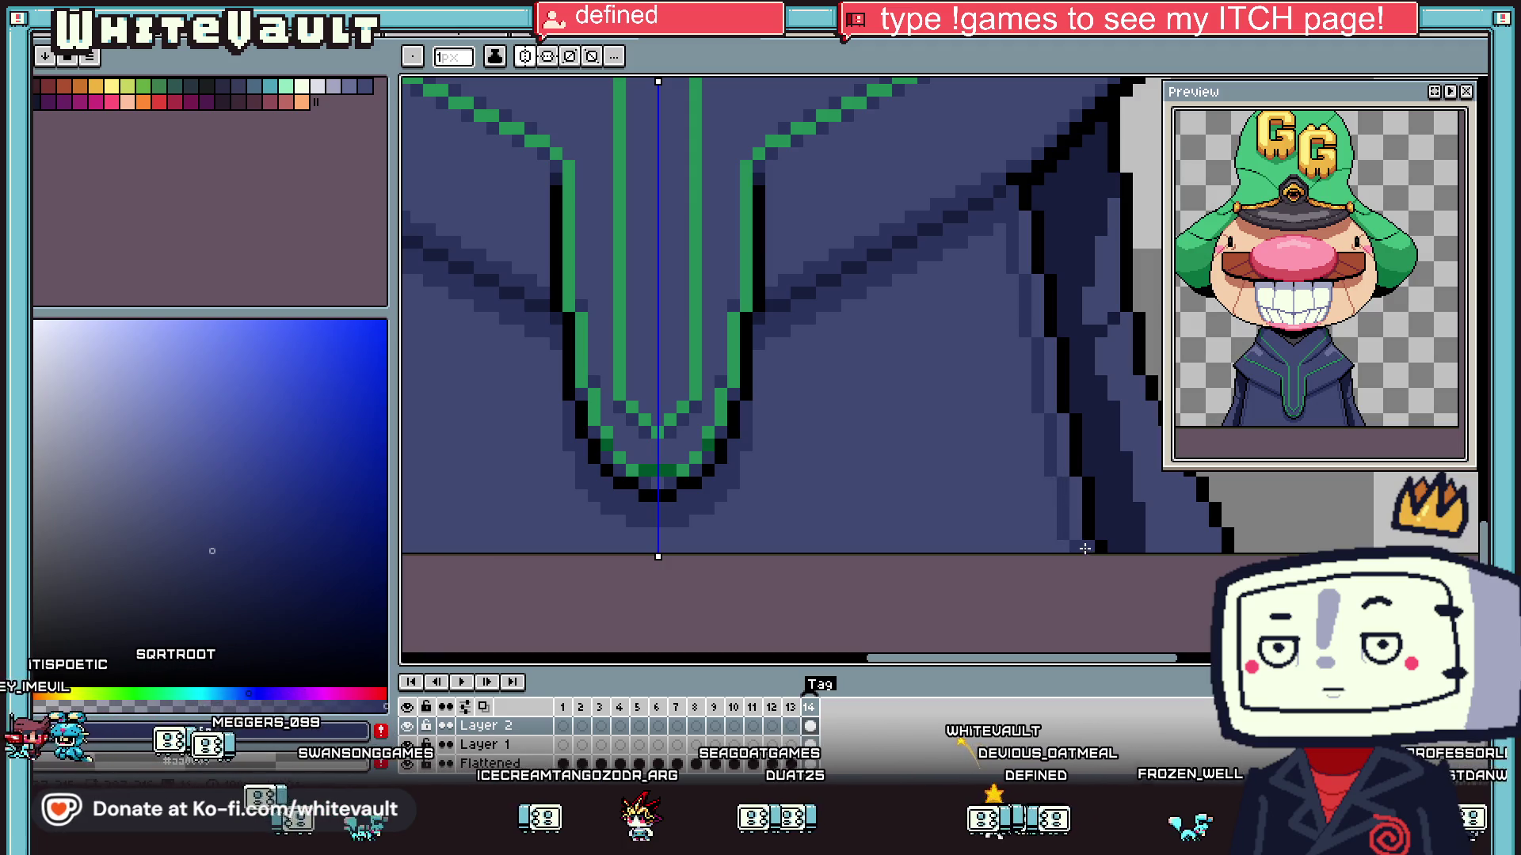
- Draw a dark stroke along the upper part of the robe's right edge
{"action": "key", "text": "g"}
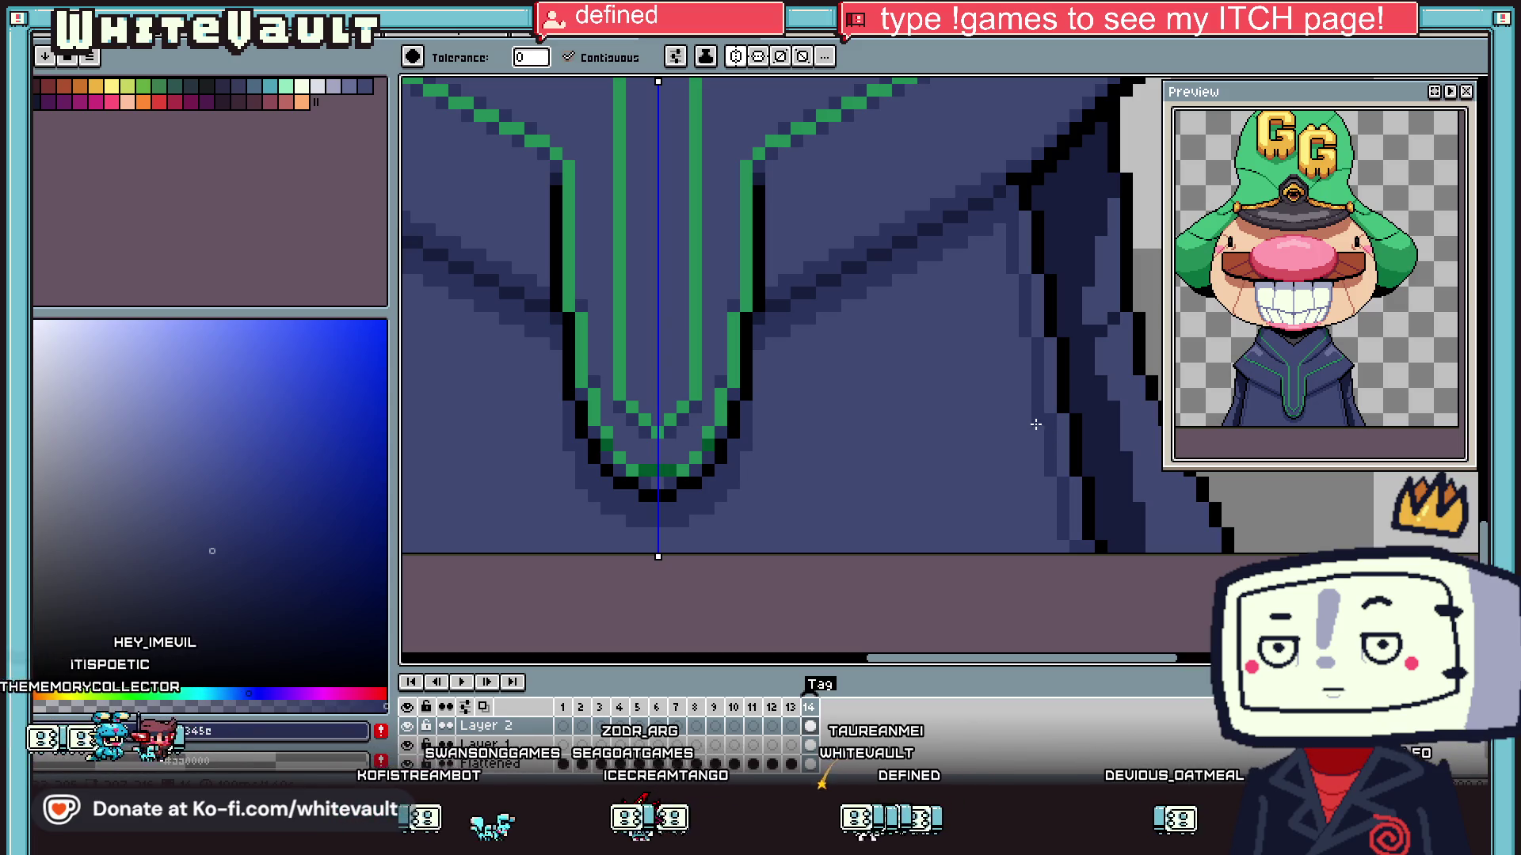
{"action": "key", "text": "i"}
{"action": "key", "text": "b"}
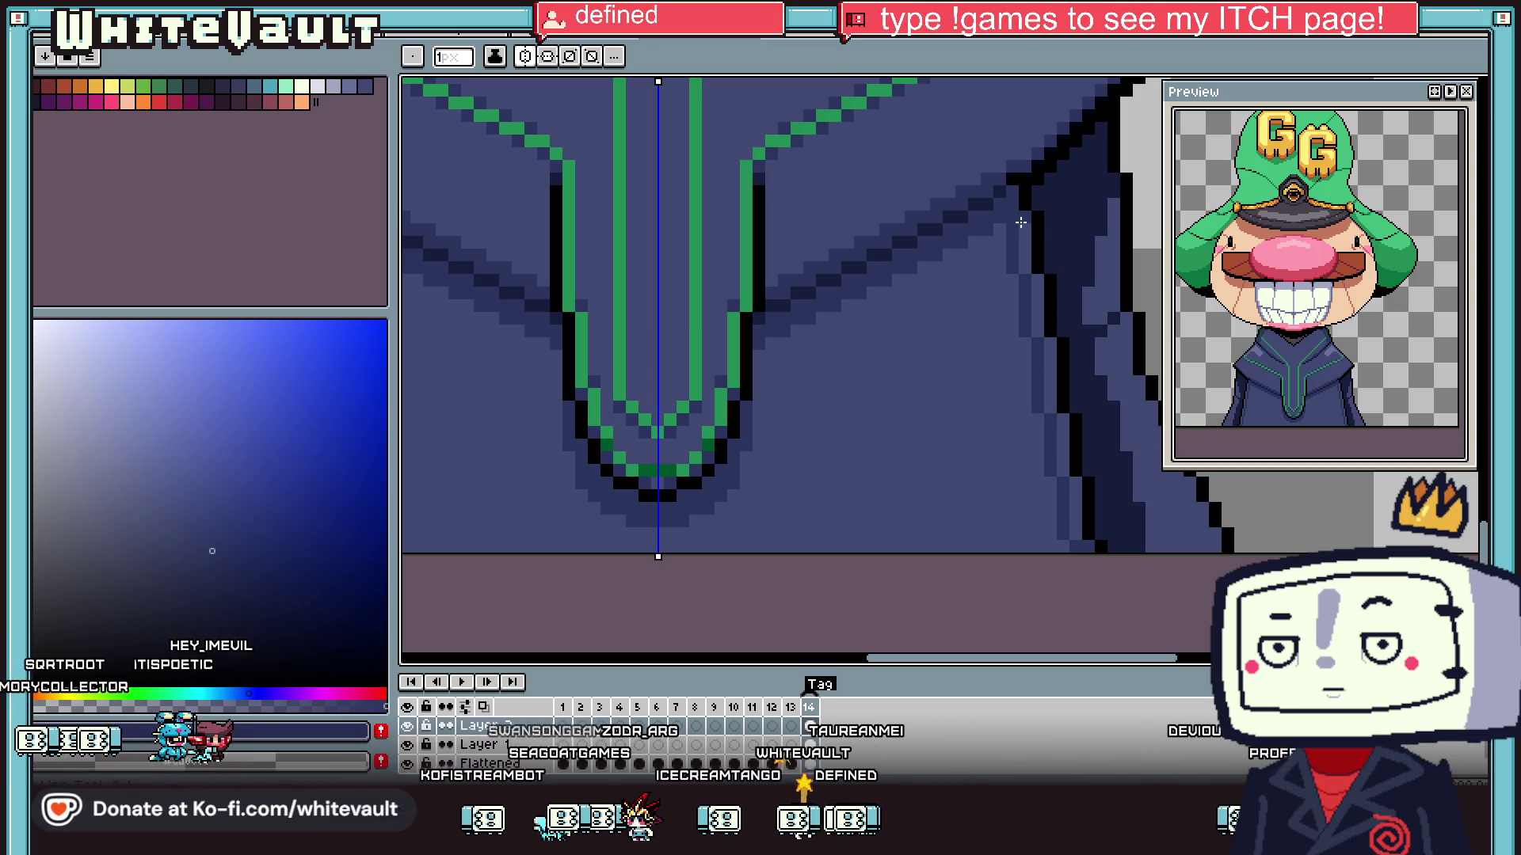
{"action": "left_click_drag", "start_coordinate": [1049, 345], "coordinate": [1053, 418]}
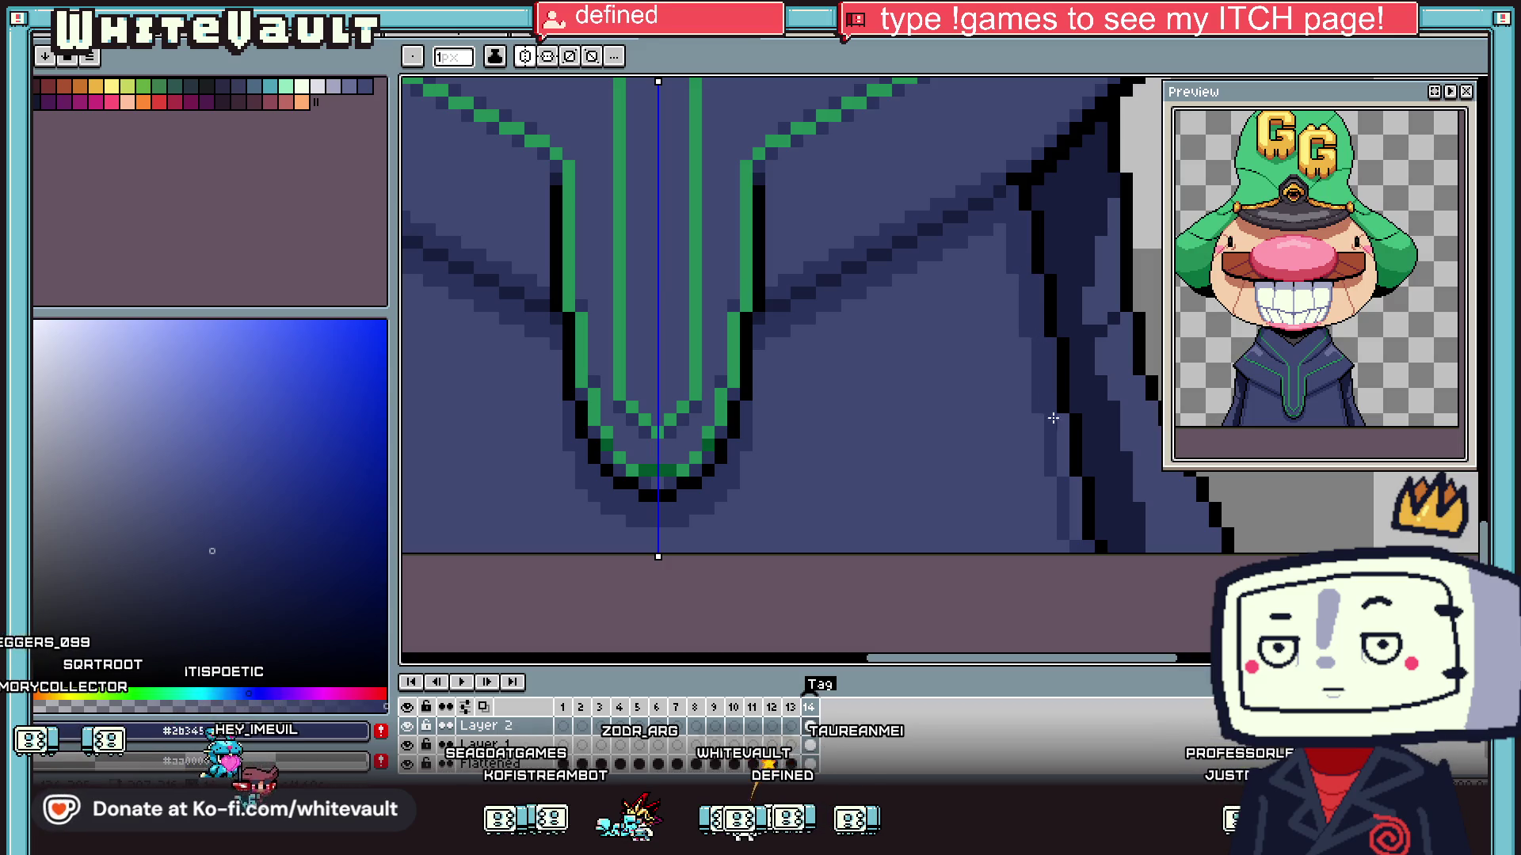
- Sample the near-black navy and add a dark pixel at the robe's lower edge
{"action": "scroll", "coordinate": [1077, 537], "scroll_direction": "down", "scroll_amount": 3}
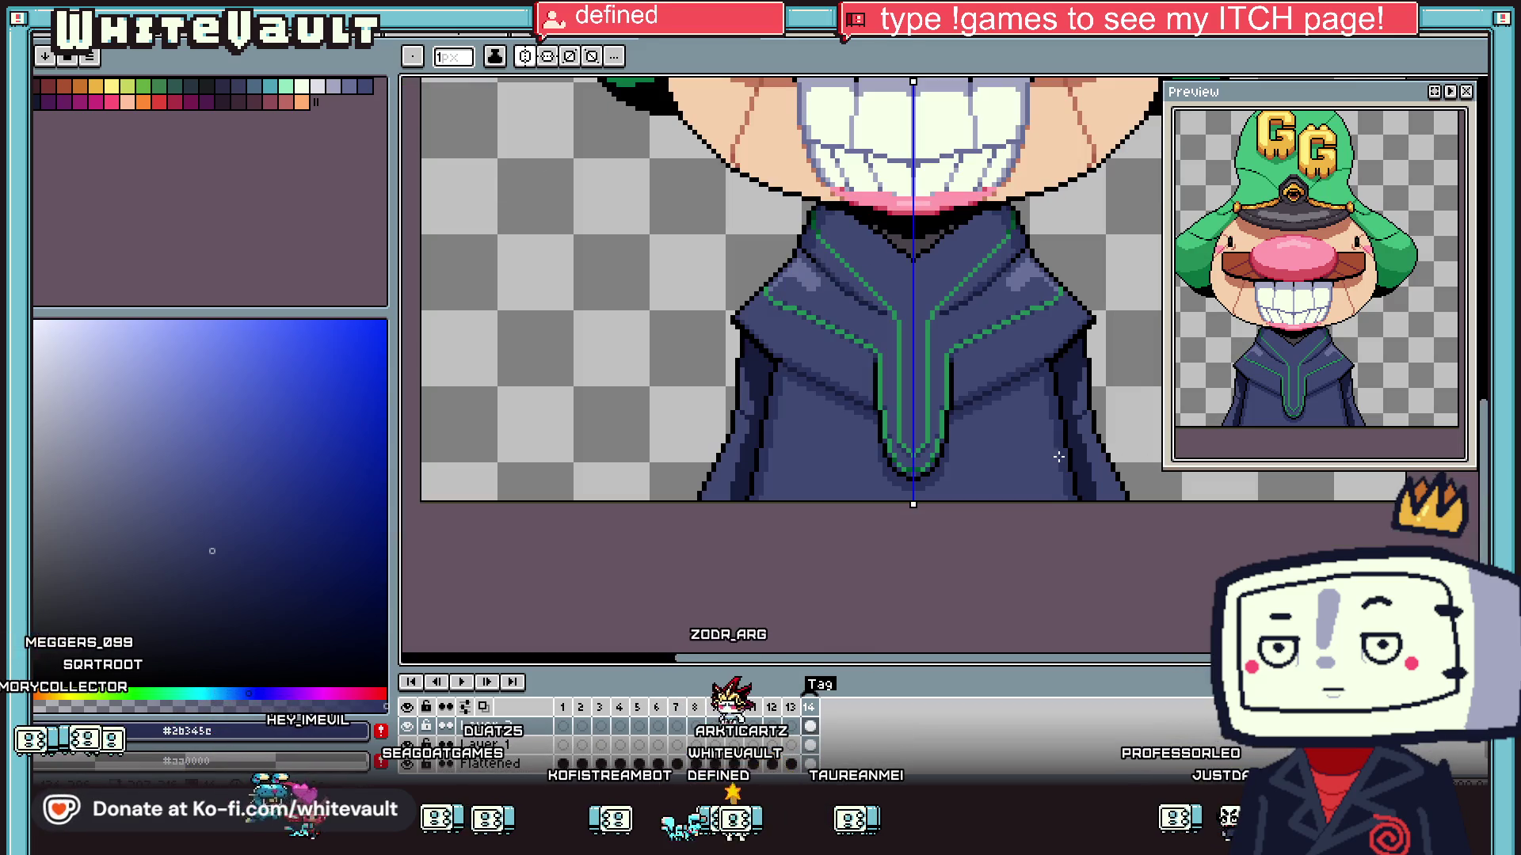
{"action": "key", "text": "i"}
{"action": "key", "text": "g"}
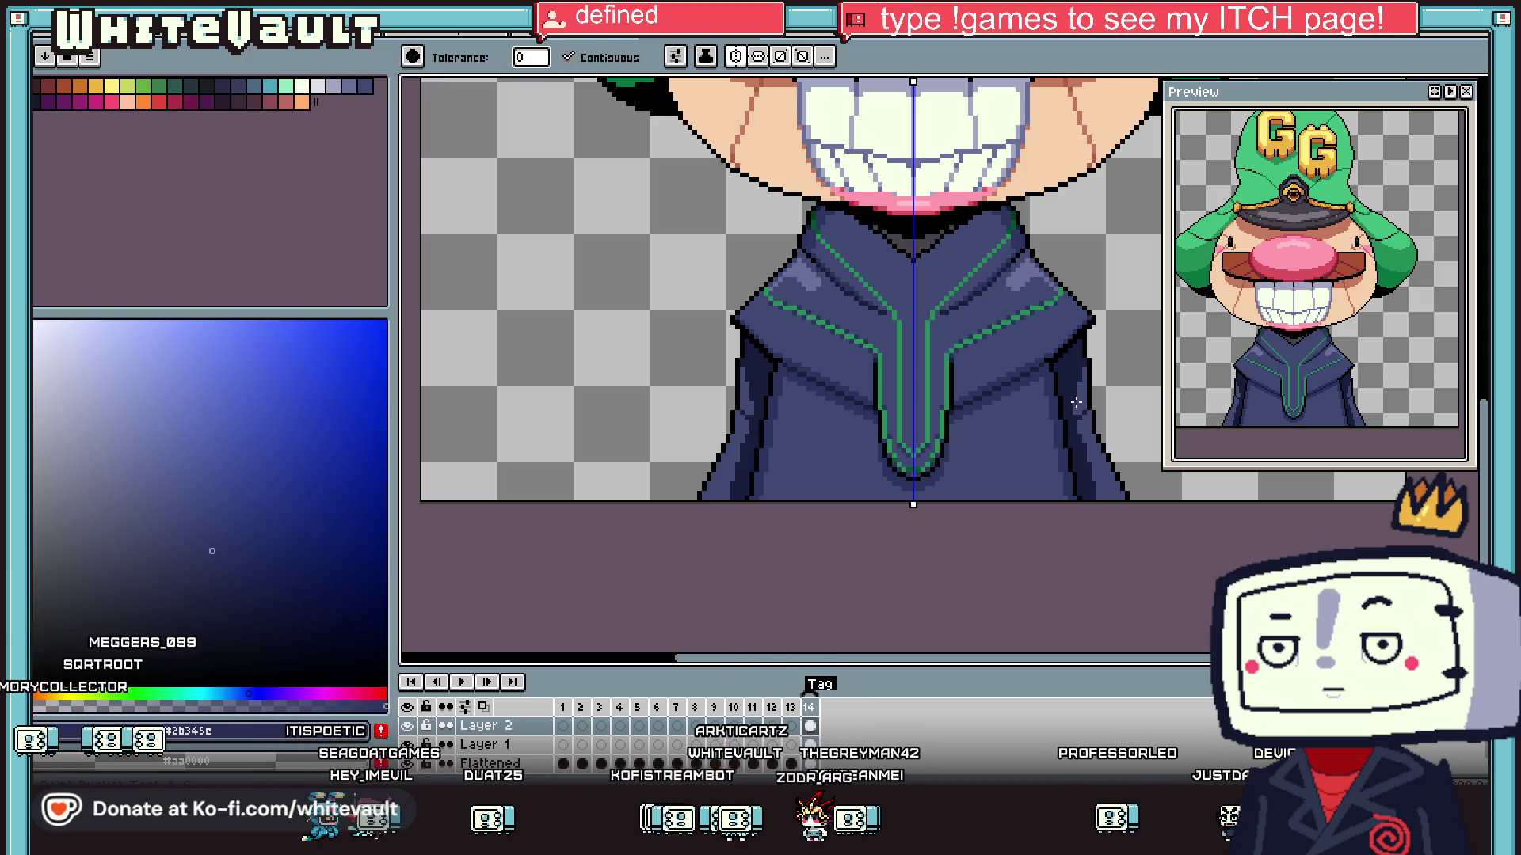
{"action": "scroll", "coordinate": [1097, 442], "scroll_direction": "down", "scroll_amount": 1}
{"action": "key", "text": "i"}
{"action": "scroll", "coordinate": [1079, 367], "scroll_direction": "up", "scroll_amount": 3}
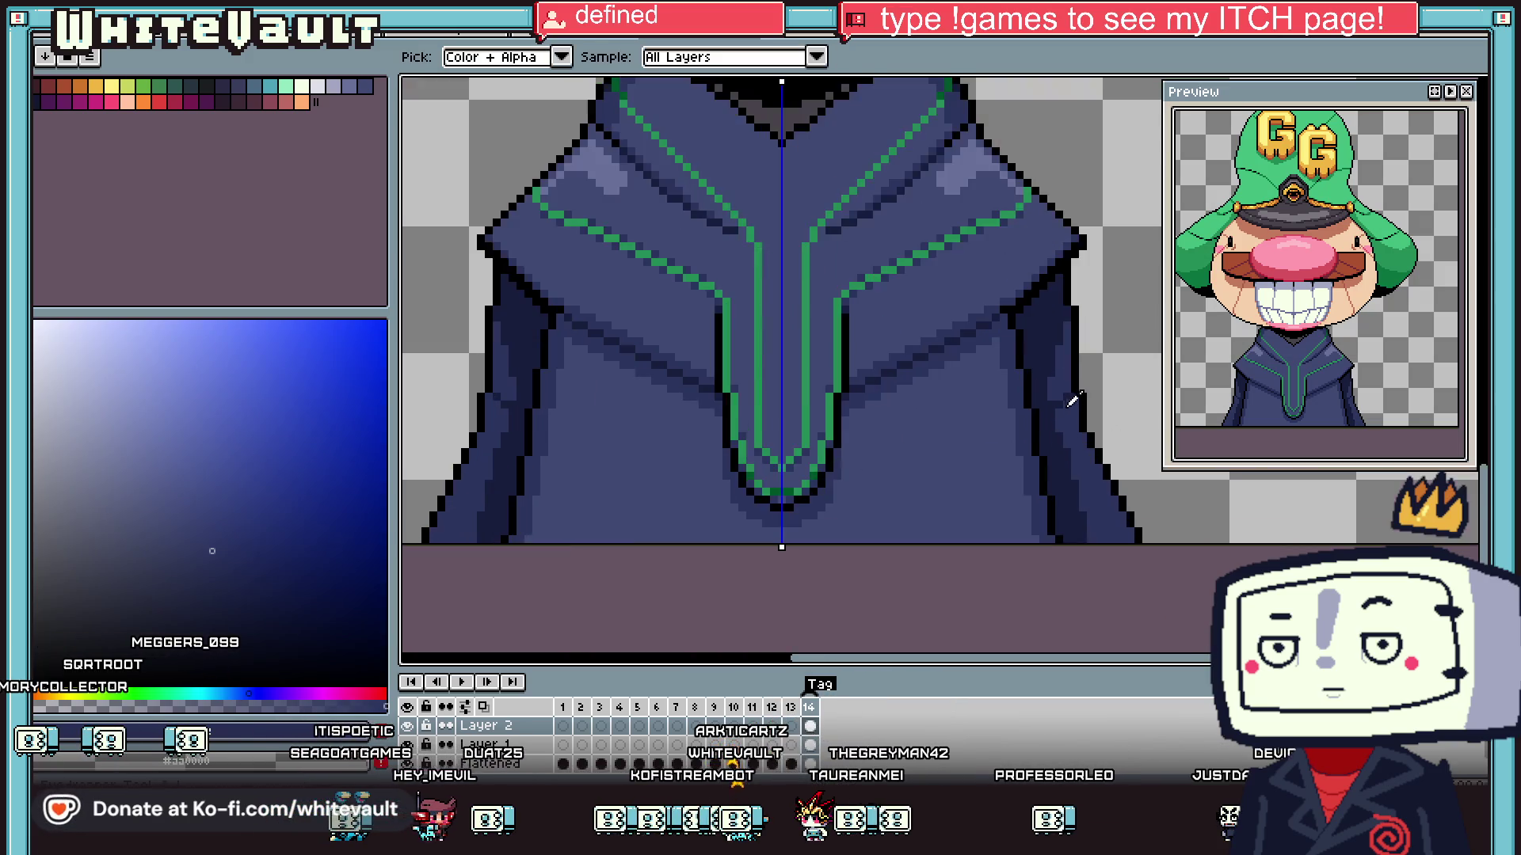
{"action": "key", "text": "b"}
{"action": "scroll", "coordinate": [1066, 380], "scroll_direction": "up", "scroll_amount": 2}
{"action": "scroll", "coordinate": [1028, 426], "scroll_direction": "down", "scroll_amount": 3}
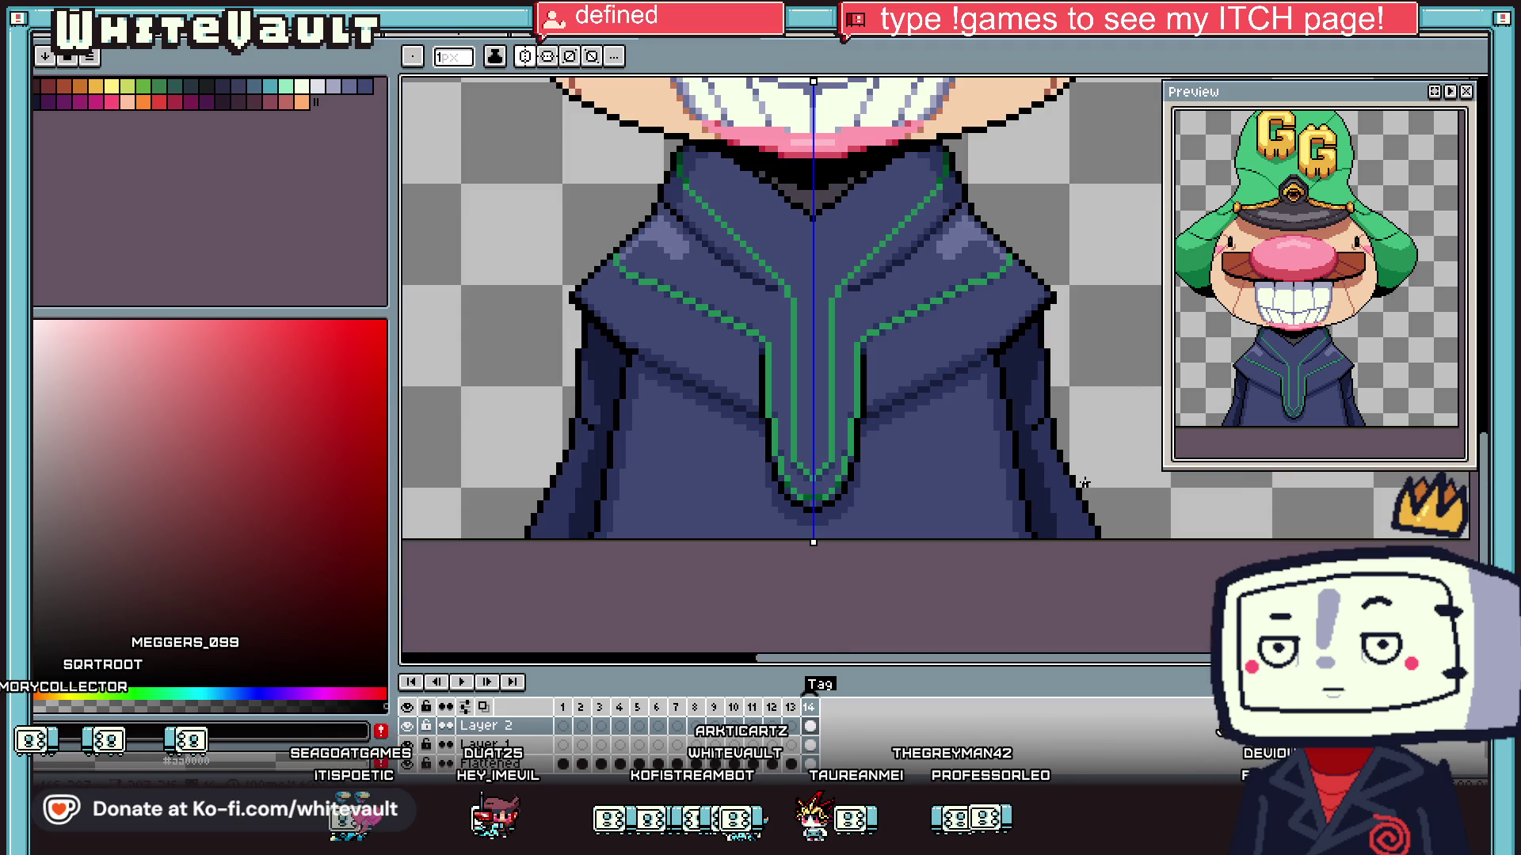
{"action": "scroll", "coordinate": [1060, 480], "scroll_direction": "up", "scroll_amount": 2}
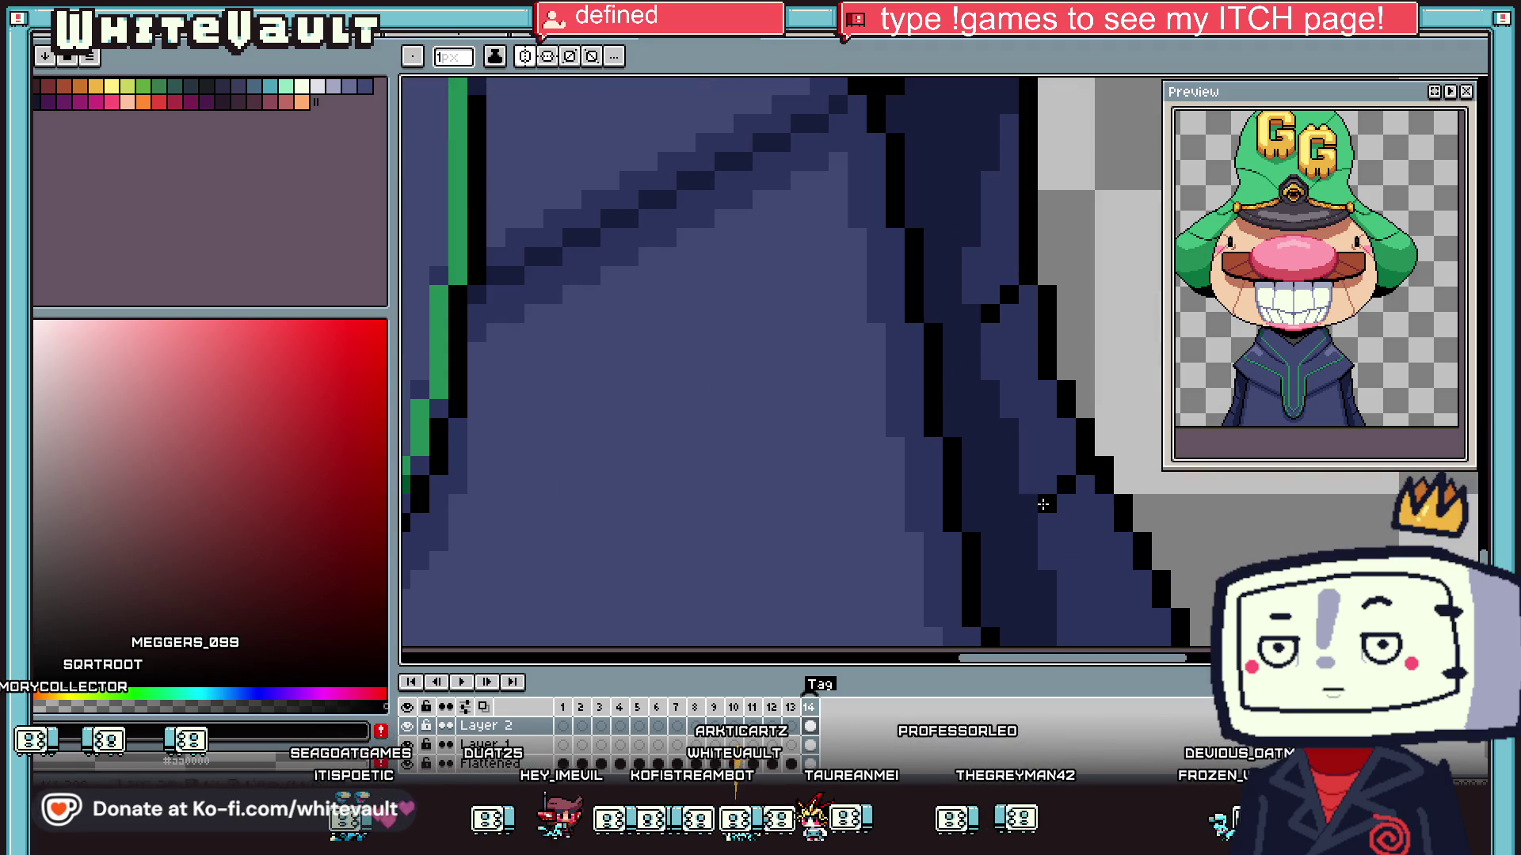
{"action": "left_click", "coordinate": [1065, 485], "text": "alt"}
{"action": "left_click", "coordinate": [1046, 505]}
- Switch the canvas to animation frame 9
{"action": "key", "text": "i"}
{"action": "scroll", "coordinate": [1101, 476], "scroll_direction": "down", "scroll_amount": 4}
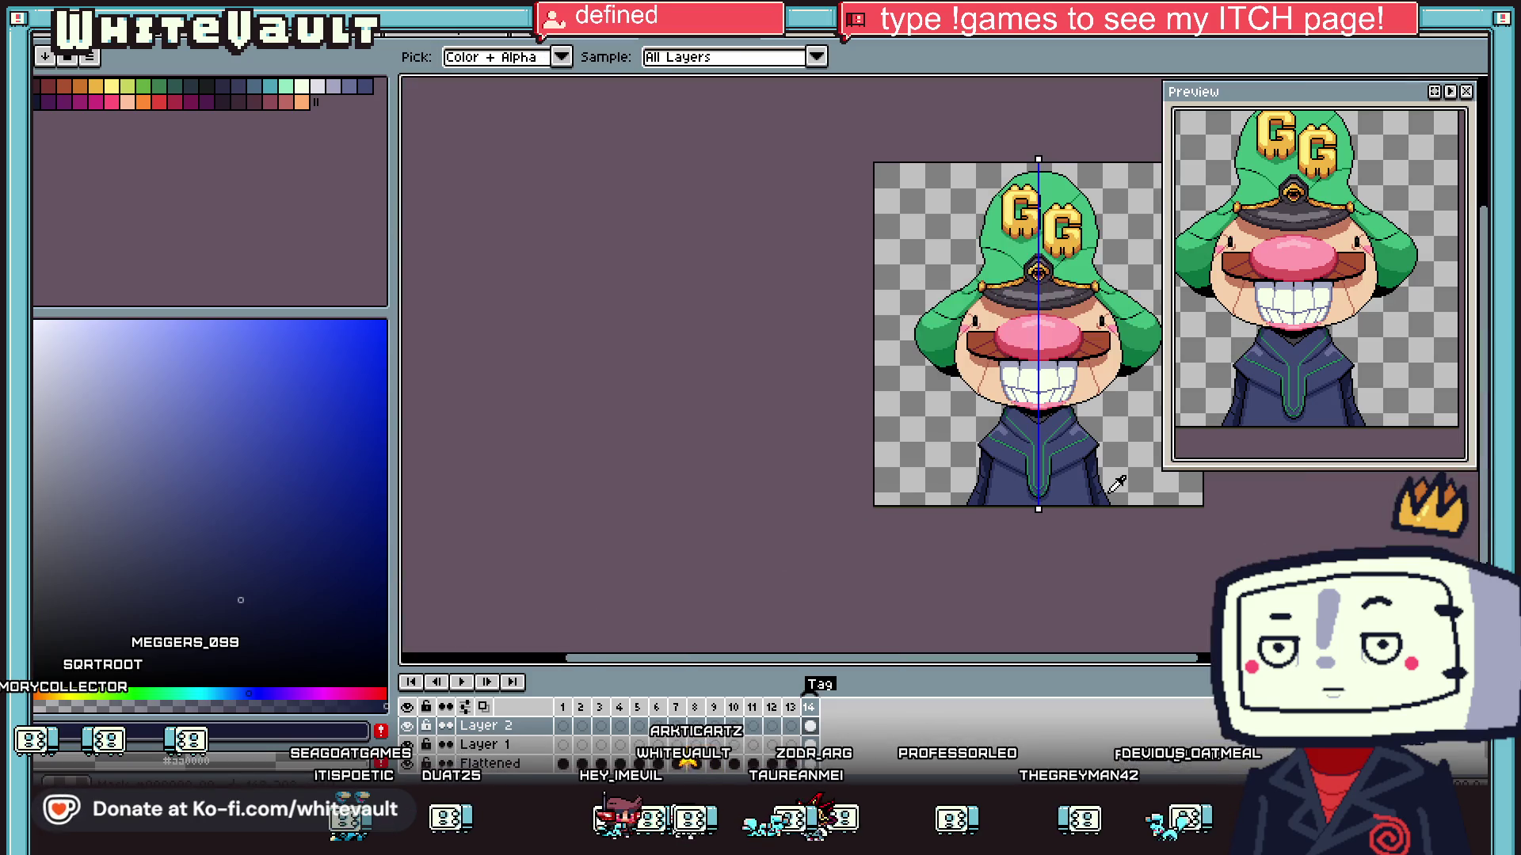
{"action": "scroll", "coordinate": [1119, 496], "scroll_direction": "up", "scroll_amount": 2}
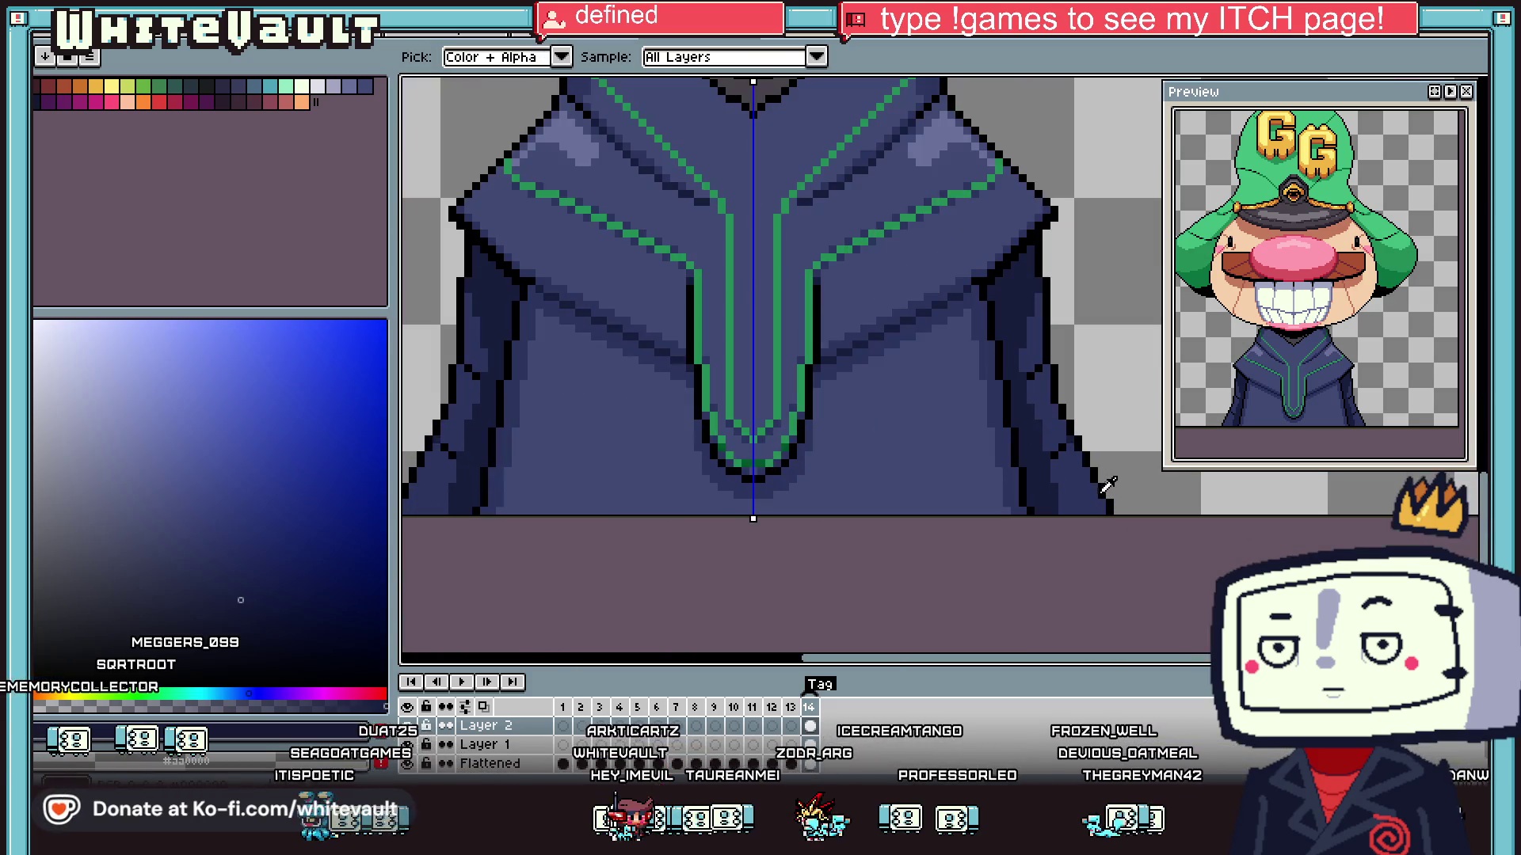
{"action": "scroll", "coordinate": [872, 475], "scroll_direction": "down", "scroll_amount": 3}
{"action": "scroll", "coordinate": [854, 441], "scroll_direction": "up", "scroll_amount": 1}
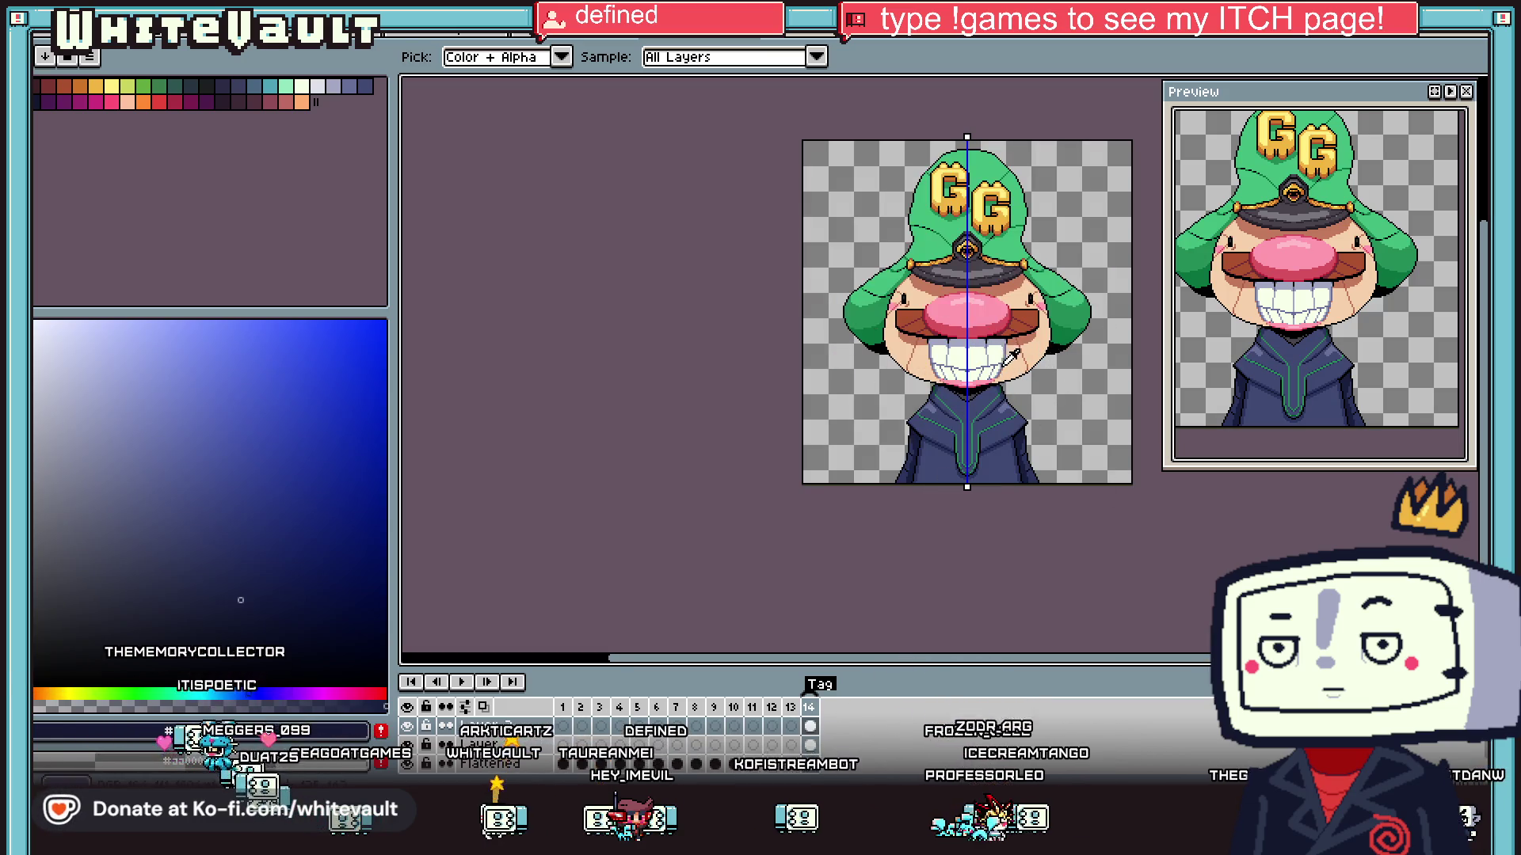
{"action": "scroll", "coordinate": [1018, 346], "scroll_direction": "up", "scroll_amount": 1}
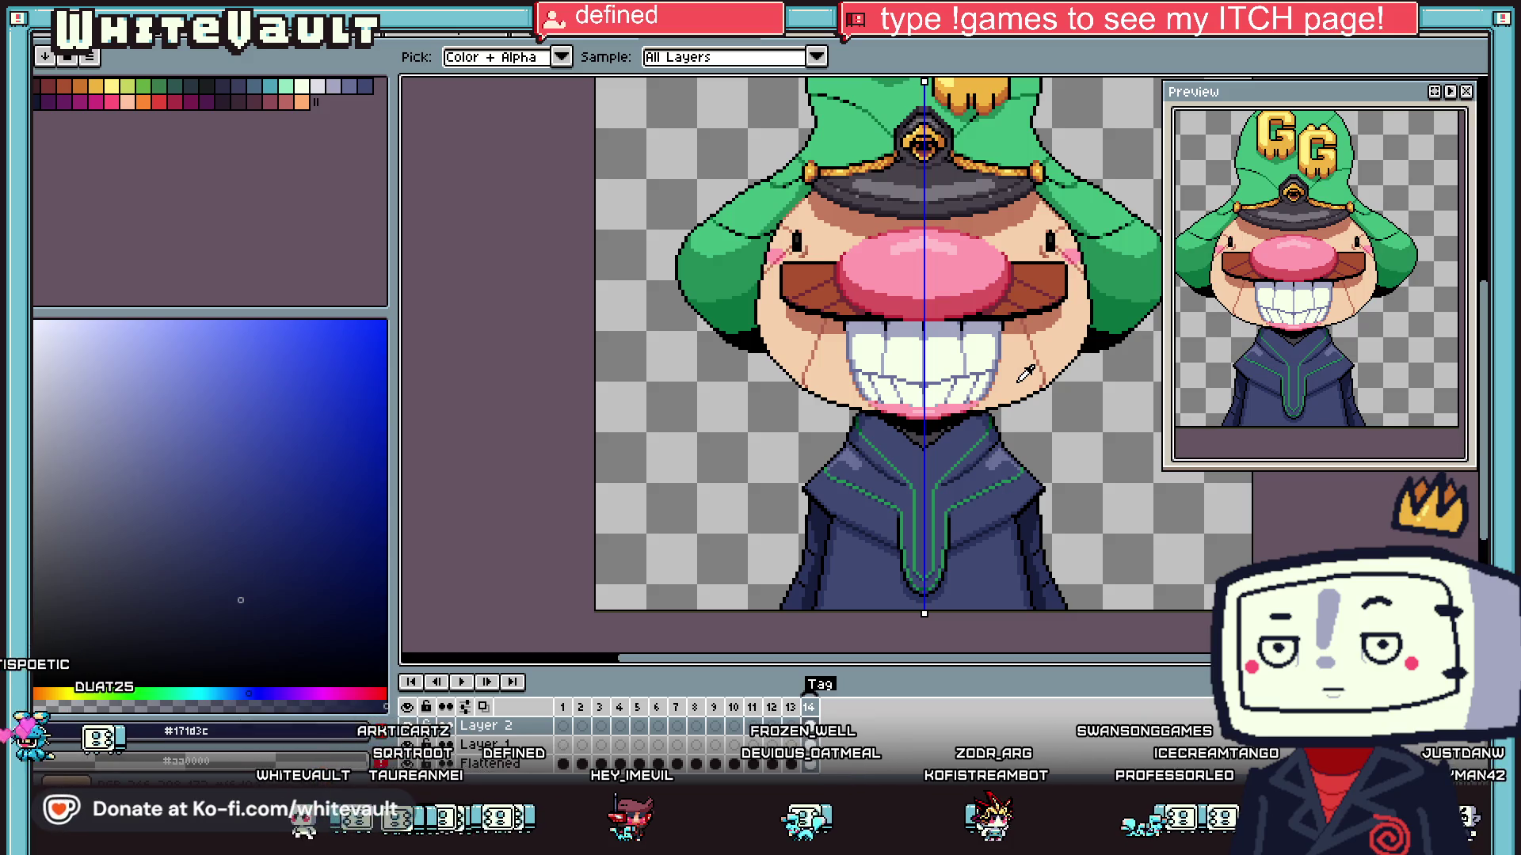
{"action": "scroll", "coordinate": [1025, 374], "scroll_direction": "down", "scroll_amount": 1}
{"action": "left_click", "coordinate": [713, 743]}
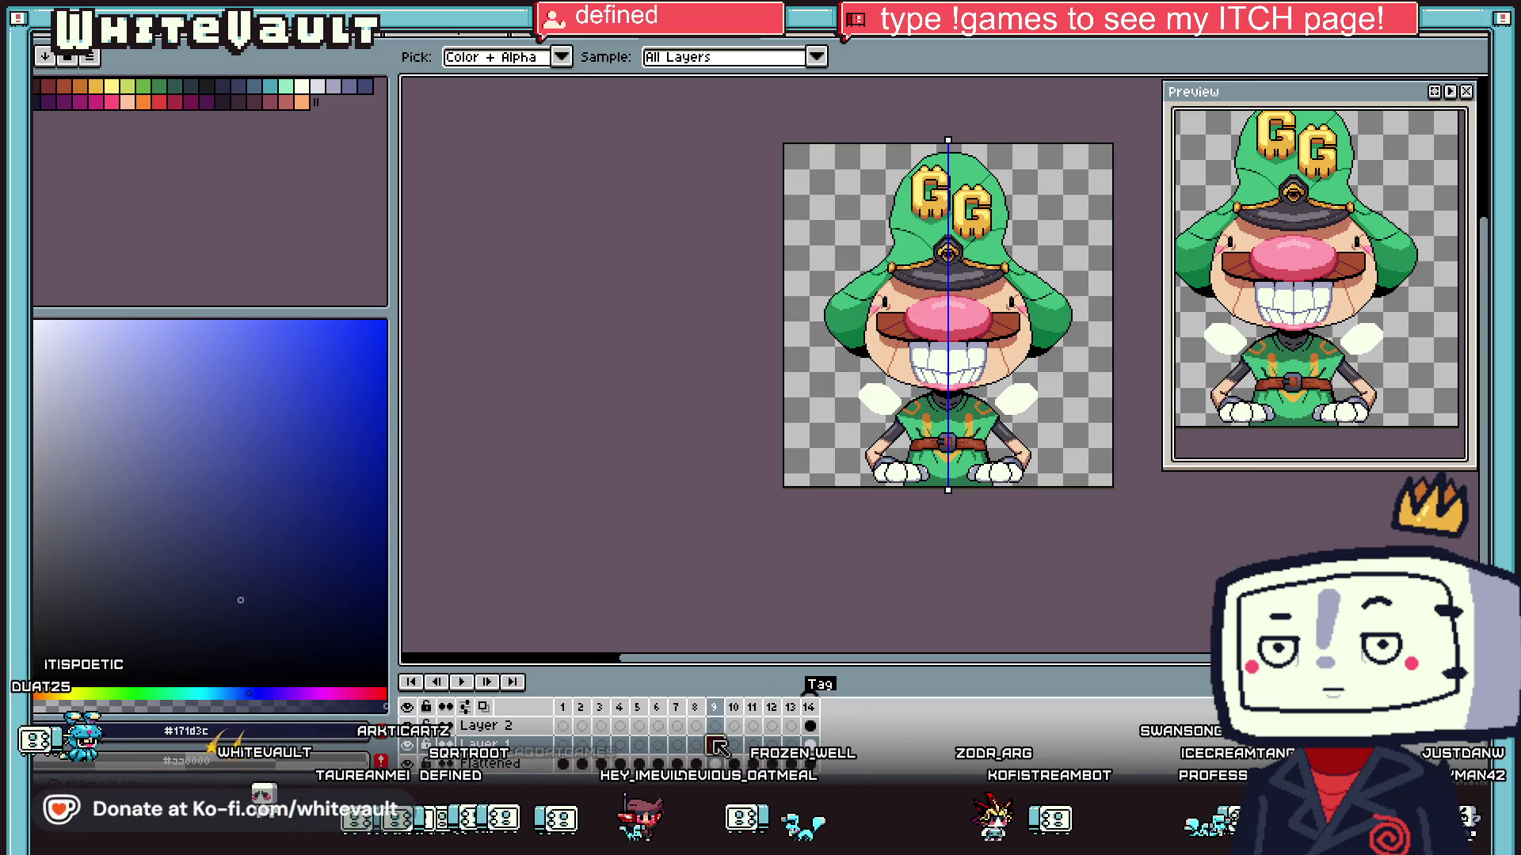
- Play the animation from frame 1, step through frames, and stop on frame 14
{"action": "left_click", "coordinate": [563, 763]}
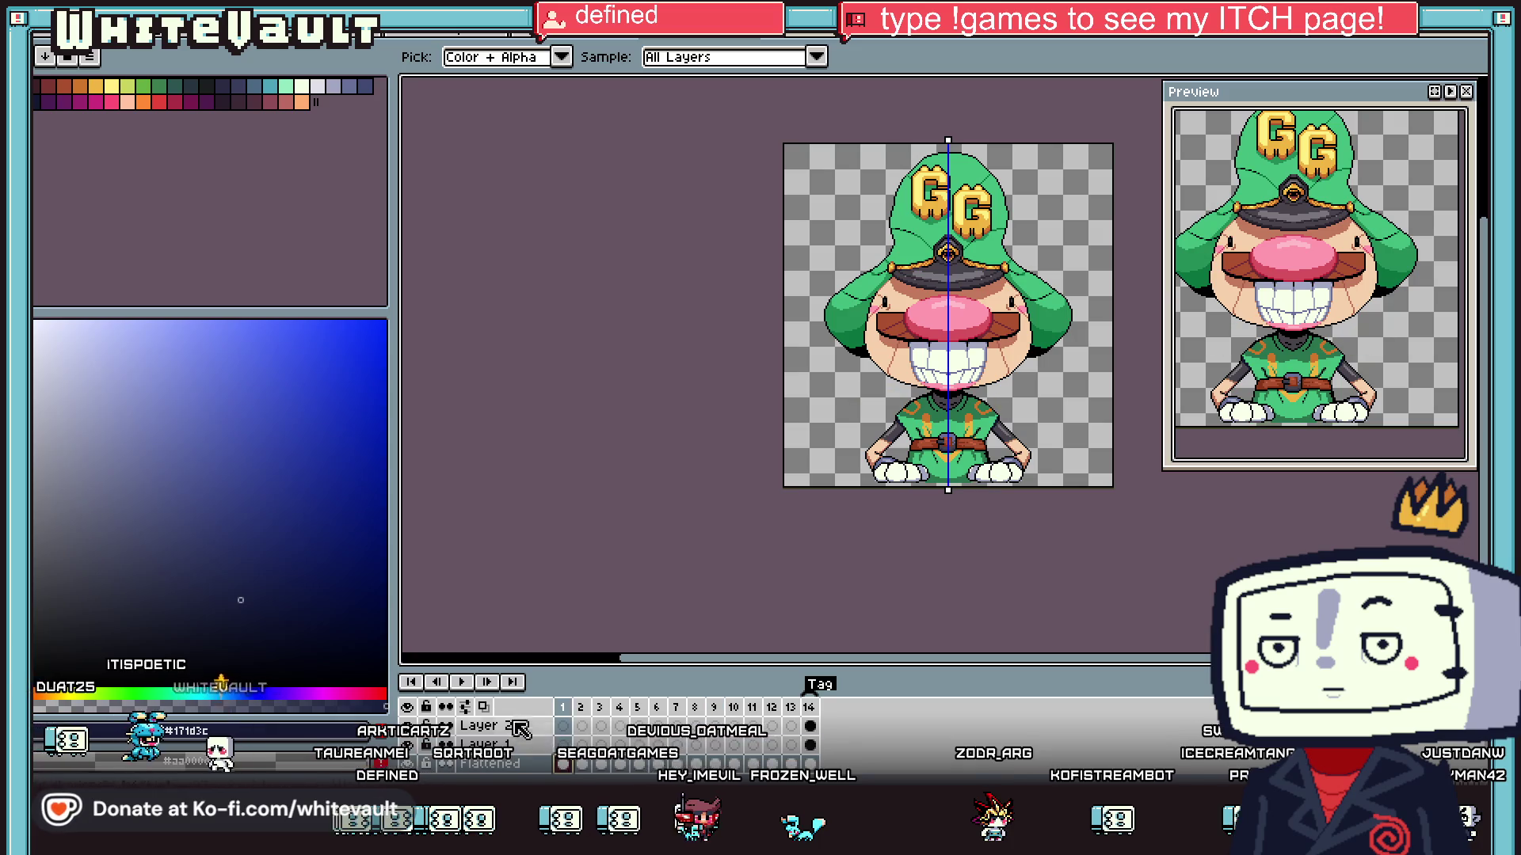
{"action": "left_click", "coordinate": [461, 683]}
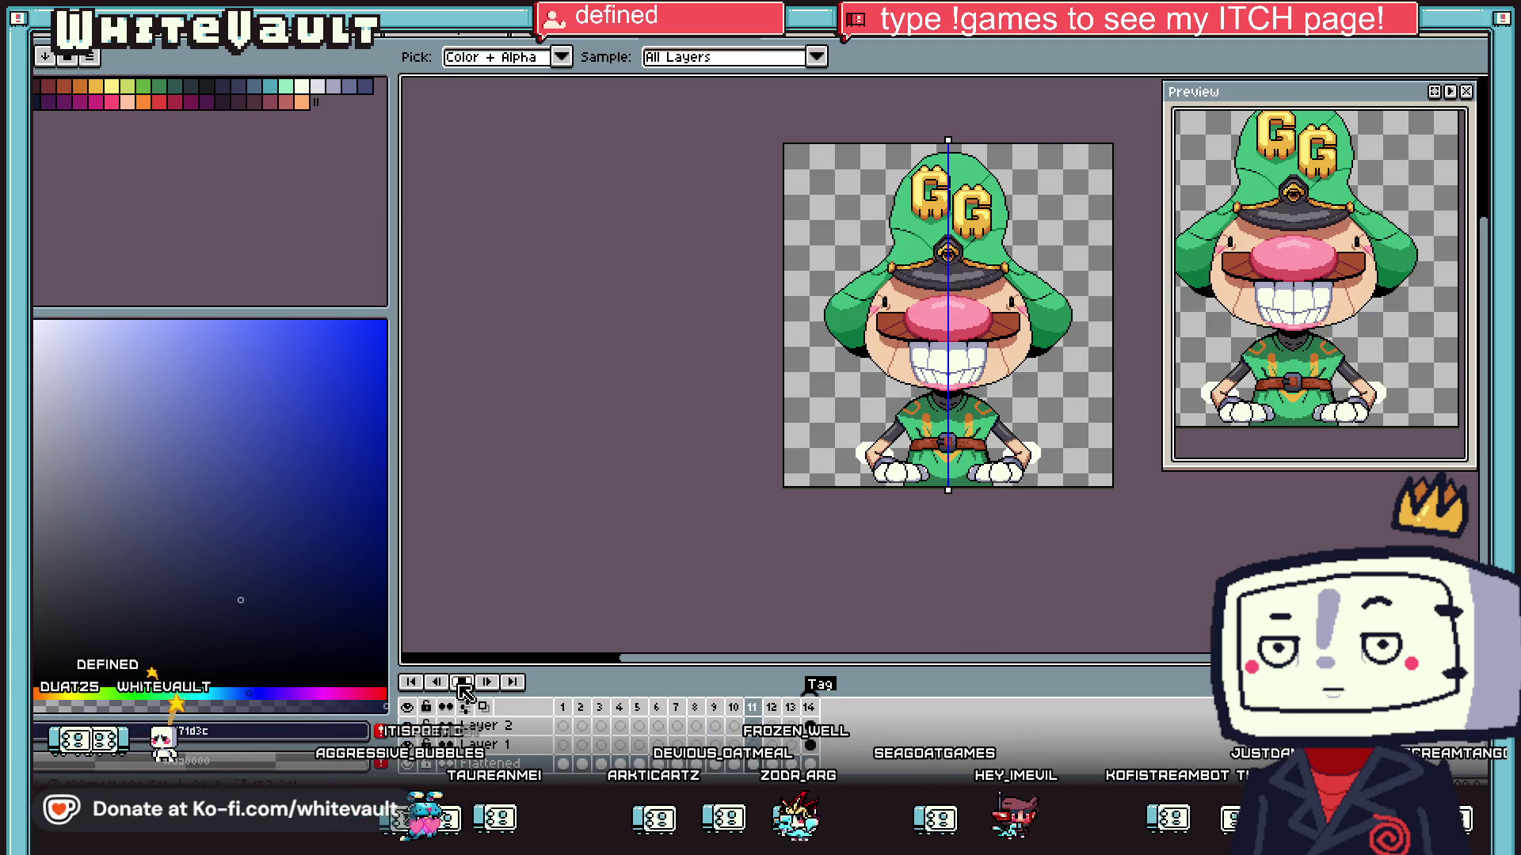
{"action": "key", "text": "Right"}
{"action": "key", "text": "Left"}
{"action": "key", "text": "Left"}
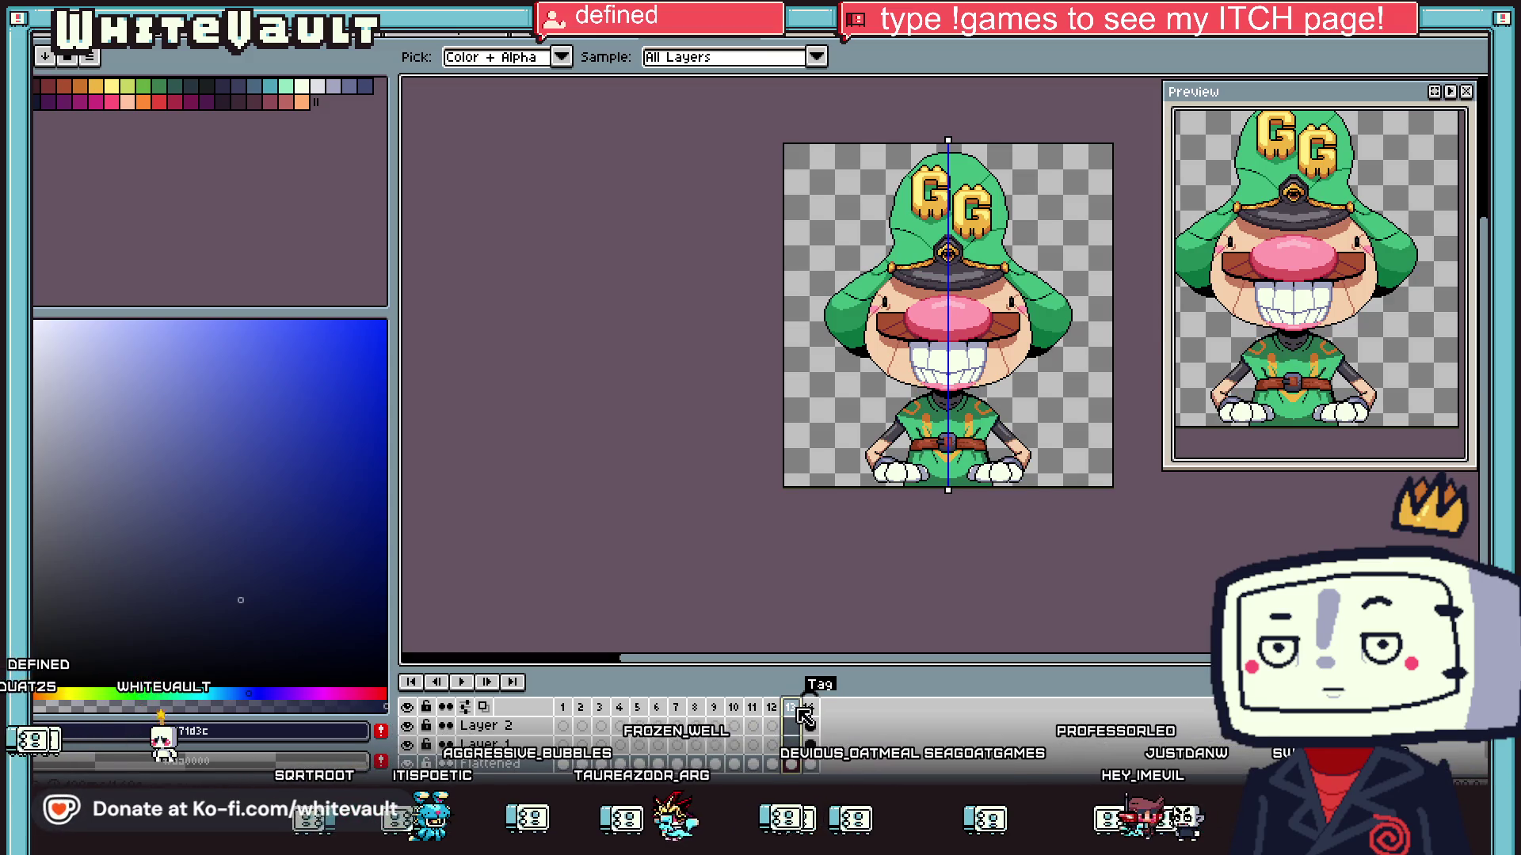
{"action": "left_click", "coordinate": [809, 709]}
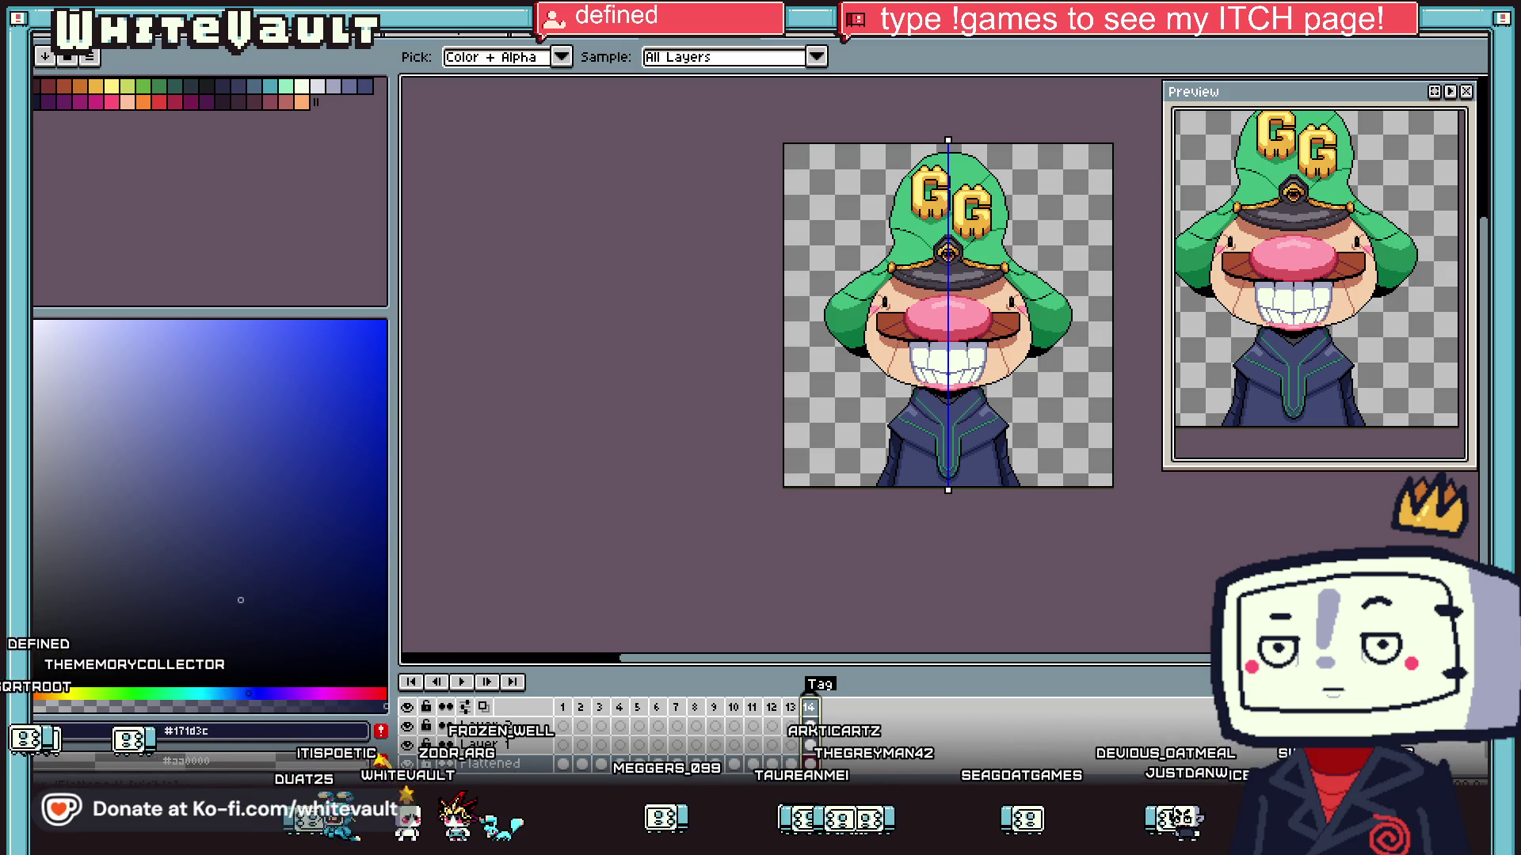
- Cycle through the open sprite documents until the BRB lettering sheet is shown
{"action": "left_click", "coordinate": [579, 37]}
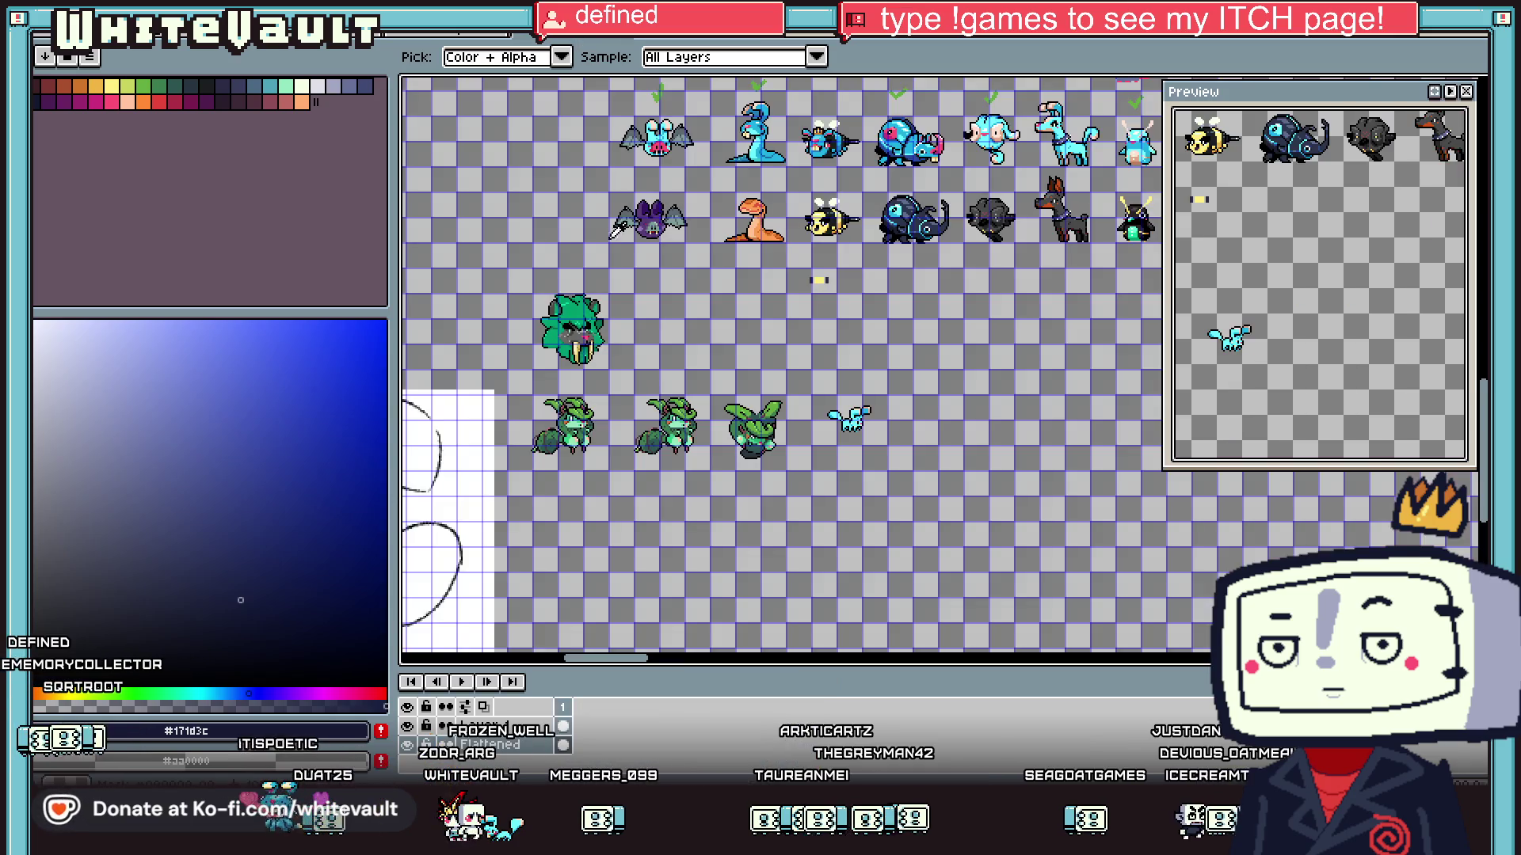
{"action": "scroll", "coordinate": [588, 277], "scroll_direction": "down", "scroll_amount": 3}
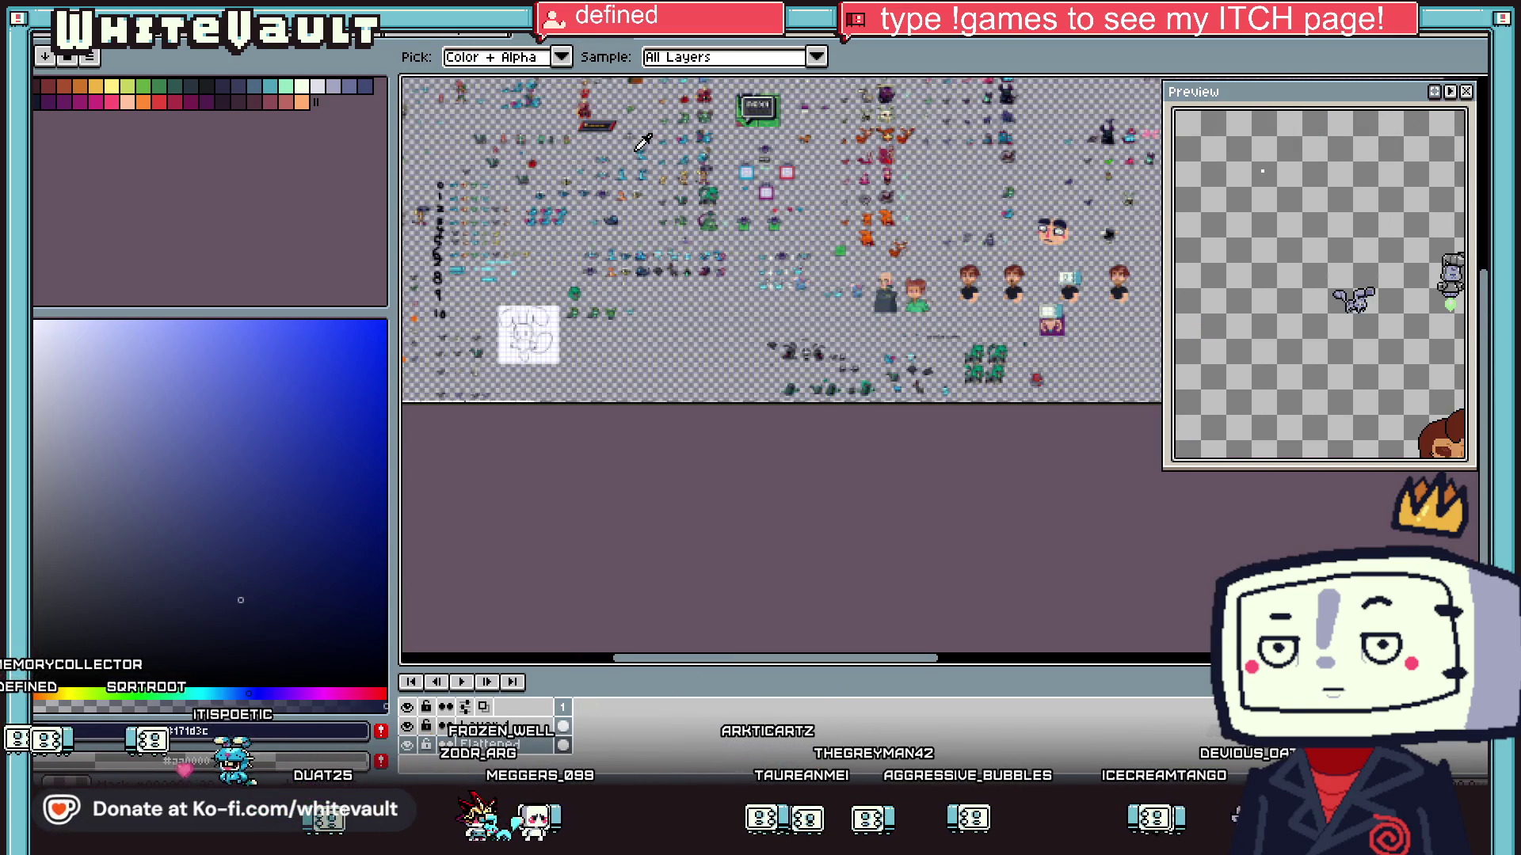
{"action": "scroll", "coordinate": [642, 141], "scroll_direction": "up", "scroll_amount": 1}
{"action": "scroll", "coordinate": [622, 181], "scroll_direction": "up", "scroll_amount": 2}
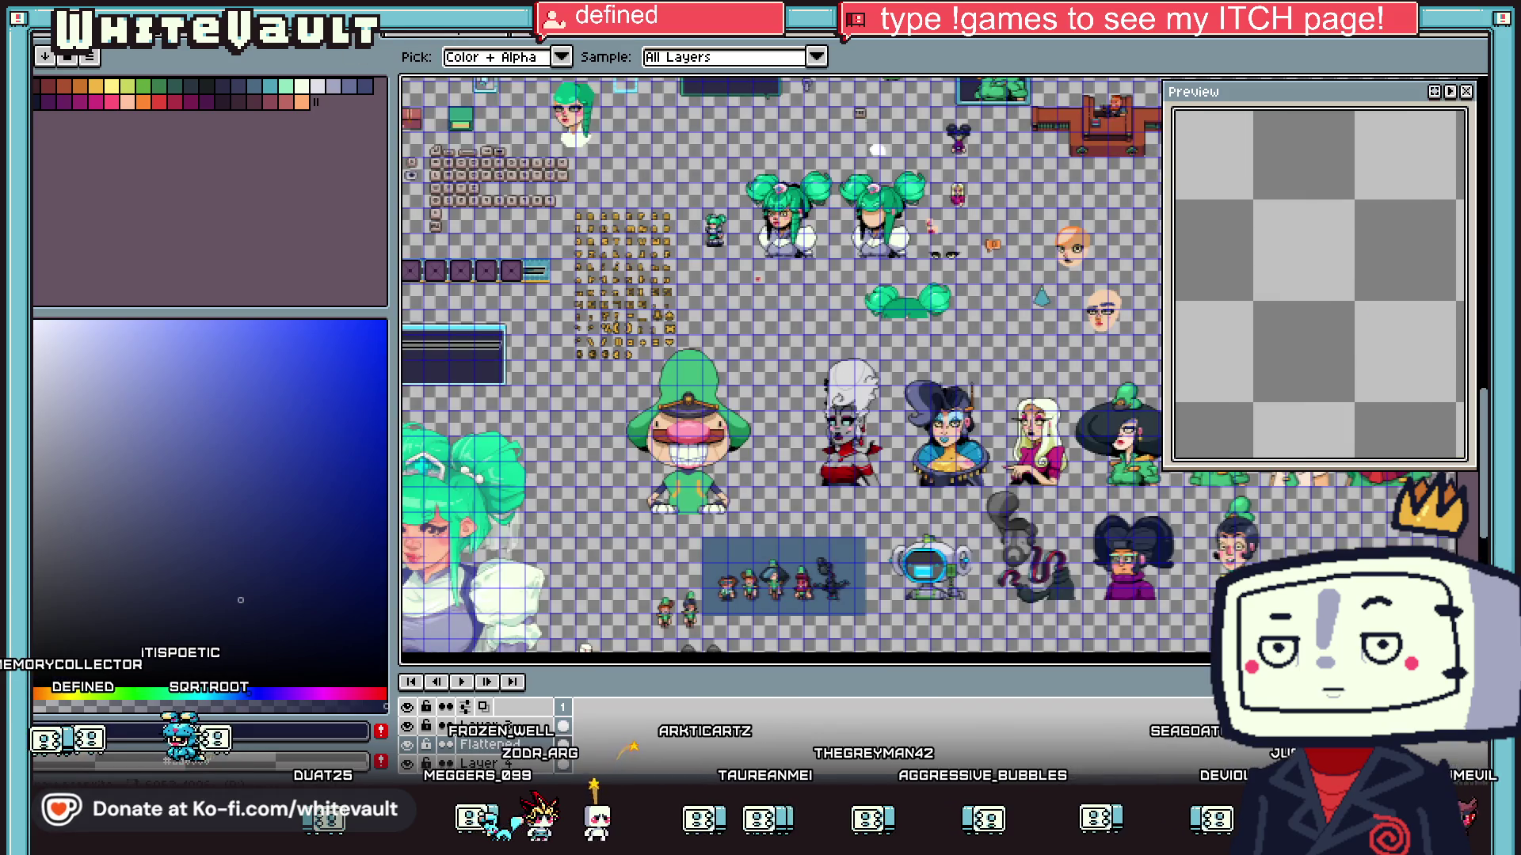
{"action": "key", "text": "ctrl+Tab"}
{"action": "key", "text": "ctrl+Tab"}
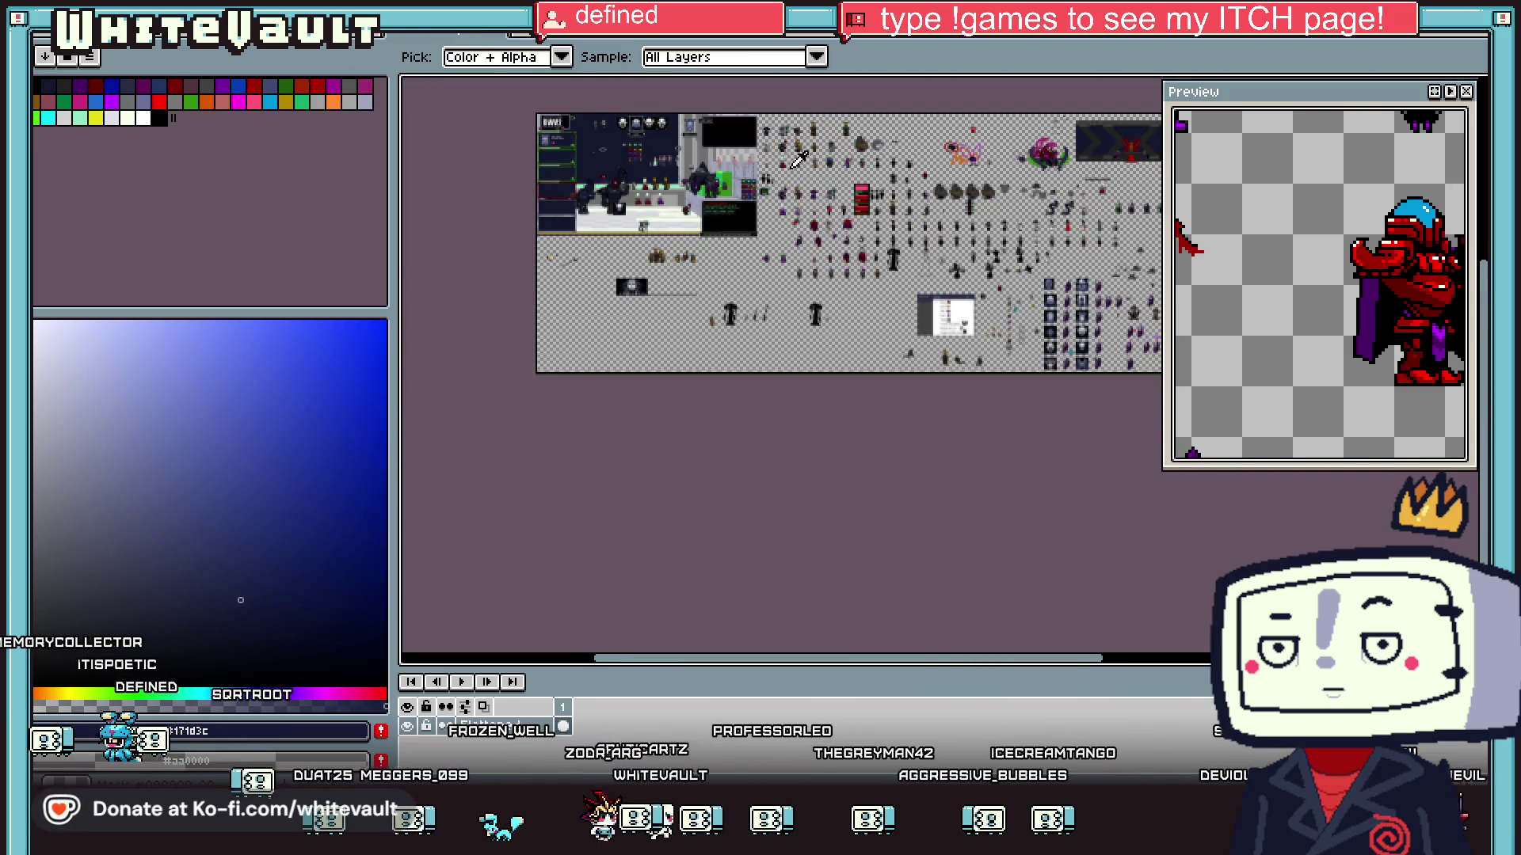
{"action": "scroll", "coordinate": [798, 159], "scroll_direction": "up", "scroll_amount": 1}
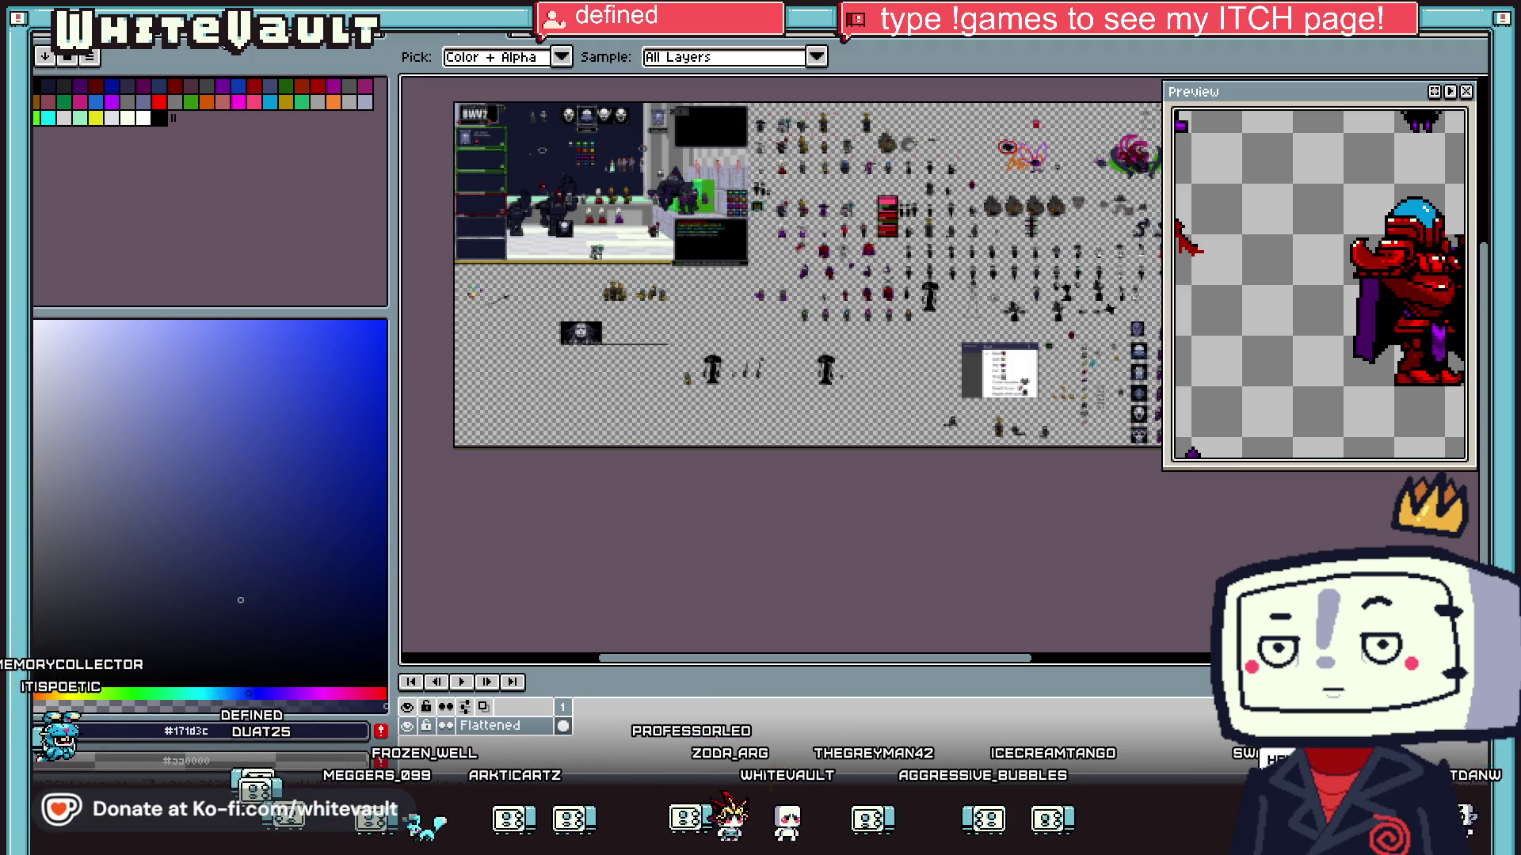
{"action": "key", "text": "ctrl+Tab"}
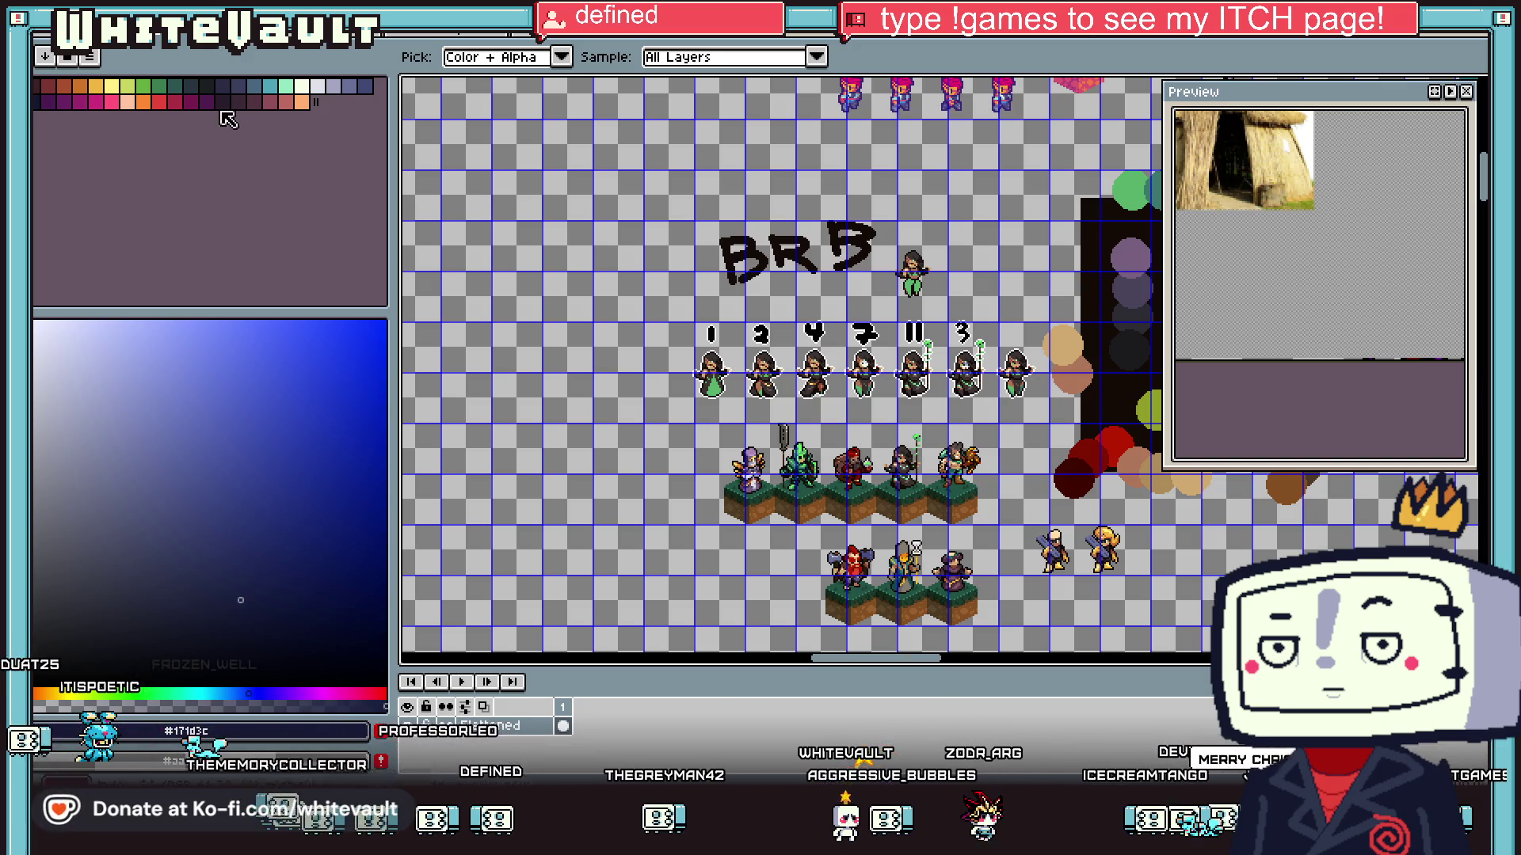
- Leave the BRB sheet and bring up the Gartic Phone lobby with the Knock-Off preset
{"action": "scroll", "coordinate": [910, 514], "scroll_direction": "down", "scroll_amount": 3}
{"action": "scroll", "coordinate": [1030, 554], "scroll_direction": "up", "scroll_amount": 2}
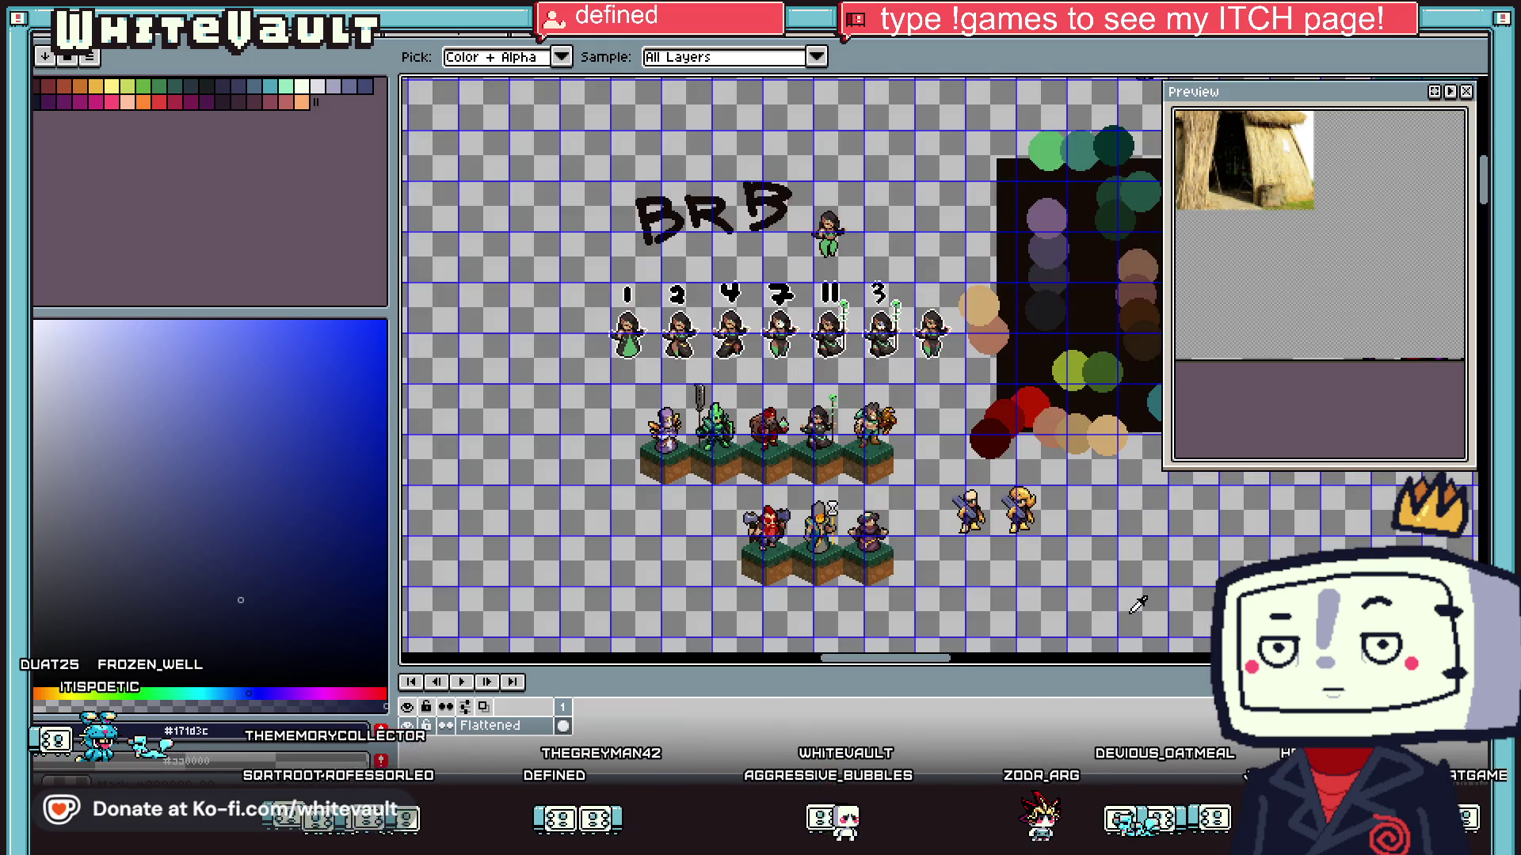
{"action": "scroll", "coordinate": [1093, 586], "scroll_direction": "down", "scroll_amount": 1}
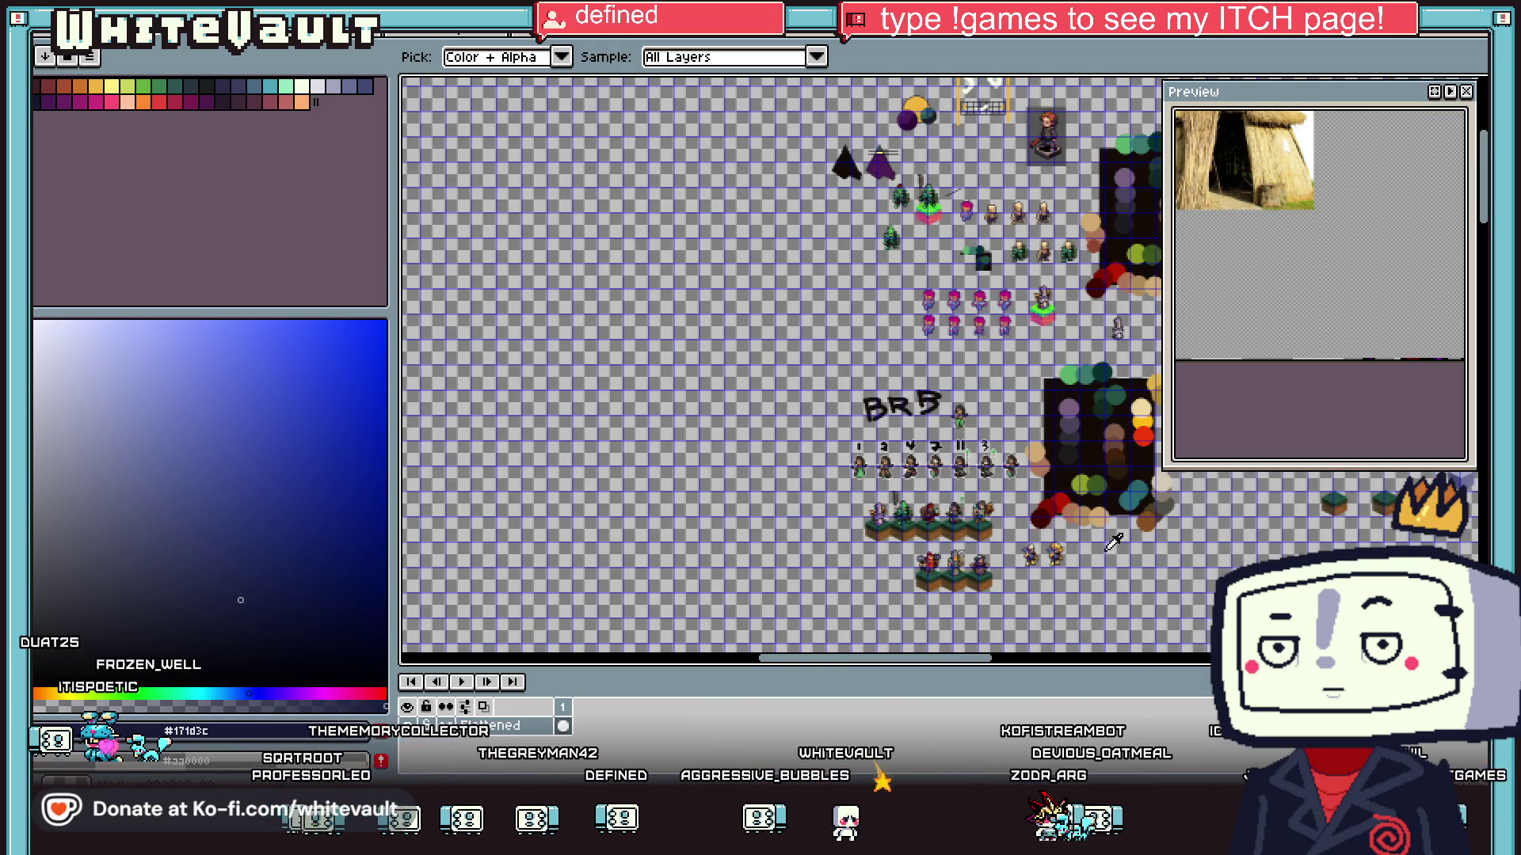
{"action": "mouse_move", "coordinate": [909, 671]}
{"action": "left_mouse_down"}
{"action": "mouse_move", "coordinate": [1123, 663]}
{"action": "mouse_move", "coordinate": [1073, 661]}
{"action": "left_mouse_up"}
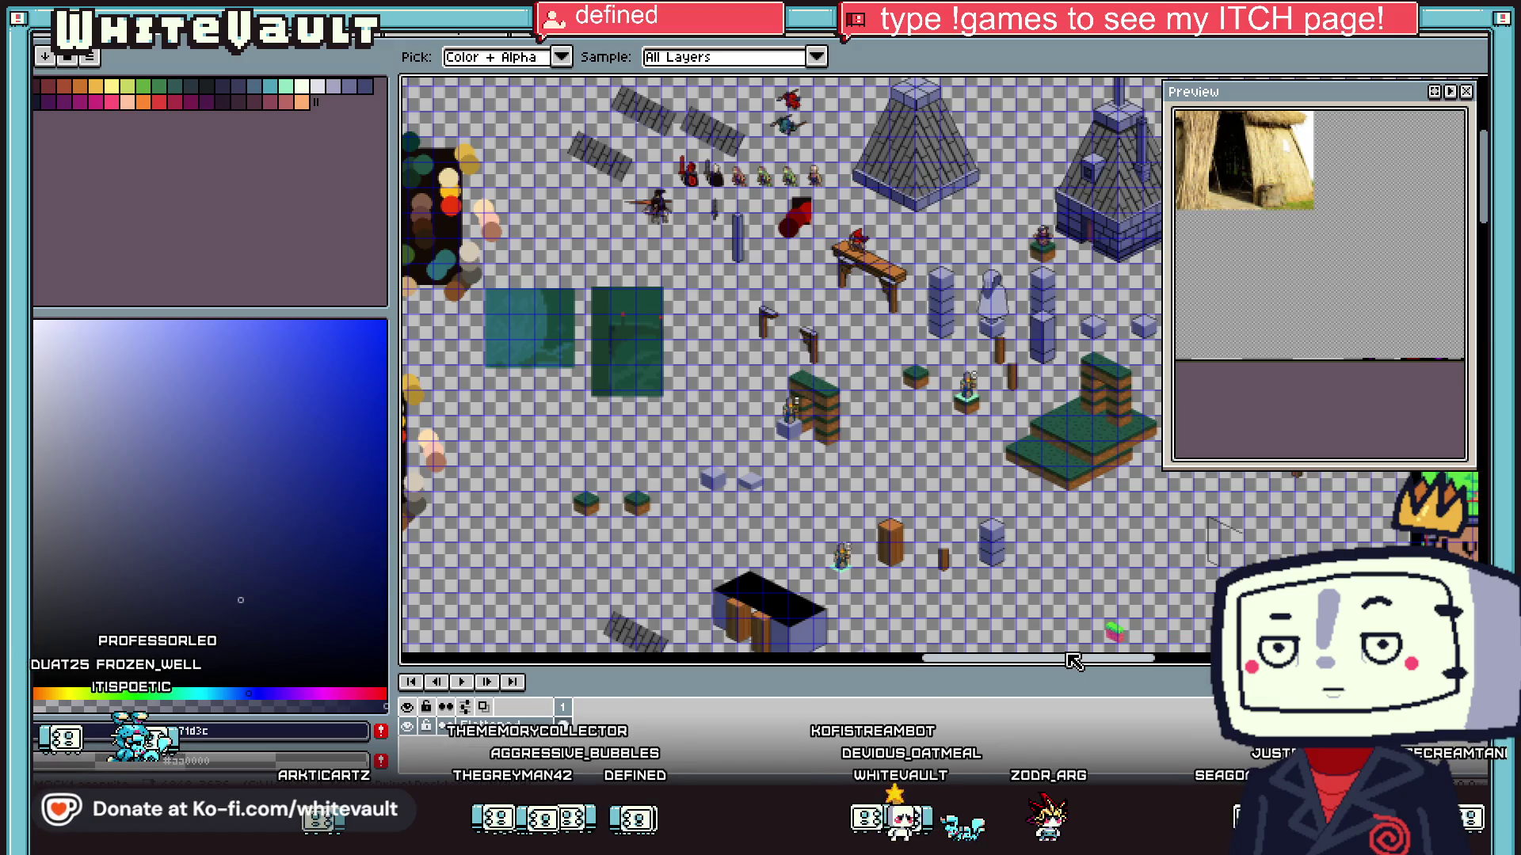
{"action": "scroll", "coordinate": [917, 402], "scroll_direction": "down", "scroll_amount": 1}
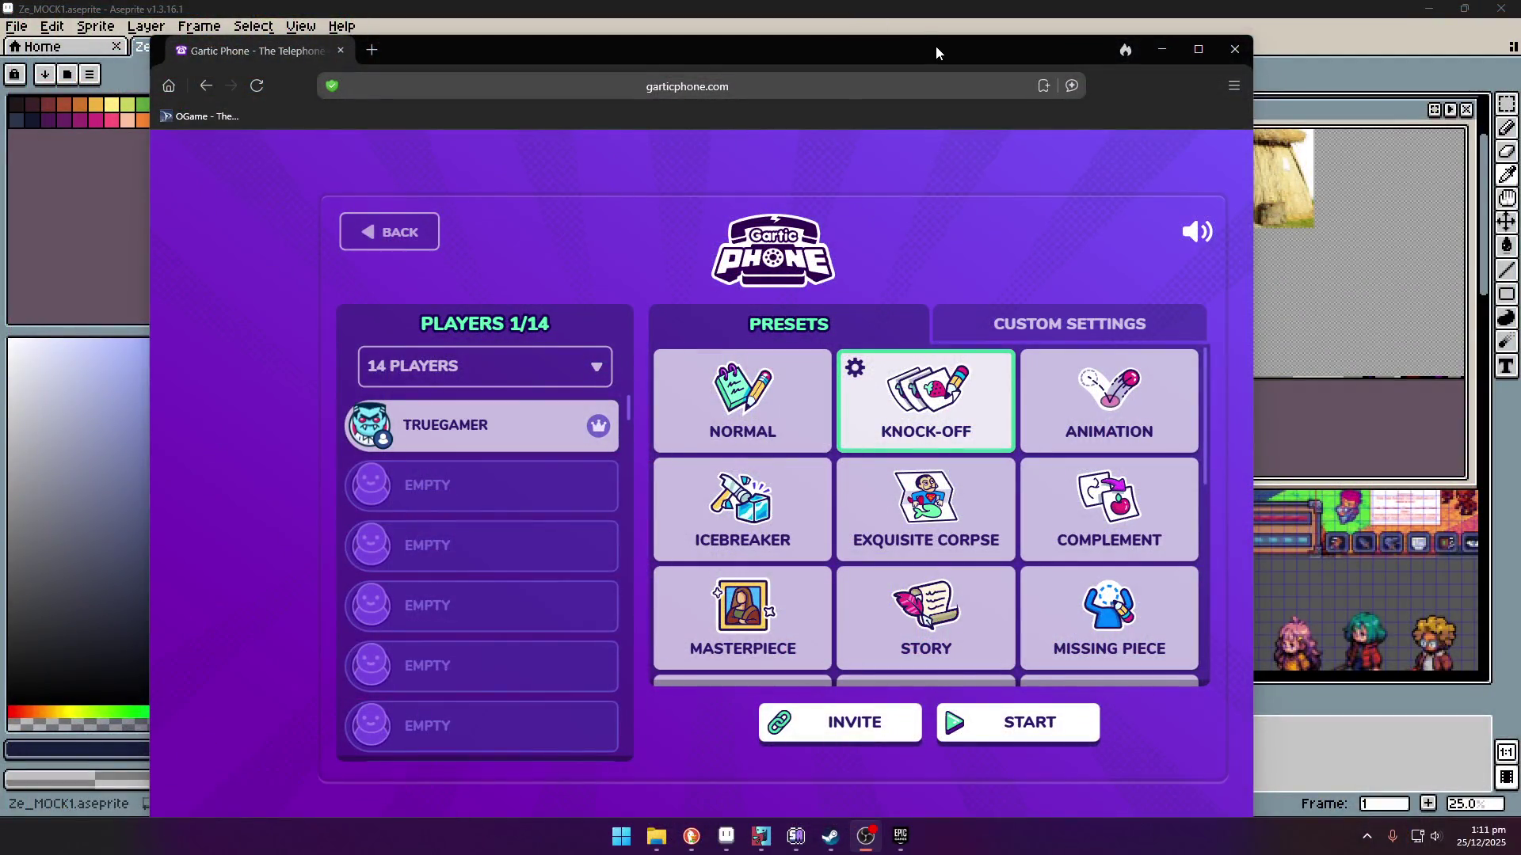
- Nudge the Gartic Phone window, then minimise everything with Win+D to show the desktop
{"action": "left_click_drag", "start_coordinate": [936, 52], "coordinate": [947, 42]}
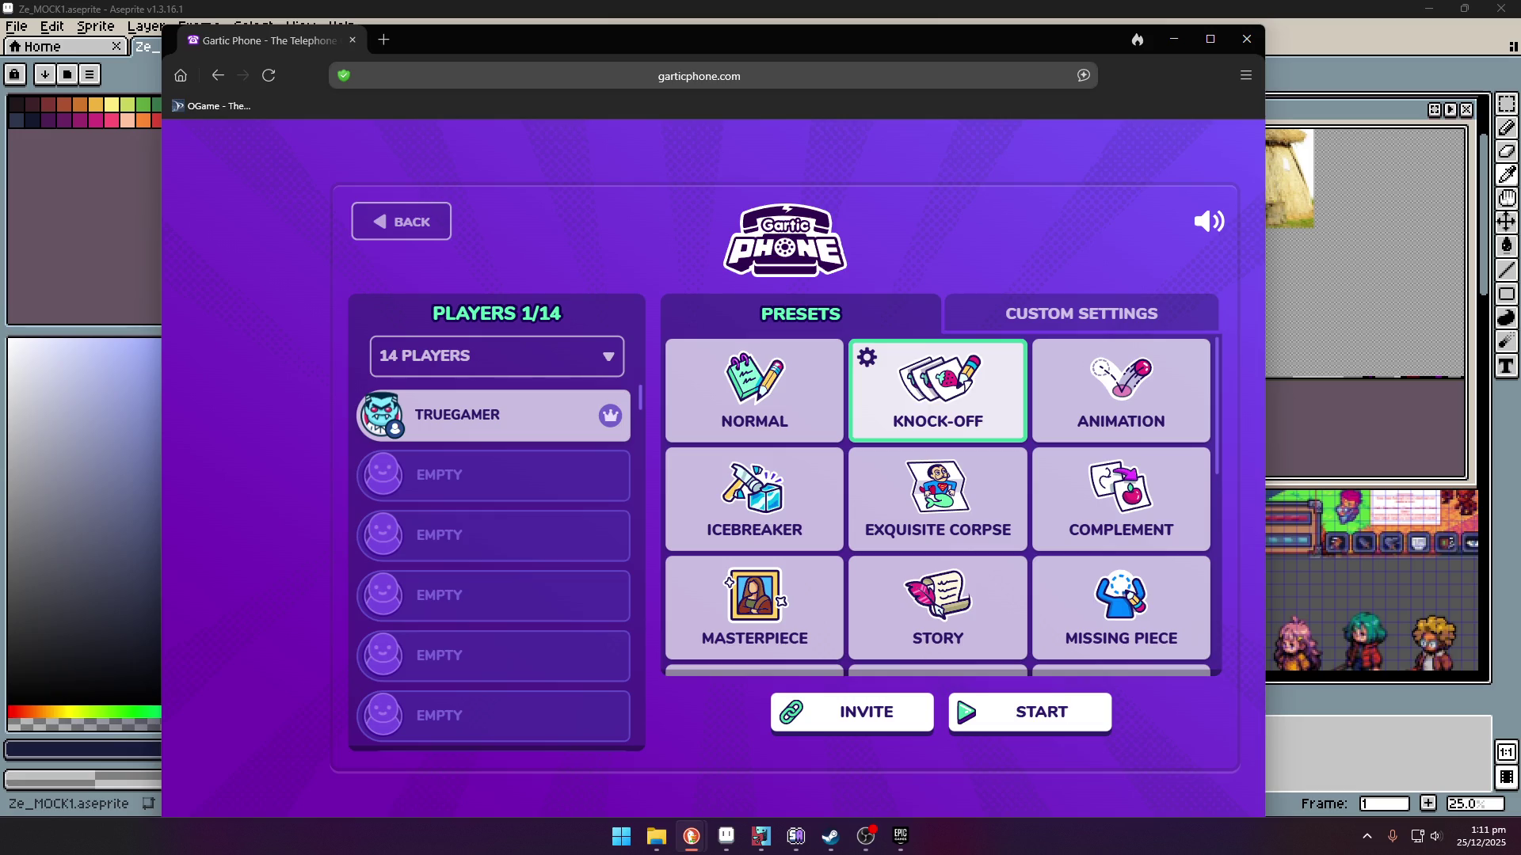
{"action": "key", "text": "super+d"}
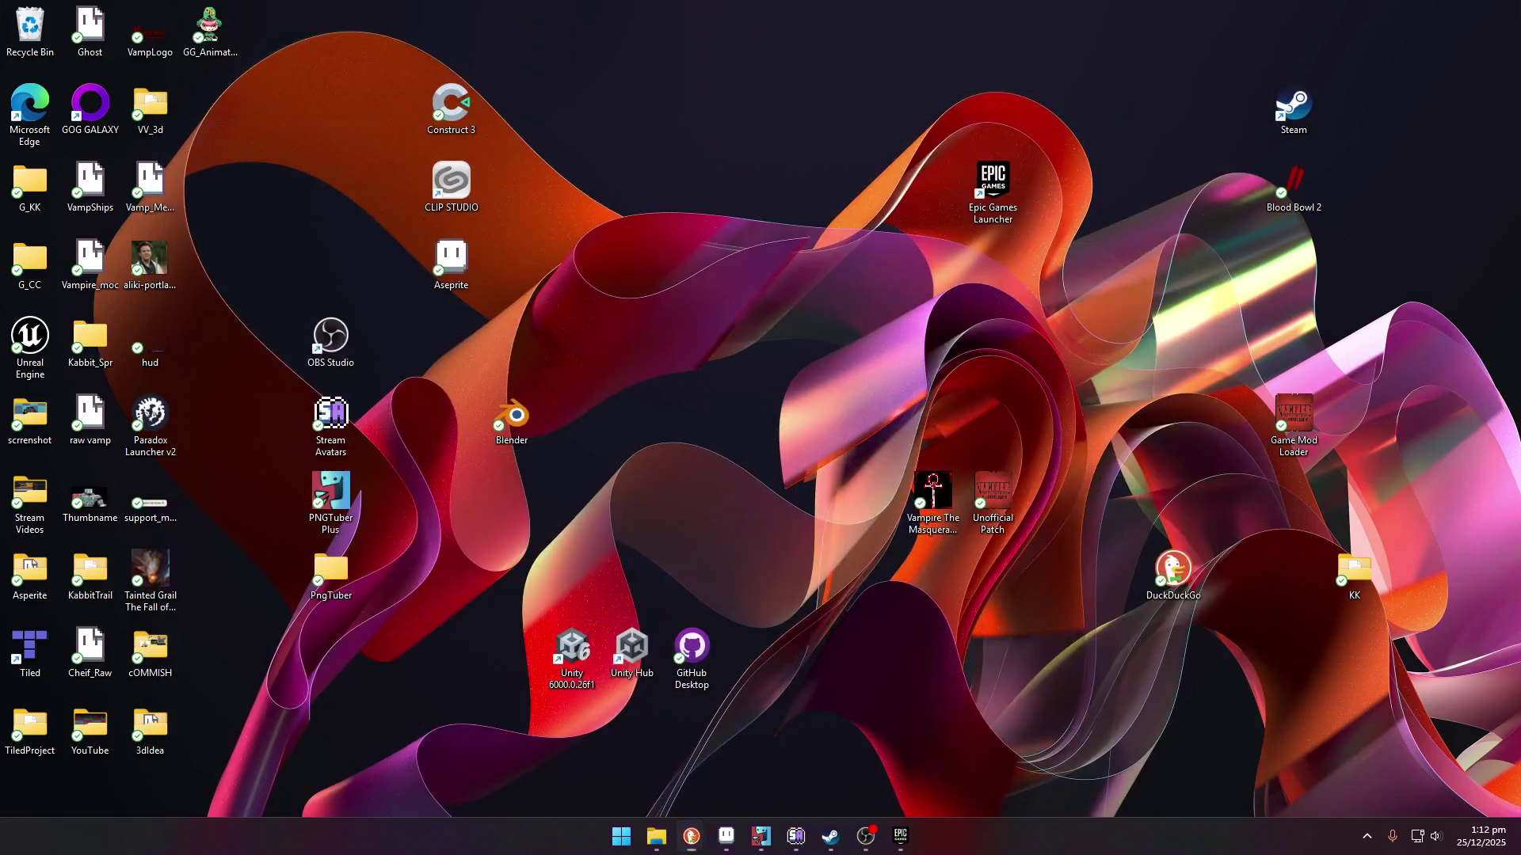
- Press Win+D again to restore the minimised windows
{"action": "key", "text": "super+d"}
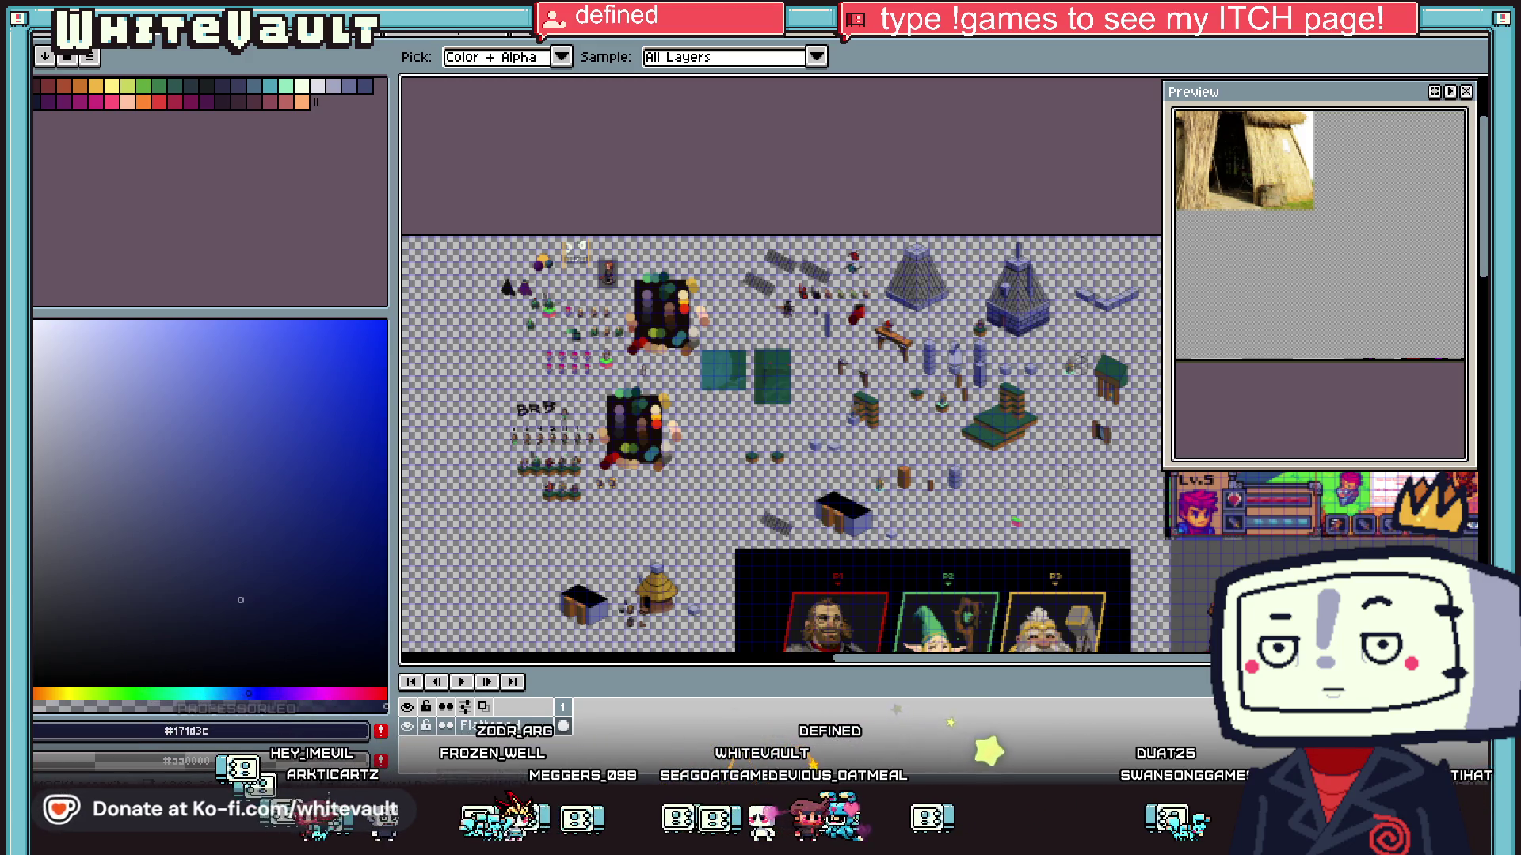
- Create a new blank sprite via File > New and paste the samurai game screenshot into it
{"action": "key", "text": "alt+f"}
{"action": "key", "text": "n"}
{"action": "left_click", "coordinate": [697, 542]}
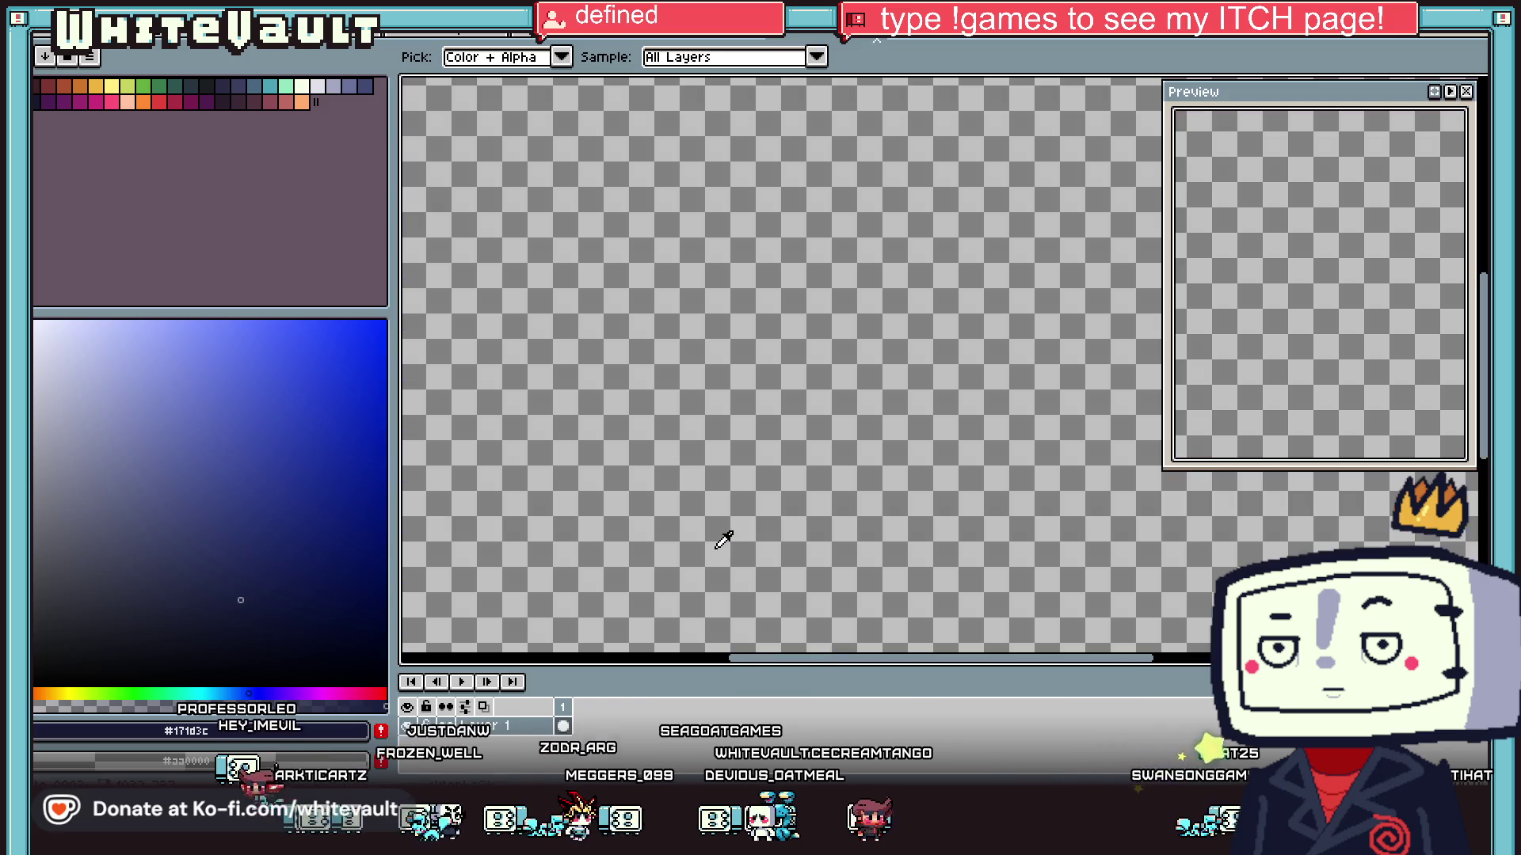
{"action": "key", "text": "ctrl+v"}
{"action": "scroll", "coordinate": [929, 361], "scroll_direction": "down", "scroll_amount": 3}
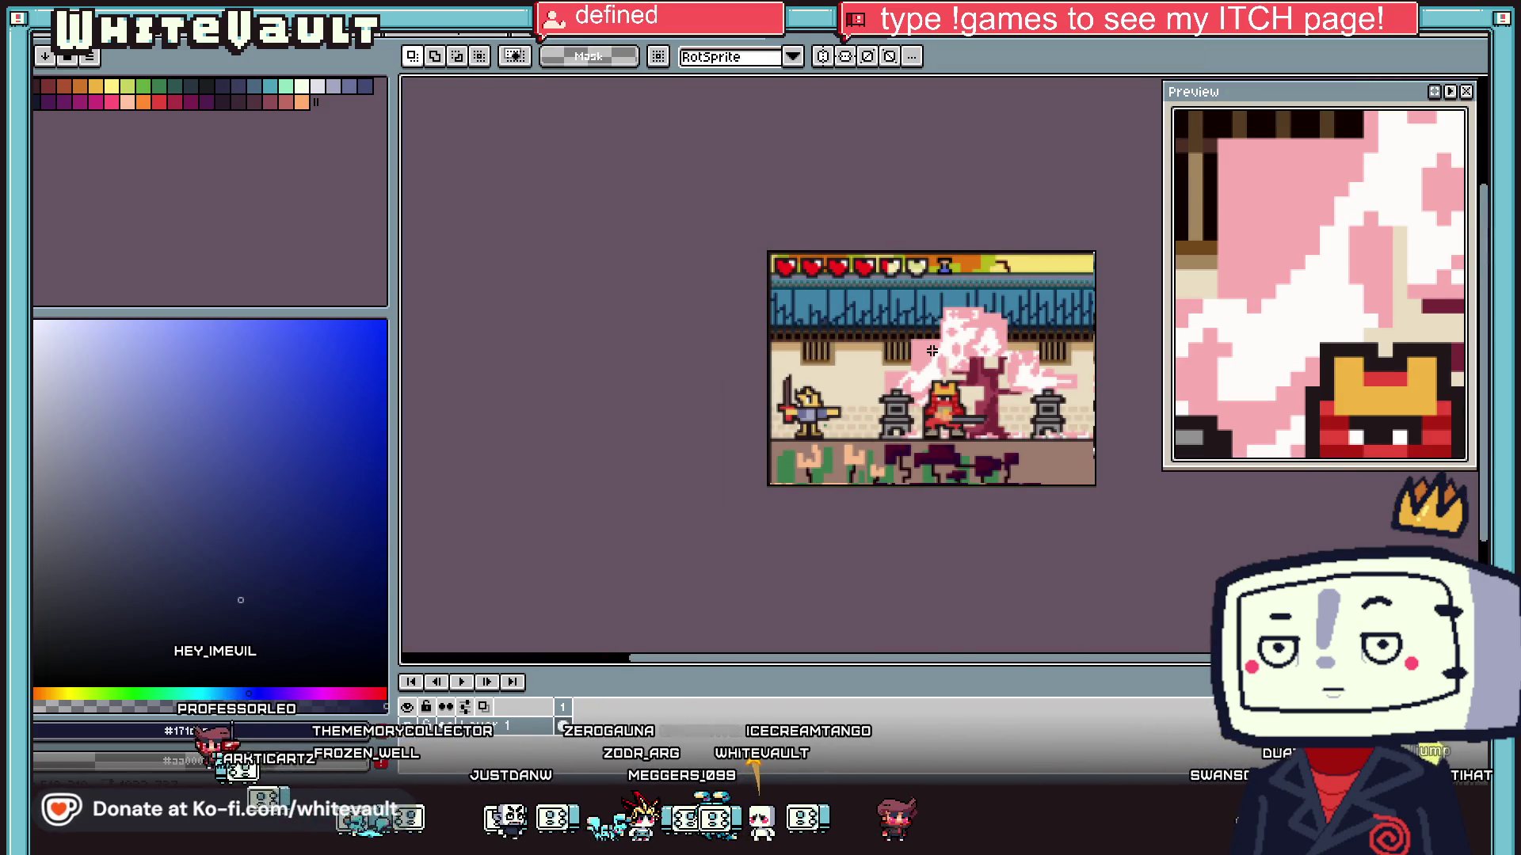
{"action": "scroll", "coordinate": [929, 362], "scroll_direction": "up", "scroll_amount": 3}
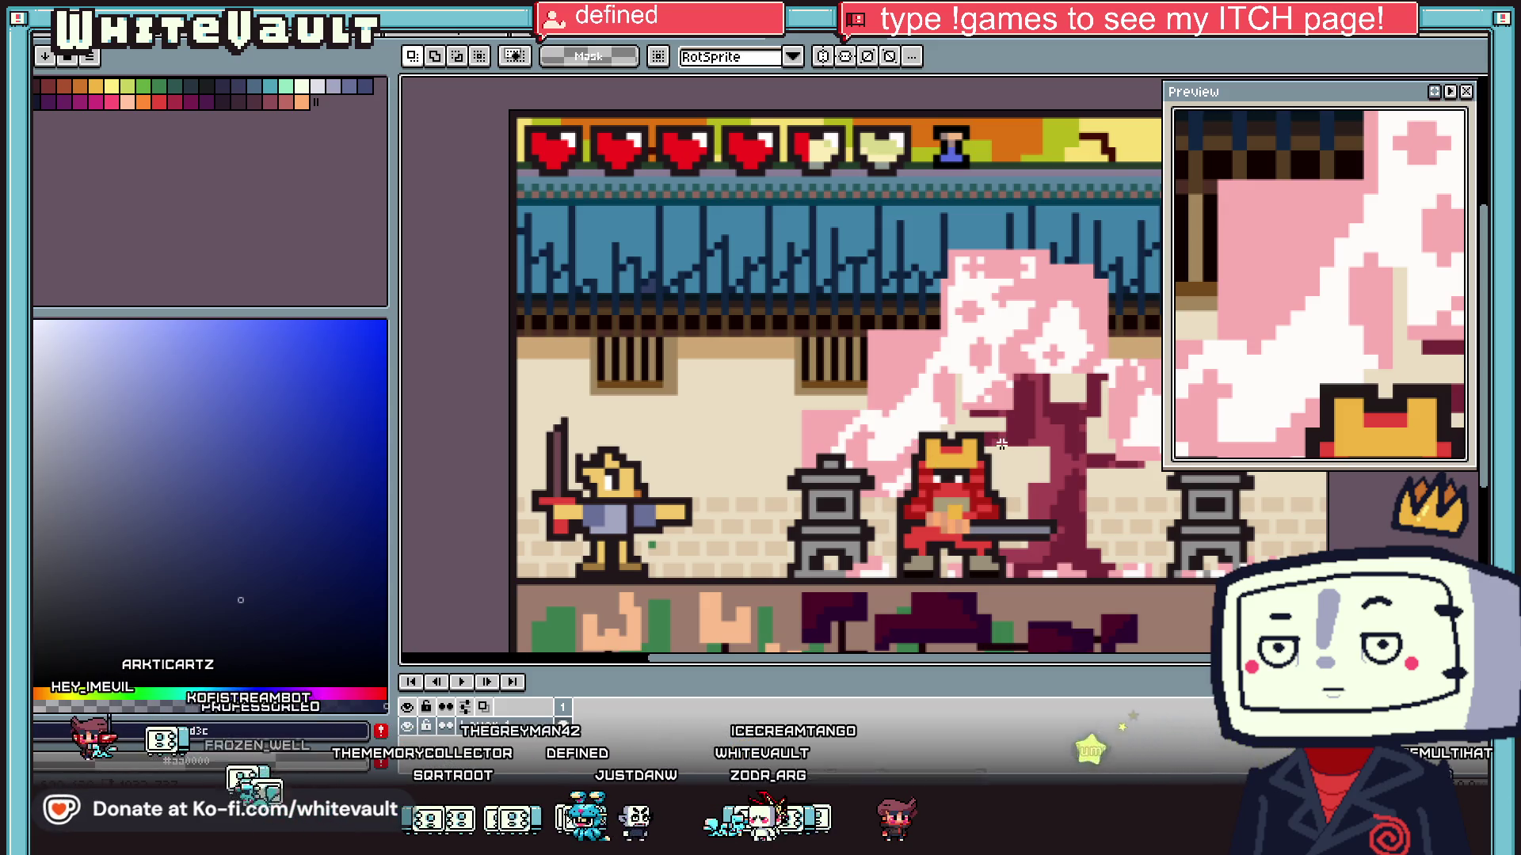
{"action": "scroll", "coordinate": [828, 400], "scroll_direction": "up", "scroll_amount": 2}
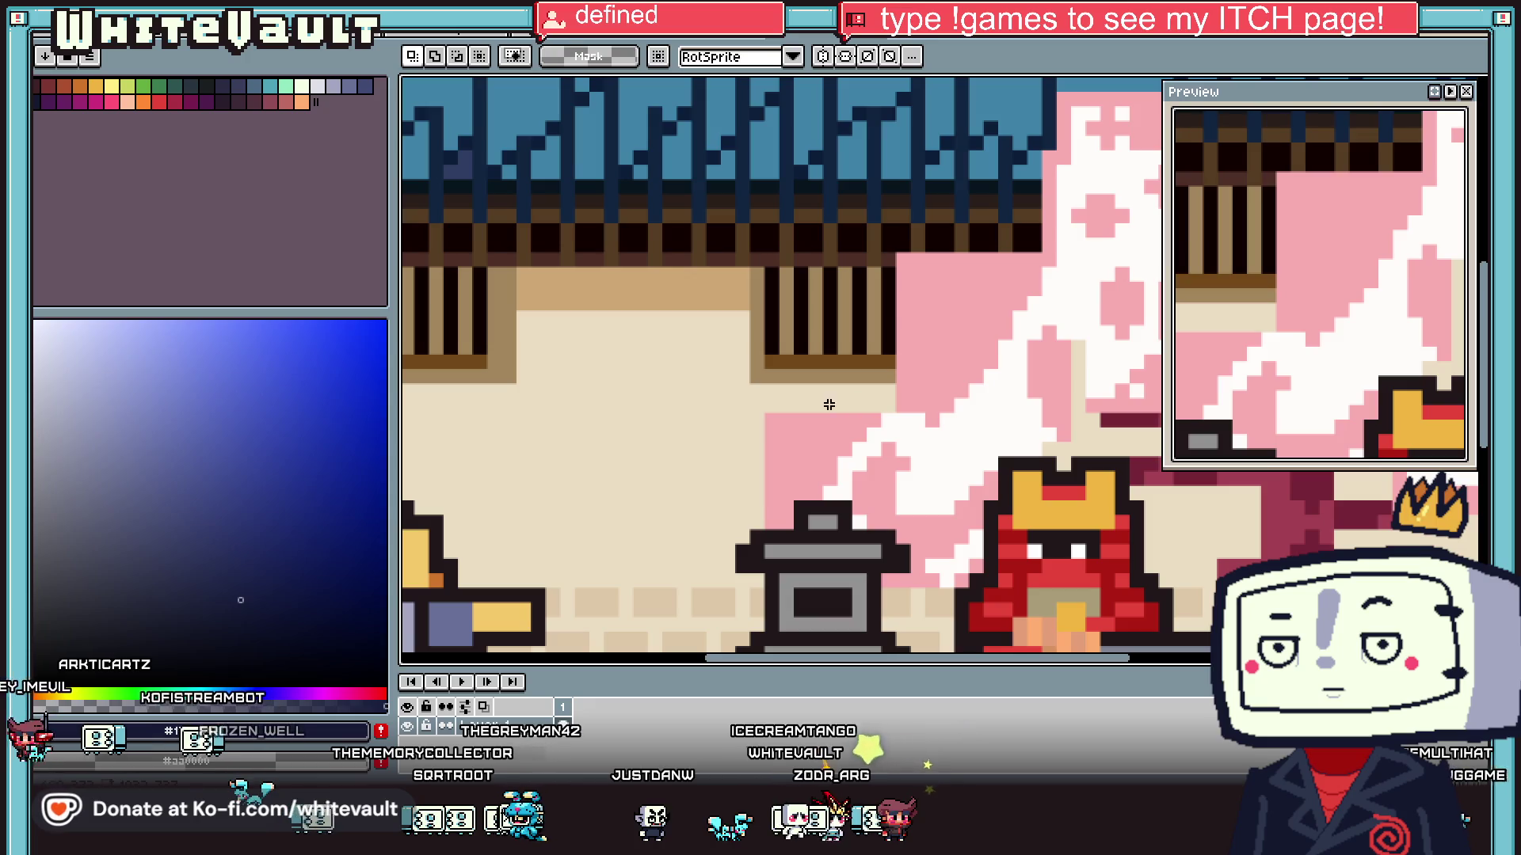
- Eyedrop the beige wall colour and paint it over the pink blossom with a 19px pencil
{"action": "left_click", "coordinate": [824, 391], "text": "alt"}
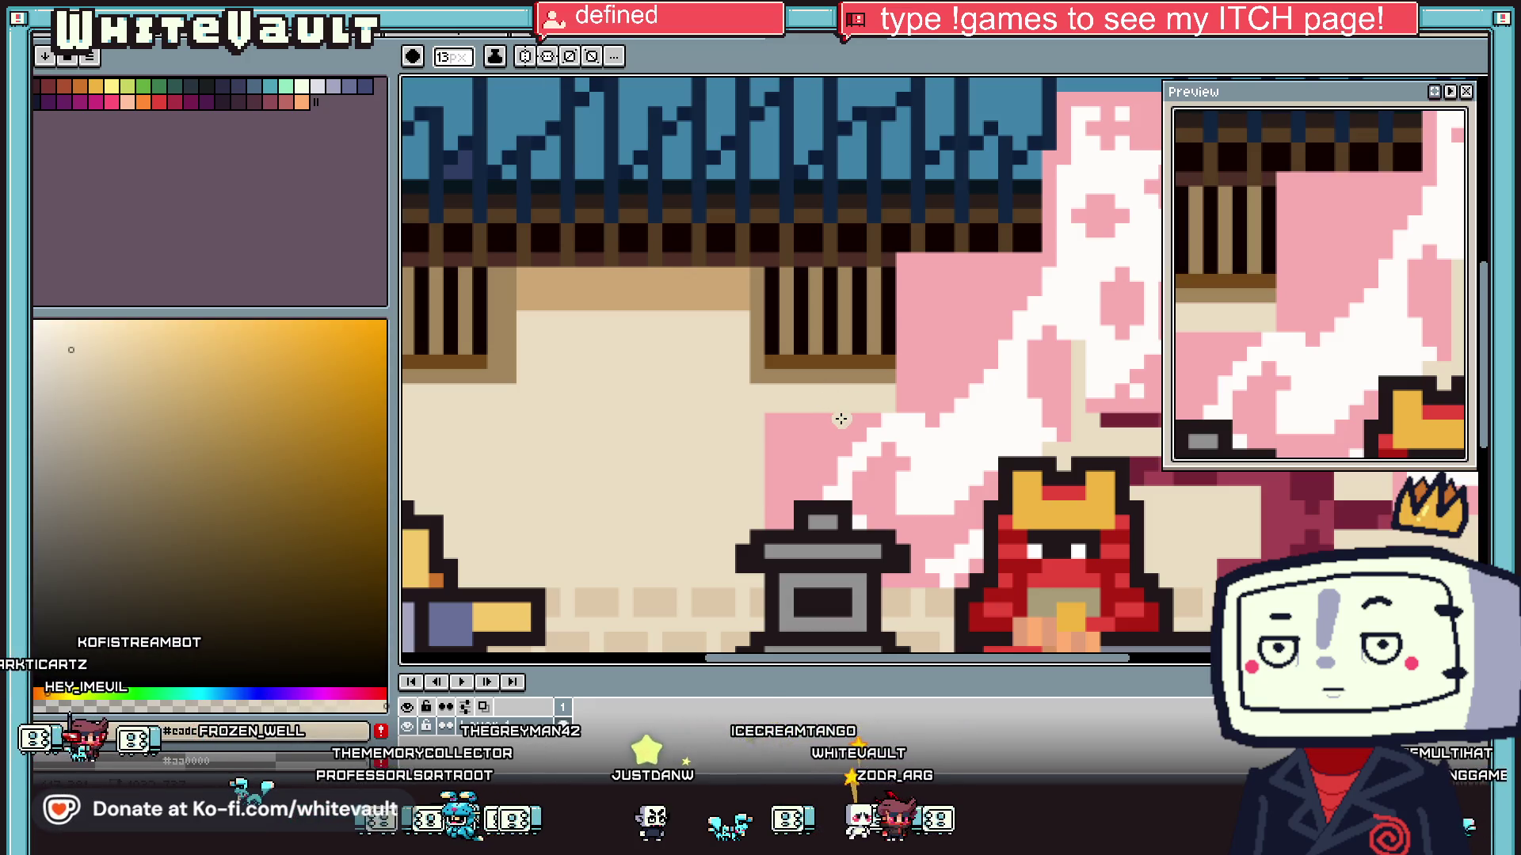
{"action": "key", "text": "b"}
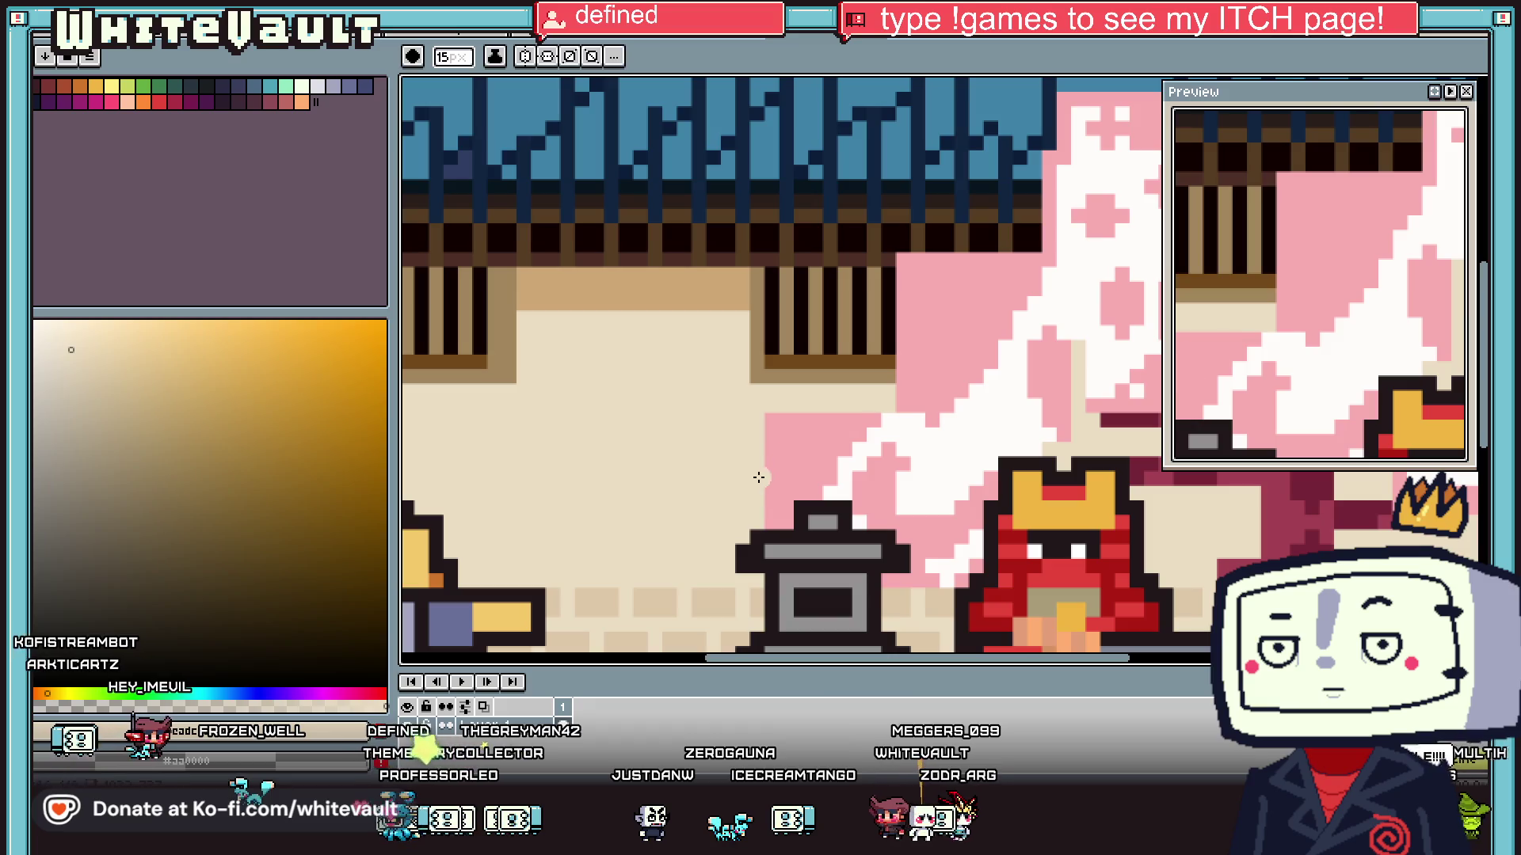
{"action": "key", "text": "b"}
{"action": "left_click_drag", "start_coordinate": [828, 416], "coordinate": [781, 503]}
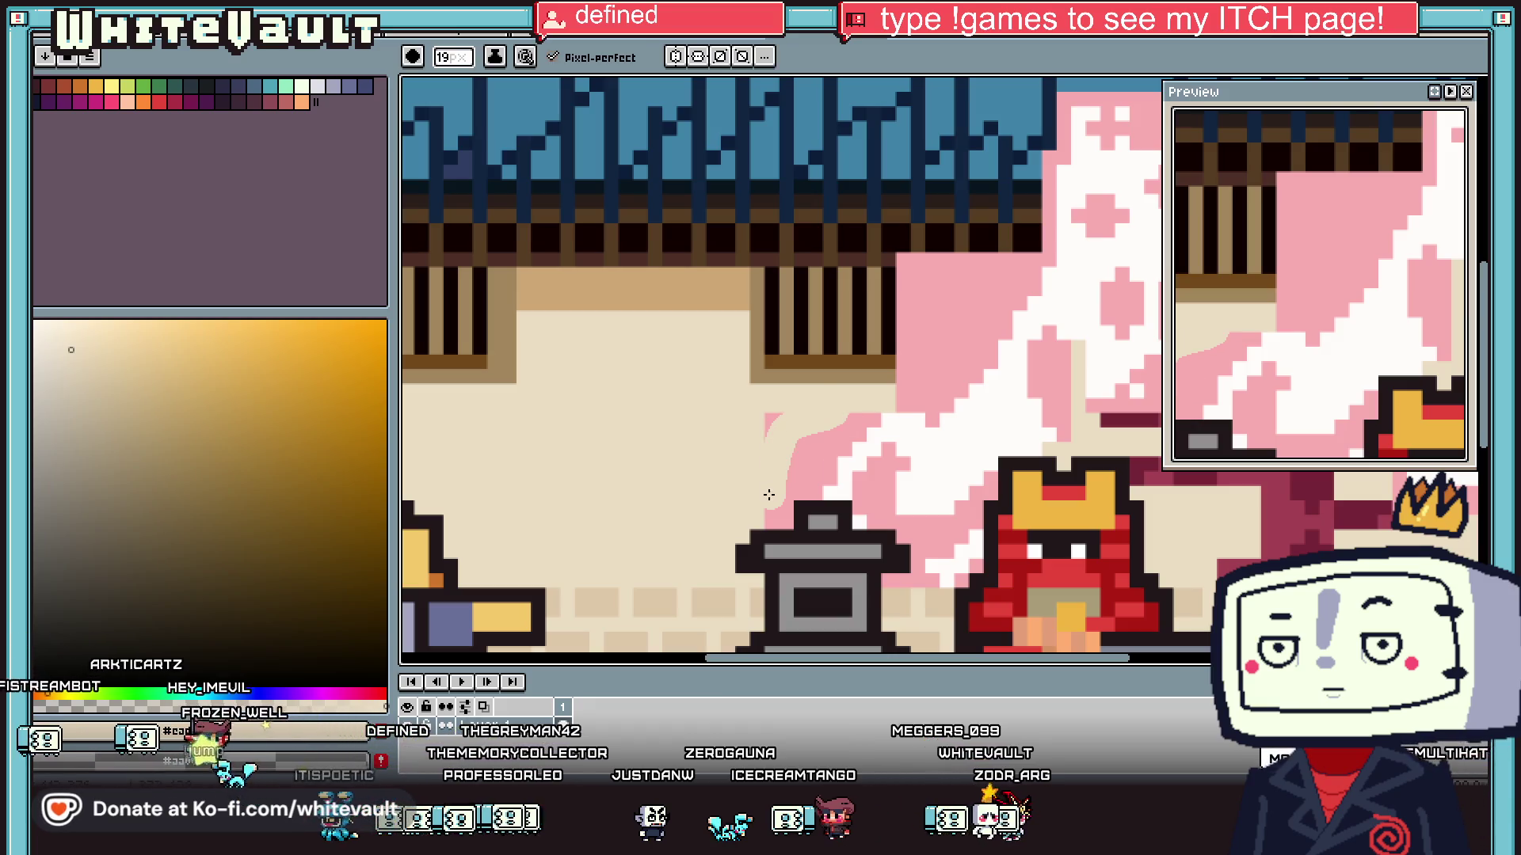
{"action": "mouse_move", "coordinate": [968, 265]}
{"action": "left_mouse_down"}
{"action": "mouse_move", "coordinate": [910, 325]}
{"action": "mouse_move", "coordinate": [899, 273]}
{"action": "mouse_move", "coordinate": [960, 262]}
{"action": "left_mouse_up"}
{"action": "scroll", "coordinate": [1077, 359], "scroll_direction": "down", "scroll_amount": 3}
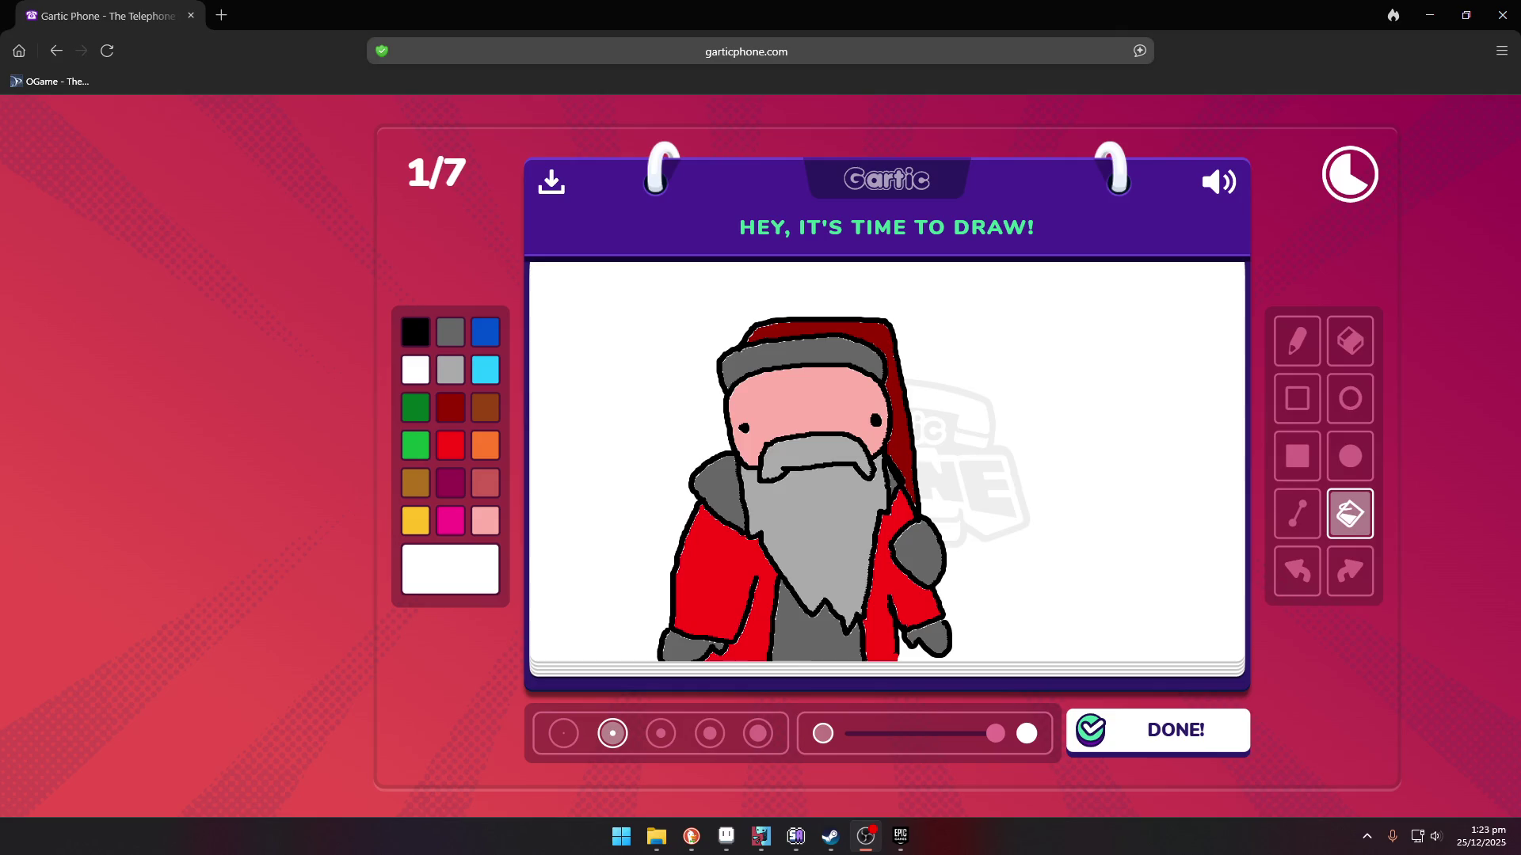
- Draw black hill lines on both sides of Santa and start a salmon animal body
{"action": "key", "text": "alt+Tab"}
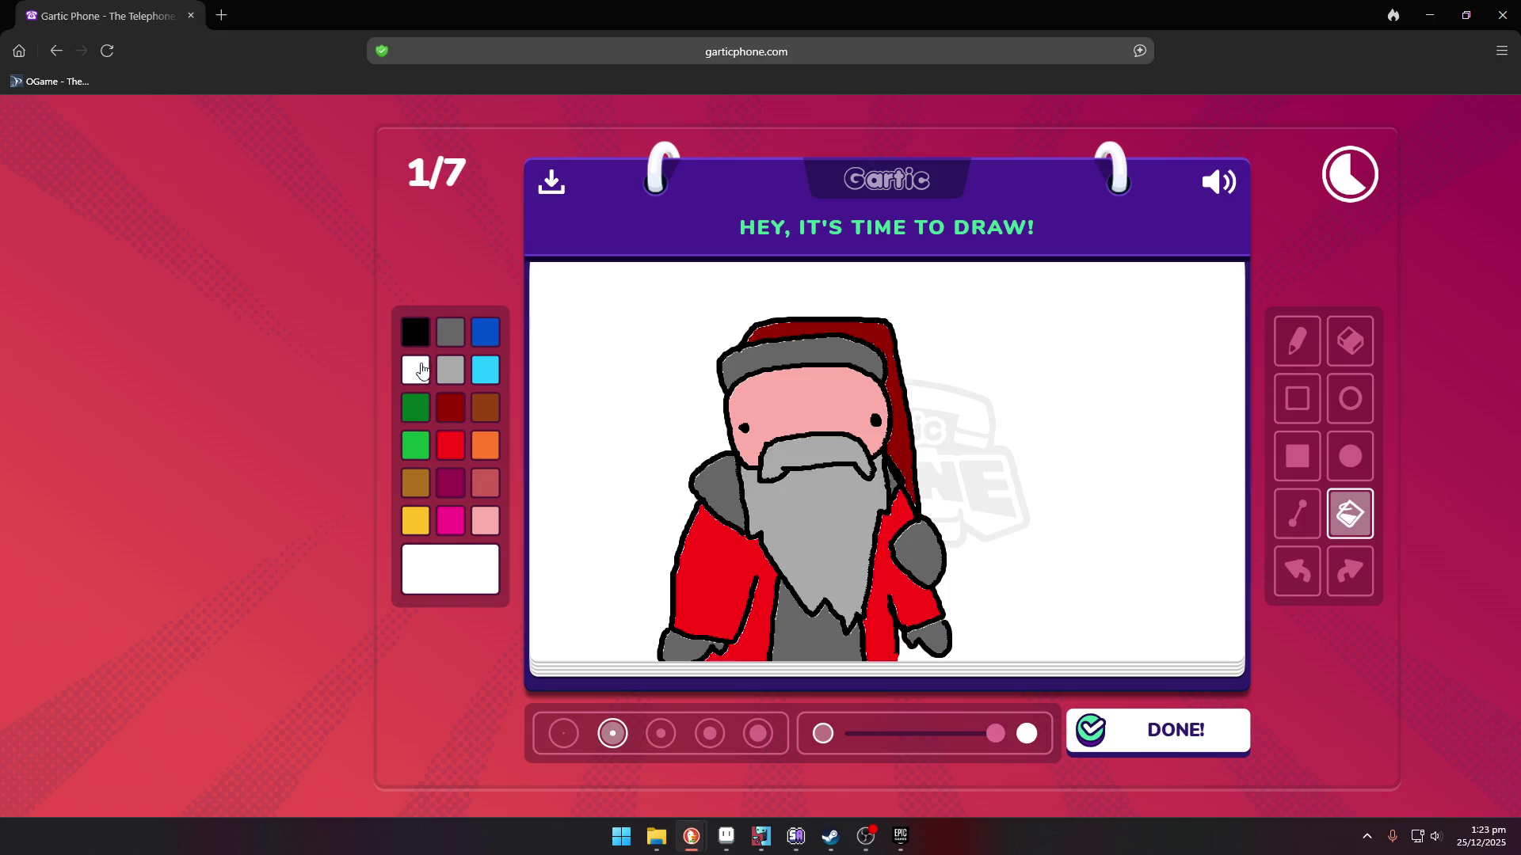
{"action": "left_click", "coordinate": [417, 448]}
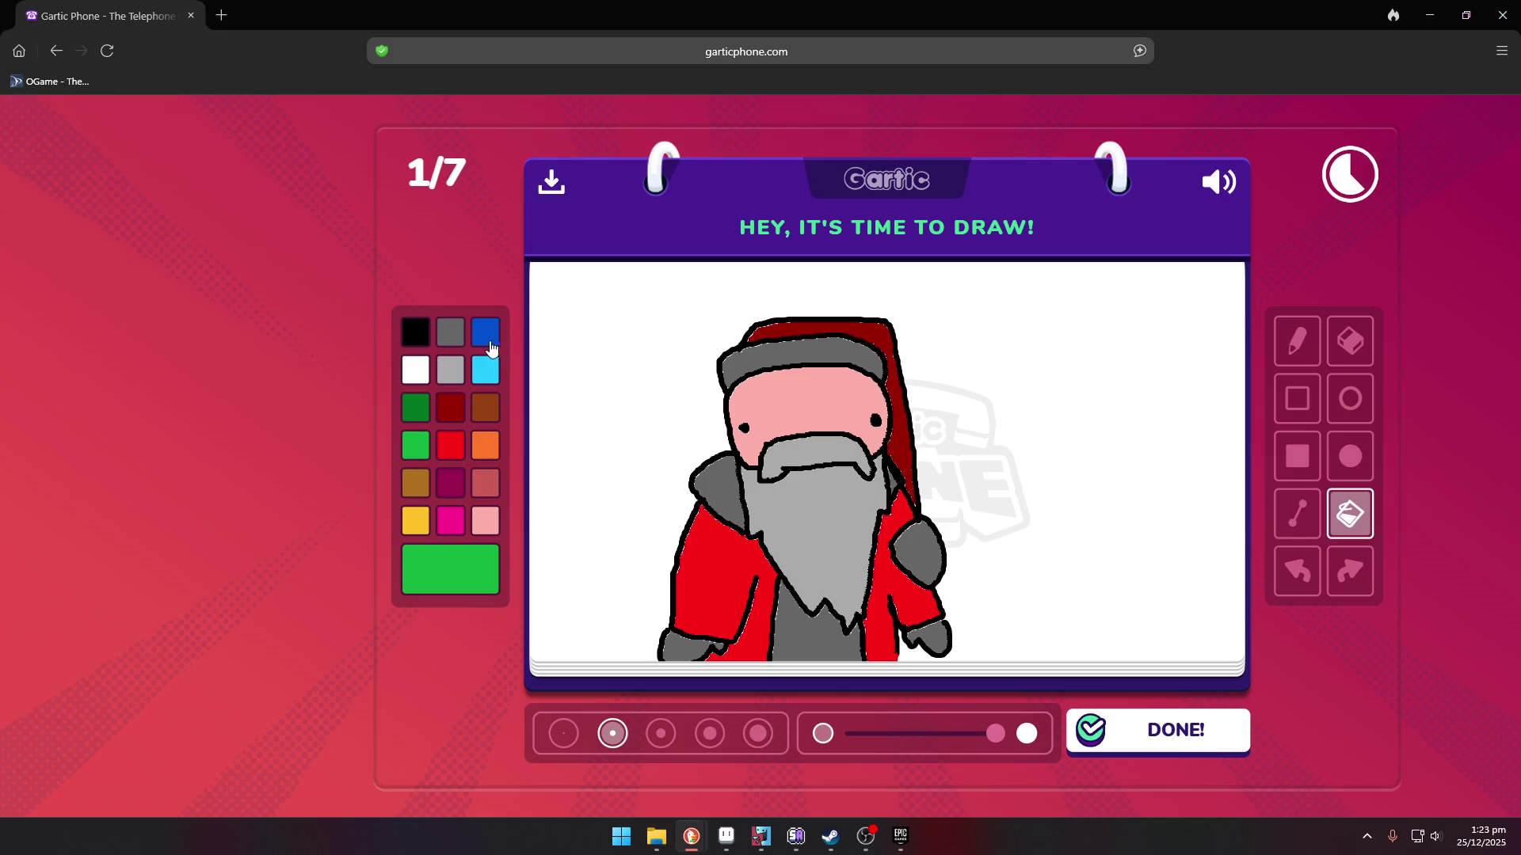
{"action": "left_click", "coordinate": [410, 378]}
{"action": "left_click", "coordinate": [418, 335]}
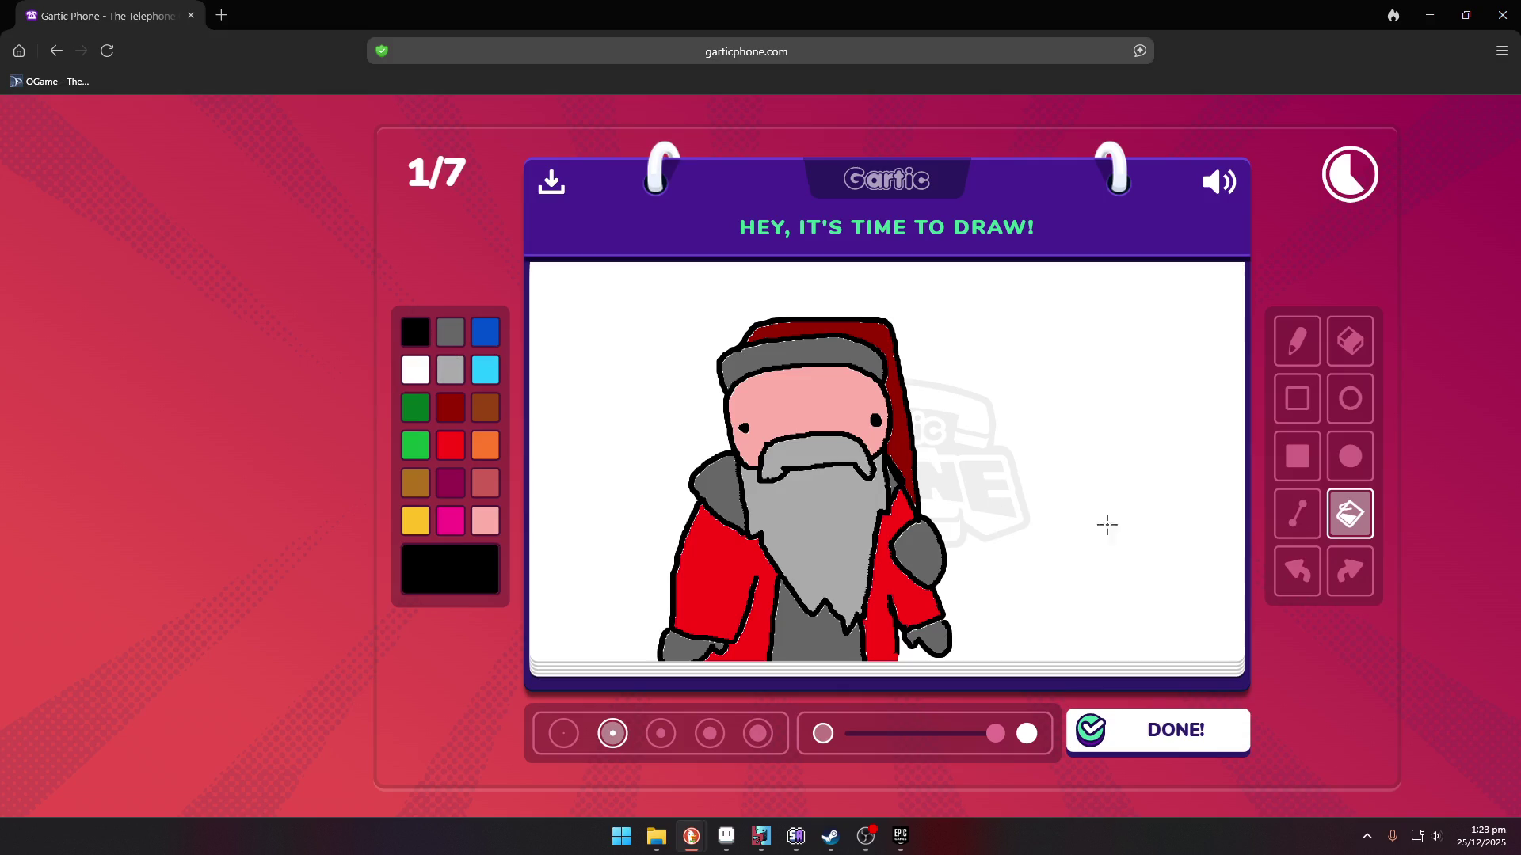
{"action": "left_click", "coordinate": [1297, 341]}
{"action": "mouse_move", "coordinate": [903, 378]}
{"action": "left_mouse_down"}
{"action": "mouse_move", "coordinate": [930, 361]}
{"action": "mouse_move", "coordinate": [984, 383]}
{"action": "mouse_move", "coordinate": [1004, 439]}
{"action": "mouse_move", "coordinate": [1069, 438]}
{"action": "mouse_move", "coordinate": [1133, 481]}
{"action": "mouse_move", "coordinate": [1233, 499]}
{"action": "mouse_move", "coordinate": [1248, 542]}
{"action": "left_mouse_up"}
{"action": "left_click_drag", "start_coordinate": [694, 475], "coordinate": [529, 555]}
{"action": "left_click", "coordinate": [485, 482]}
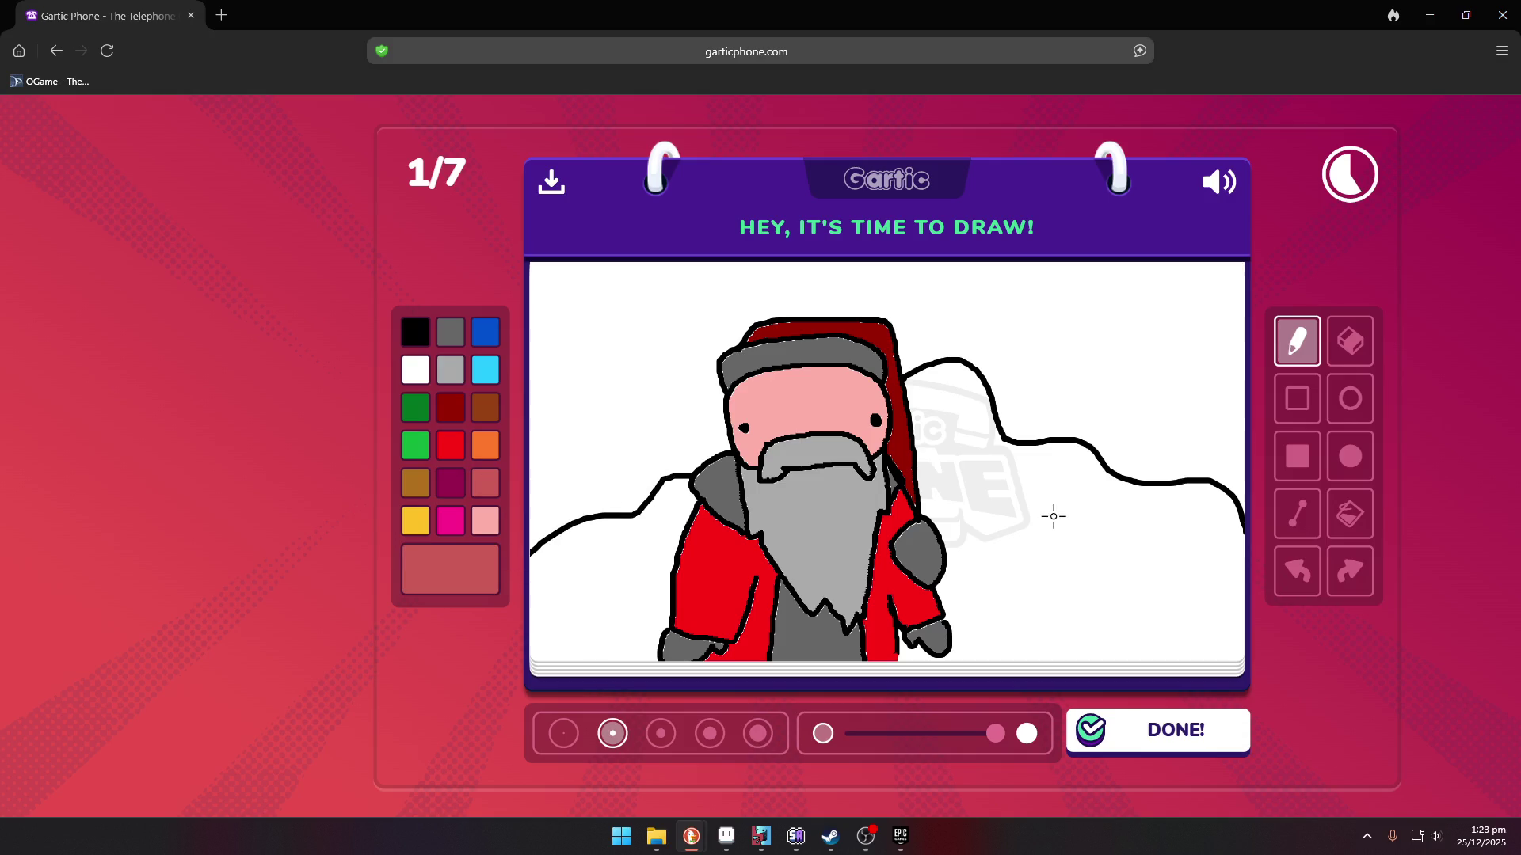
{"action": "mouse_move", "coordinate": [1016, 554]}
{"action": "left_mouse_down"}
{"action": "mouse_move", "coordinate": [1017, 529]}
{"action": "mouse_move", "coordinate": [1037, 517]}
{"action": "mouse_move", "coordinate": [1082, 528]}
{"action": "mouse_move", "coordinate": [1088, 553]}
{"action": "mouse_move", "coordinate": [1025, 572]}
{"action": "mouse_move", "coordinate": [1022, 539]}
{"action": "mouse_move", "coordinate": [1049, 561]}
{"action": "mouse_move", "coordinate": [1065, 544]}
{"action": "mouse_move", "coordinate": [1088, 572]}
{"action": "mouse_move", "coordinate": [1061, 548]}
{"action": "left_mouse_up"}
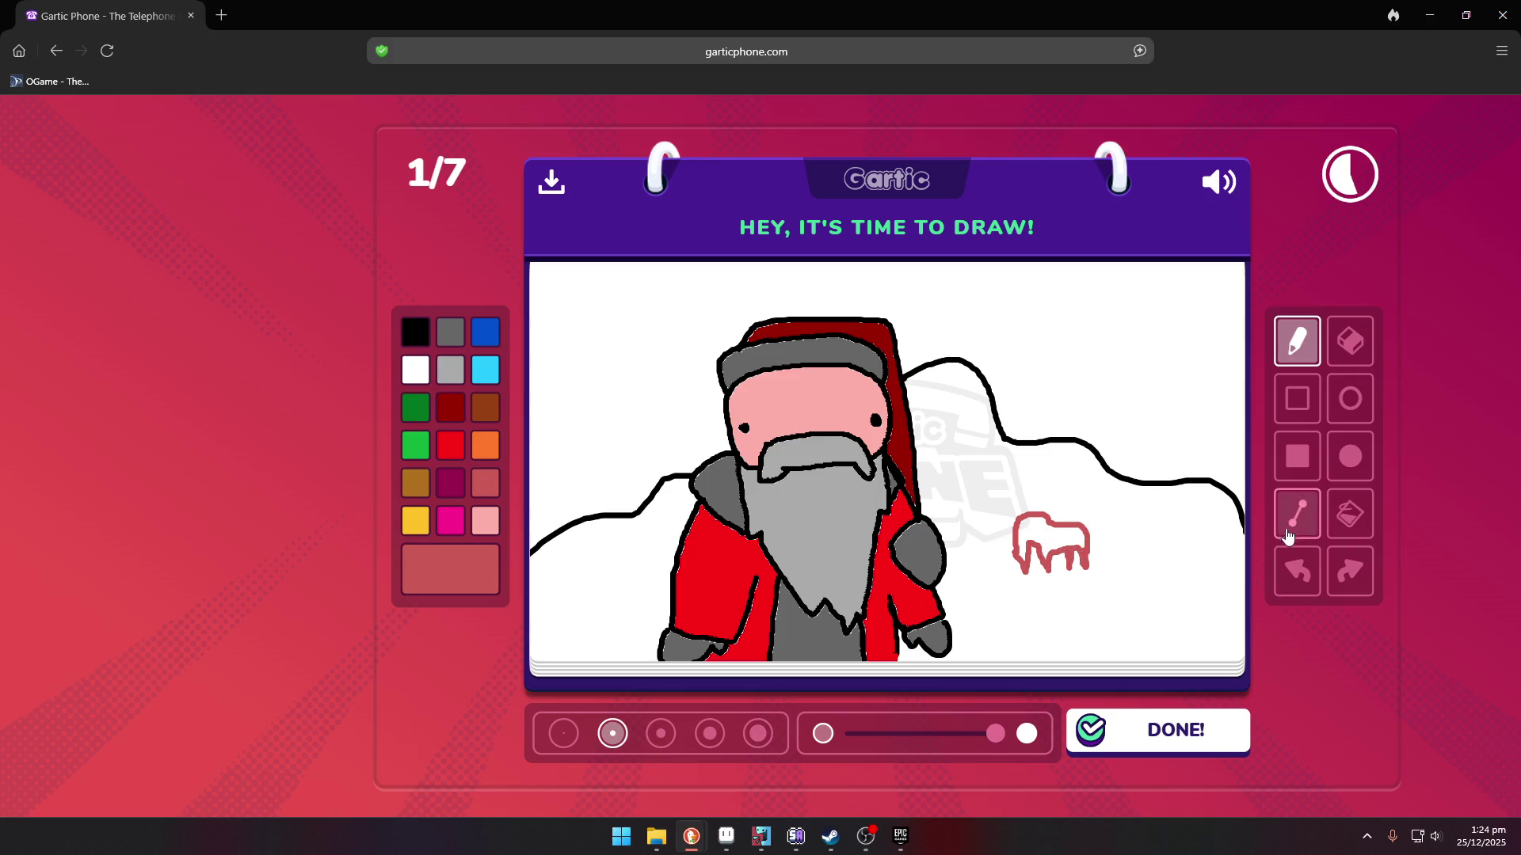
- Fill the reindeer's body salmon, draw its neck and head, and add a red circular nose
{"action": "left_click", "coordinate": [1350, 515]}
{"action": "left_click", "coordinate": [1049, 534]}
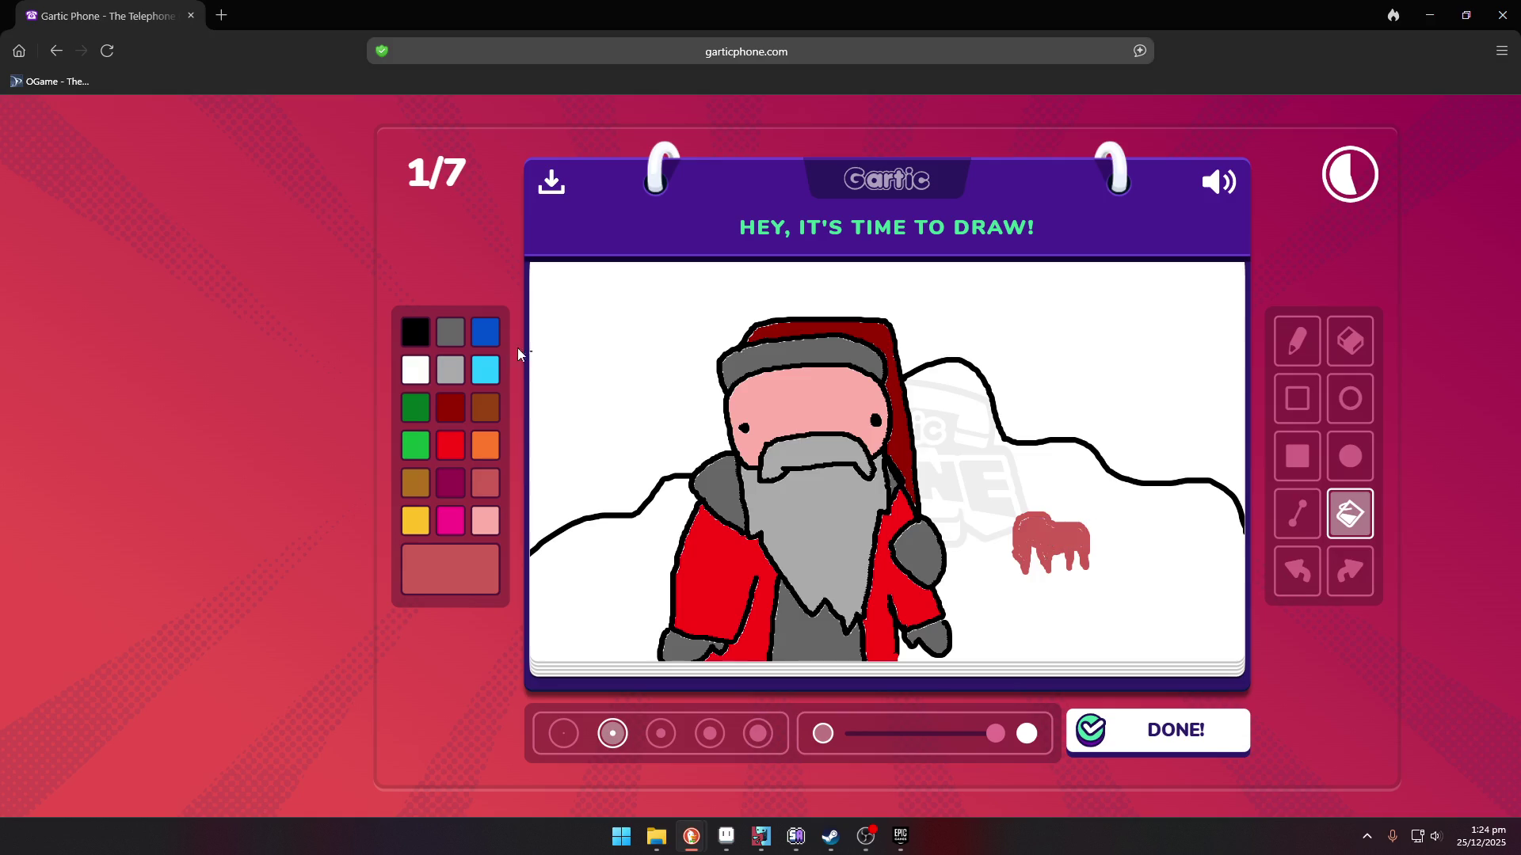
{"action": "left_click", "coordinate": [1298, 340]}
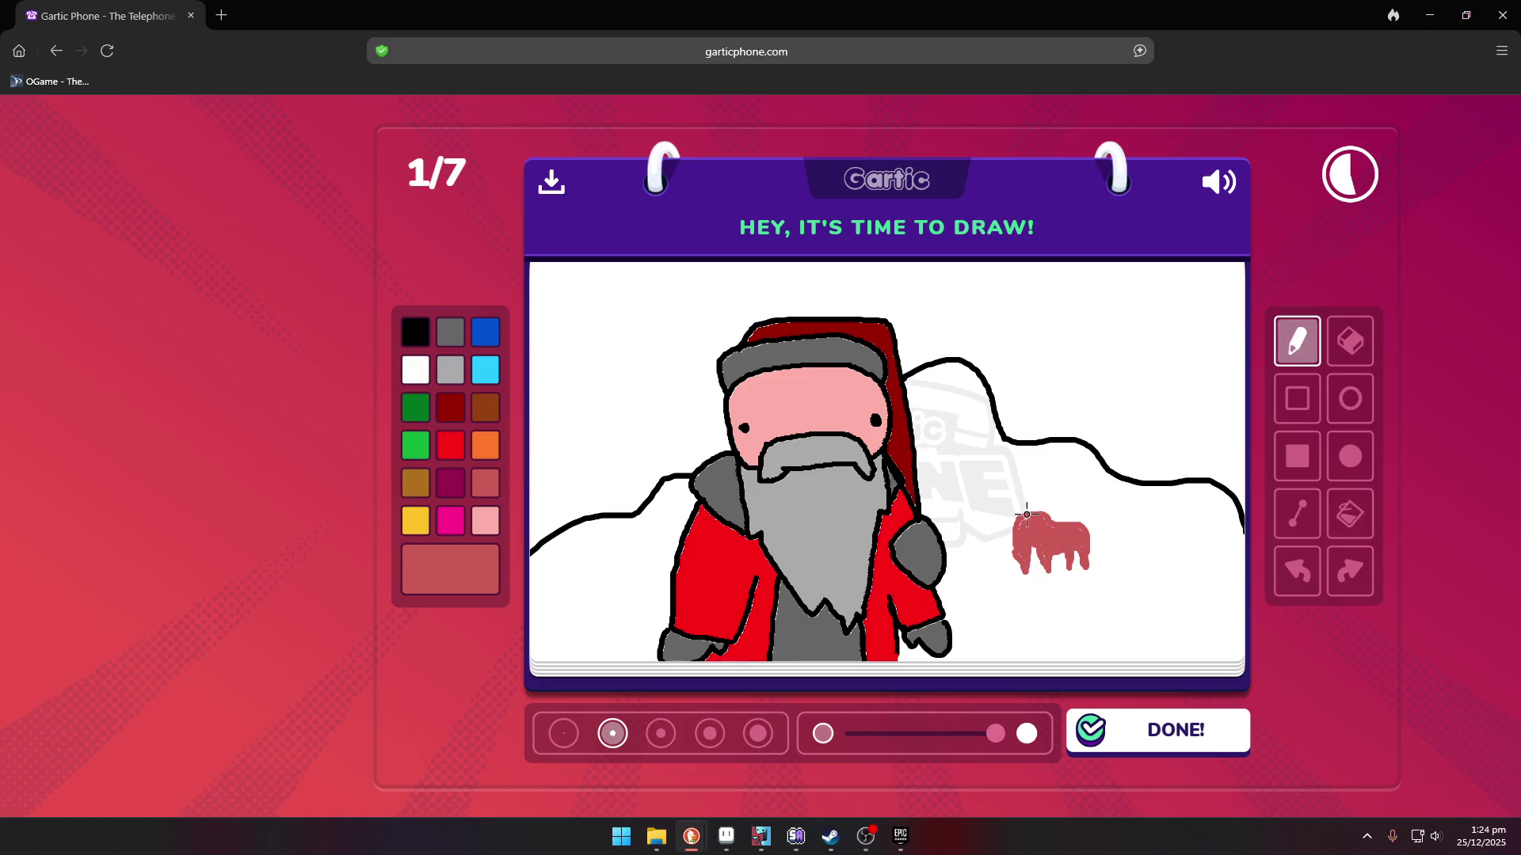
{"action": "mouse_move", "coordinate": [1025, 513]}
{"action": "left_mouse_down"}
{"action": "mouse_move", "coordinate": [1029, 485]}
{"action": "mouse_move", "coordinate": [984, 503]}
{"action": "mouse_move", "coordinate": [1010, 498]}
{"action": "left_mouse_up"}
{"action": "left_click", "coordinate": [1350, 514]}
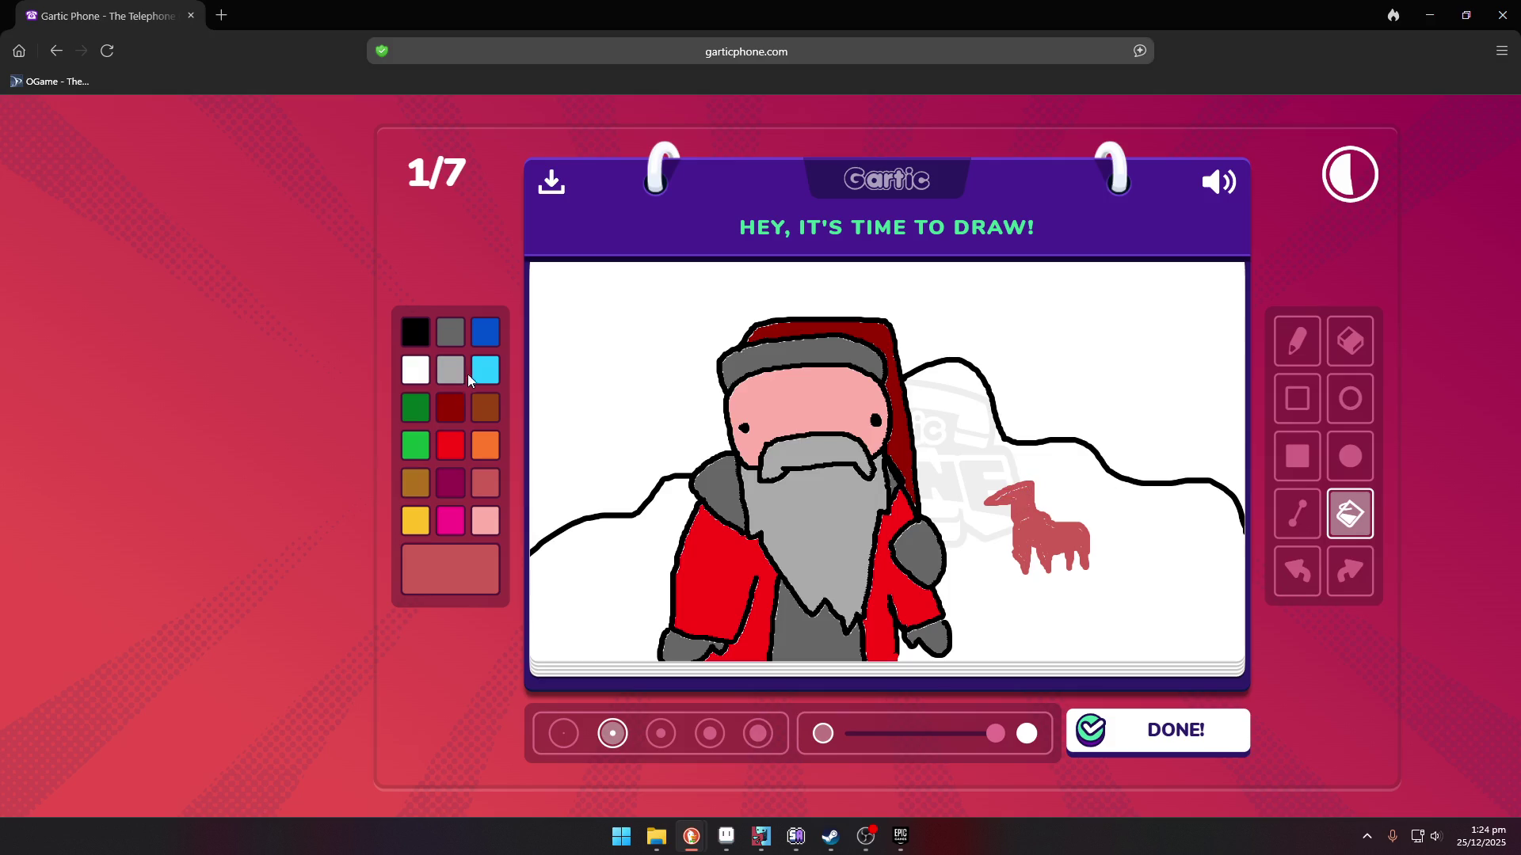
{"action": "left_click", "coordinate": [452, 446]}
{"action": "left_click", "coordinate": [1349, 456]}
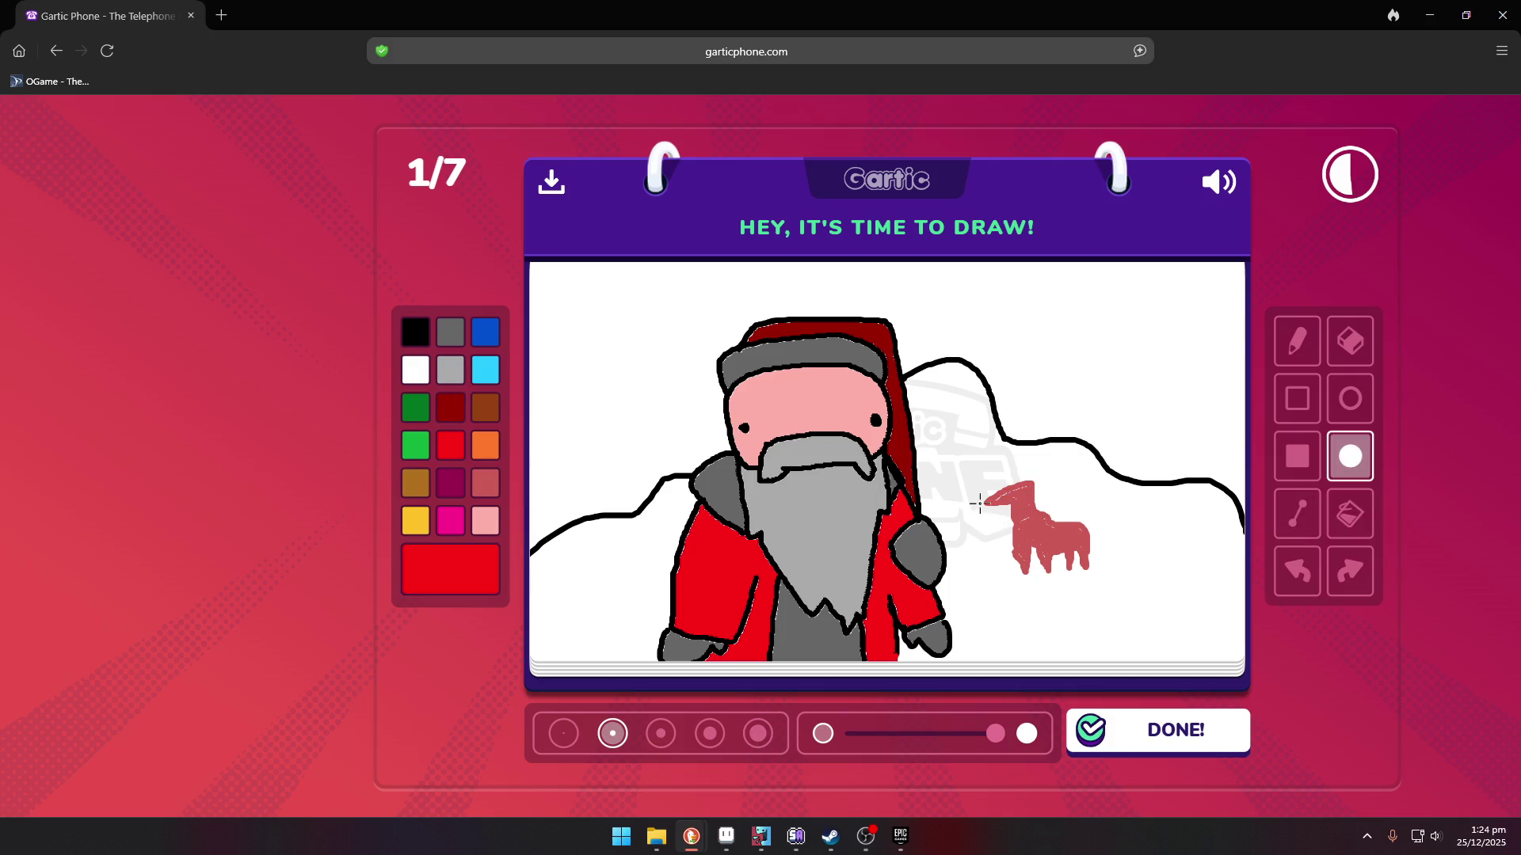
{"action": "left_click_drag", "start_coordinate": [974, 497], "coordinate": [987, 508]}
- Dot in the reindeer's black eye and draw brown antlers on its head
{"action": "left_click", "coordinate": [414, 331]}
{"action": "left_click", "coordinate": [1297, 340]}
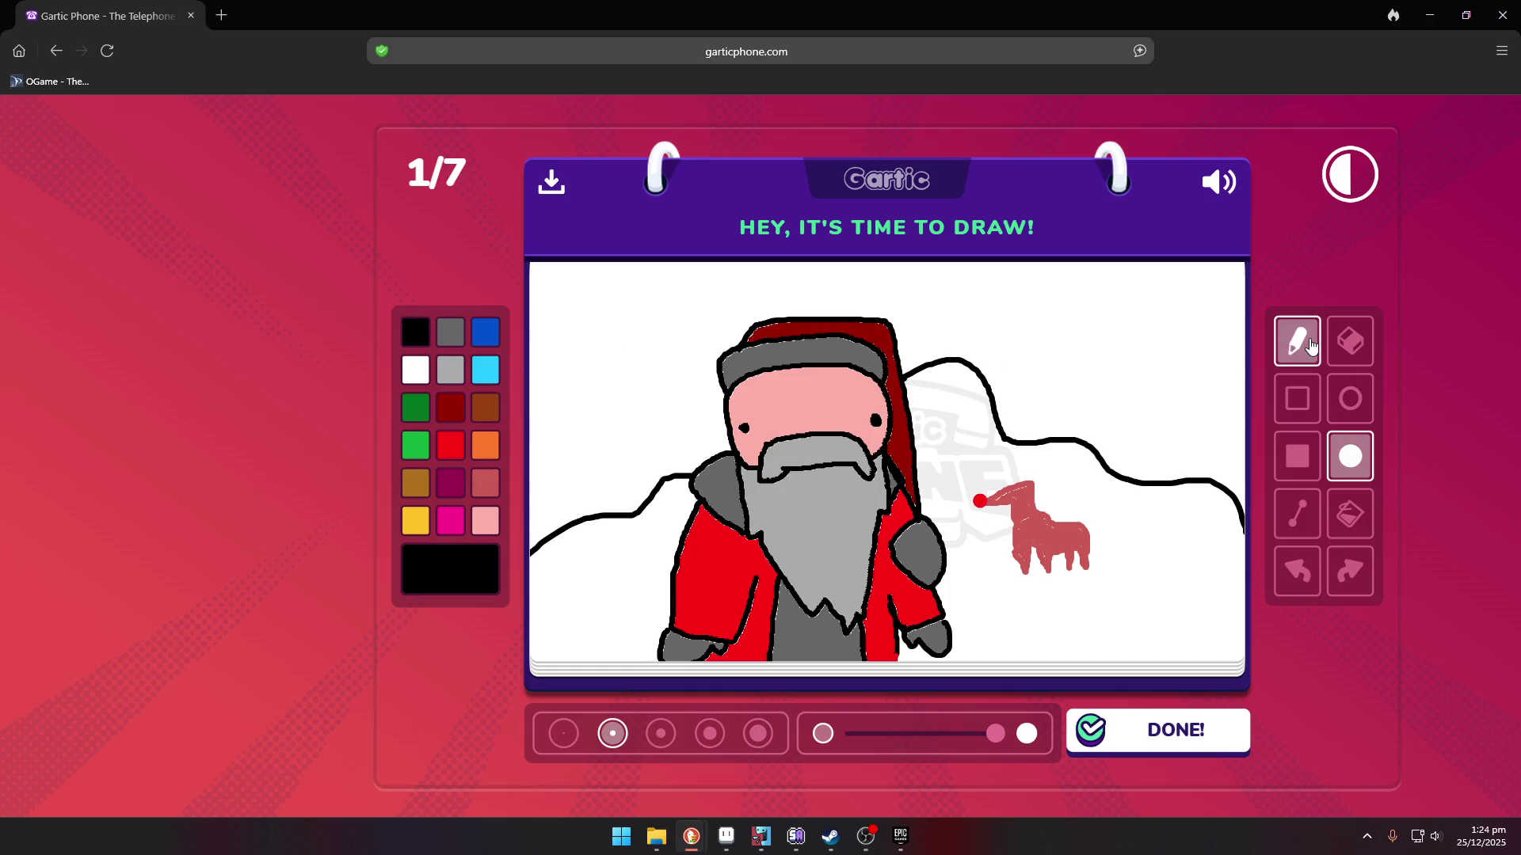
{"action": "left_click", "coordinate": [1022, 498]}
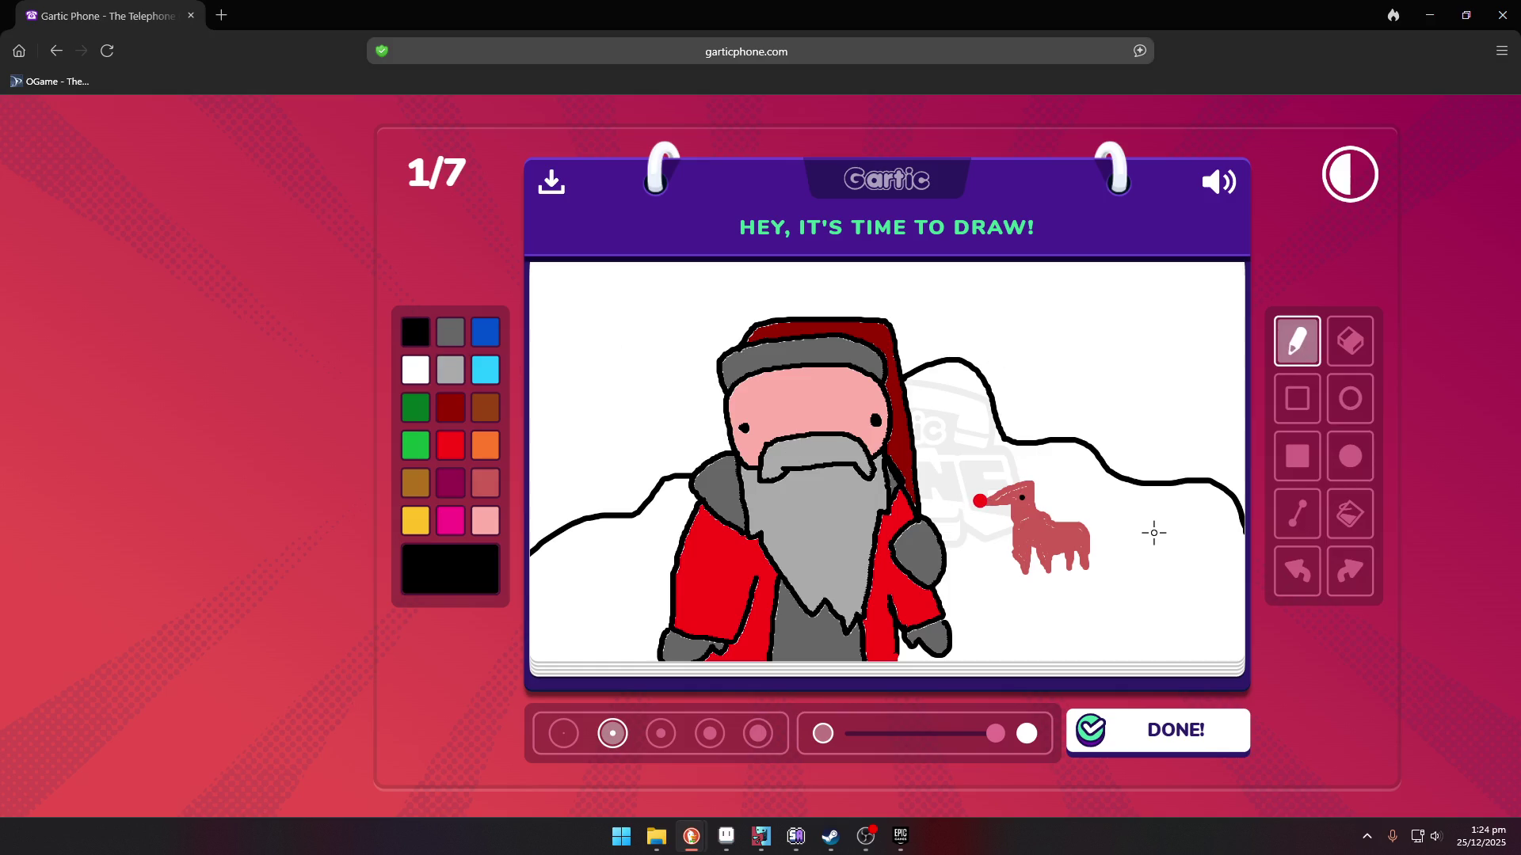
{"action": "left_click", "coordinate": [998, 484]}
{"action": "left_click", "coordinate": [486, 484]}
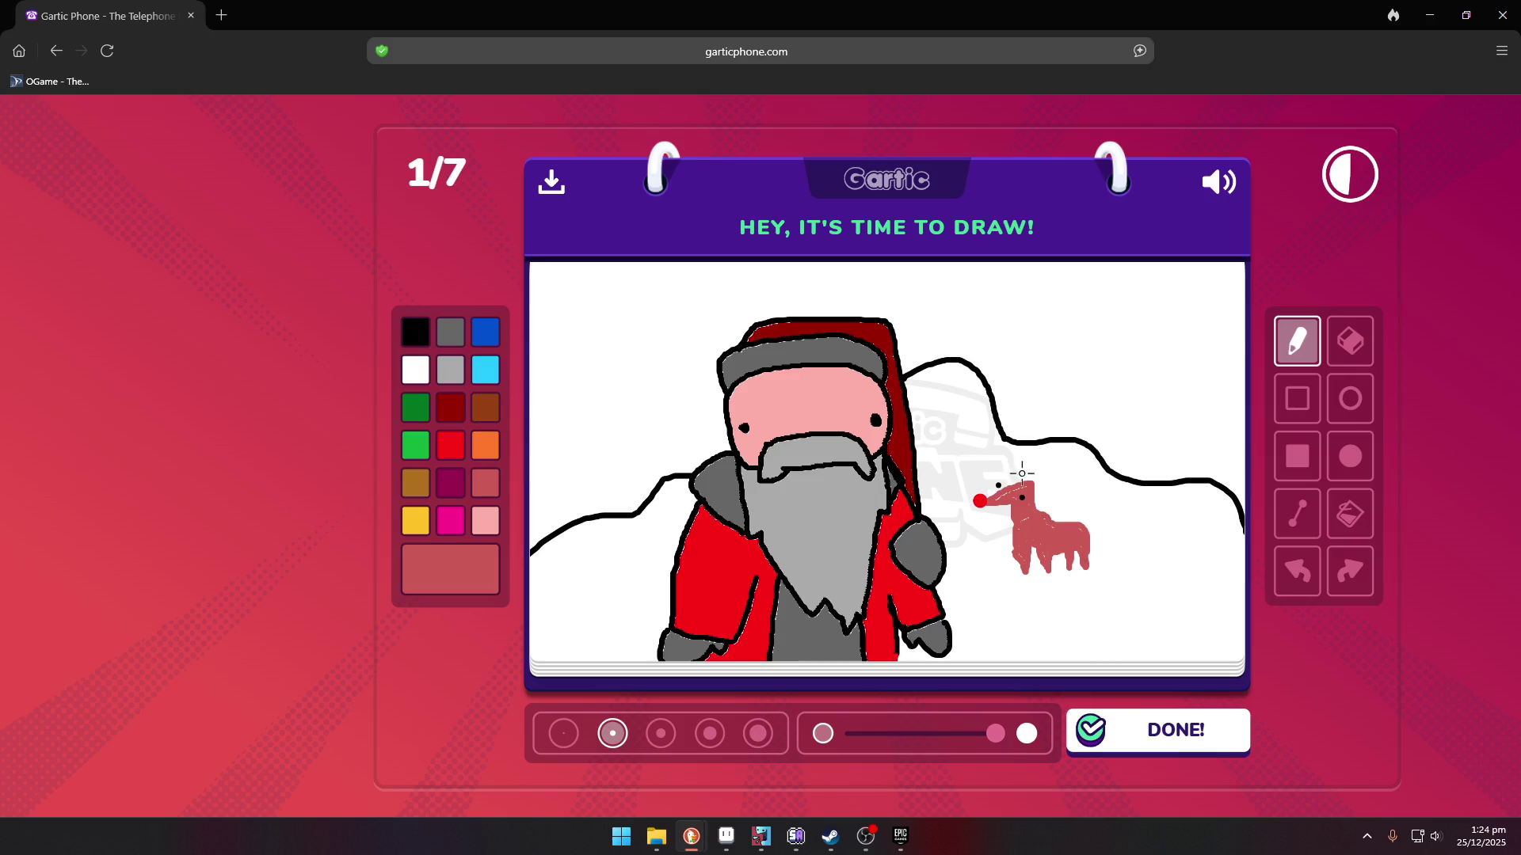
{"action": "left_click", "coordinate": [488, 409]}
{"action": "mouse_move", "coordinate": [1025, 483]}
{"action": "left_mouse_down"}
{"action": "mouse_move", "coordinate": [1020, 449]}
{"action": "mouse_move", "coordinate": [1035, 478]}
{"action": "mouse_move", "coordinate": [1043, 452]}
{"action": "left_mouse_up"}
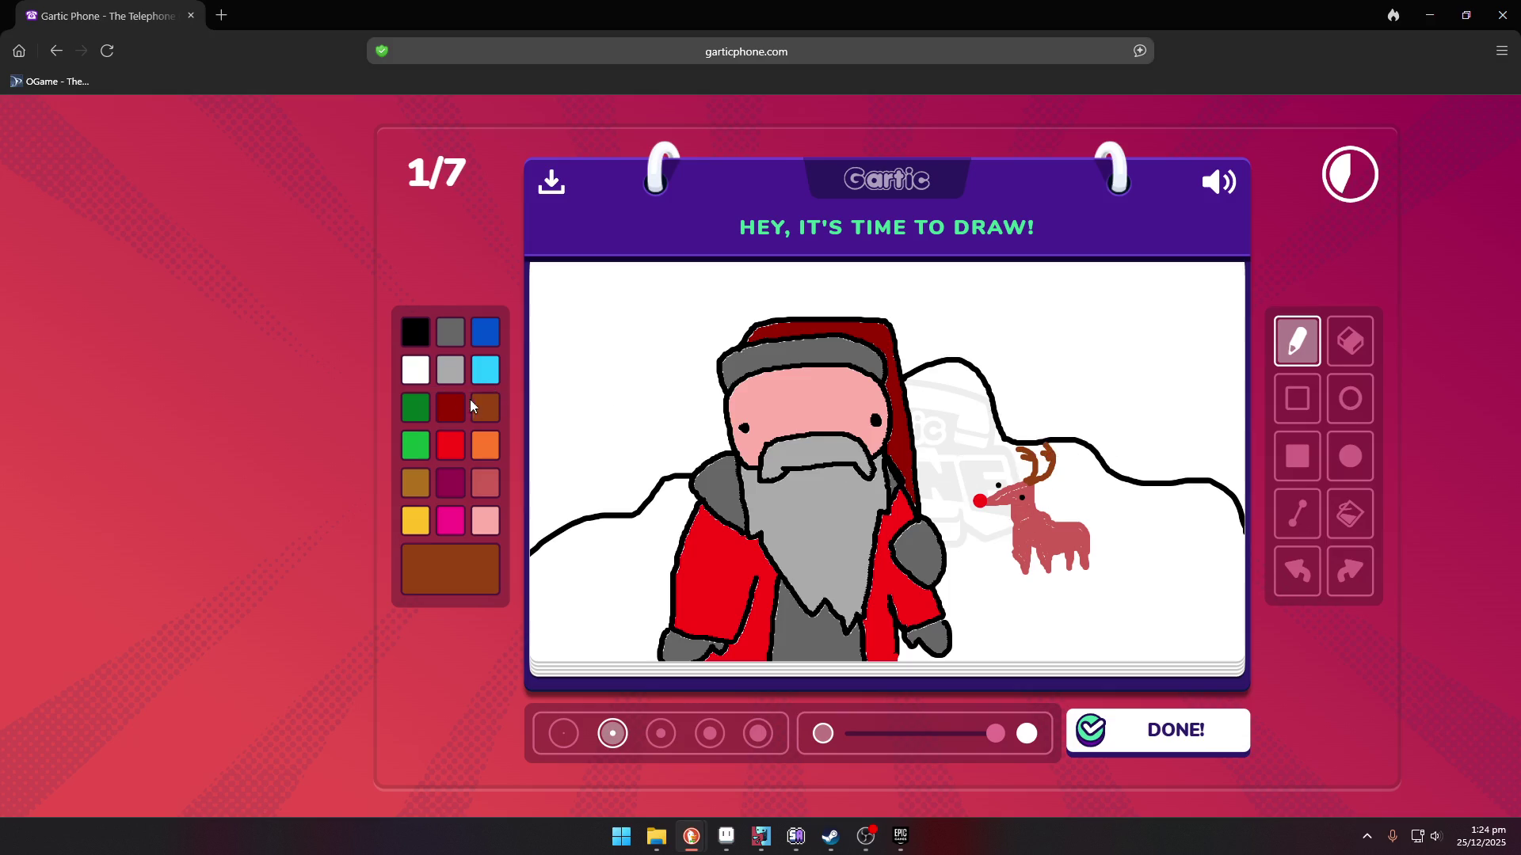
- Add a brown tail and three brown hooves to the reindeer, then submit the drawing
{"action": "left_click", "coordinate": [485, 482]}
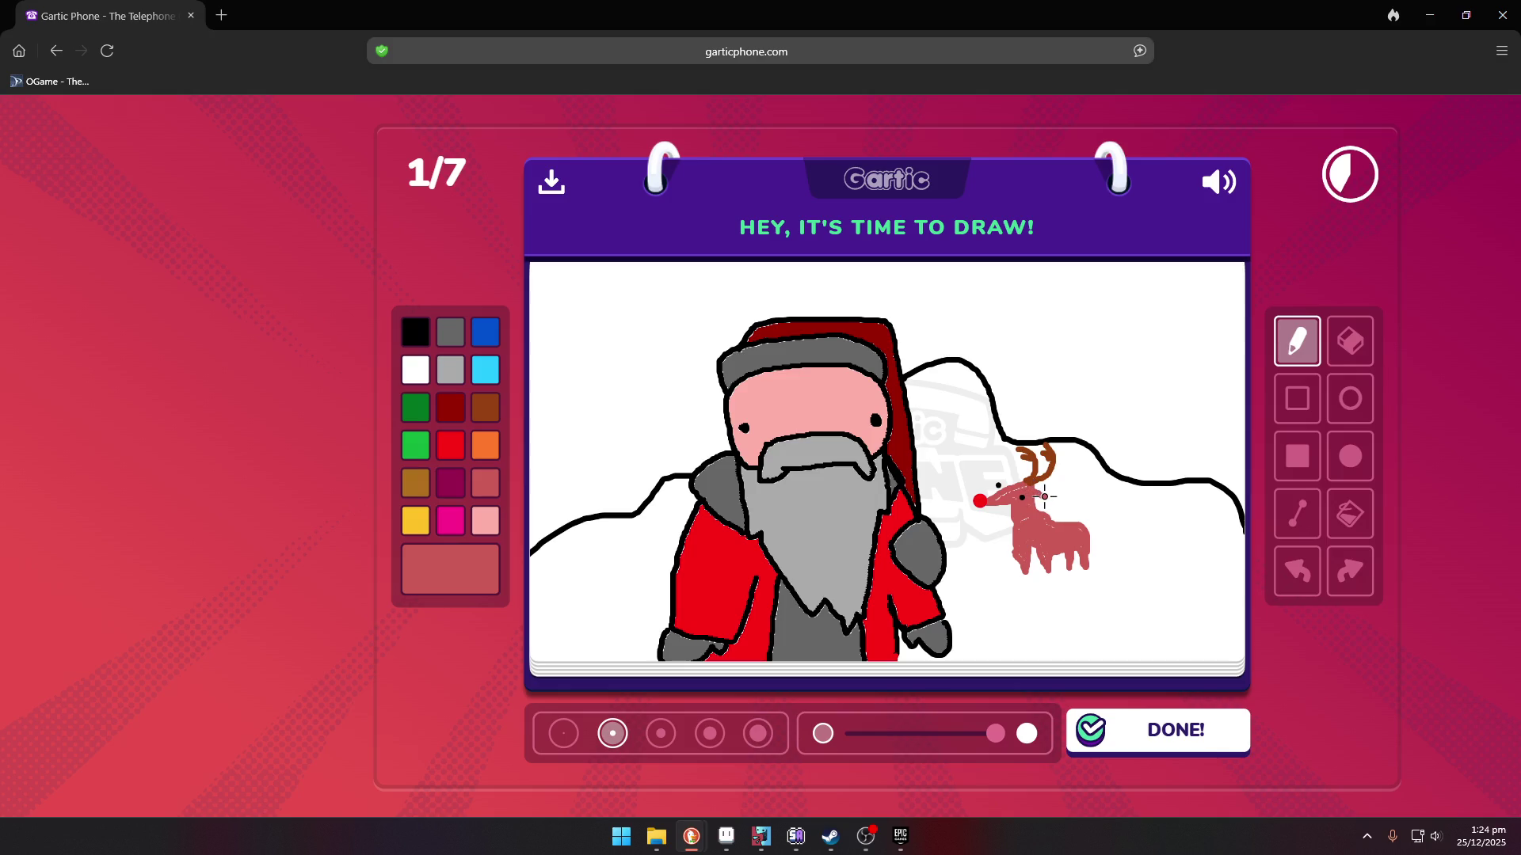
{"action": "left_click_drag", "start_coordinate": [1079, 524], "coordinate": [1105, 546]}
{"action": "left_click", "coordinate": [481, 415]}
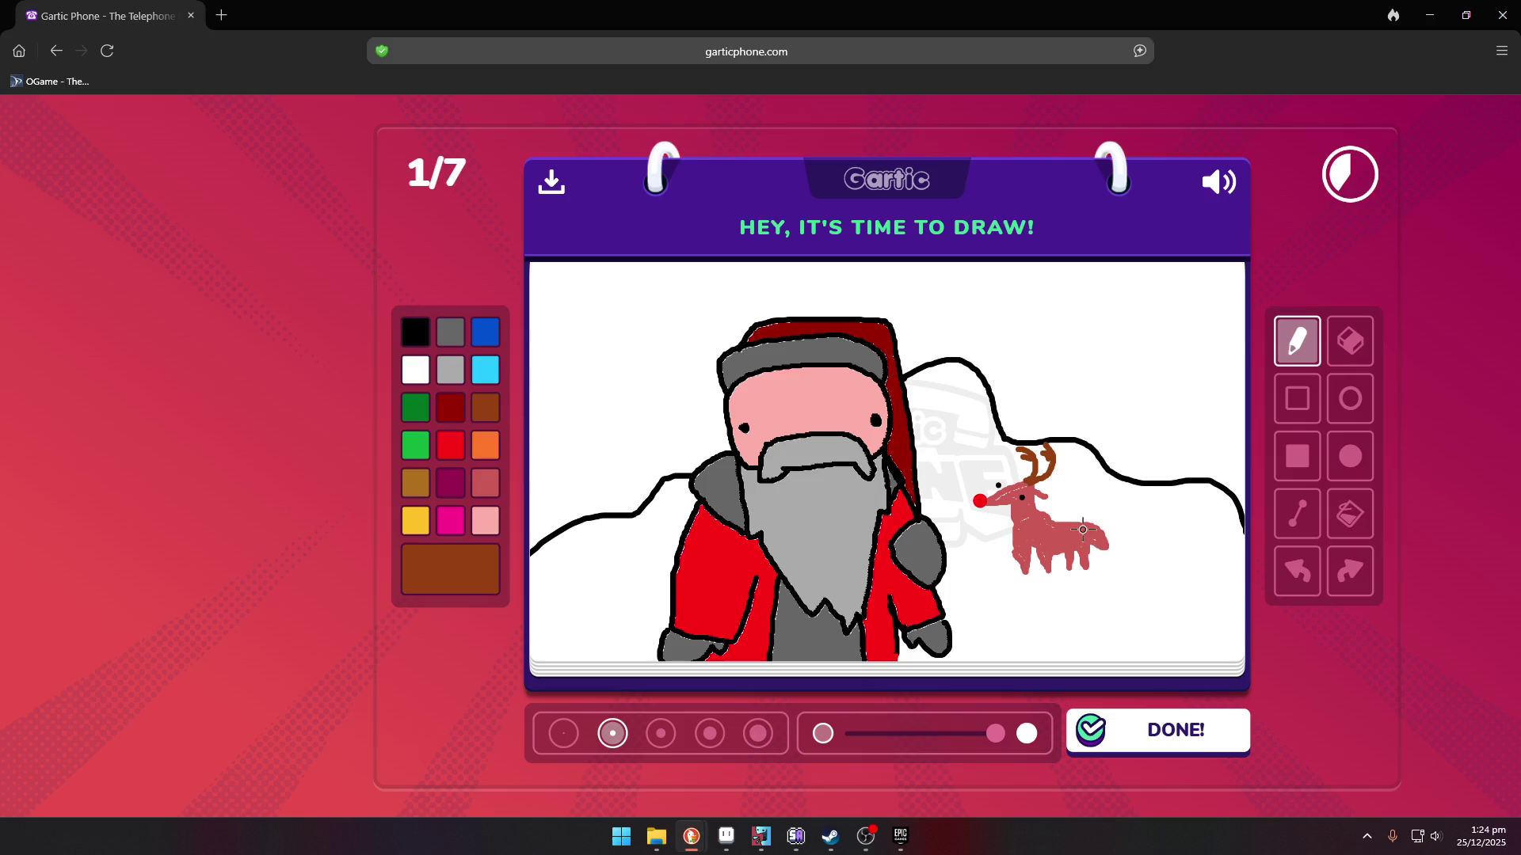
{"action": "left_click_drag", "start_coordinate": [1085, 526], "coordinate": [1103, 530]}
{"action": "left_click", "coordinate": [1051, 572]}
{"action": "left_click", "coordinate": [1068, 569]}
{"action": "left_click", "coordinate": [1088, 568]}
{"action": "left_click_drag", "start_coordinate": [1071, 562], "coordinate": [1069, 551]}
{"action": "key", "text": "ctrl+z"}
{"action": "key", "text": "ctrl+z"}
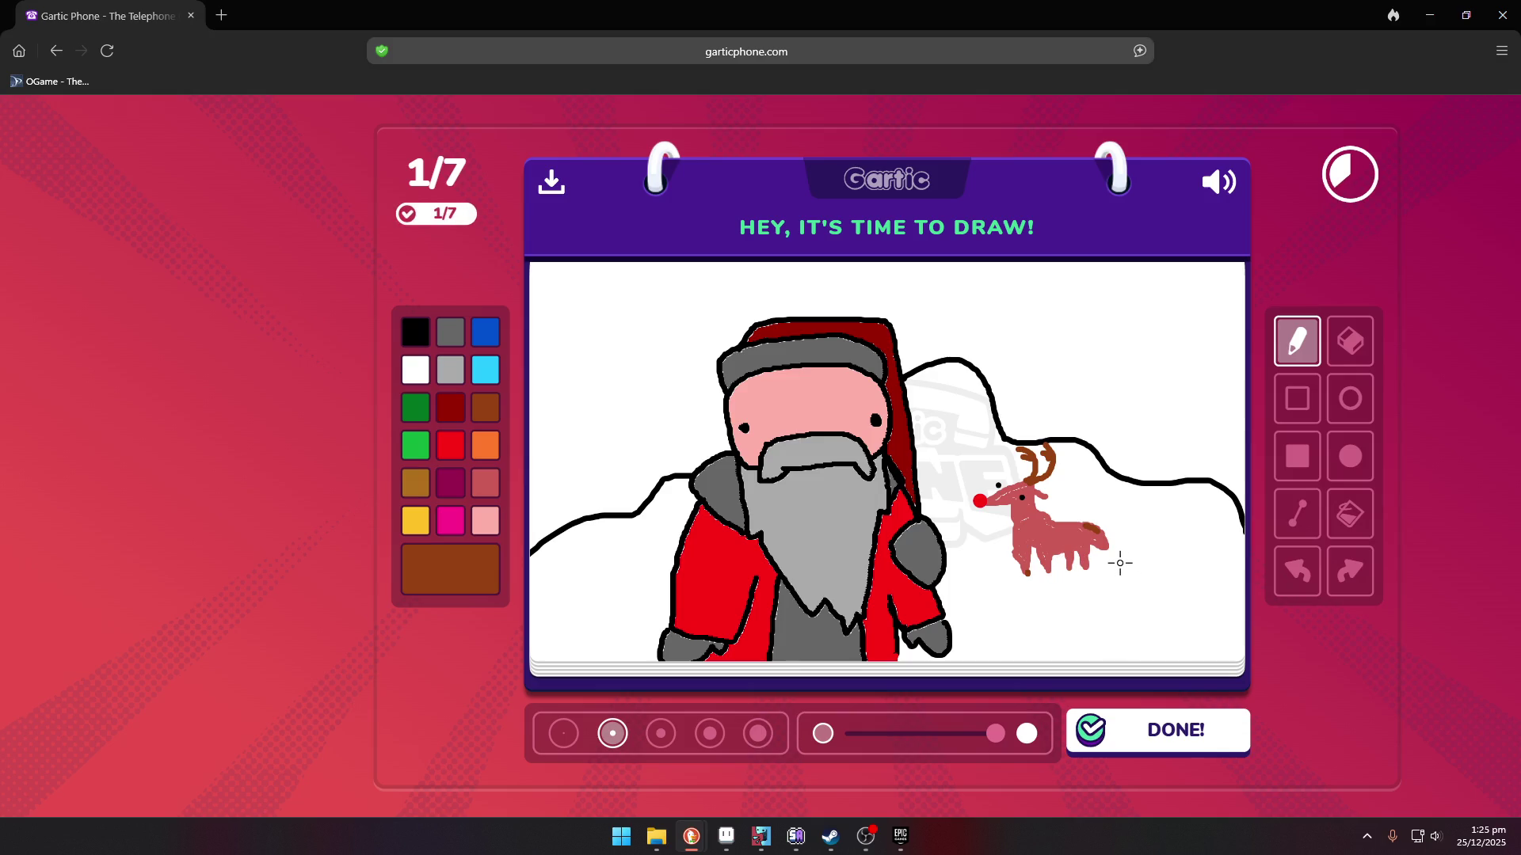
{"action": "left_click", "coordinate": [1154, 735]}
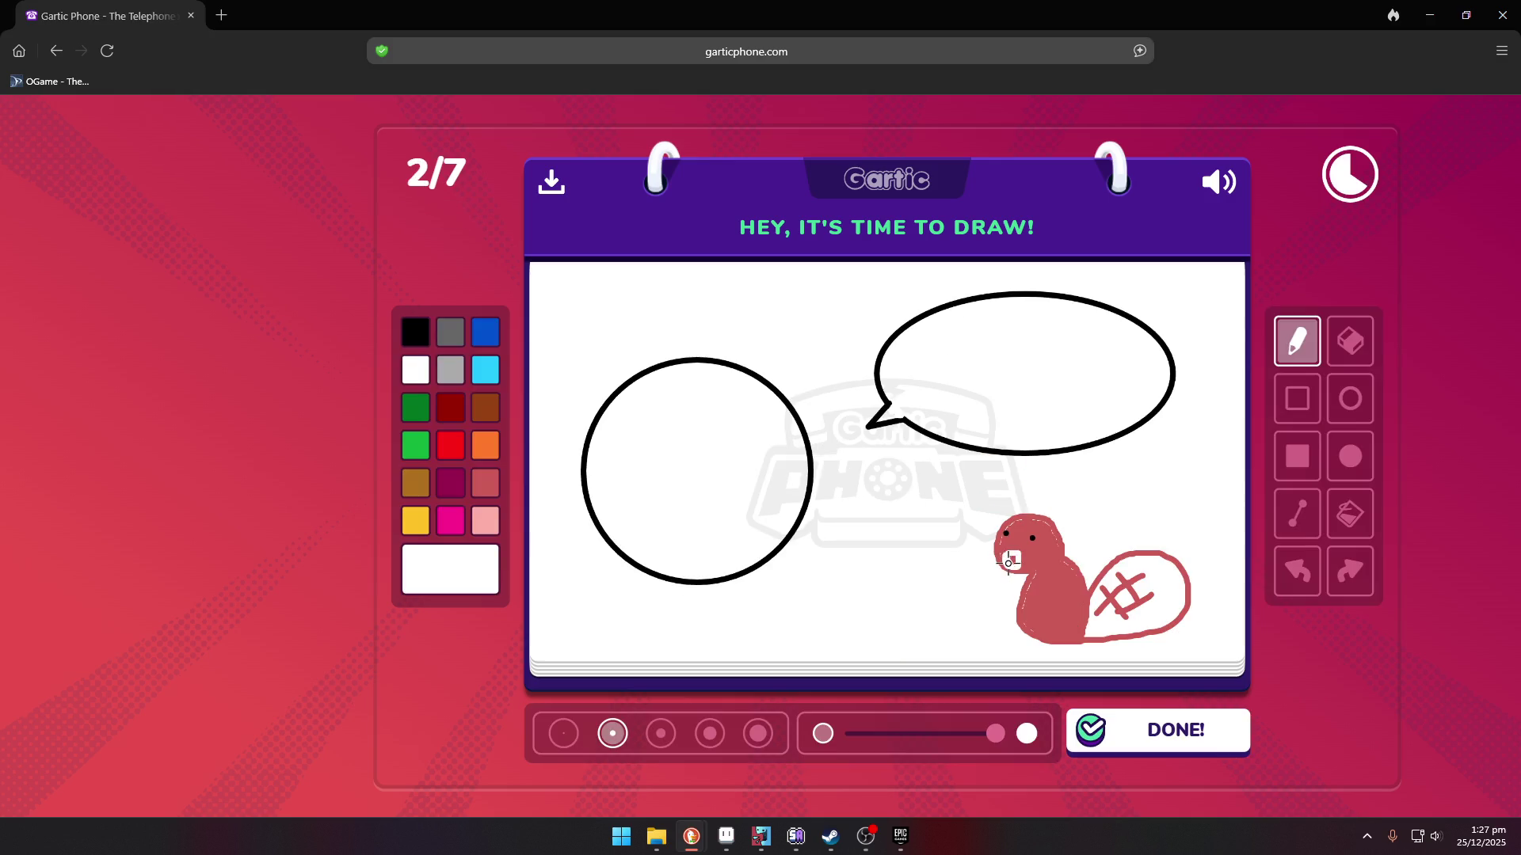
- Draw the beaver's second ear in rose with the medium brush
{"action": "left_click", "coordinate": [425, 332]}
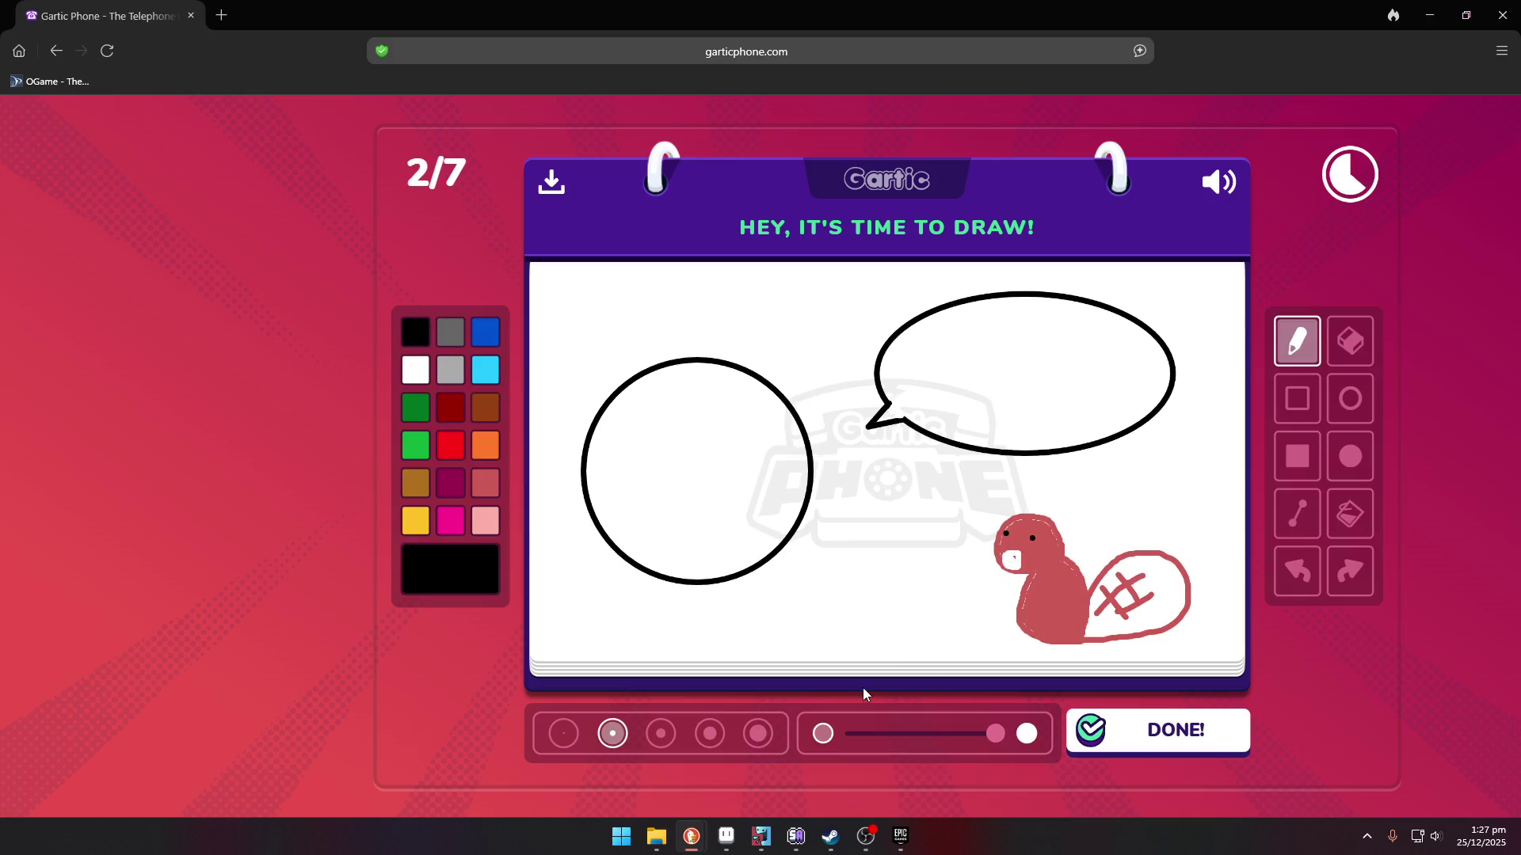
{"action": "left_click", "coordinate": [563, 733]}
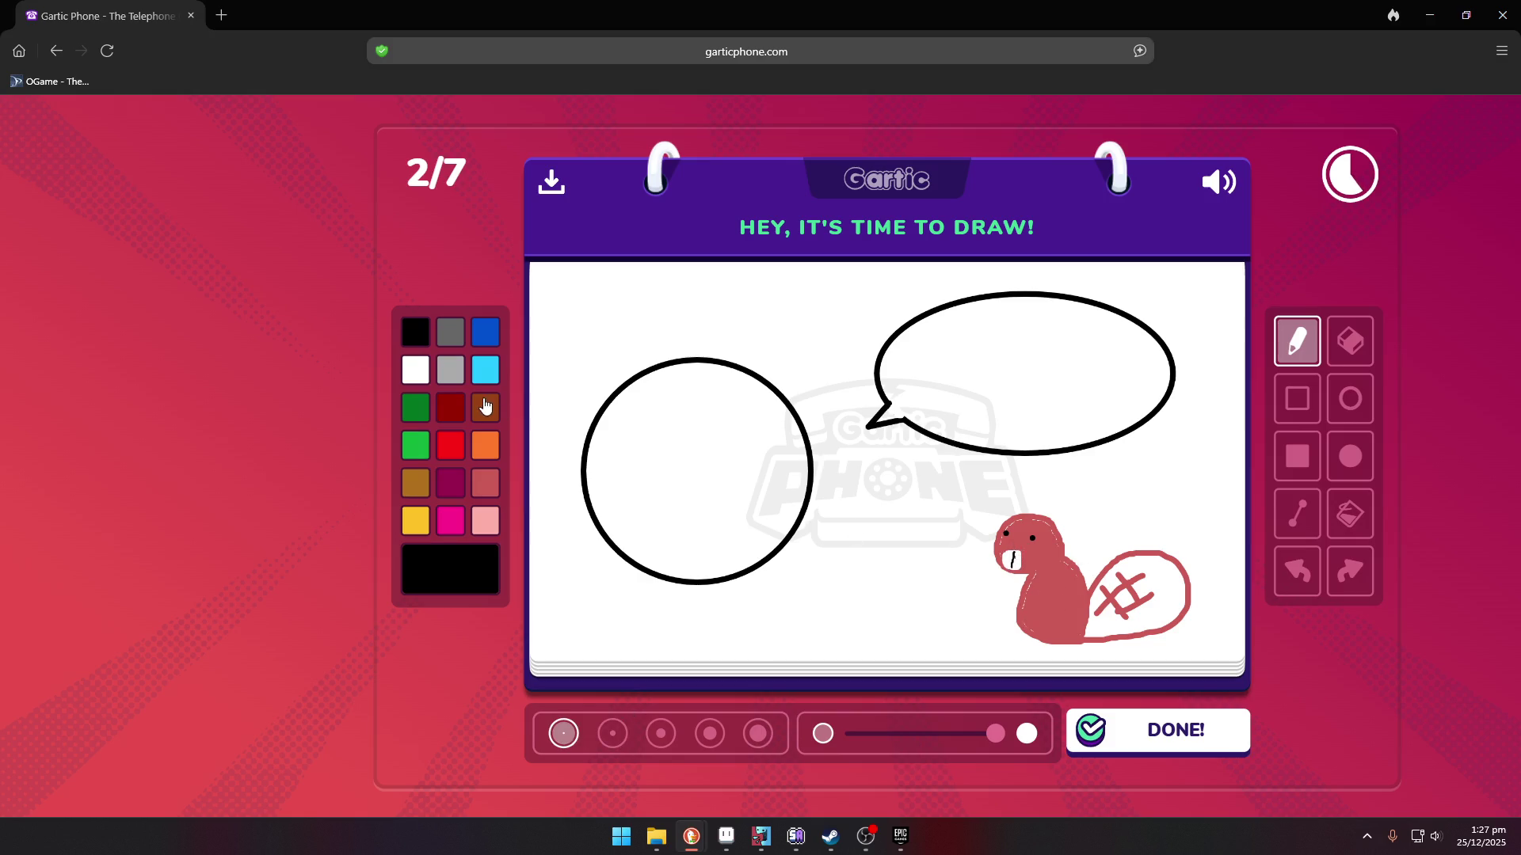
{"action": "left_click", "coordinate": [486, 485]}
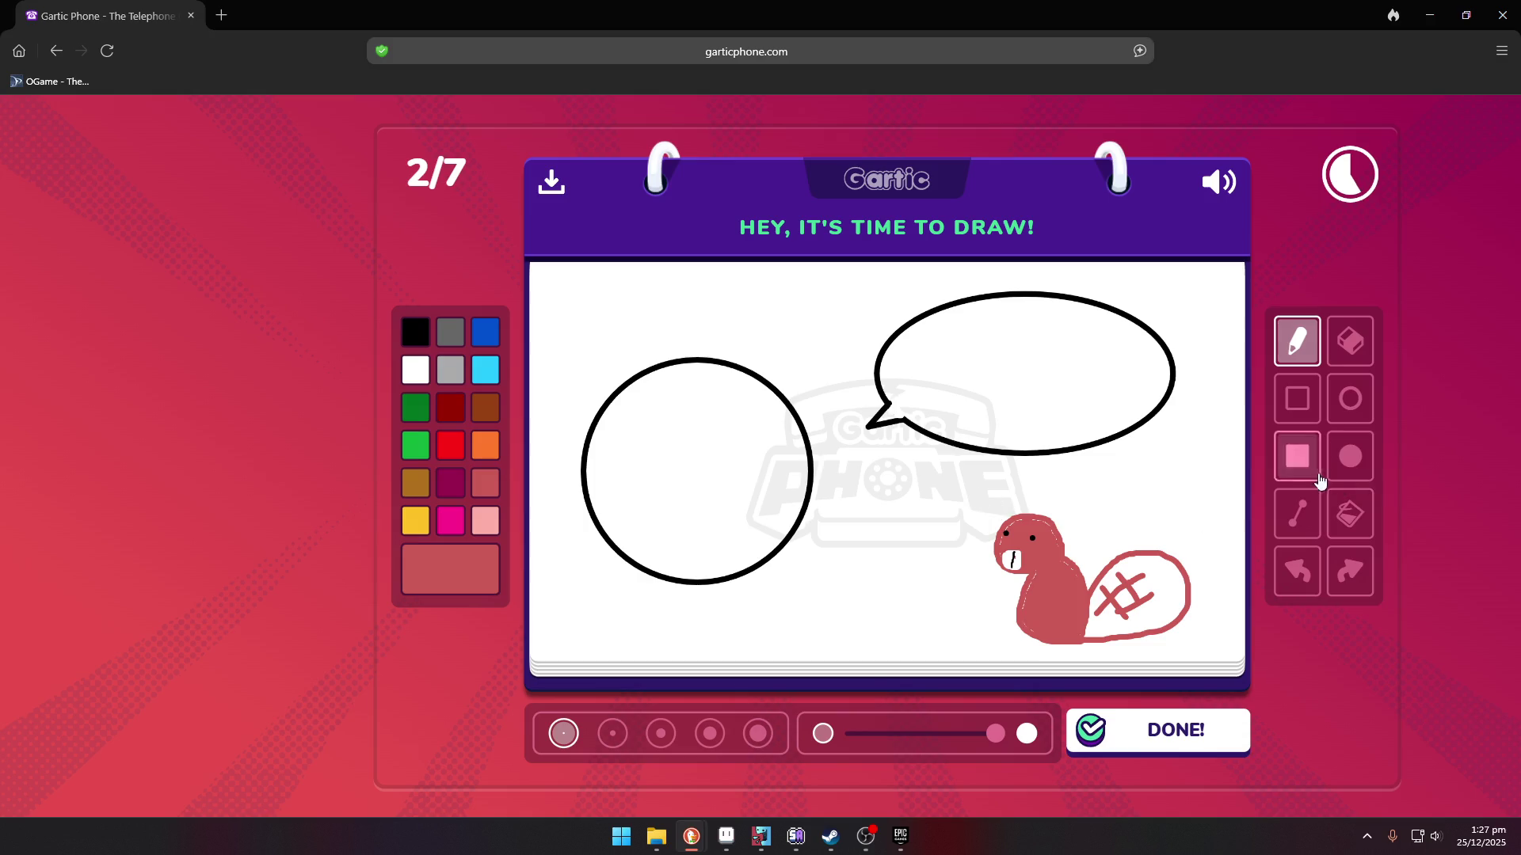
{"action": "left_click", "coordinate": [612, 742]}
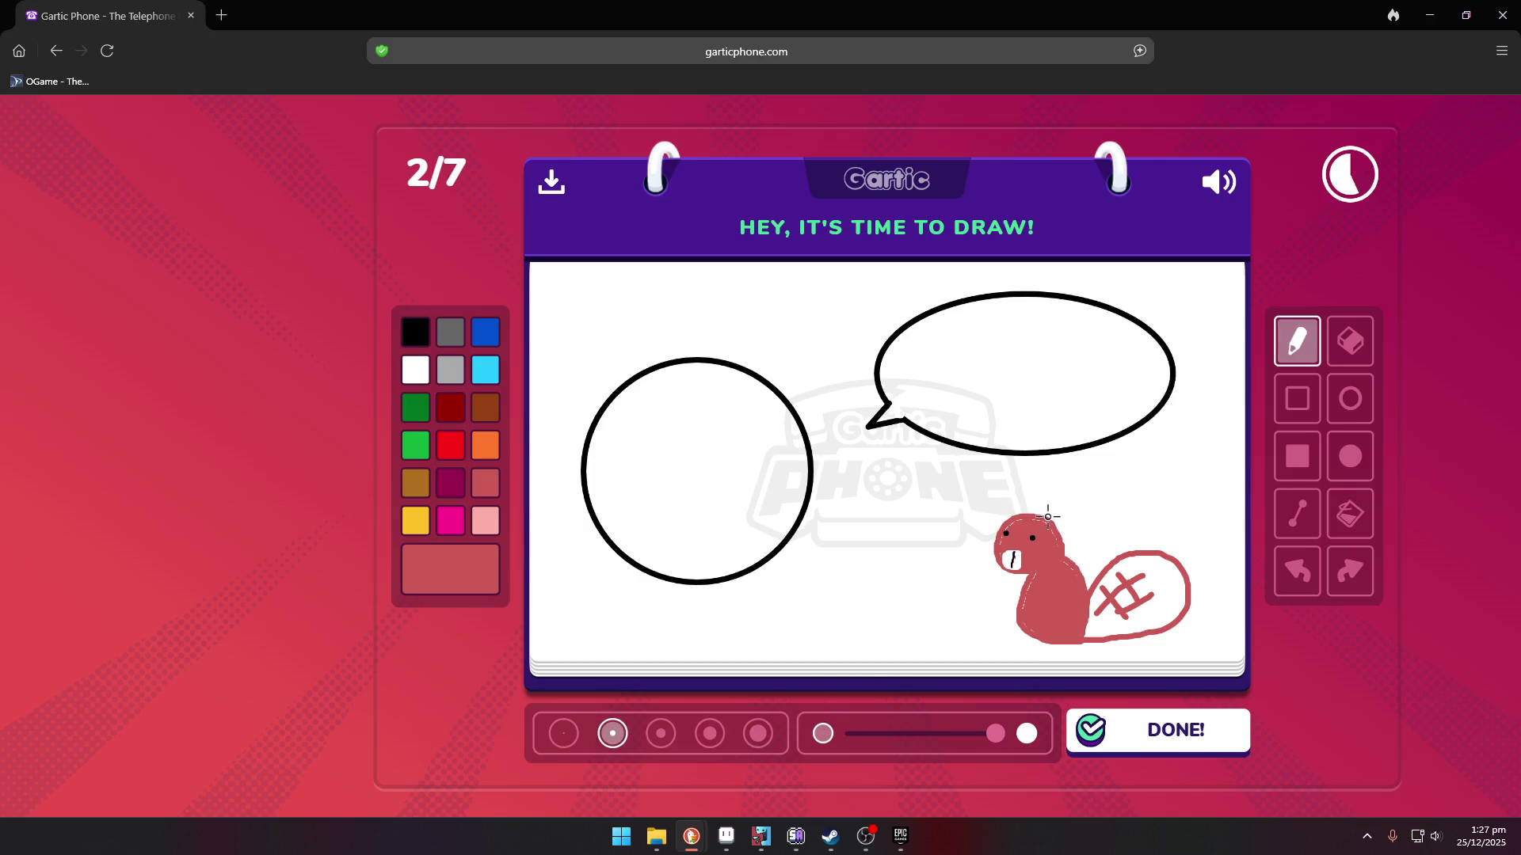
{"action": "mouse_move", "coordinate": [1007, 526]}
{"action": "left_mouse_down"}
{"action": "mouse_move", "coordinate": [1002, 506]}
{"action": "mouse_move", "coordinate": [1008, 519]}
{"action": "left_mouse_up"}
- Outline the flag's red bands and maple leaf on the circle, then fill them red
{"action": "left_click", "coordinate": [450, 445]}
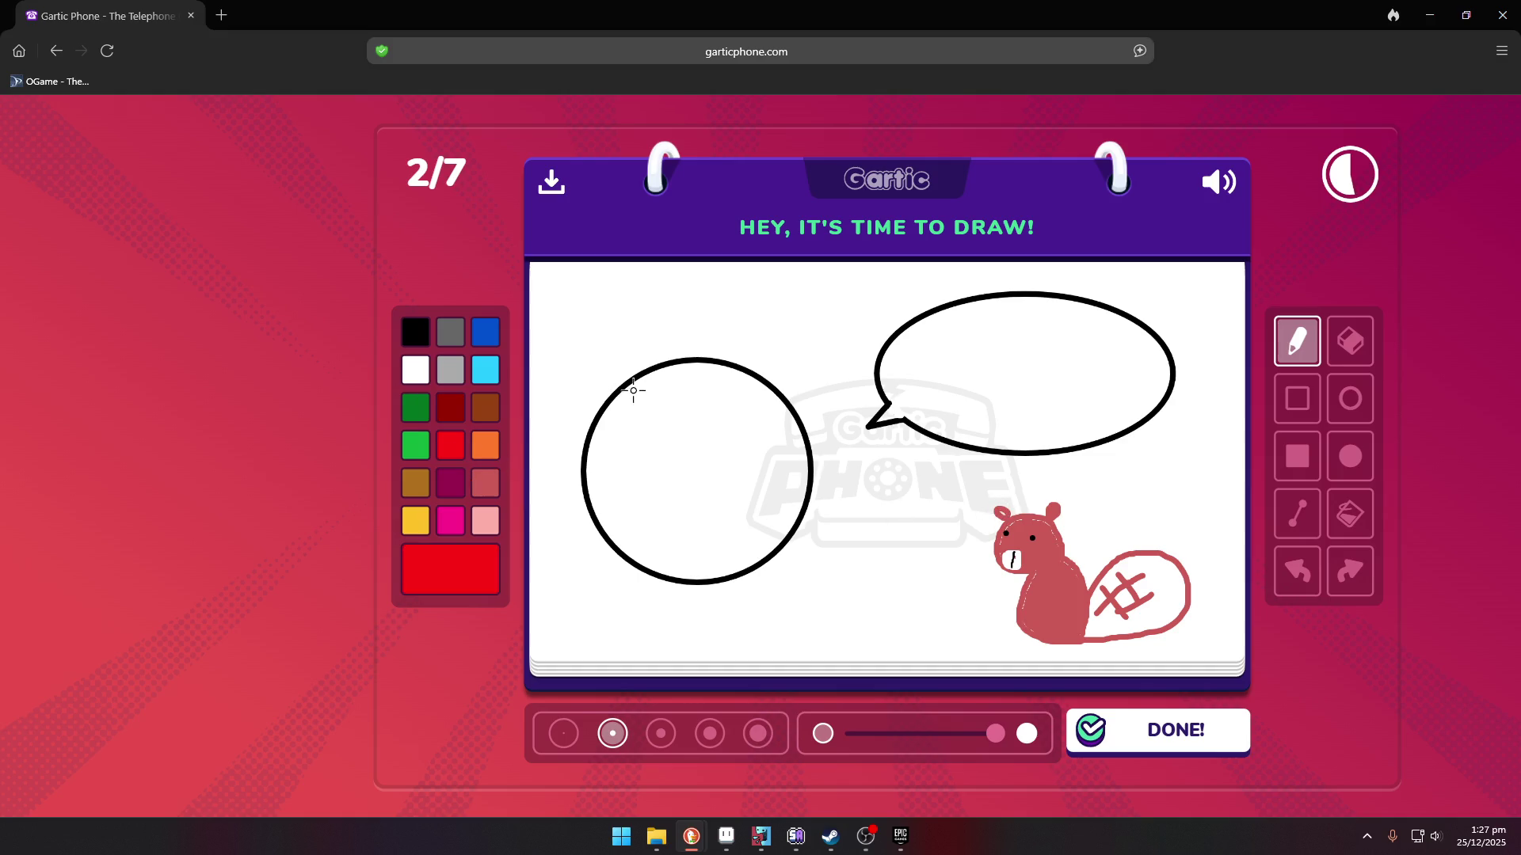
{"action": "mouse_move", "coordinate": [633, 383]}
{"action": "left_mouse_down"}
{"action": "mouse_move", "coordinate": [640, 467]}
{"action": "mouse_move", "coordinate": [603, 533]}
{"action": "left_mouse_up"}
{"action": "mouse_move", "coordinate": [797, 419]}
{"action": "left_mouse_down"}
{"action": "mouse_move", "coordinate": [790, 538]}
{"action": "mouse_move", "coordinate": [668, 512]}
{"action": "mouse_move", "coordinate": [694, 498]}
{"action": "mouse_move", "coordinate": [673, 475]}
{"action": "mouse_move", "coordinate": [689, 450]}
{"action": "mouse_move", "coordinate": [706, 464]}
{"action": "mouse_move", "coordinate": [747, 452]}
{"action": "mouse_move", "coordinate": [780, 503]}
{"action": "mouse_move", "coordinate": [740, 522]}
{"action": "mouse_move", "coordinate": [744, 539]}
{"action": "mouse_move", "coordinate": [689, 546]}
{"action": "mouse_move", "coordinate": [708, 529]}
{"action": "left_mouse_up"}
{"action": "left_click", "coordinate": [1350, 513]}
{"action": "left_click", "coordinate": [802, 475]}
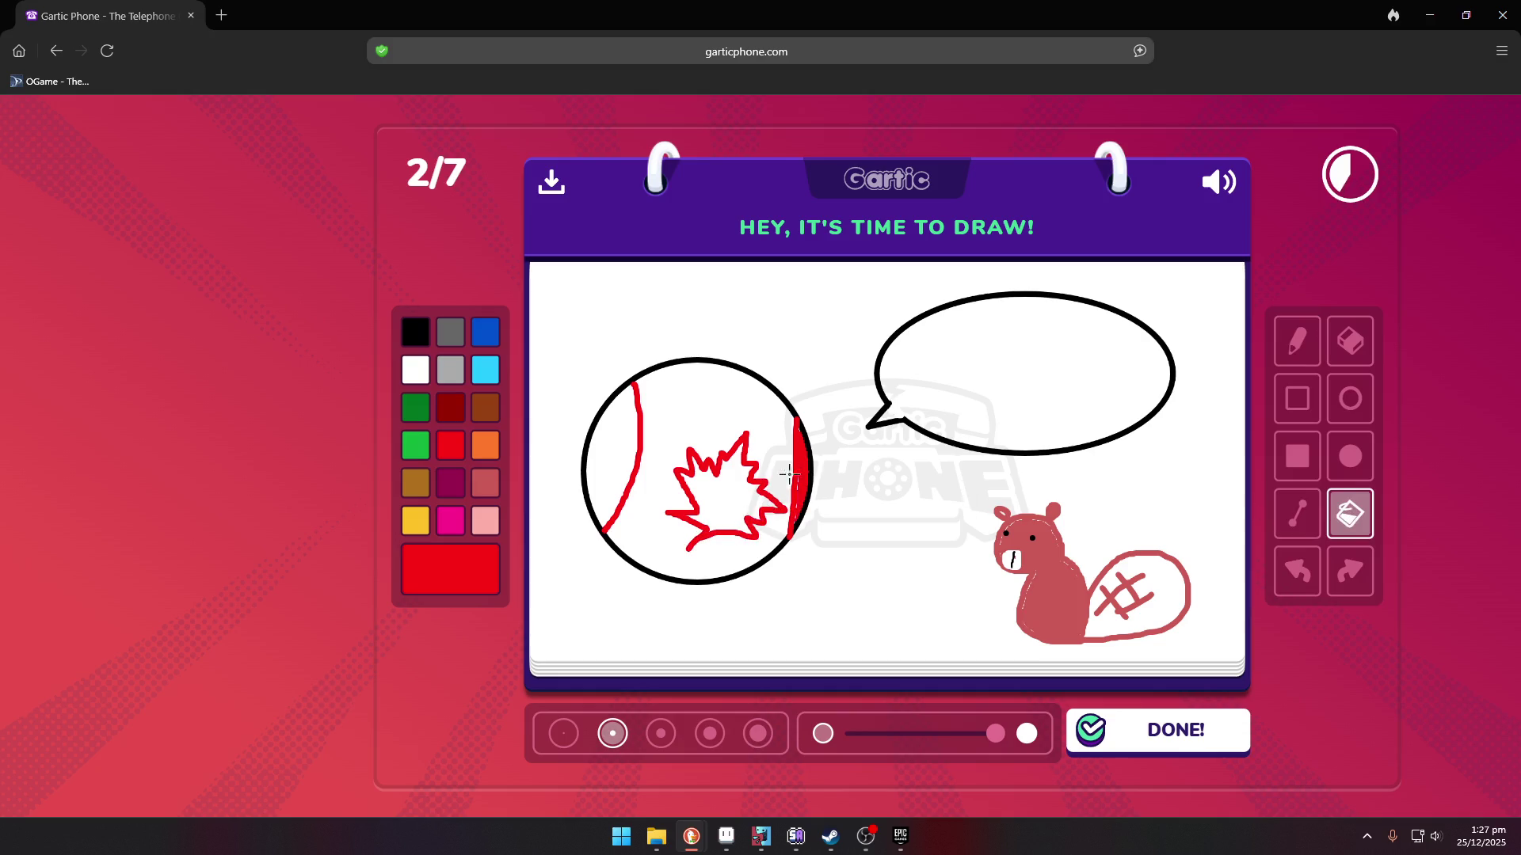
{"action": "left_click", "coordinate": [737, 477]}
{"action": "left_click", "coordinate": [613, 452]}
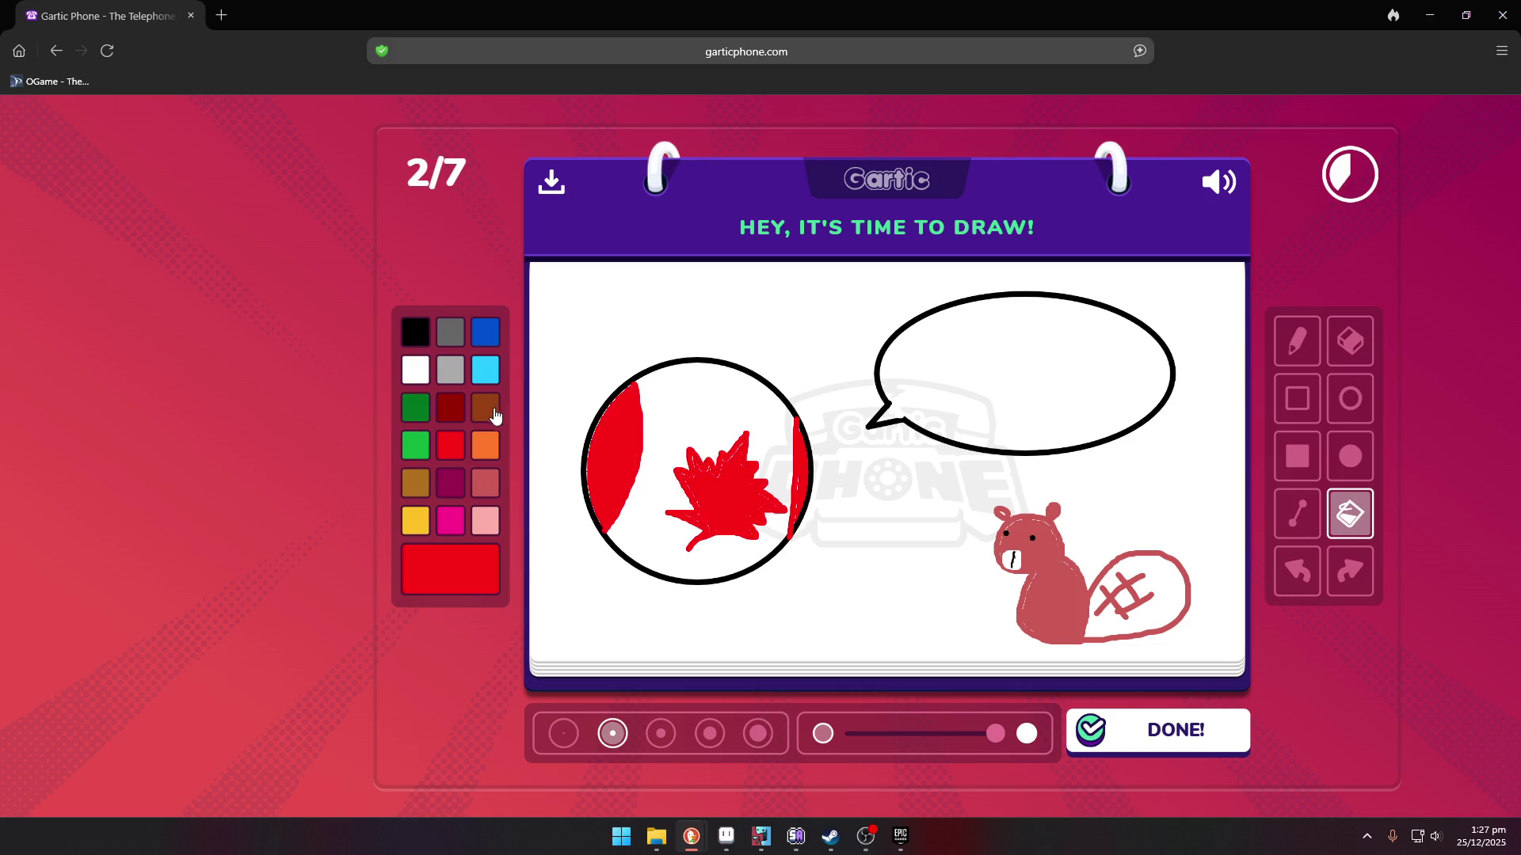
- Add black dots and small black arms to the Canada ball, then submit it
{"action": "left_click", "coordinate": [416, 337]}
{"action": "left_click", "coordinate": [1318, 347]}
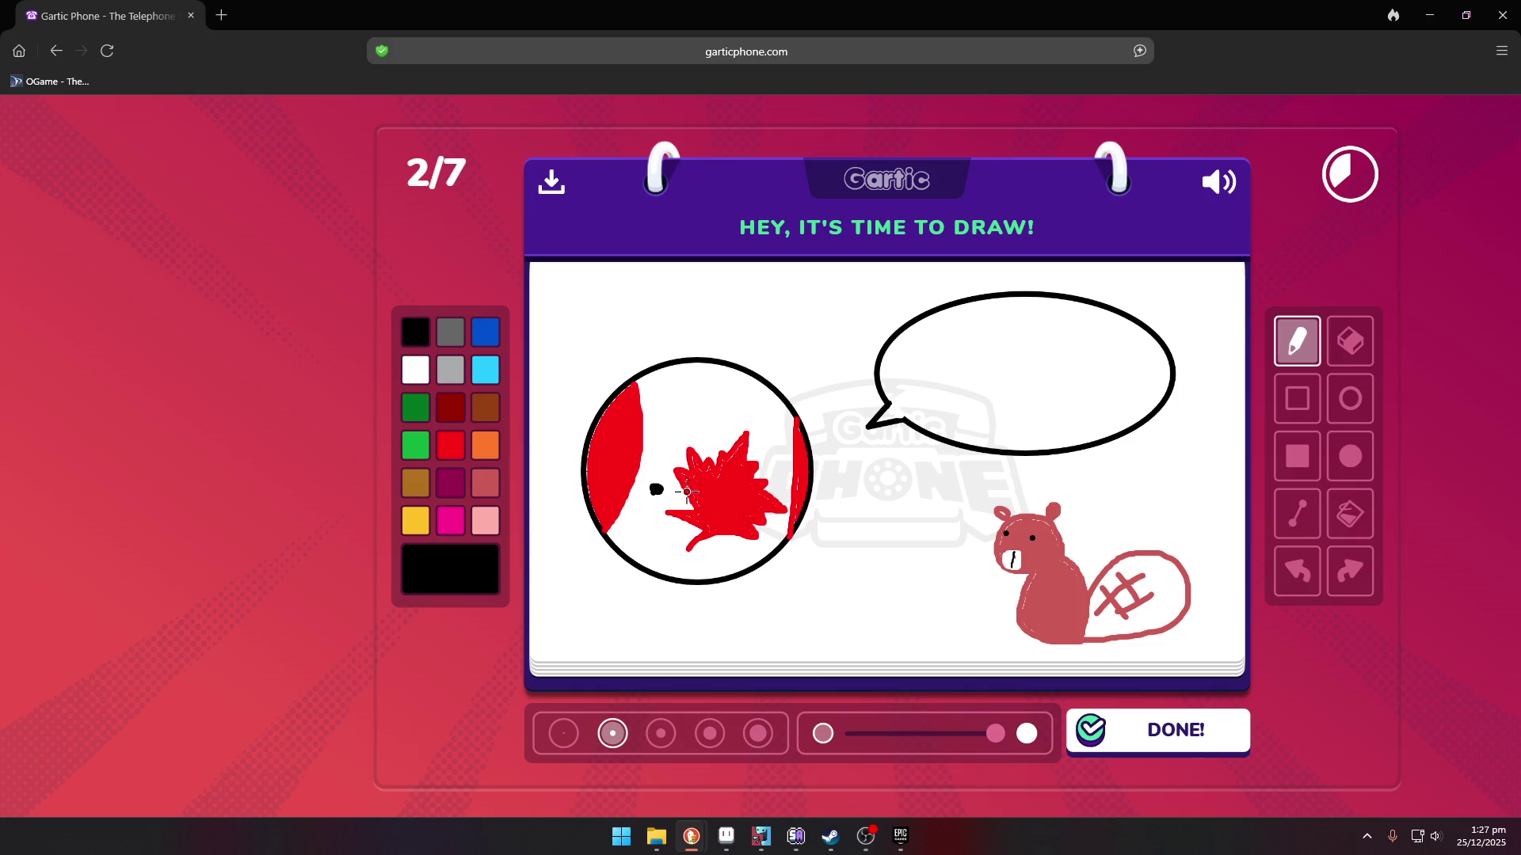
{"action": "left_click", "coordinate": [789, 501]}
{"action": "mouse_move", "coordinate": [651, 466]}
{"action": "left_mouse_down"}
{"action": "mouse_move", "coordinate": [657, 484]}
{"action": "mouse_move", "coordinate": [677, 469]}
{"action": "left_mouse_up"}
{"action": "left_click_drag", "start_coordinate": [790, 492], "coordinate": [804, 476]}
{"action": "left_click", "coordinate": [1214, 729]}
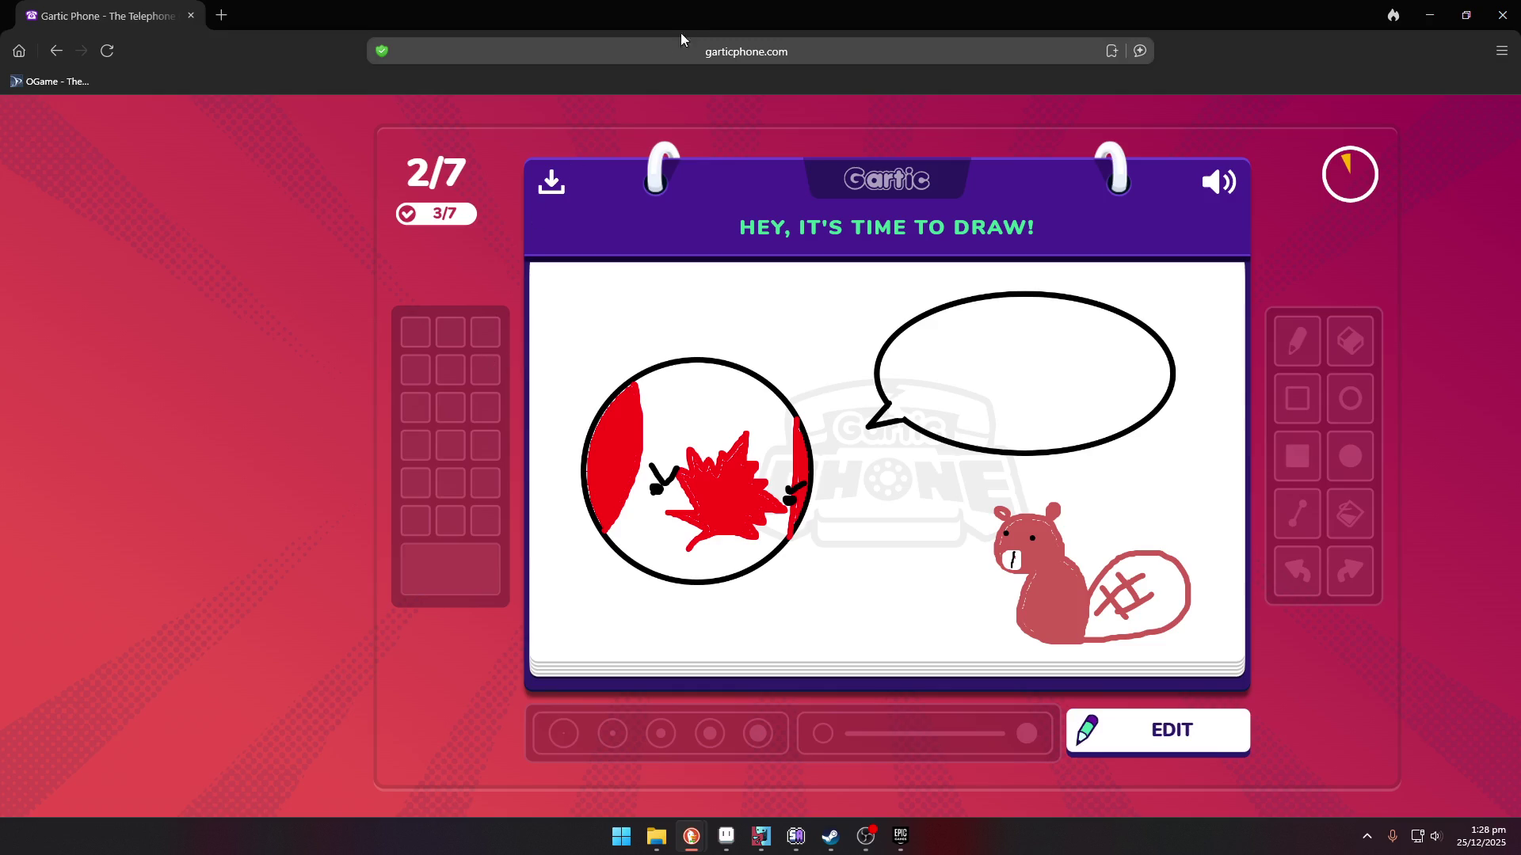
- Select the page's web address, then return focus to the Gartic Phone page
{"action": "left_click", "coordinate": [737, 54]}
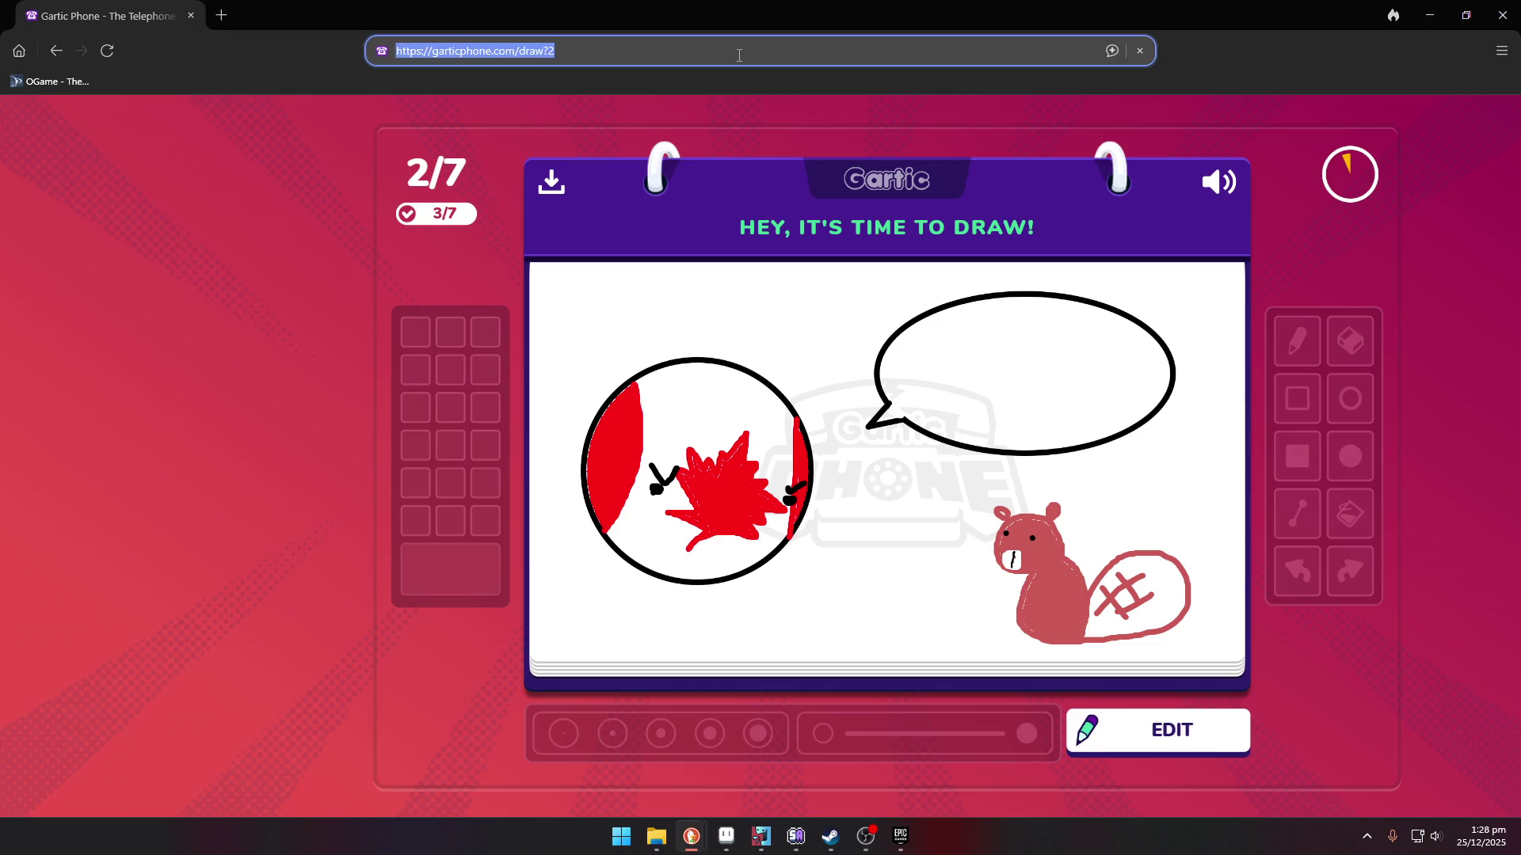
{"action": "left_click", "coordinate": [1458, 436]}
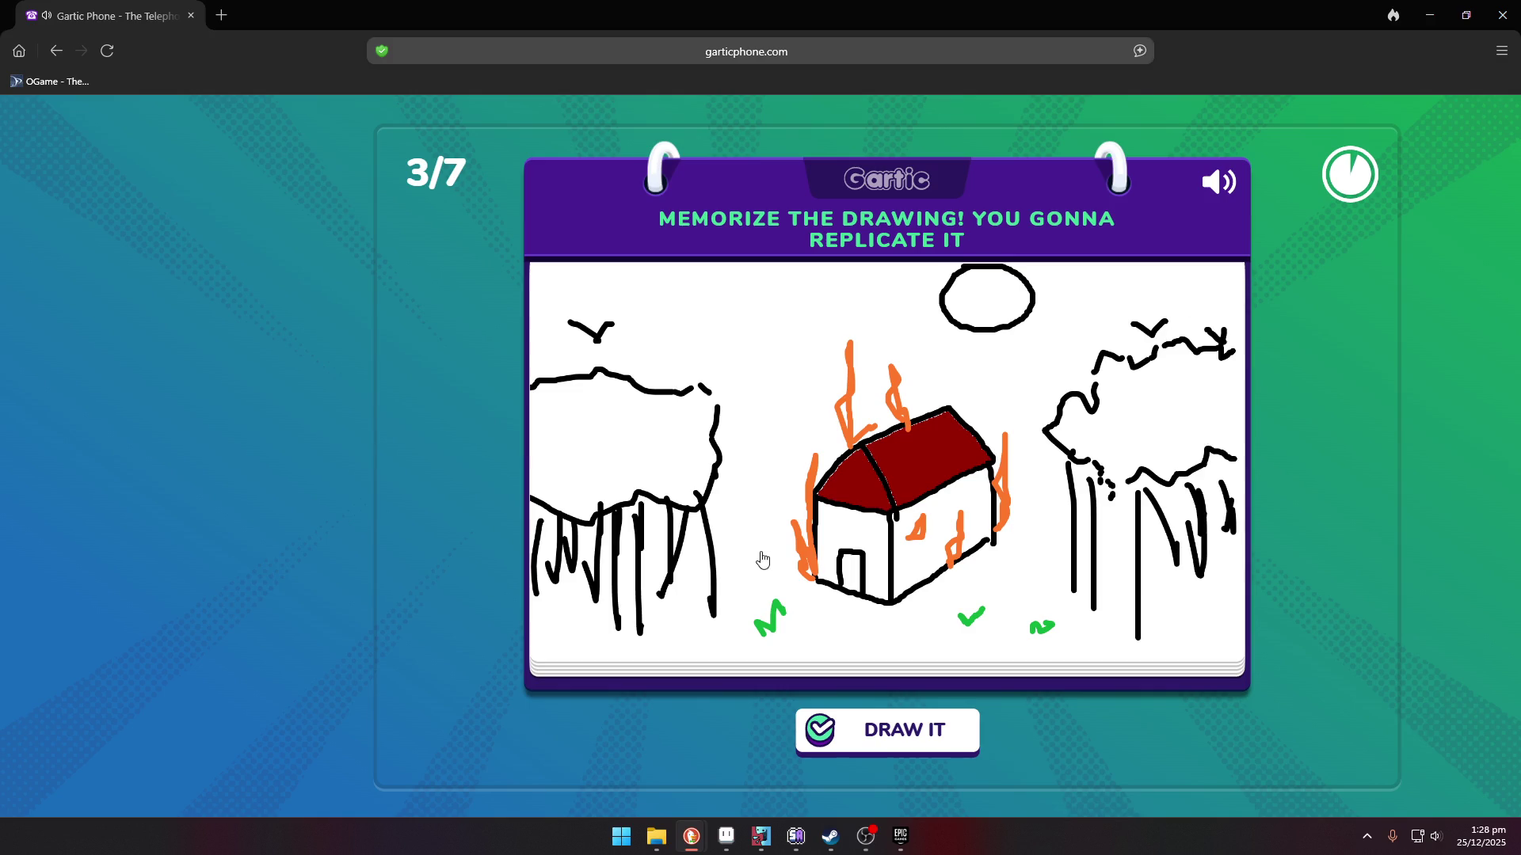
- Draw the house's front and side walls with straight lines and a brown roof
{"action": "left_click", "coordinate": [928, 738]}
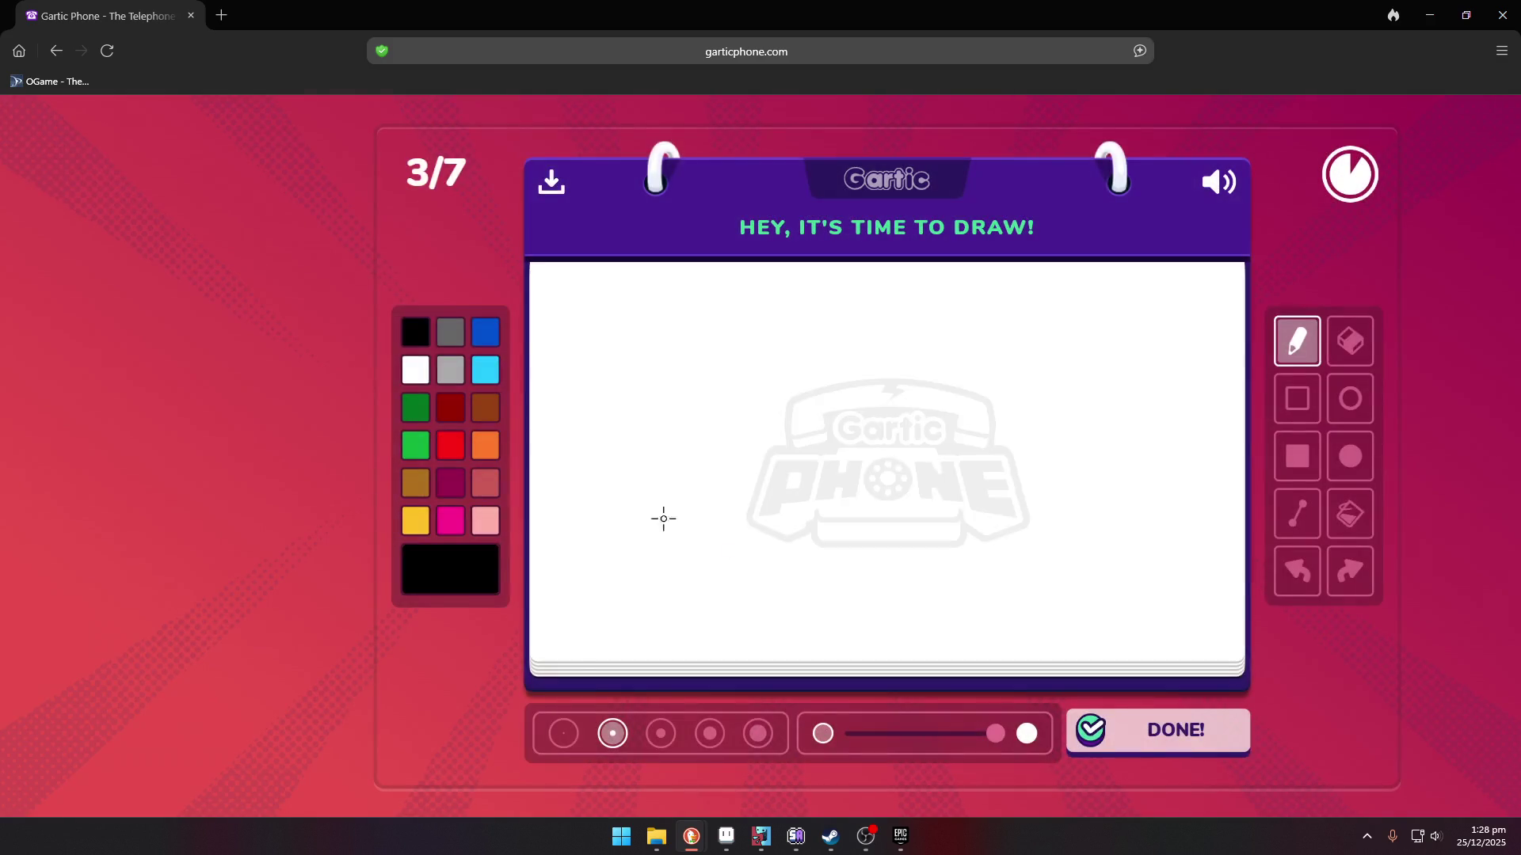
{"action": "left_click", "coordinate": [1297, 513]}
{"action": "mouse_move", "coordinate": [818, 568]}
{"action": "left_mouse_down"}
{"action": "mouse_move", "coordinate": [819, 480]}
{"action": "mouse_move", "coordinate": [907, 487]}
{"action": "mouse_move", "coordinate": [915, 576]}
{"action": "mouse_move", "coordinate": [819, 568]}
{"action": "left_mouse_up"}
{"action": "mouse_move", "coordinate": [910, 487]}
{"action": "left_mouse_down"}
{"action": "mouse_move", "coordinate": [995, 438]}
{"action": "mouse_move", "coordinate": [995, 522]}
{"action": "left_mouse_up"}
{"action": "left_click_drag", "start_coordinate": [915, 575], "coordinate": [995, 523]}
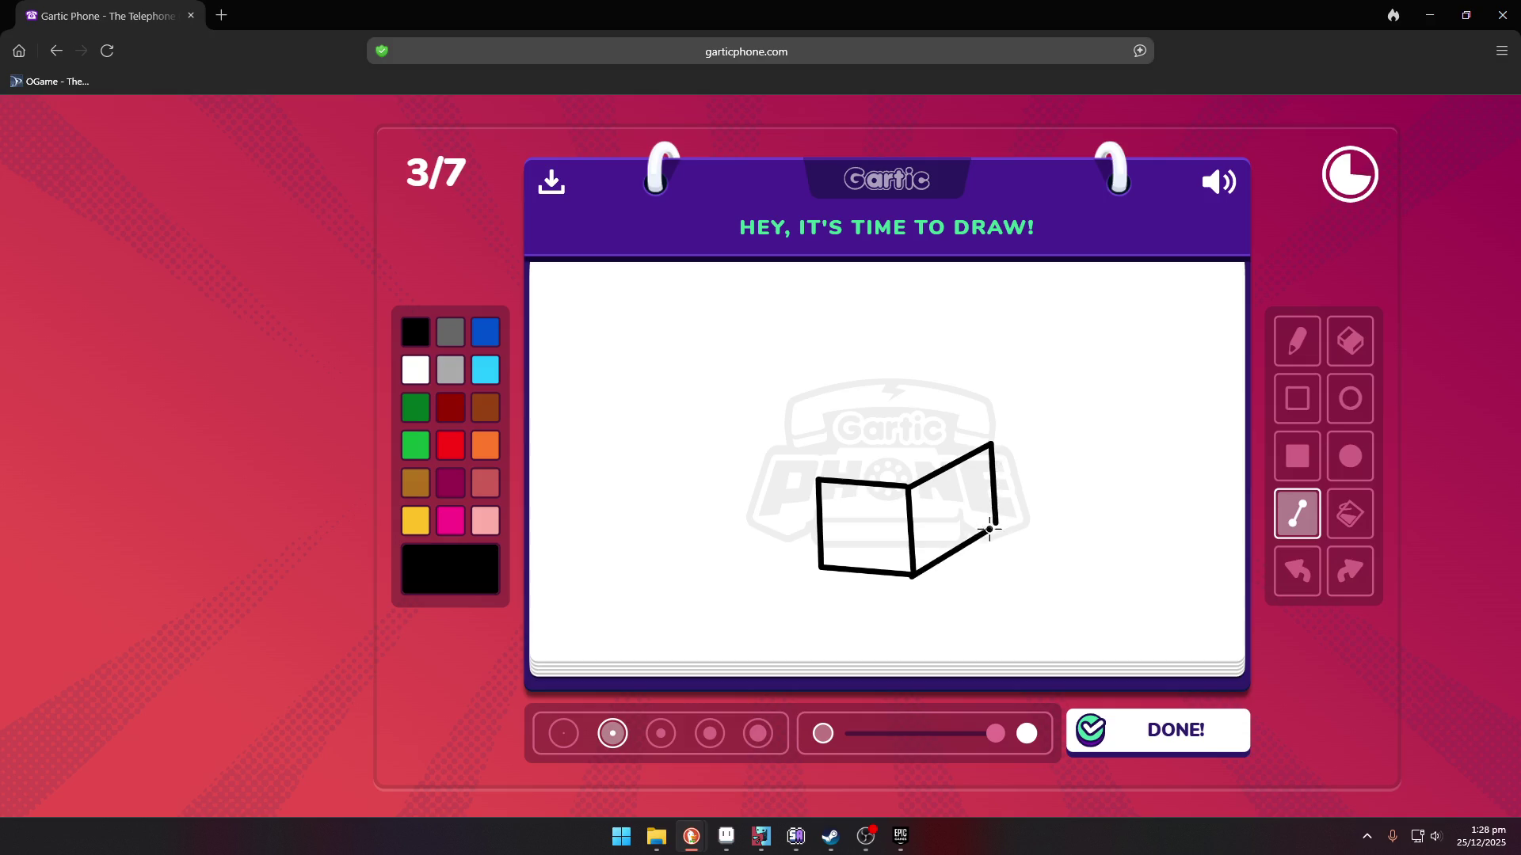
{"action": "left_click", "coordinate": [486, 414]}
{"action": "mouse_move", "coordinate": [908, 484]}
{"action": "left_mouse_down"}
{"action": "mouse_move", "coordinate": [871, 422]}
{"action": "mouse_move", "coordinate": [813, 478]}
{"action": "left_mouse_up"}
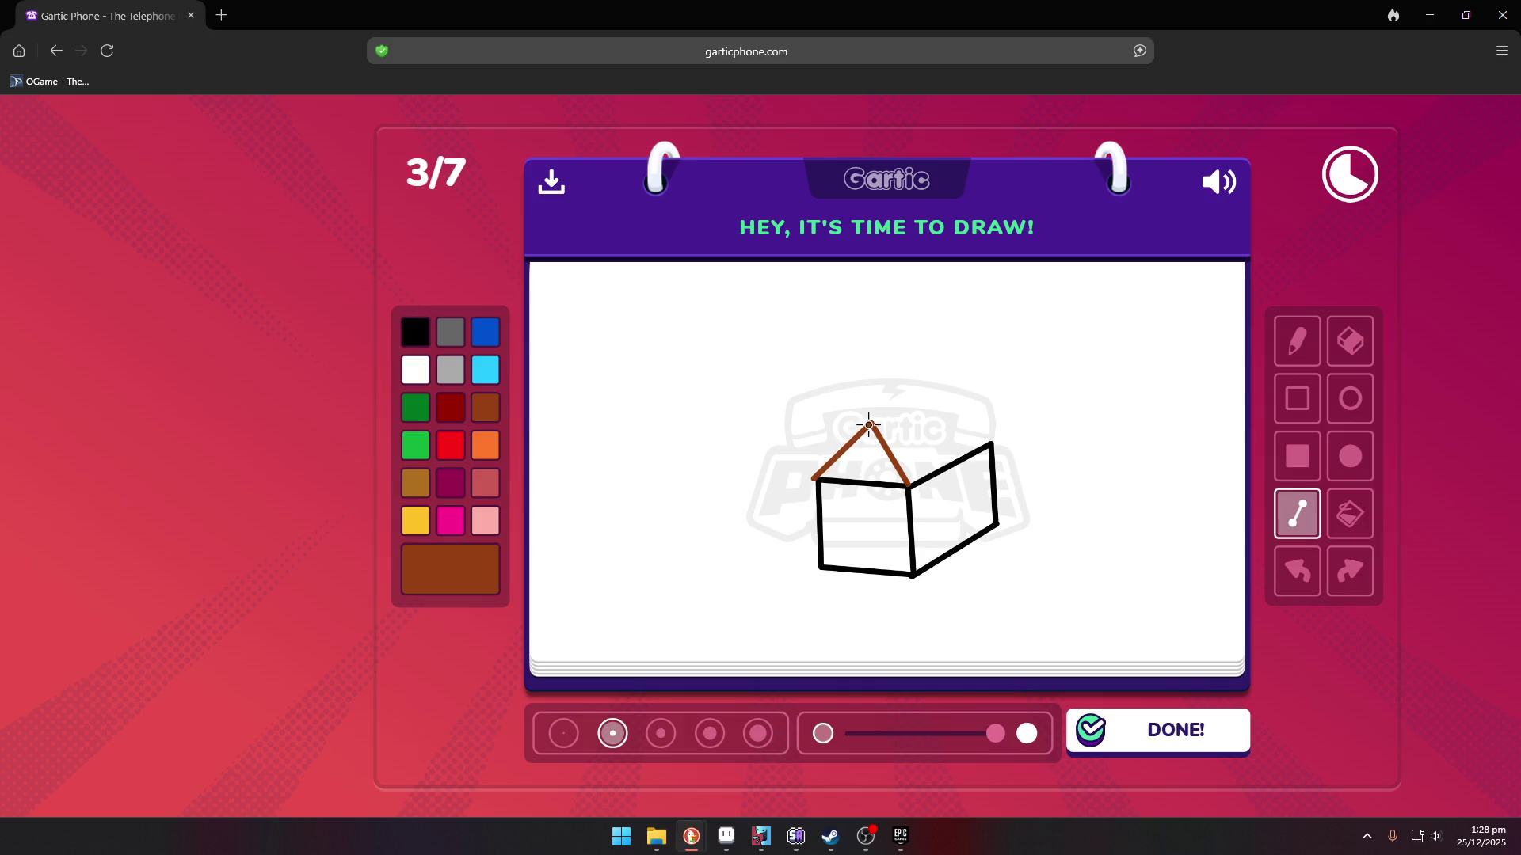
{"action": "mouse_move", "coordinate": [990, 440]}
{"action": "left_mouse_down"}
{"action": "mouse_move", "coordinate": [952, 404]}
{"action": "mouse_move", "coordinate": [910, 411]}
{"action": "mouse_move", "coordinate": [943, 402]}
{"action": "left_mouse_up"}
- Add red flames over the roof and right wall, plus a black door
{"action": "left_click", "coordinate": [451, 447]}
{"action": "left_click", "coordinate": [1296, 341]}
{"action": "mouse_move", "coordinate": [812, 501]}
{"action": "left_mouse_down"}
{"action": "mouse_move", "coordinate": [809, 401]}
{"action": "mouse_move", "coordinate": [828, 396]}
{"action": "mouse_move", "coordinate": [839, 436]}
{"action": "mouse_move", "coordinate": [894, 373]}
{"action": "mouse_move", "coordinate": [907, 401]}
{"action": "left_mouse_up"}
{"action": "mouse_move", "coordinate": [942, 457]}
{"action": "left_mouse_down"}
{"action": "mouse_move", "coordinate": [937, 510]}
{"action": "mouse_move", "coordinate": [944, 423]}
{"action": "mouse_move", "coordinate": [960, 475]}
{"action": "mouse_move", "coordinate": [939, 511]}
{"action": "left_mouse_up"}
{"action": "left_click", "coordinate": [422, 341]}
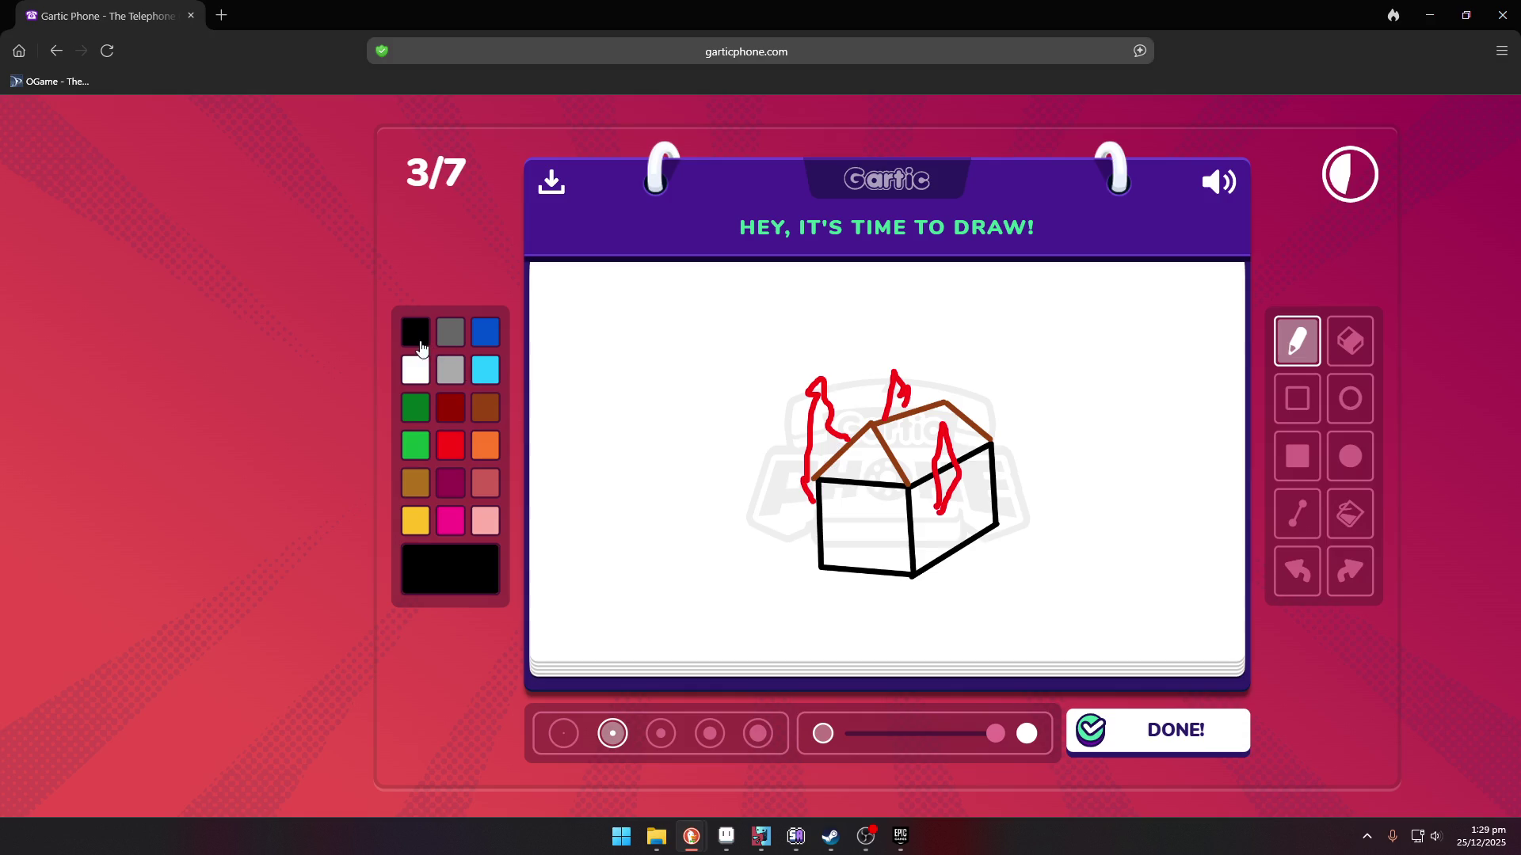
{"action": "mouse_move", "coordinate": [845, 571]}
{"action": "left_mouse_down"}
{"action": "mouse_move", "coordinate": [842, 525]}
{"action": "mouse_move", "coordinate": [877, 527]}
{"action": "mouse_move", "coordinate": [877, 569]}
{"action": "mouse_move", "coordinate": [850, 572]}
{"action": "left_mouse_up"}
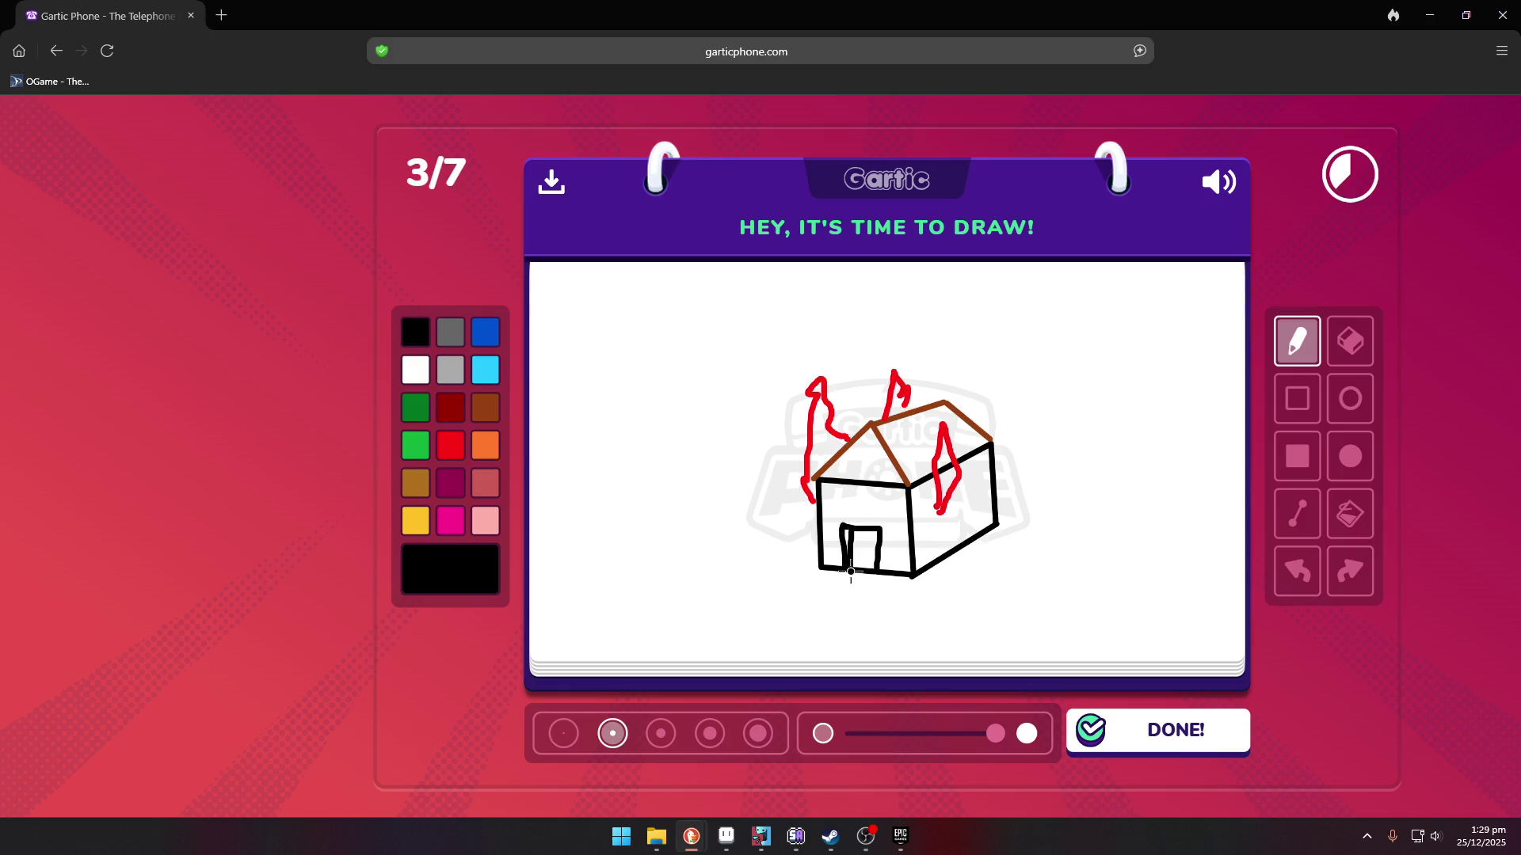
- Draw dark green hills, a fence and grass strokes, then submit the burning house
{"action": "left_click", "coordinate": [422, 412]}
{"action": "mouse_move", "coordinate": [526, 397]}
{"action": "left_mouse_down"}
{"action": "mouse_move", "coordinate": [601, 381]}
{"action": "mouse_move", "coordinate": [722, 439]}
{"action": "mouse_move", "coordinate": [768, 572]}
{"action": "mouse_move", "coordinate": [717, 673]}
{"action": "left_mouse_up"}
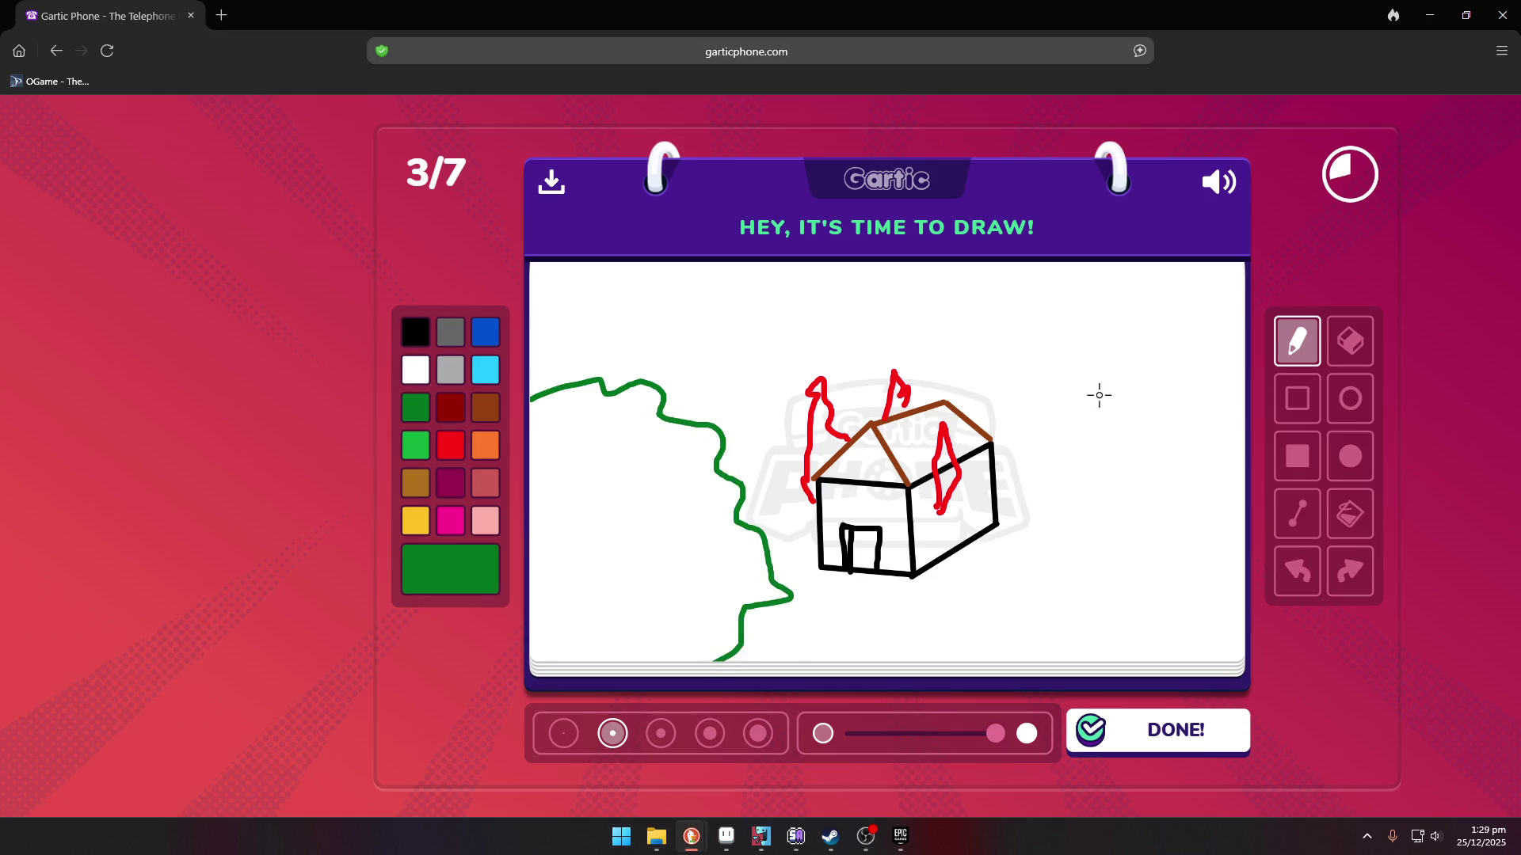
{"action": "mouse_move", "coordinate": [1233, 304]}
{"action": "left_mouse_down"}
{"action": "mouse_move", "coordinate": [1120, 302]}
{"action": "mouse_move", "coordinate": [1032, 361]}
{"action": "mouse_move", "coordinate": [1023, 515]}
{"action": "mouse_move", "coordinate": [1240, 486]}
{"action": "left_mouse_up"}
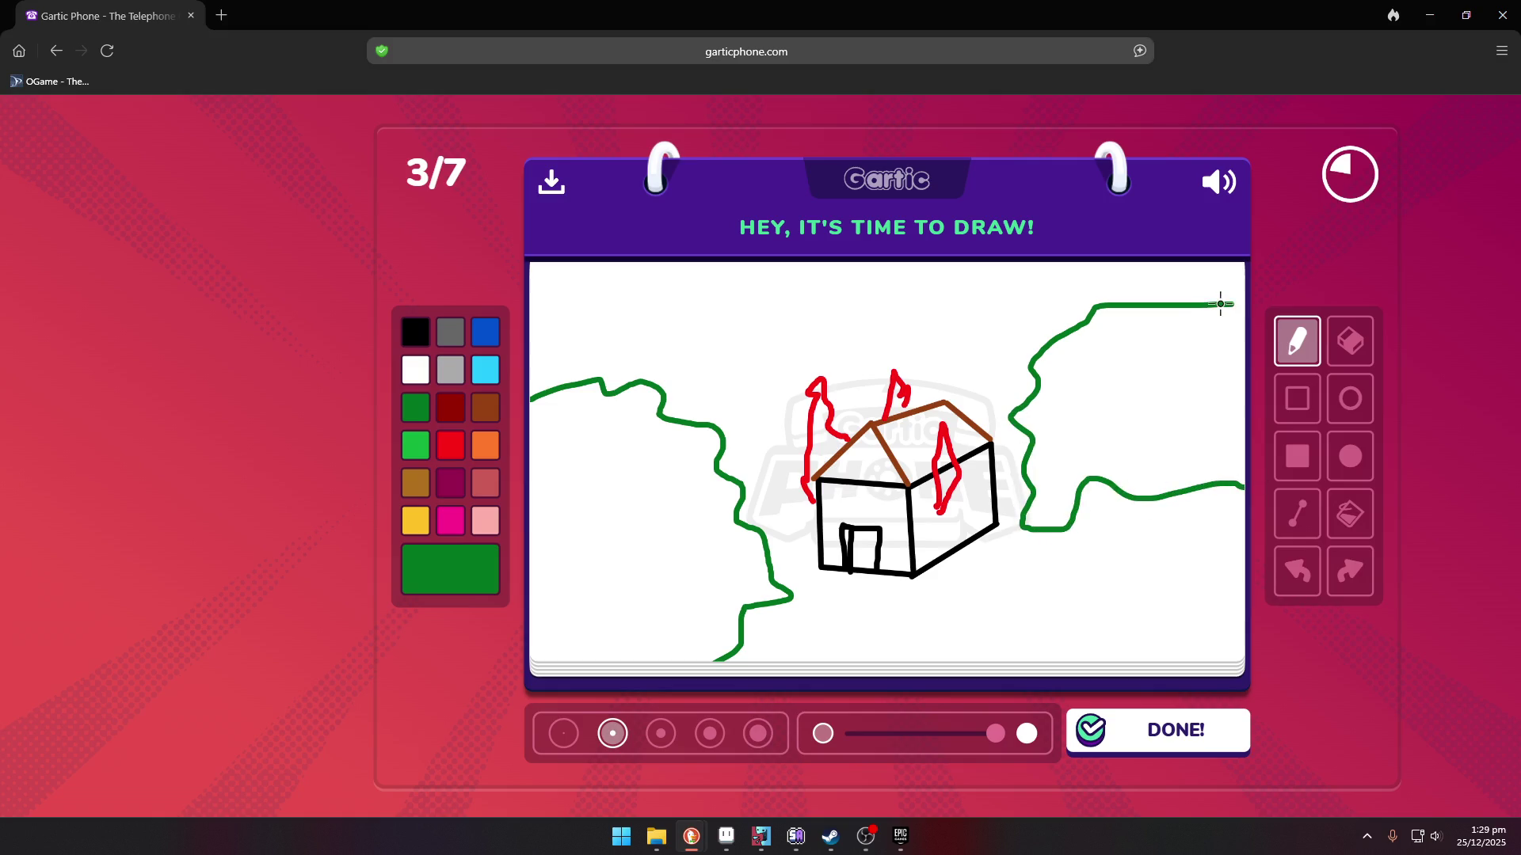
{"action": "left_click_drag", "start_coordinate": [1096, 452], "coordinate": [1089, 537]}
{"action": "left_click_drag", "start_coordinate": [1097, 485], "coordinate": [1140, 487]}
{"action": "left_click_drag", "start_coordinate": [1130, 468], "coordinate": [1130, 532]}
{"action": "mouse_move", "coordinate": [1169, 473]}
{"action": "left_mouse_down"}
{"action": "mouse_move", "coordinate": [1172, 532]}
{"action": "mouse_move", "coordinate": [1212, 489]}
{"action": "left_mouse_up"}
{"action": "left_click_drag", "start_coordinate": [1210, 468], "coordinate": [1204, 519]}
{"action": "mouse_move", "coordinate": [737, 574]}
{"action": "left_mouse_down"}
{"action": "mouse_move", "coordinate": [750, 631]}
{"action": "mouse_move", "coordinate": [720, 658]}
{"action": "left_mouse_up"}
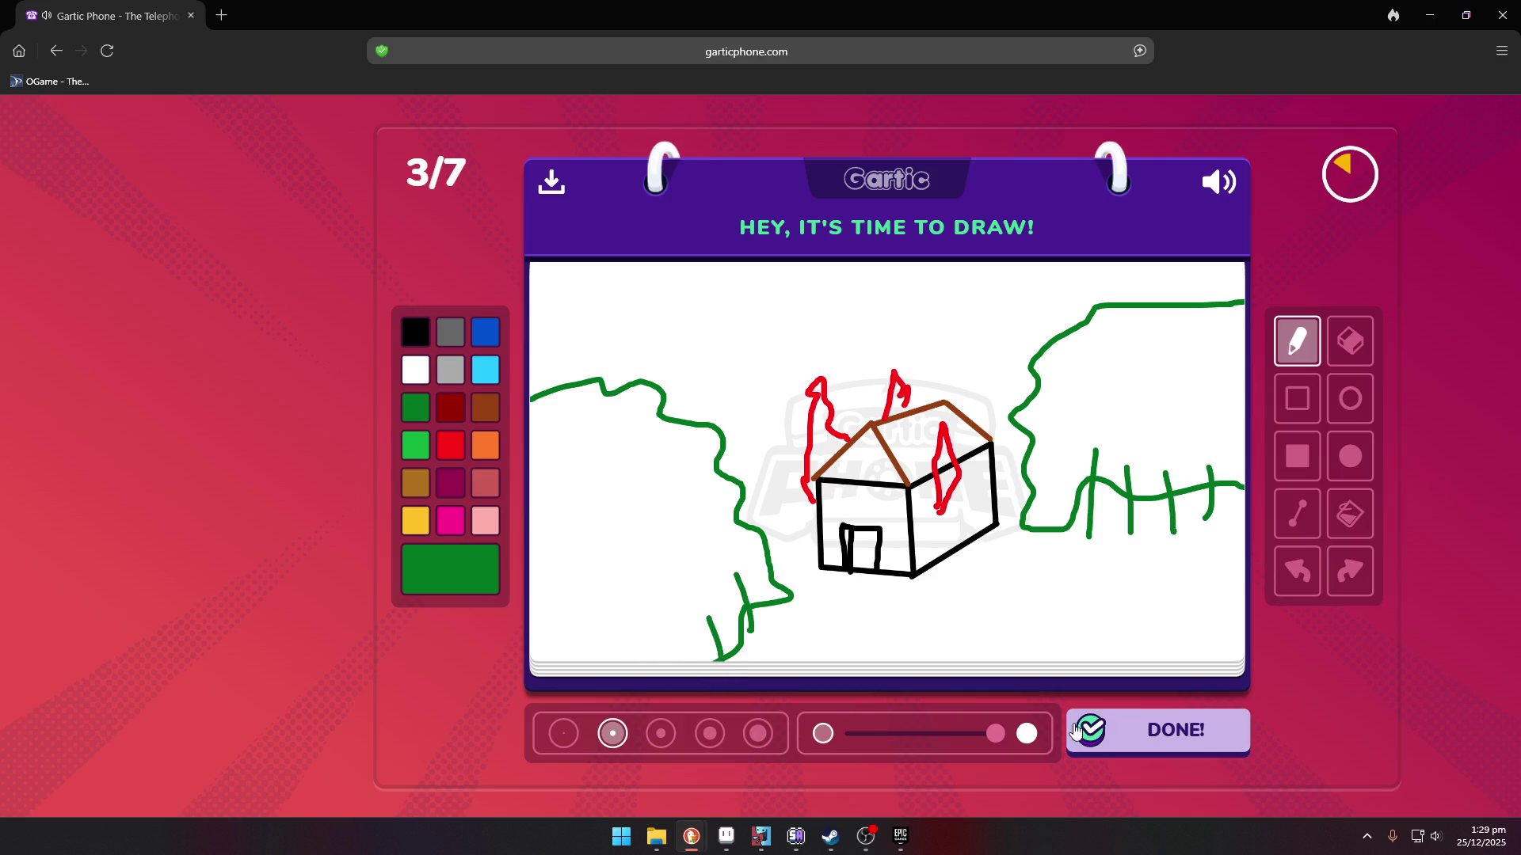
{"action": "left_click", "coordinate": [1140, 736]}
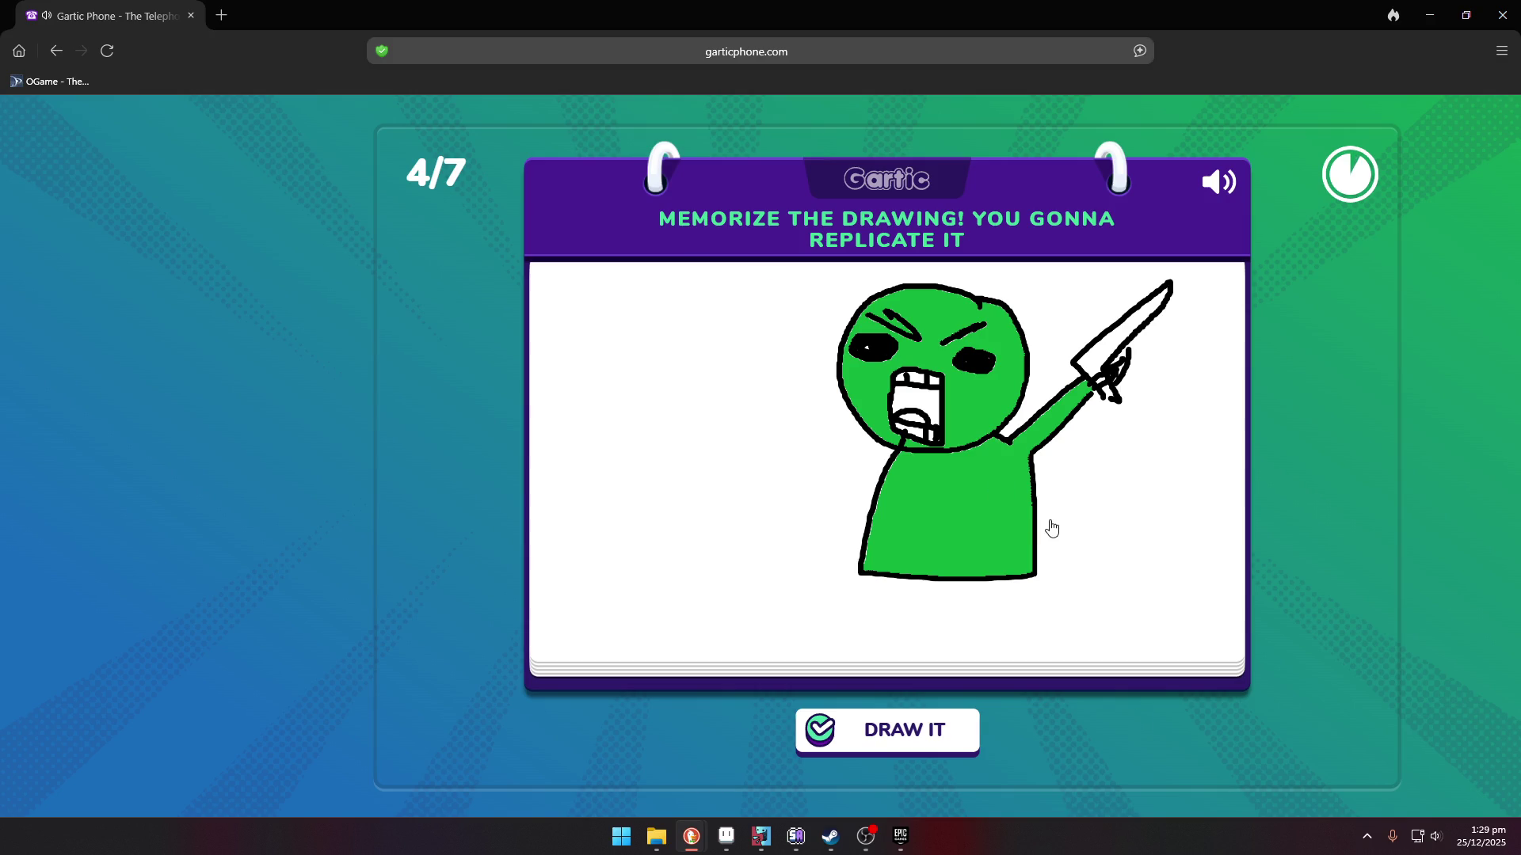
- Sketch the figure's head, body, raised arm and the blade it holds
{"action": "left_click", "coordinate": [935, 750]}
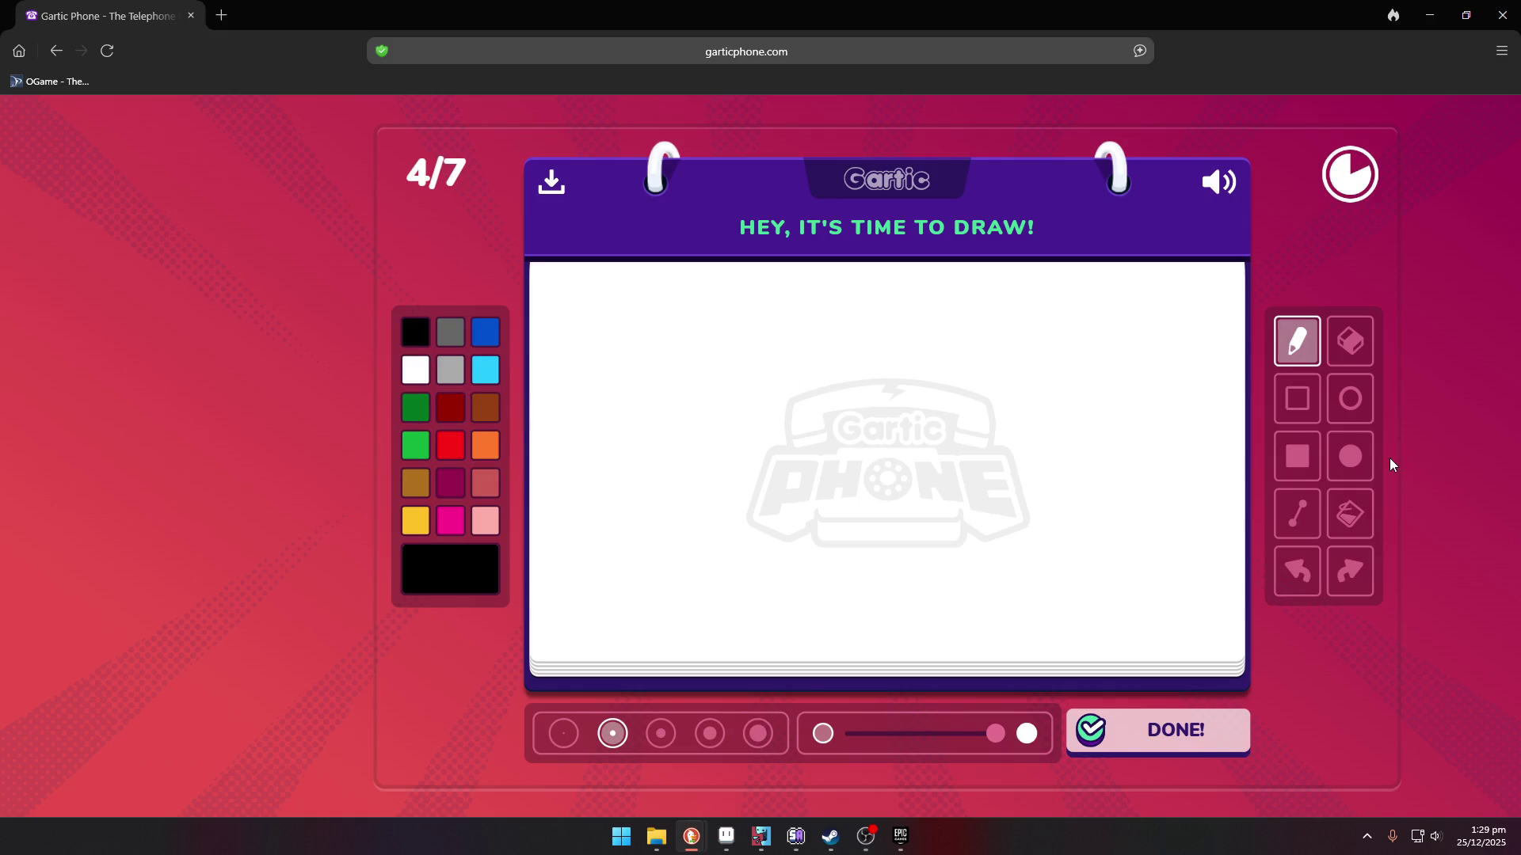
{"action": "mouse_move", "coordinate": [950, 327]}
{"action": "left_mouse_down"}
{"action": "mouse_move", "coordinate": [928, 309]}
{"action": "mouse_move", "coordinate": [808, 344]}
{"action": "mouse_move", "coordinate": [846, 439]}
{"action": "mouse_move", "coordinate": [984, 403]}
{"action": "mouse_move", "coordinate": [941, 323]}
{"action": "left_mouse_up"}
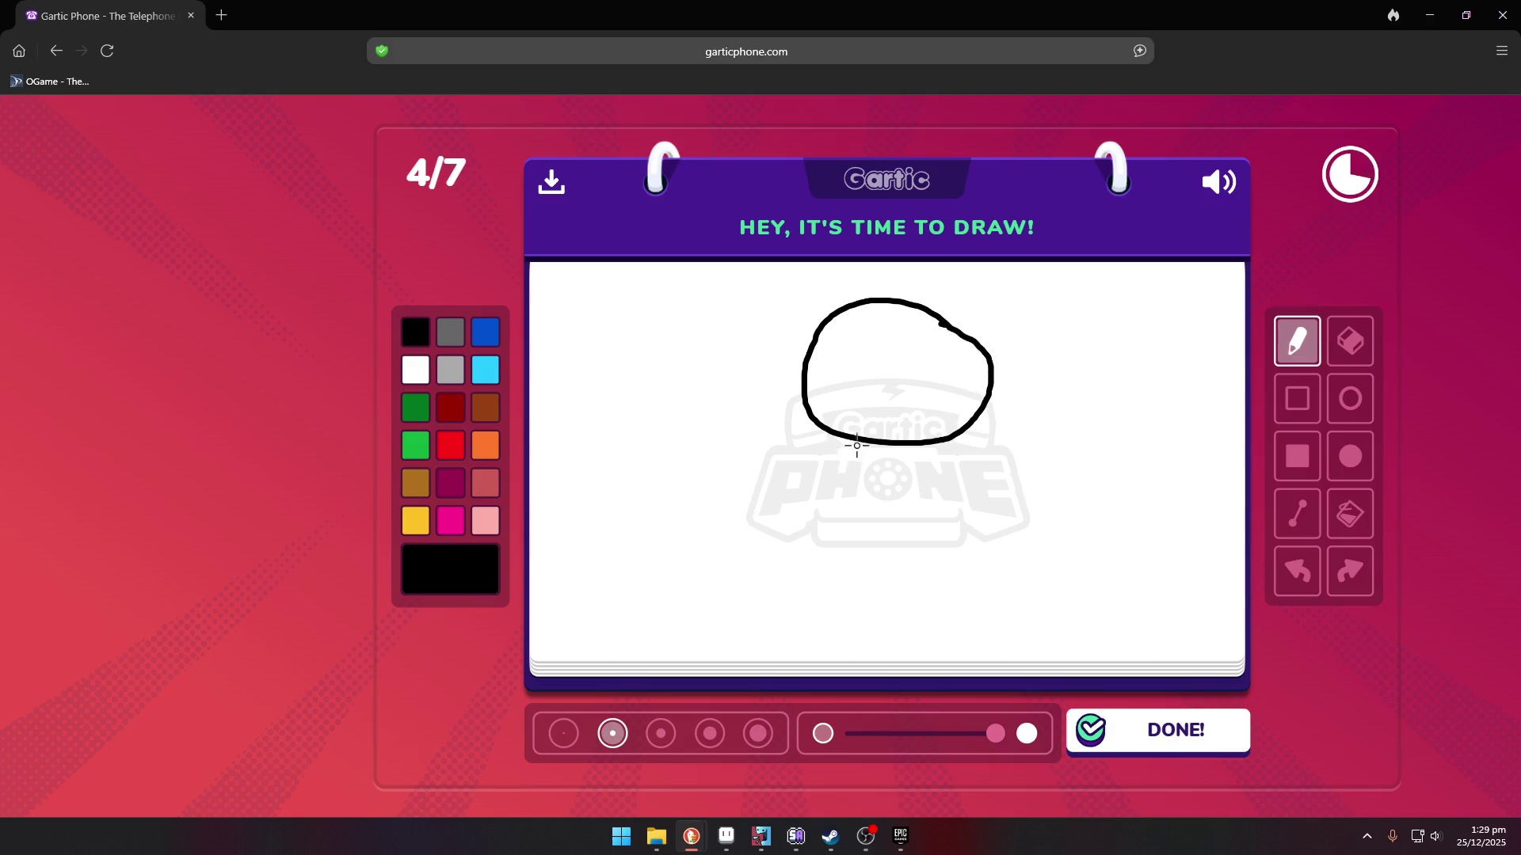
{"action": "mouse_move", "coordinate": [857, 441]}
{"action": "left_mouse_down"}
{"action": "mouse_move", "coordinate": [807, 497]}
{"action": "mouse_move", "coordinate": [849, 485]}
{"action": "mouse_move", "coordinate": [828, 586]}
{"action": "mouse_move", "coordinate": [952, 597]}
{"action": "mouse_move", "coordinate": [959, 505]}
{"action": "left_mouse_up"}
{"action": "left_click_drag", "start_coordinate": [953, 441], "coordinate": [986, 518]}
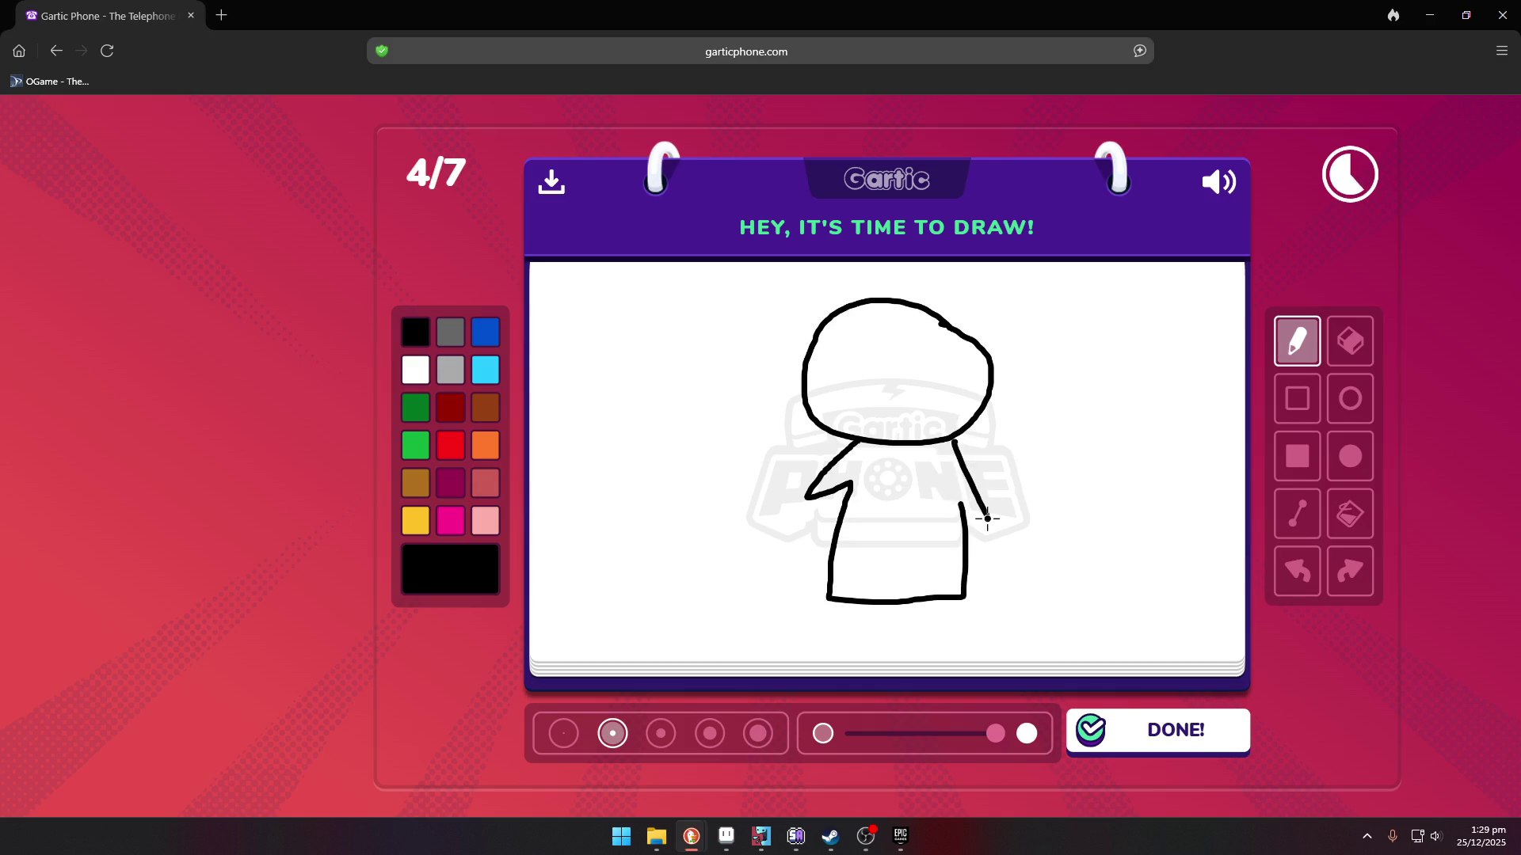
{"action": "key", "text": "ctrl+z"}
{"action": "mouse_move", "coordinate": [950, 440]}
{"action": "left_mouse_down"}
{"action": "mouse_move", "coordinate": [1018, 400]}
{"action": "mouse_move", "coordinate": [1020, 422]}
{"action": "mouse_move", "coordinate": [953, 508]}
{"action": "left_mouse_up"}
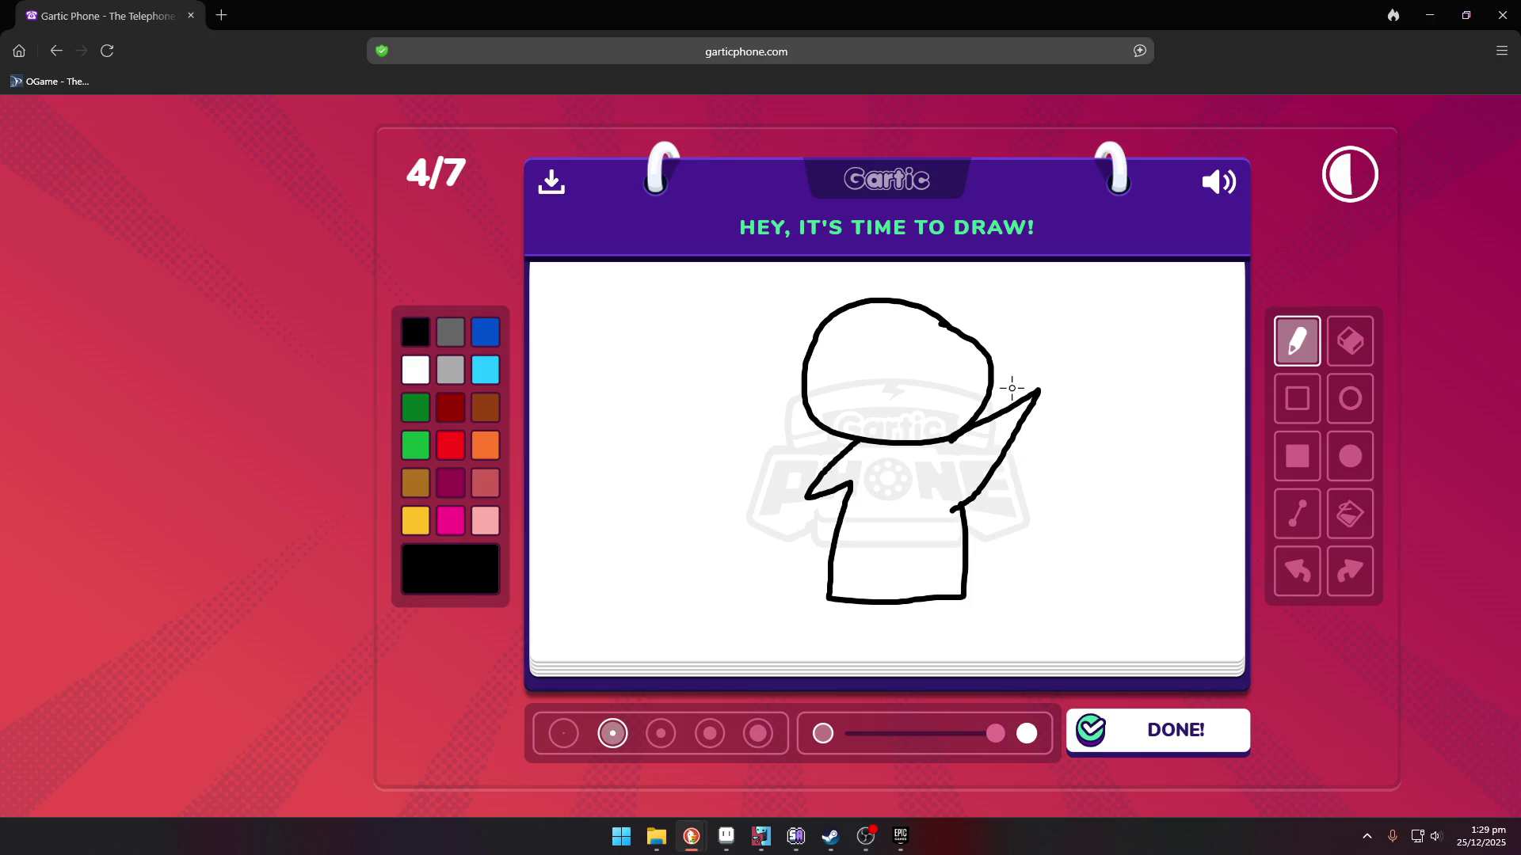
{"action": "left_click_drag", "start_coordinate": [1020, 327], "coordinate": [1052, 439]}
{"action": "mouse_move", "coordinate": [1018, 324]}
{"action": "left_mouse_down"}
{"action": "mouse_move", "coordinate": [1027, 306]}
{"action": "mouse_move", "coordinate": [1054, 372]}
{"action": "mouse_move", "coordinate": [1049, 447]}
{"action": "left_mouse_up"}
- Add angry eyebrows and a frown, fill body, head and blade bright green, and submit
{"action": "mouse_move", "coordinate": [835, 334]}
{"action": "left_mouse_down"}
{"action": "mouse_move", "coordinate": [868, 388]}
{"action": "mouse_move", "coordinate": [954, 354]}
{"action": "mouse_move", "coordinate": [895, 372]}
{"action": "left_mouse_up"}
{"action": "mouse_move", "coordinate": [858, 421]}
{"action": "left_mouse_down"}
{"action": "mouse_move", "coordinate": [883, 427]}
{"action": "mouse_move", "coordinate": [858, 428]}
{"action": "mouse_move", "coordinate": [909, 391]}
{"action": "left_mouse_up"}
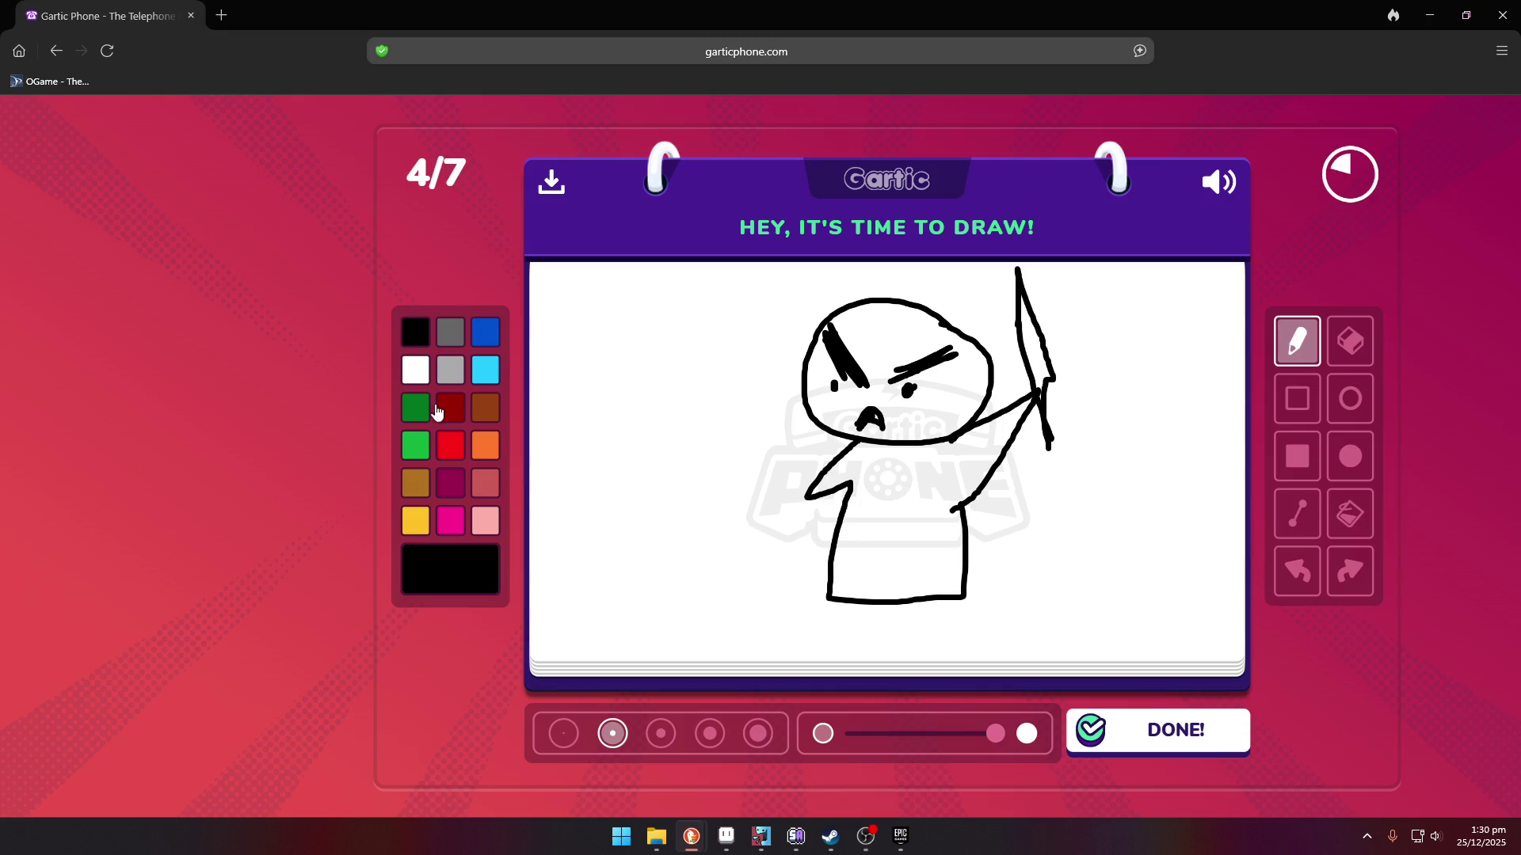
{"action": "left_click", "coordinate": [415, 445]}
{"action": "left_click", "coordinate": [1350, 513]}
{"action": "left_click", "coordinate": [972, 491]}
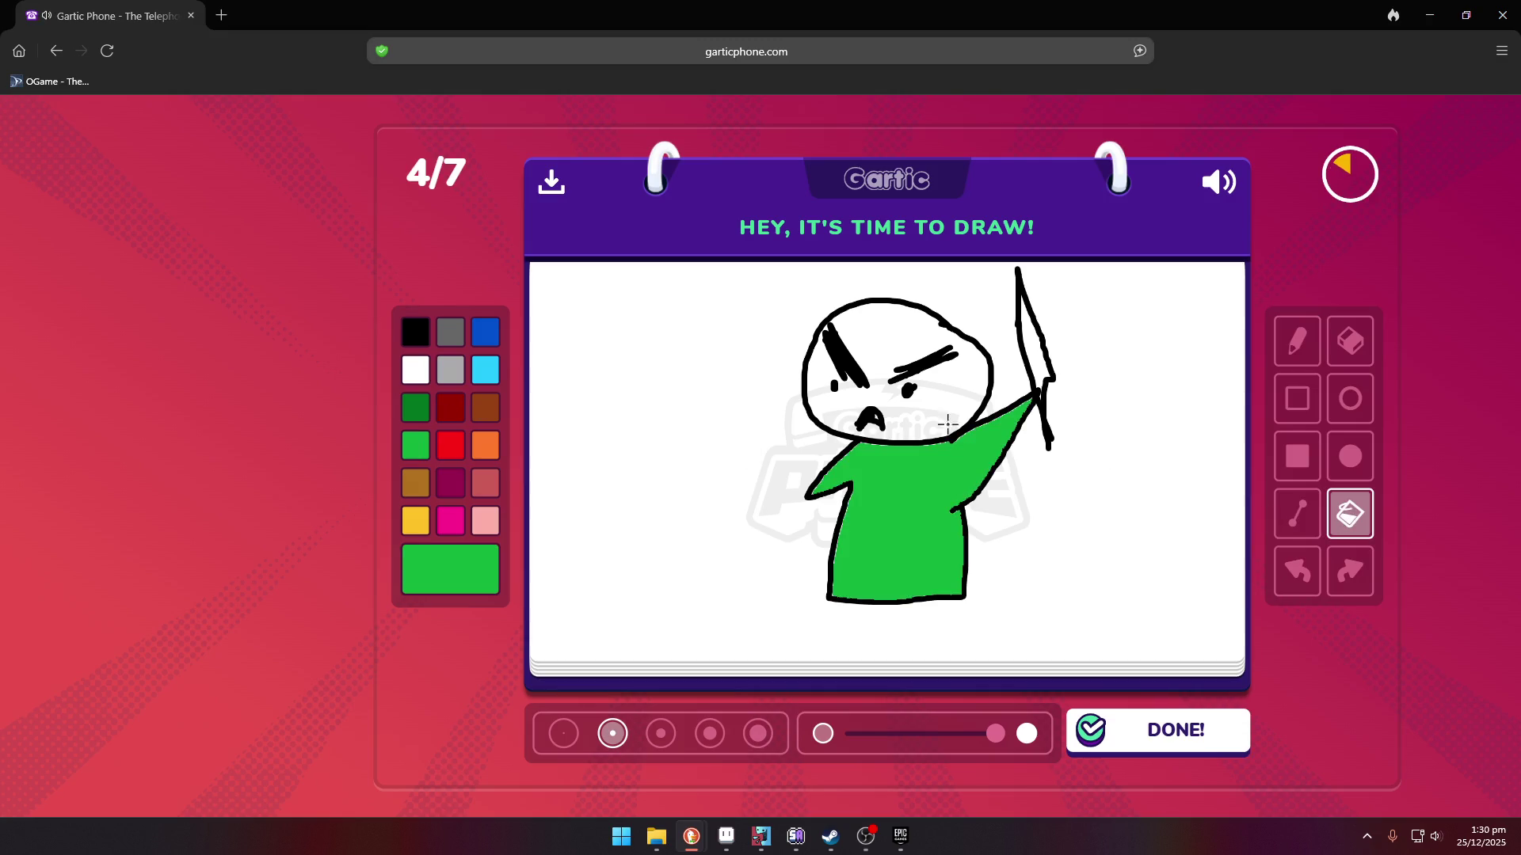
{"action": "left_click", "coordinate": [946, 424]}
{"action": "left_click", "coordinate": [1036, 376]}
{"action": "left_click", "coordinate": [1180, 723]}
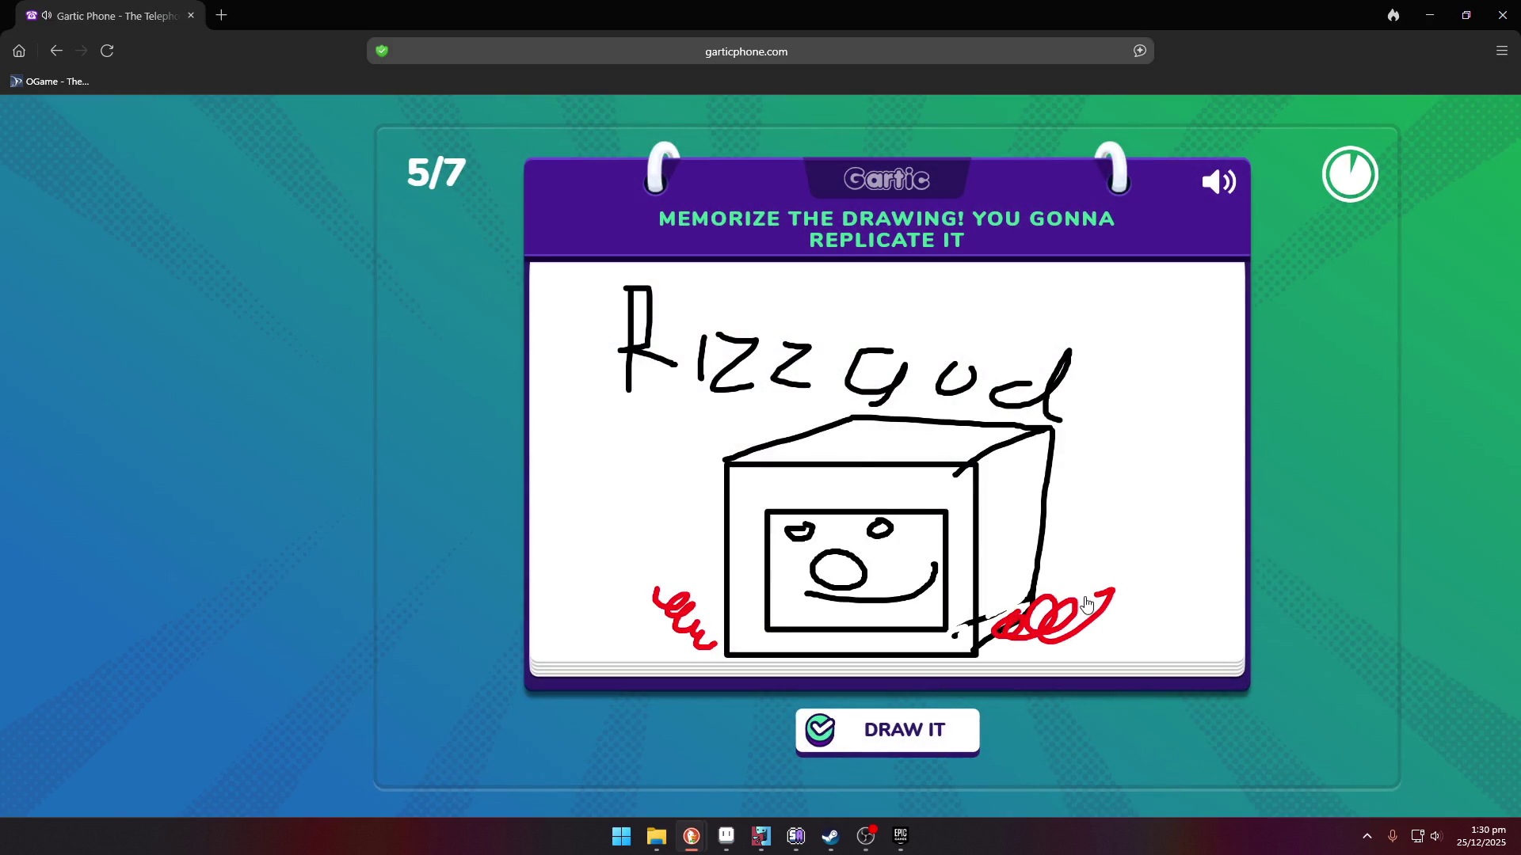
- Draw the 3D box outline and an inner screen rectangle with straight lines
{"action": "left_click", "coordinate": [961, 733]}
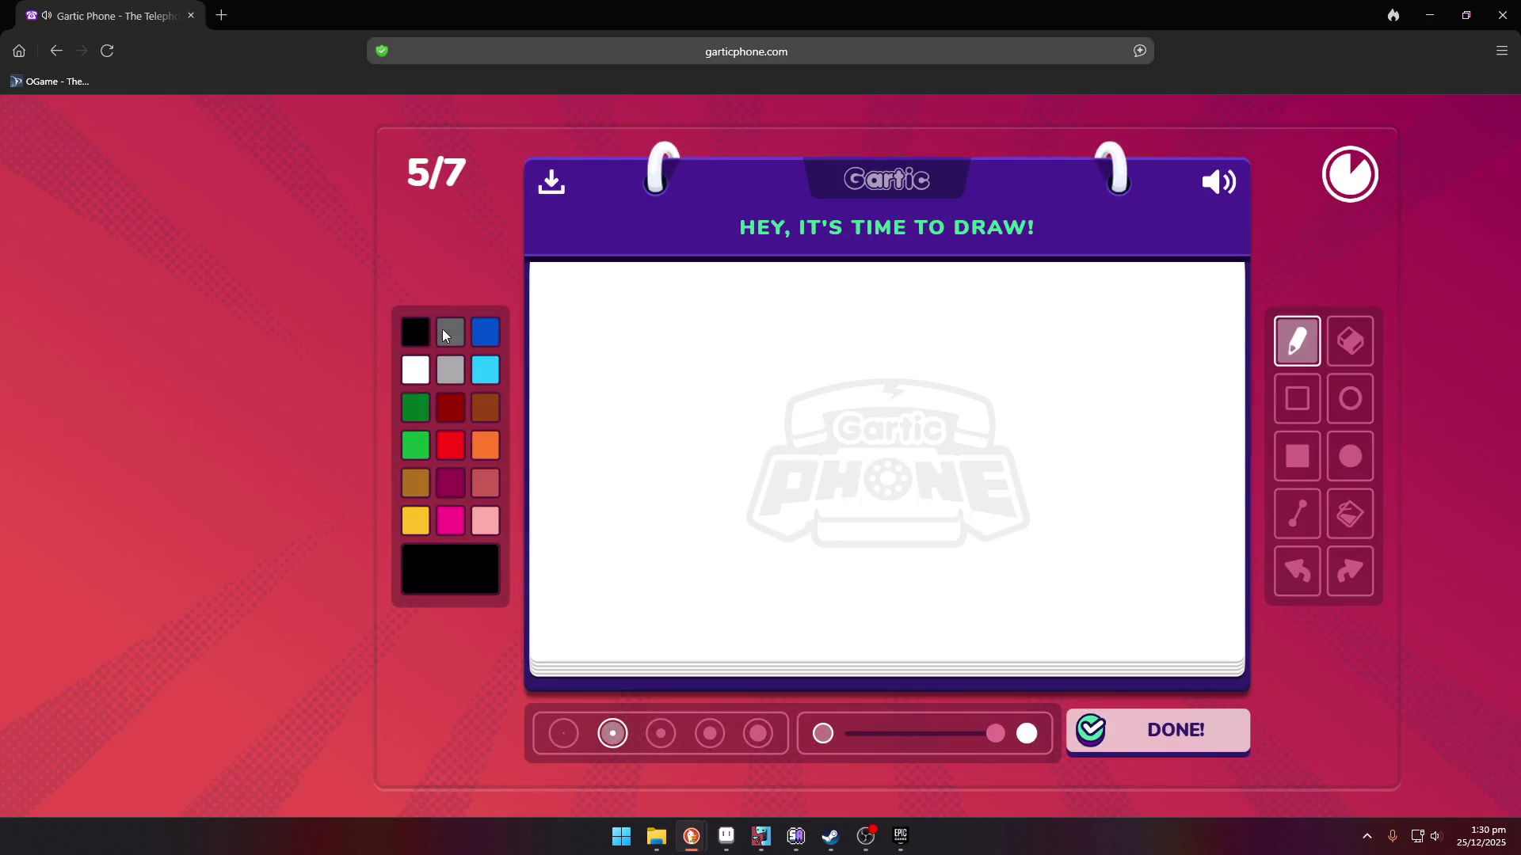
{"action": "left_click", "coordinate": [1296, 513]}
{"action": "left_click_drag", "start_coordinate": [728, 458], "coordinate": [722, 612]}
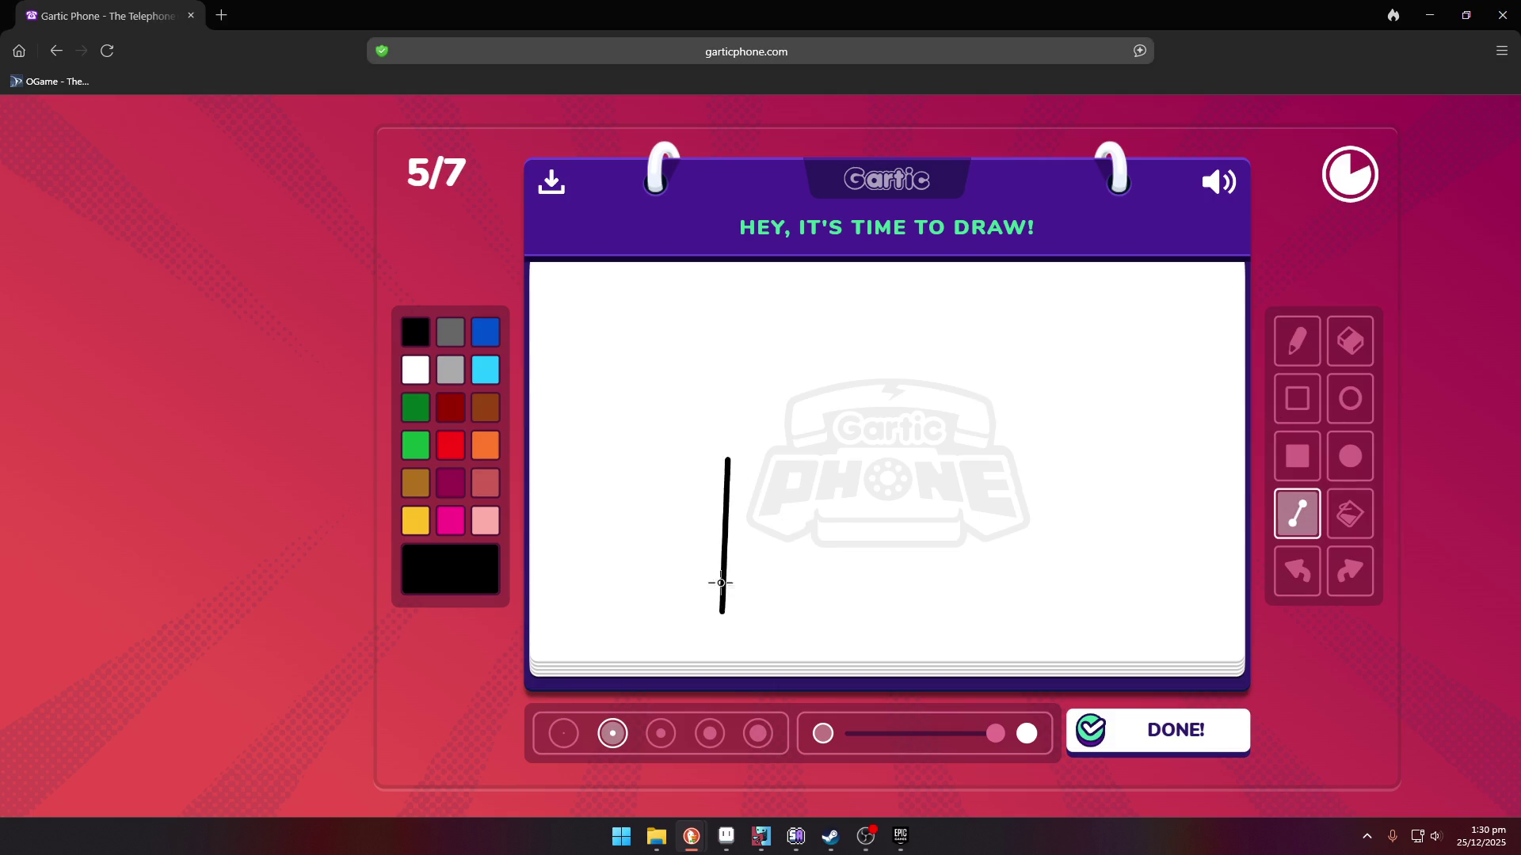
{"action": "left_click_drag", "start_coordinate": [729, 459], "coordinate": [960, 398]}
{"action": "left_click_drag", "start_coordinate": [961, 398], "coordinate": [1093, 428]}
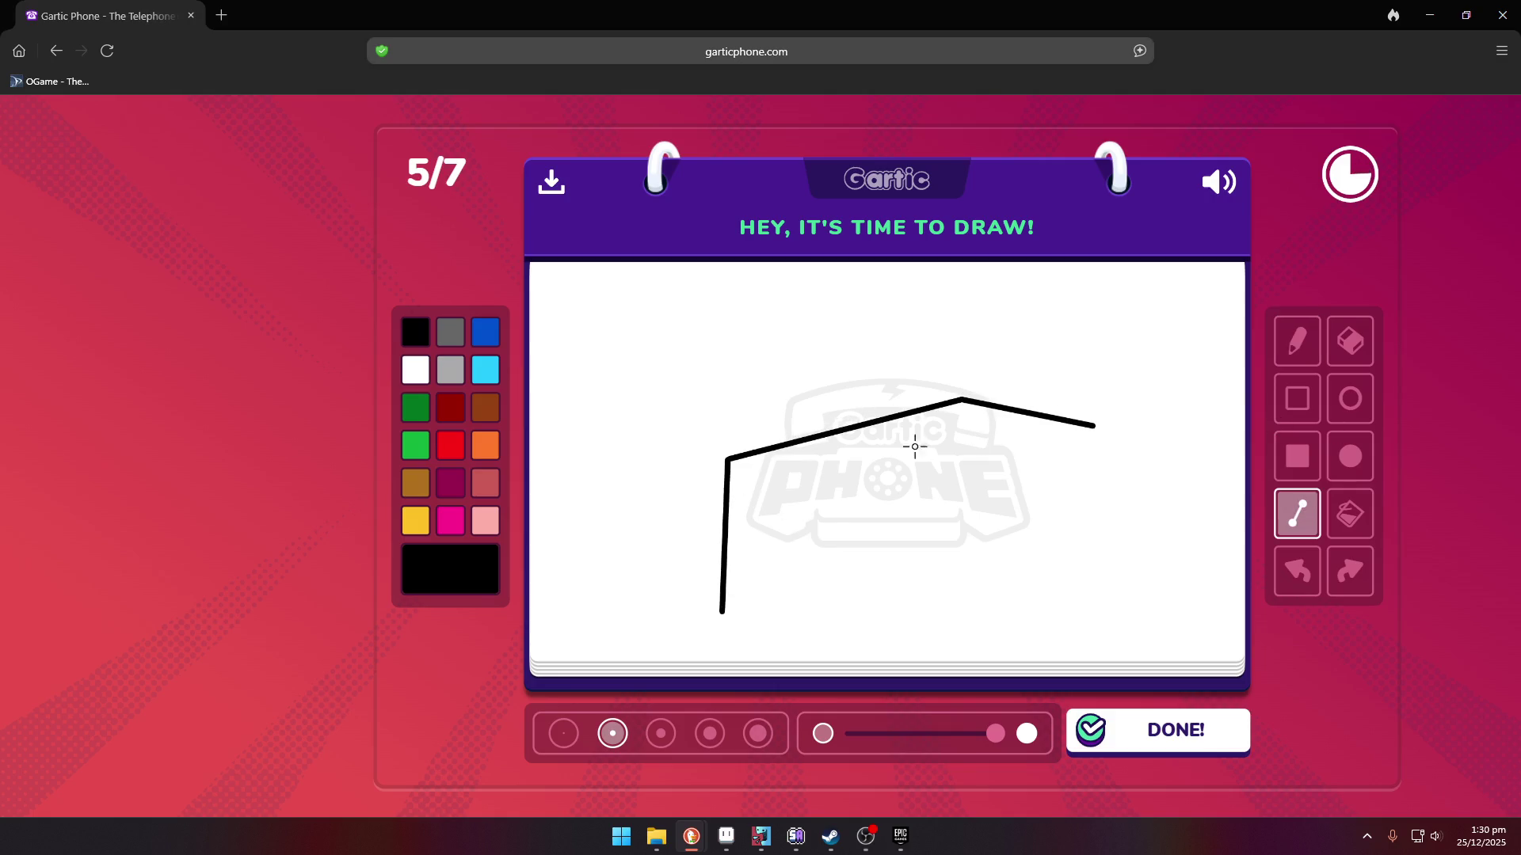
{"action": "mouse_move", "coordinate": [728, 461]}
{"action": "left_mouse_down"}
{"action": "mouse_move", "coordinate": [948, 495]}
{"action": "mouse_move", "coordinate": [1079, 417]}
{"action": "mouse_move", "coordinate": [1093, 427]}
{"action": "mouse_move", "coordinate": [1088, 564]}
{"action": "left_mouse_up"}
{"action": "mouse_move", "coordinate": [948, 495]}
{"action": "left_mouse_down"}
{"action": "mouse_move", "coordinate": [933, 651]}
{"action": "mouse_move", "coordinate": [716, 611]}
{"action": "left_mouse_up"}
{"action": "mouse_move", "coordinate": [933, 647]}
{"action": "left_mouse_down"}
{"action": "mouse_move", "coordinate": [1102, 557]}
{"action": "mouse_move", "coordinate": [1088, 563]}
{"action": "left_mouse_up"}
{"action": "mouse_move", "coordinate": [907, 511]}
{"action": "left_mouse_down"}
{"action": "mouse_move", "coordinate": [891, 633]}
{"action": "mouse_move", "coordinate": [693, 479]}
{"action": "mouse_move", "coordinate": [742, 483]}
{"action": "left_mouse_up"}
{"action": "mouse_move", "coordinate": [742, 484]}
{"action": "left_mouse_down"}
{"action": "mouse_move", "coordinate": [732, 599]}
{"action": "mouse_move", "coordinate": [890, 622]}
{"action": "left_mouse_up"}
- Add an ellipse nose and an eye dot to the box's face
{"action": "left_click", "coordinate": [1351, 399]}
{"action": "left_click_drag", "start_coordinate": [777, 543], "coordinate": [830, 587]}
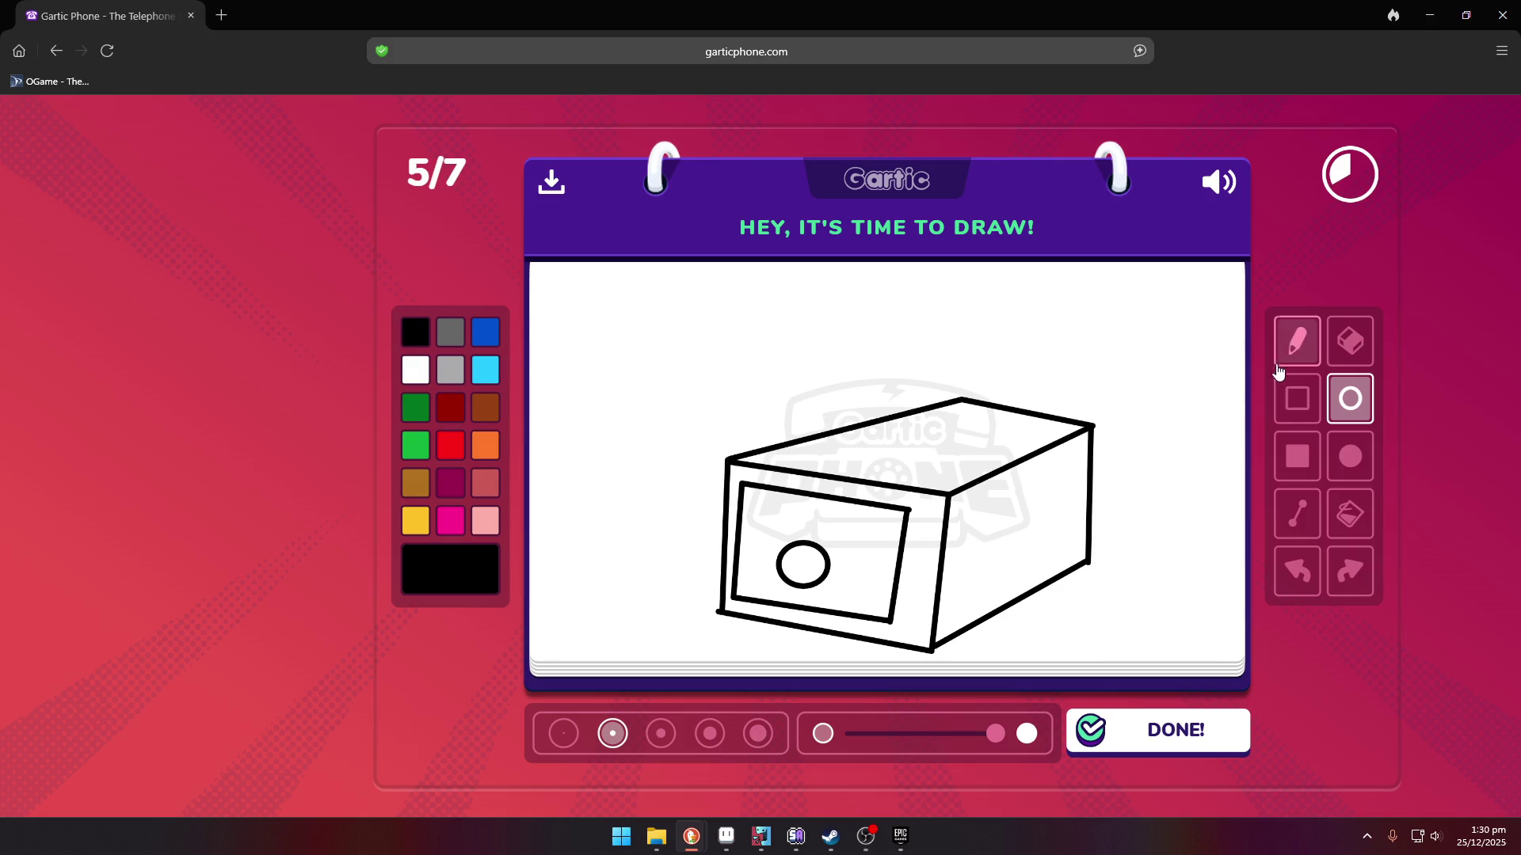
{"action": "left_click", "coordinate": [1297, 342]}
{"action": "left_click", "coordinate": [854, 539]}
- Write the caption 'RIZZ master' above the box
{"action": "mouse_move", "coordinate": [686, 307]}
{"action": "left_mouse_down"}
{"action": "mouse_move", "coordinate": [691, 377]}
{"action": "mouse_move", "coordinate": [692, 337]}
{"action": "mouse_move", "coordinate": [765, 380]}
{"action": "left_mouse_up"}
{"action": "mouse_move", "coordinate": [761, 318]}
{"action": "left_mouse_down"}
{"action": "mouse_move", "coordinate": [807, 317]}
{"action": "mouse_move", "coordinate": [800, 363]}
{"action": "left_mouse_up"}
{"action": "left_click_drag", "start_coordinate": [782, 367], "coordinate": [905, 343]}
{"action": "left_click_drag", "start_coordinate": [900, 303], "coordinate": [977, 341]}
{"action": "mouse_move", "coordinate": [804, 394]}
{"action": "left_mouse_down"}
{"action": "mouse_move", "coordinate": [901, 379]}
{"action": "mouse_move", "coordinate": [892, 389]}
{"action": "left_mouse_up"}
{"action": "mouse_move", "coordinate": [919, 362]}
{"action": "left_mouse_down"}
{"action": "mouse_move", "coordinate": [921, 386]}
{"action": "mouse_move", "coordinate": [936, 369]}
{"action": "left_mouse_up"}
{"action": "left_click_drag", "start_coordinate": [934, 378], "coordinate": [955, 387]}
{"action": "left_click_drag", "start_coordinate": [954, 386], "coordinate": [994, 363]}
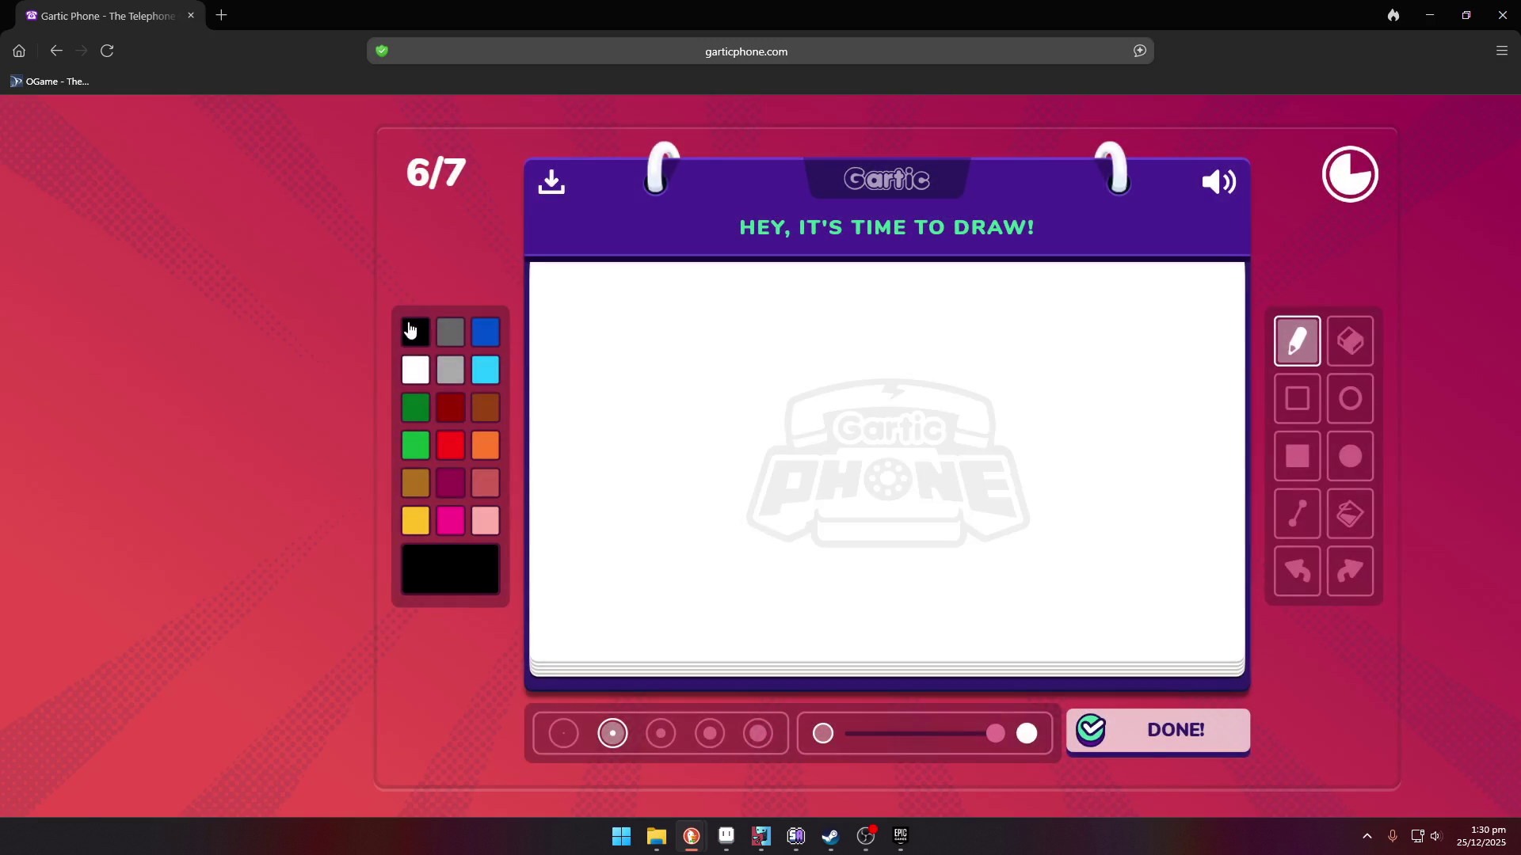
- Draw the muscular figure's head, both arms, an X eye and two chest dots, then submit
{"action": "mouse_move", "coordinate": [911, 443]}
{"action": "left_mouse_down"}
{"action": "mouse_move", "coordinate": [871, 458]}
{"action": "mouse_move", "coordinate": [838, 417]}
{"action": "mouse_move", "coordinate": [883, 345]}
{"action": "mouse_move", "coordinate": [960, 383]}
{"action": "mouse_move", "coordinate": [964, 415]}
{"action": "left_mouse_up"}
{"action": "mouse_move", "coordinate": [841, 436]}
{"action": "left_mouse_down"}
{"action": "mouse_move", "coordinate": [808, 462]}
{"action": "mouse_move", "coordinate": [699, 434]}
{"action": "mouse_move", "coordinate": [738, 501]}
{"action": "mouse_move", "coordinate": [875, 554]}
{"action": "mouse_move", "coordinate": [876, 608]}
{"action": "left_mouse_up"}
{"action": "mouse_move", "coordinate": [964, 413]}
{"action": "left_mouse_down"}
{"action": "mouse_move", "coordinate": [1018, 436]}
{"action": "mouse_move", "coordinate": [1073, 428]}
{"action": "mouse_move", "coordinate": [1083, 410]}
{"action": "mouse_move", "coordinate": [1116, 447]}
{"action": "mouse_move", "coordinate": [1014, 497]}
{"action": "mouse_move", "coordinate": [985, 543]}
{"action": "mouse_move", "coordinate": [937, 542]}
{"action": "mouse_move", "coordinate": [956, 604]}
{"action": "left_mouse_up"}
{"action": "left_click_drag", "start_coordinate": [851, 400], "coordinate": [927, 393]}
{"action": "left_click", "coordinate": [845, 527]}
{"action": "left_click", "coordinate": [969, 527]}
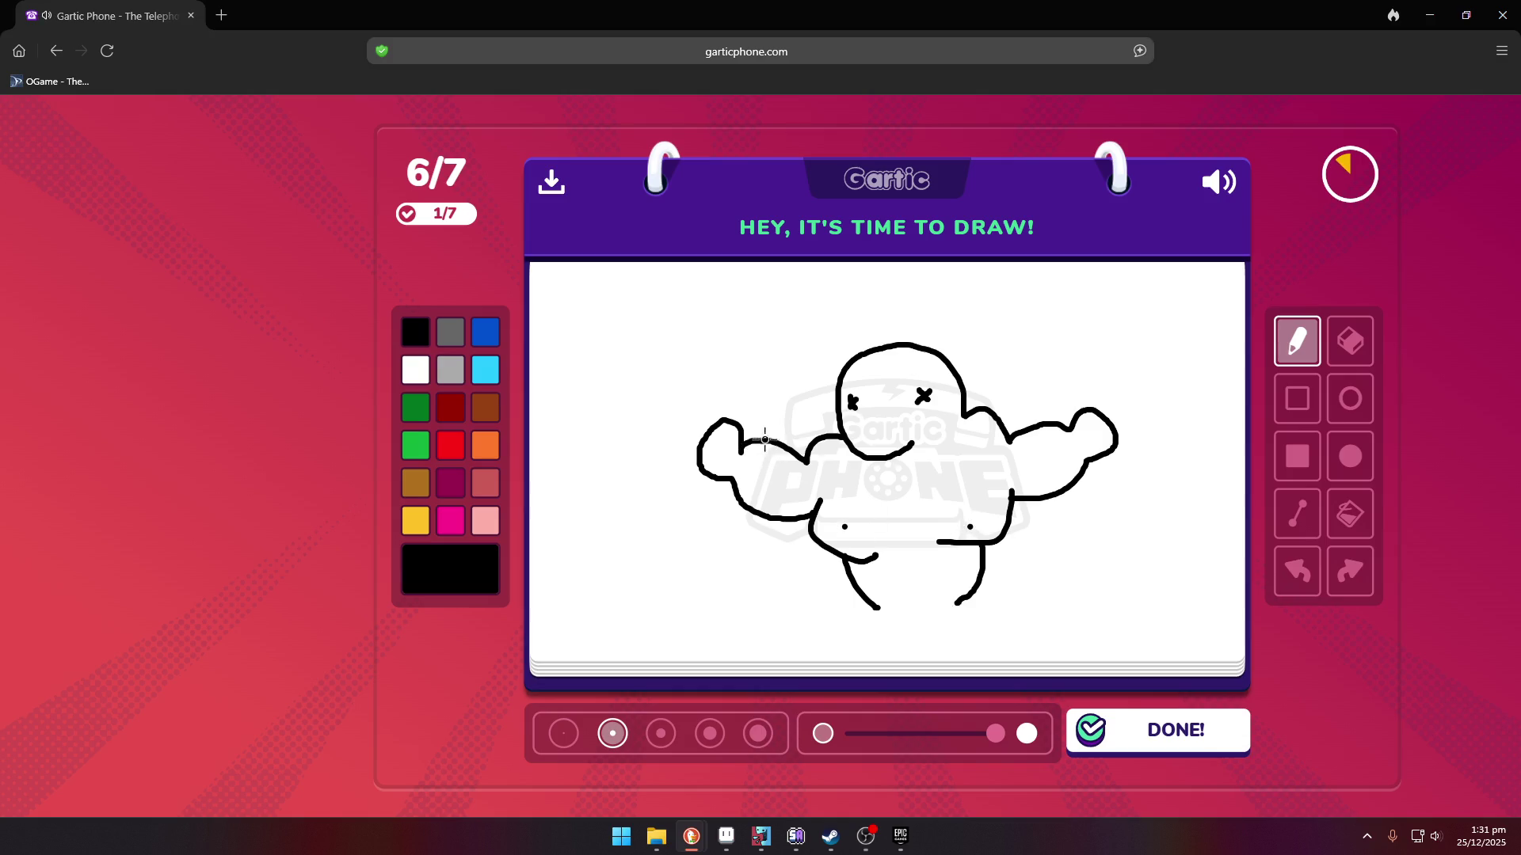
{"action": "left_click", "coordinate": [1220, 730]}
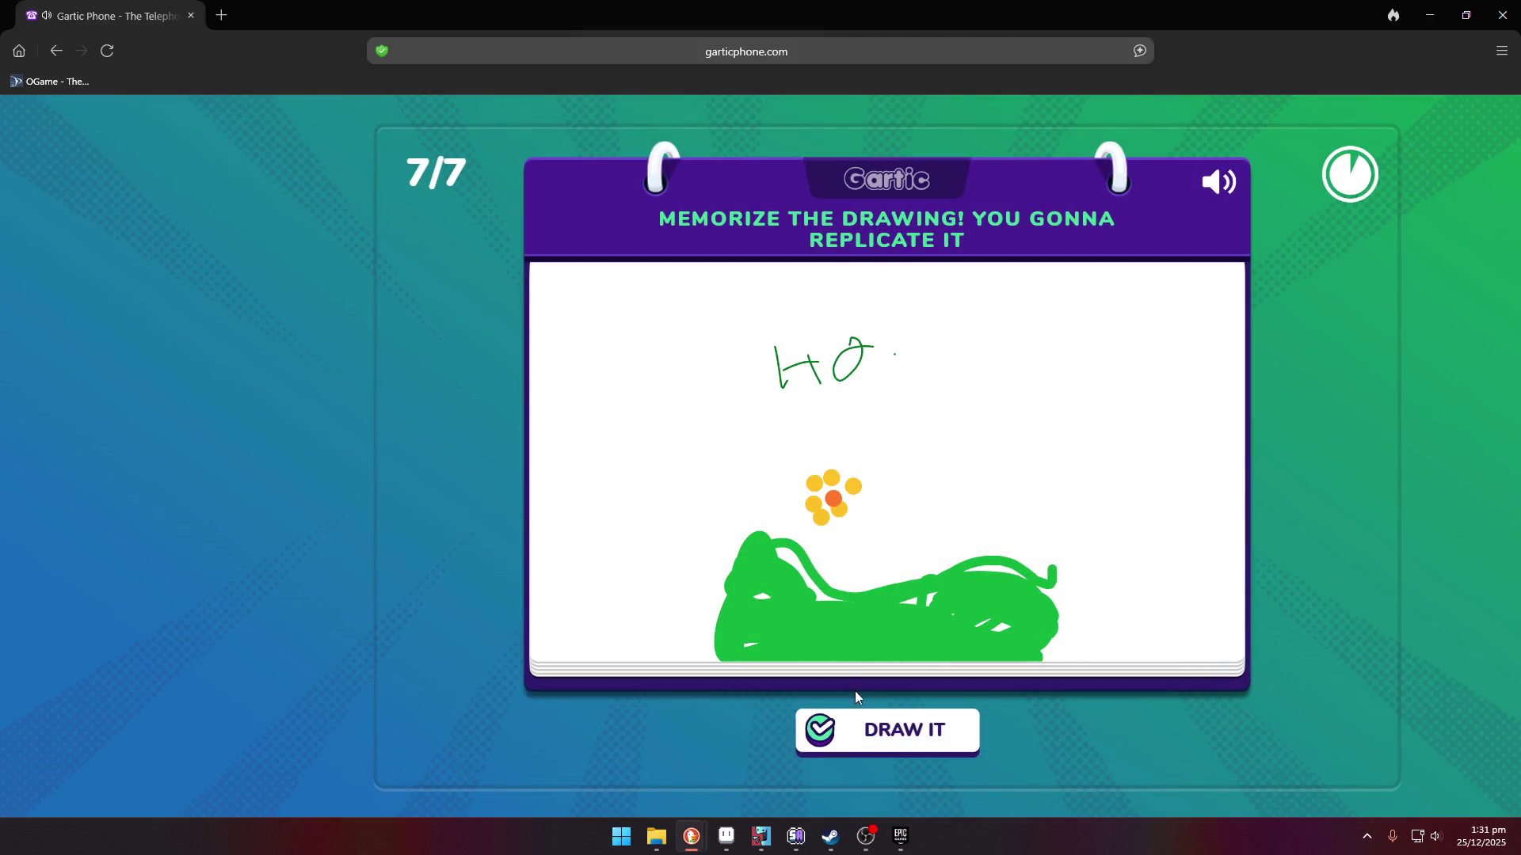
- Scribble light green grass along the bottom, add orange and red dots above, and submit
{"action": "left_click", "coordinate": [879, 733]}
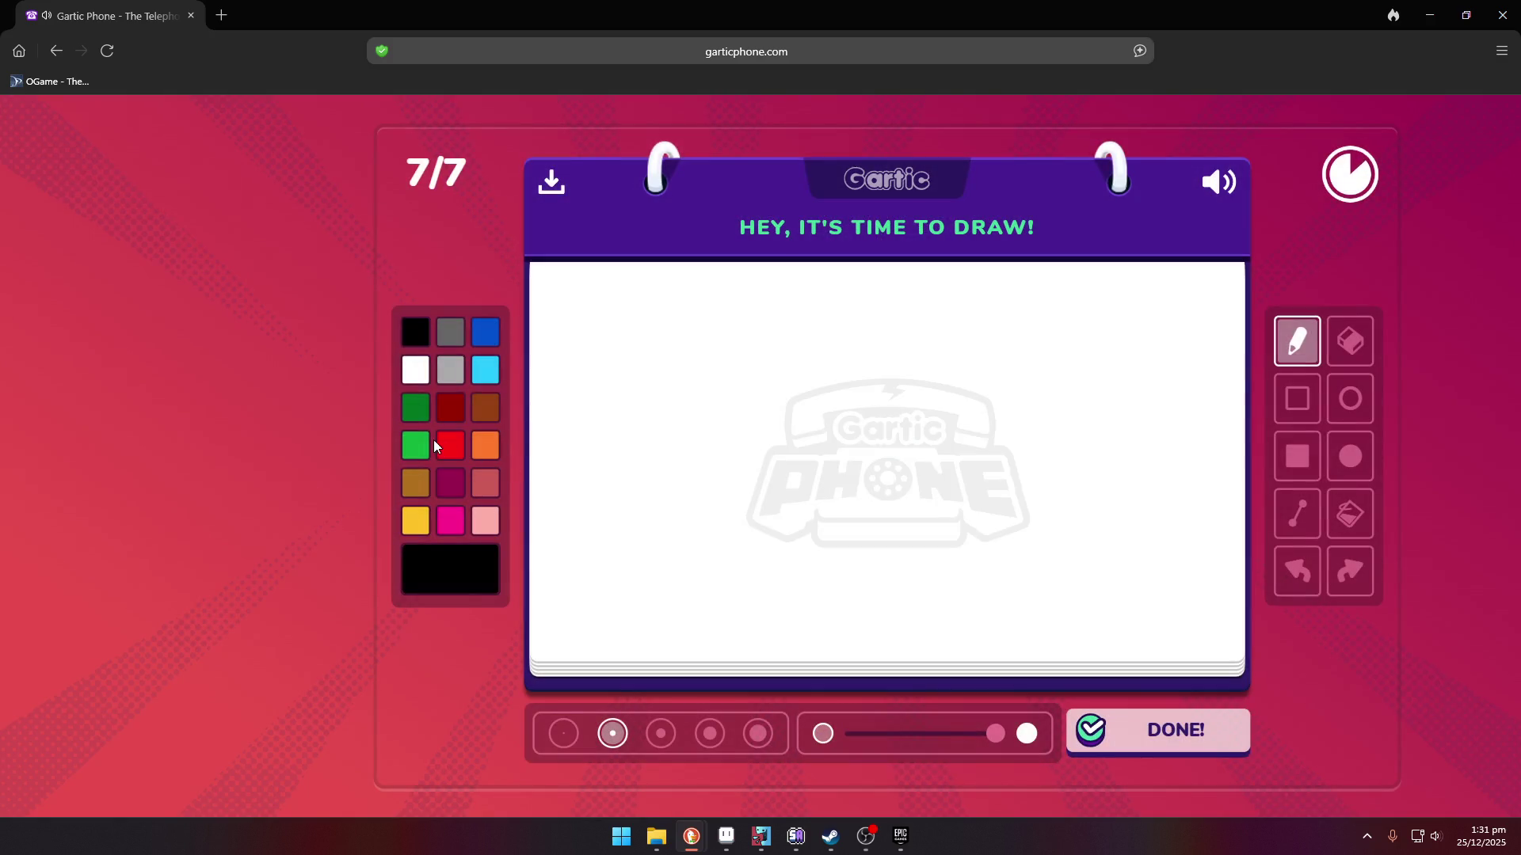
{"action": "left_click", "coordinate": [414, 445]}
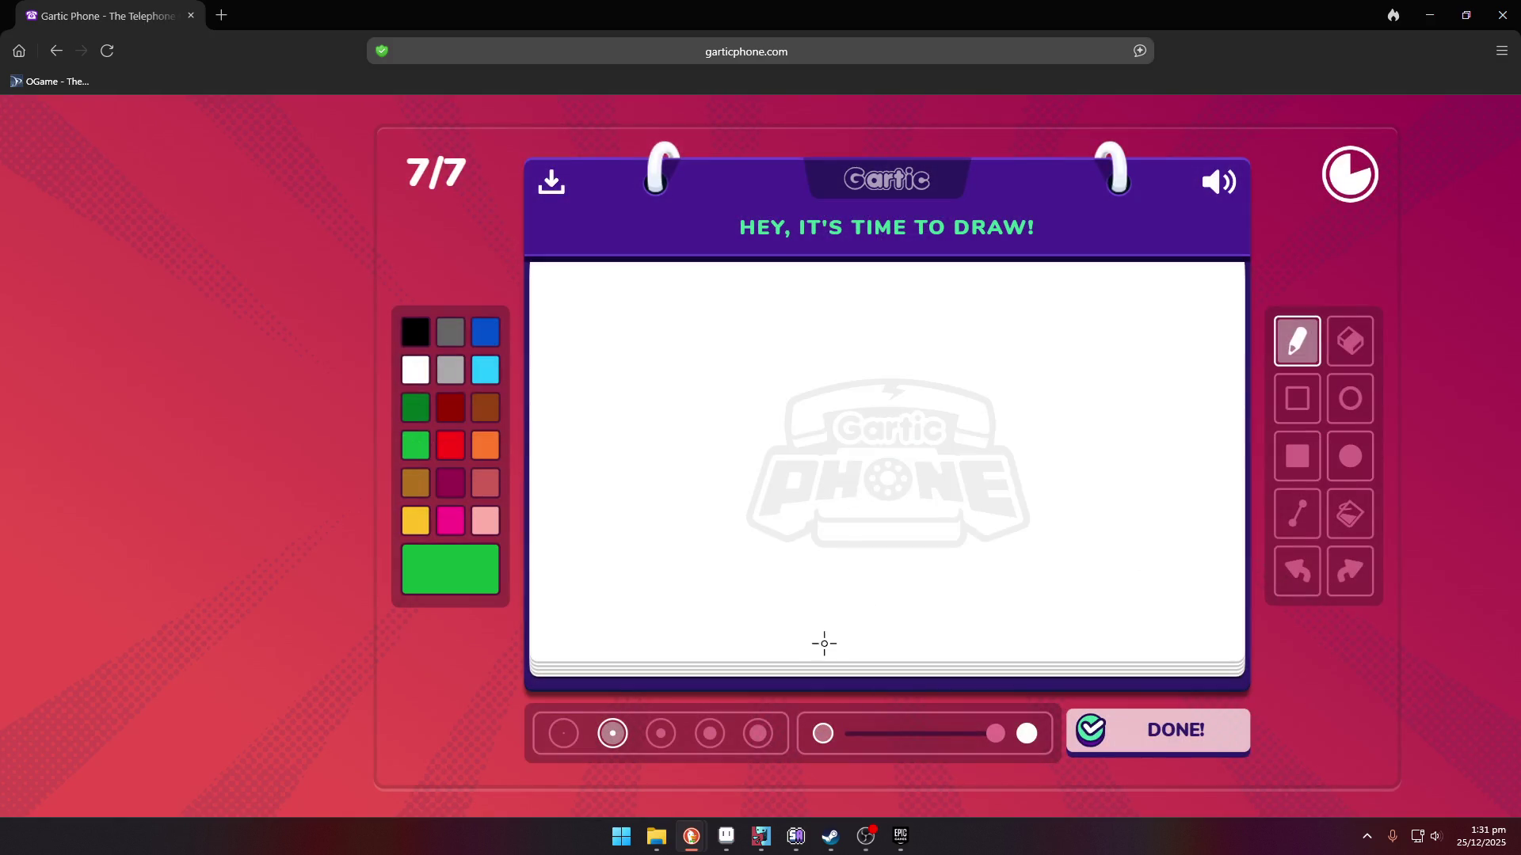
{"action": "mouse_move", "coordinate": [725, 649]}
{"action": "left_mouse_down"}
{"action": "mouse_move", "coordinate": [780, 658]}
{"action": "mouse_move", "coordinate": [833, 608]}
{"action": "mouse_move", "coordinate": [990, 631]}
{"action": "mouse_move", "coordinate": [986, 669]}
{"action": "mouse_move", "coordinate": [796, 618]}
{"action": "mouse_move", "coordinate": [839, 654]}
{"action": "left_mouse_up"}
{"action": "left_click", "coordinate": [493, 458]}
{"action": "left_click", "coordinate": [815, 473]}
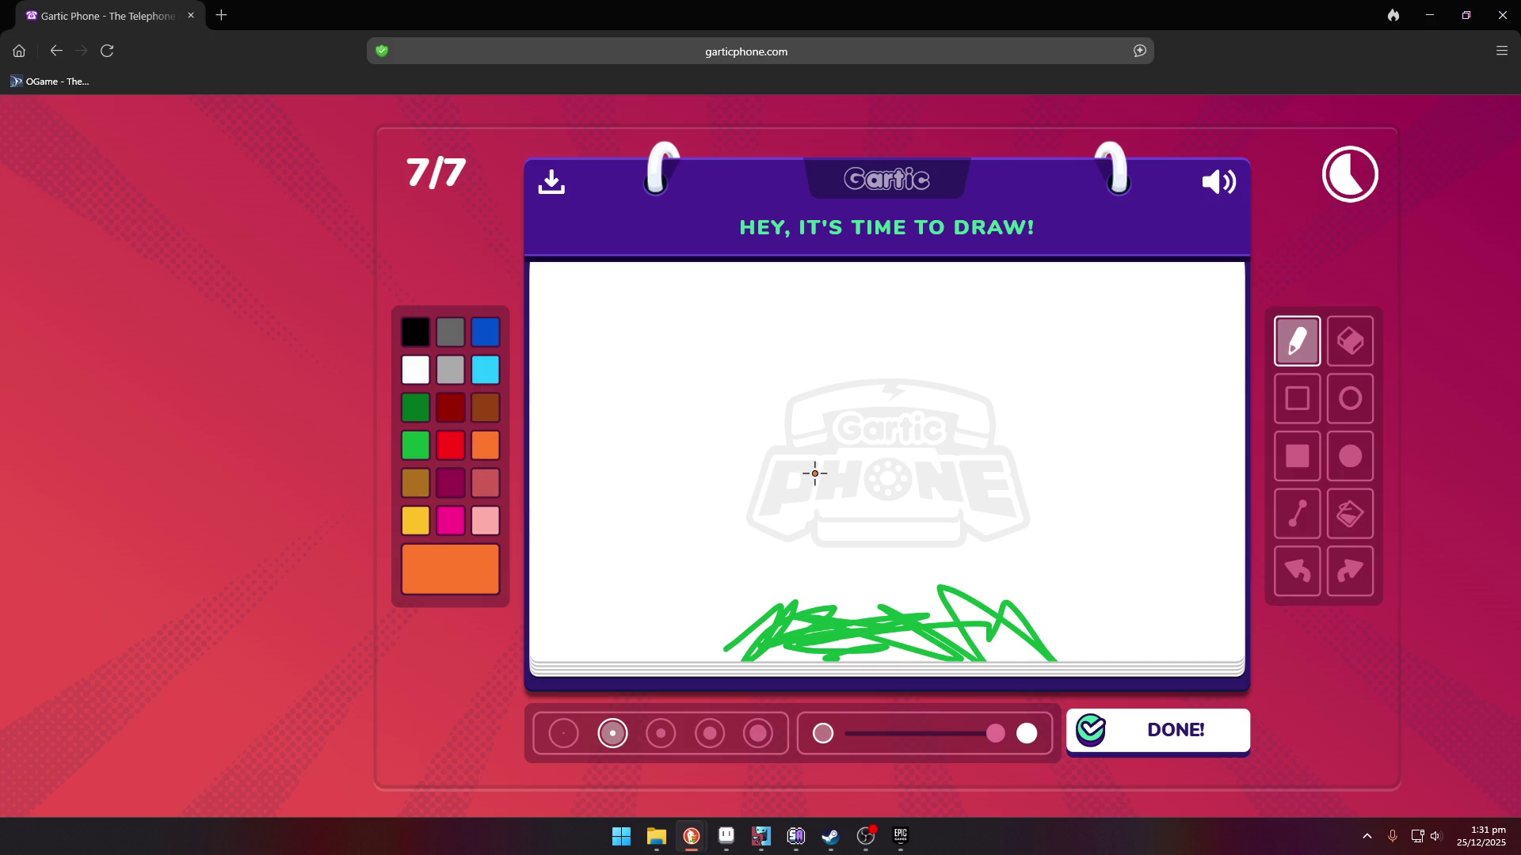
{"action": "left_click", "coordinate": [451, 447]}
{"action": "left_click", "coordinate": [829, 481]}
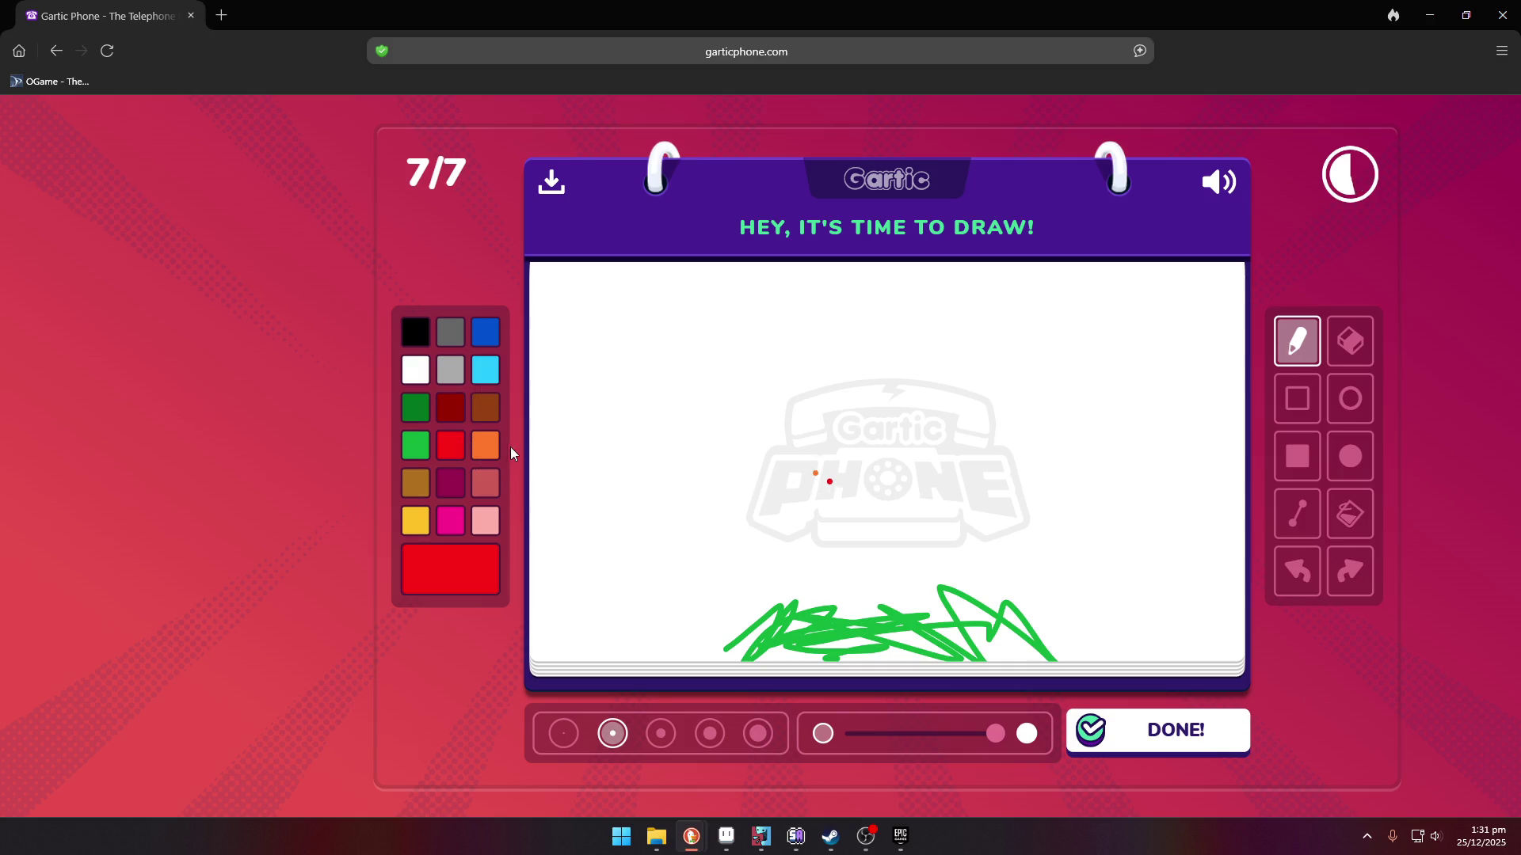
{"action": "left_click", "coordinate": [451, 408]}
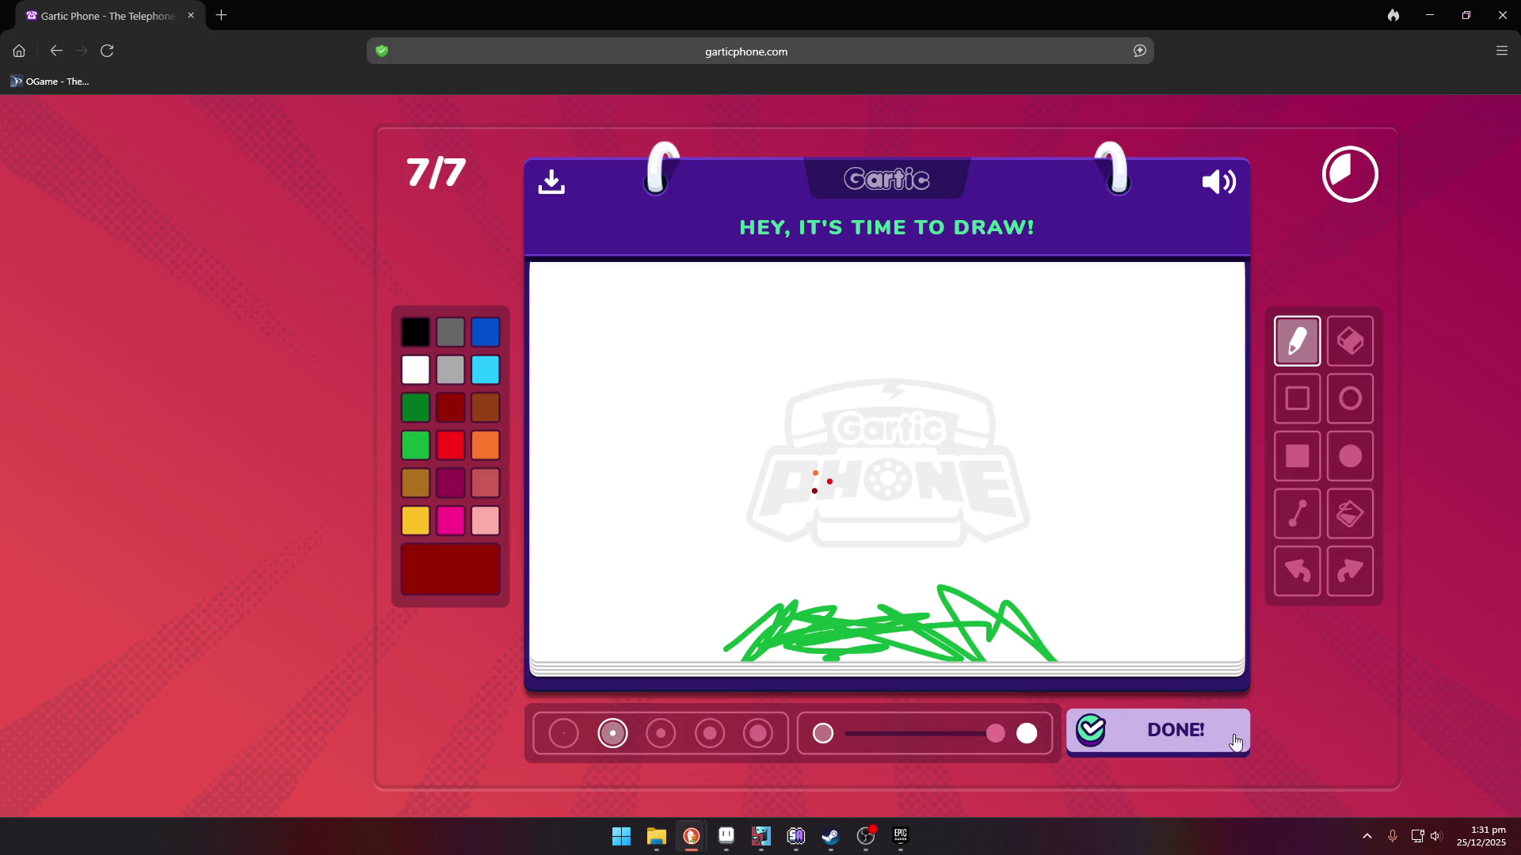
{"action": "left_click", "coordinate": [1228, 735]}
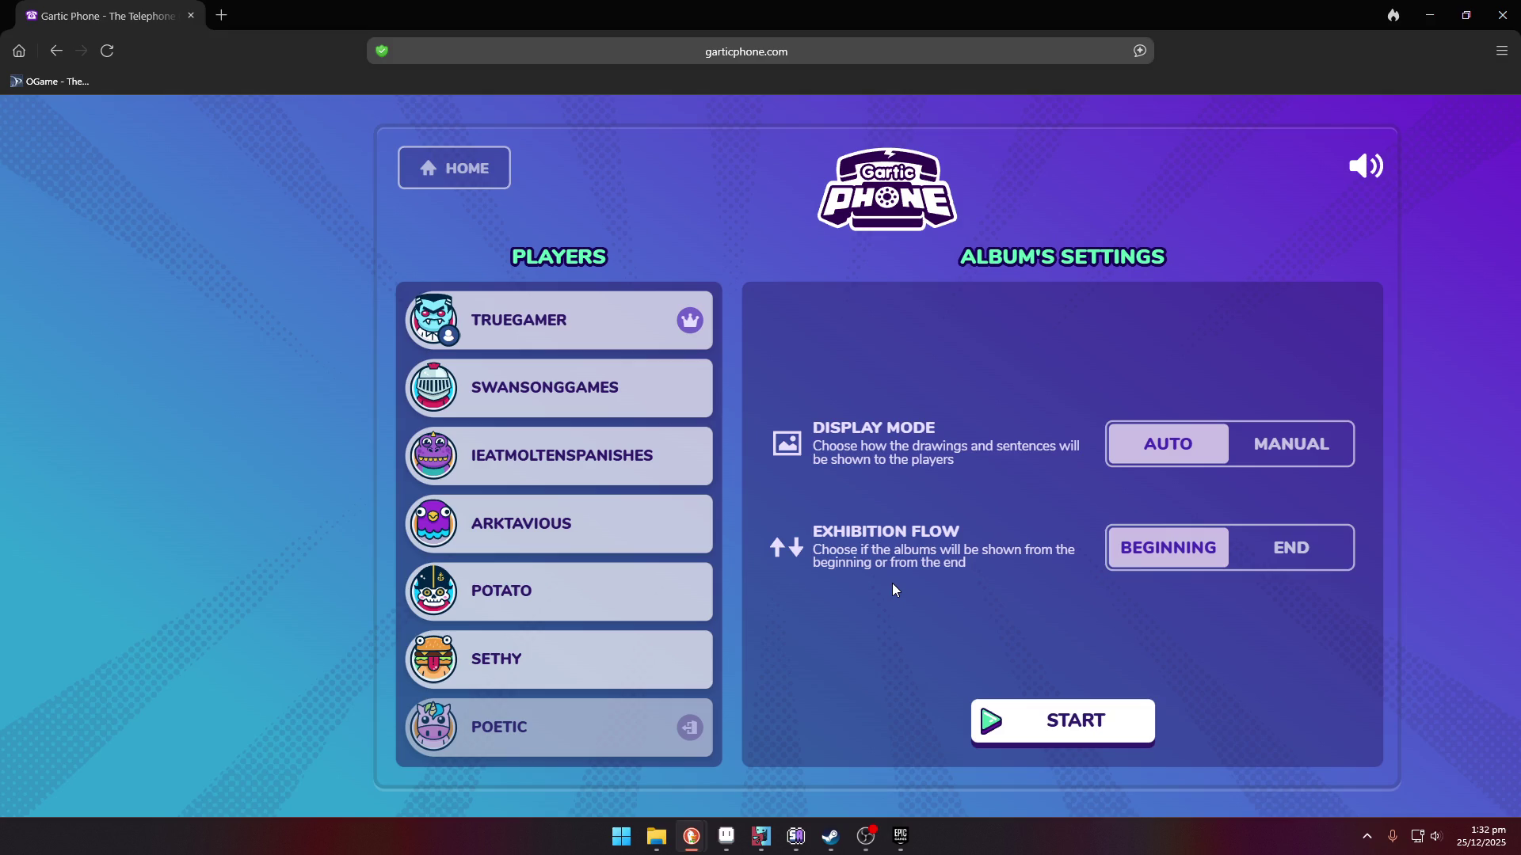
- Start showing the players' albums once everyone has finished
{"action": "left_click", "coordinate": [1108, 735]}
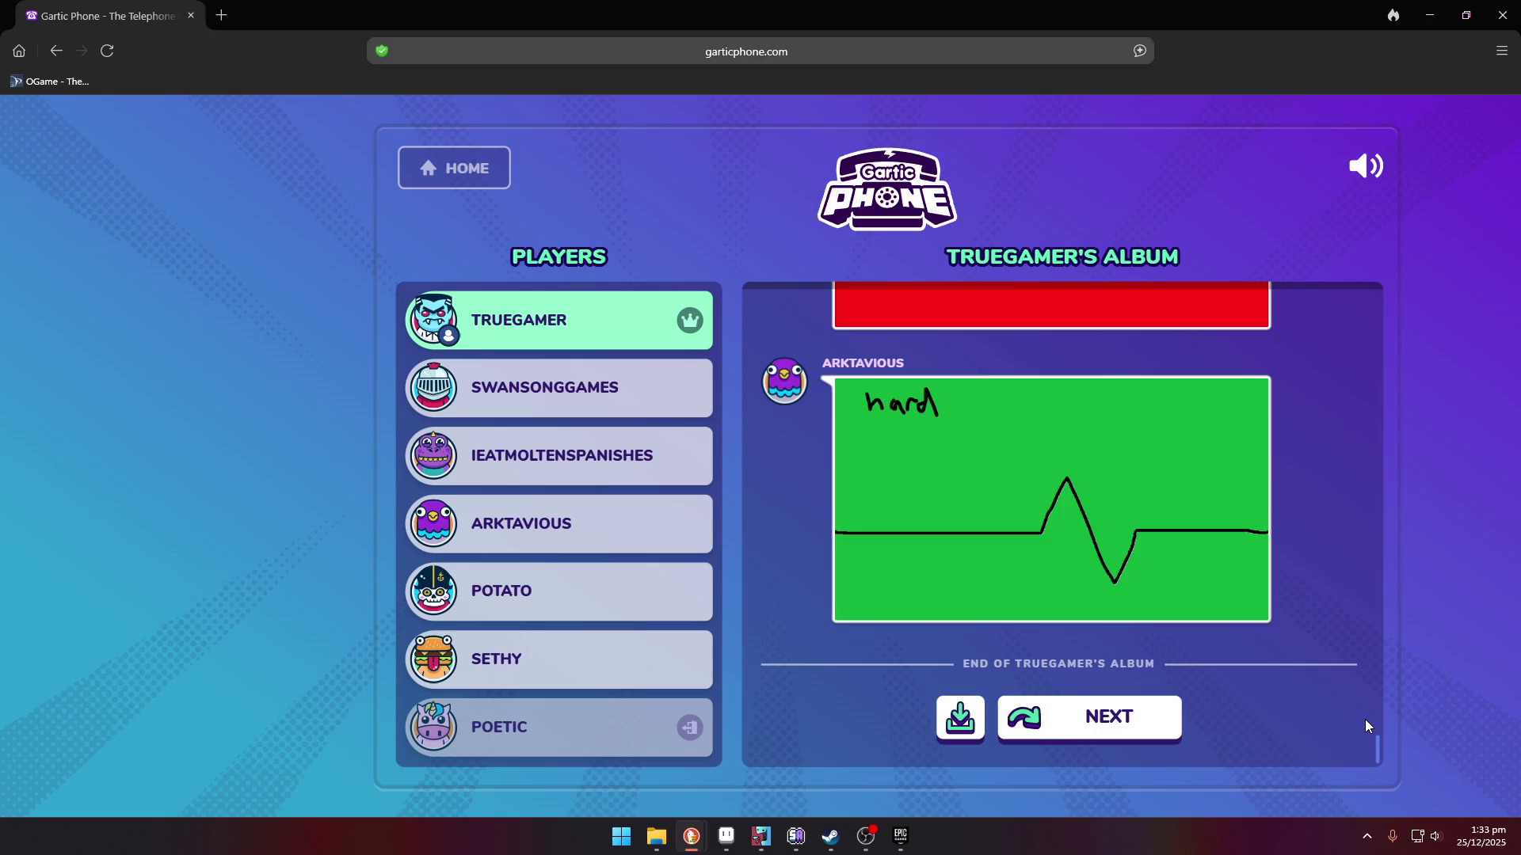
- Scroll through the host's heartbeat album, then advance to the next player's album
{"action": "scroll", "coordinate": [1243, 475], "scroll_direction": "up", "scroll_amount": 5}
{"action": "scroll", "coordinate": [1250, 496], "scroll_direction": "down", "scroll_amount": 4}
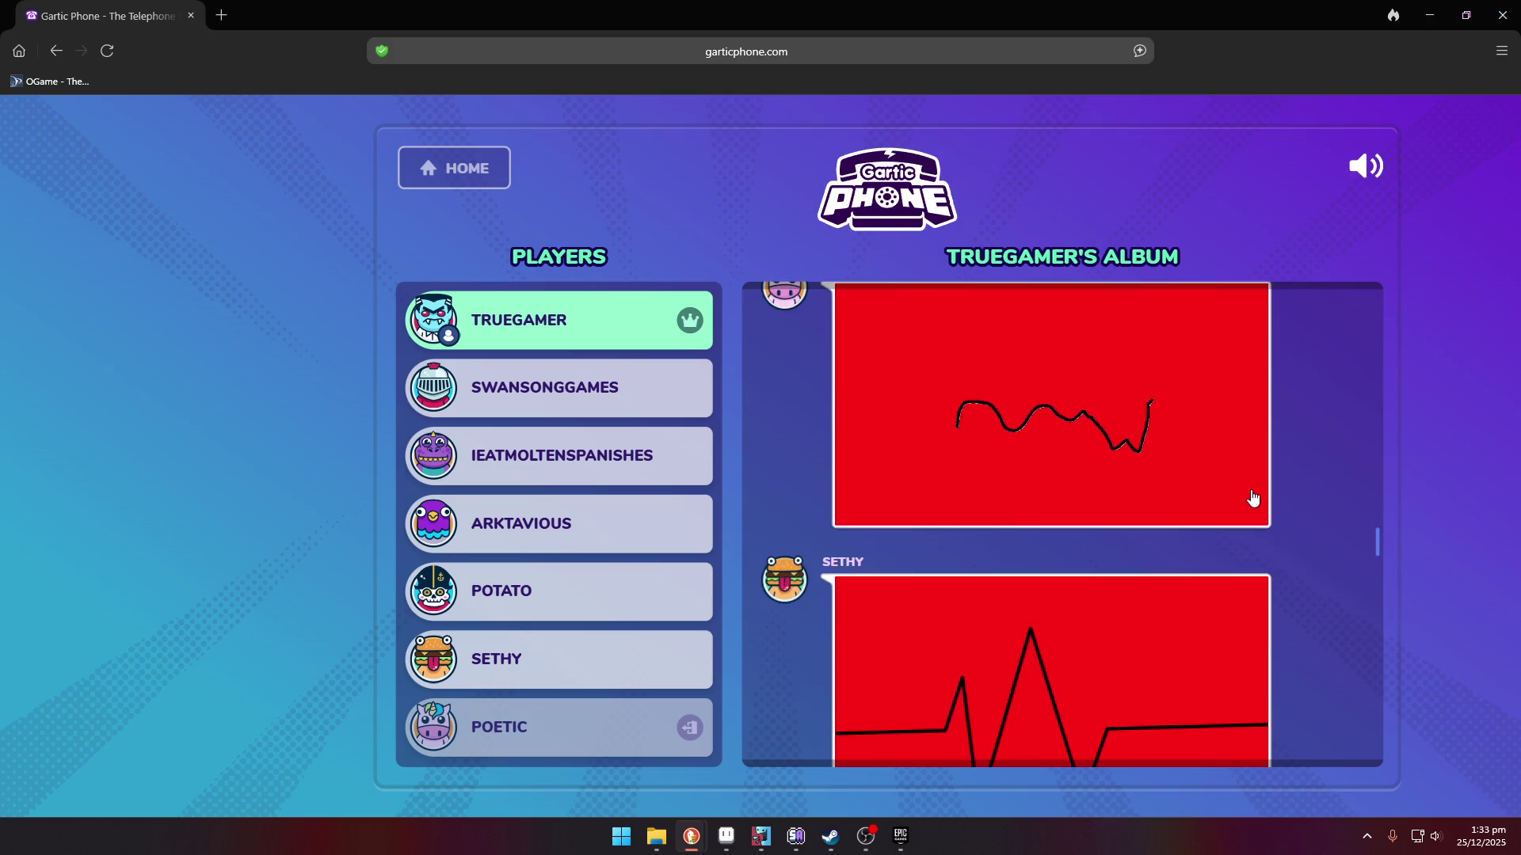
{"action": "scroll", "coordinate": [1150, 482], "scroll_direction": "up", "scroll_amount": 3}
{"action": "scroll", "coordinate": [1204, 448], "scroll_direction": "down", "scroll_amount": 3}
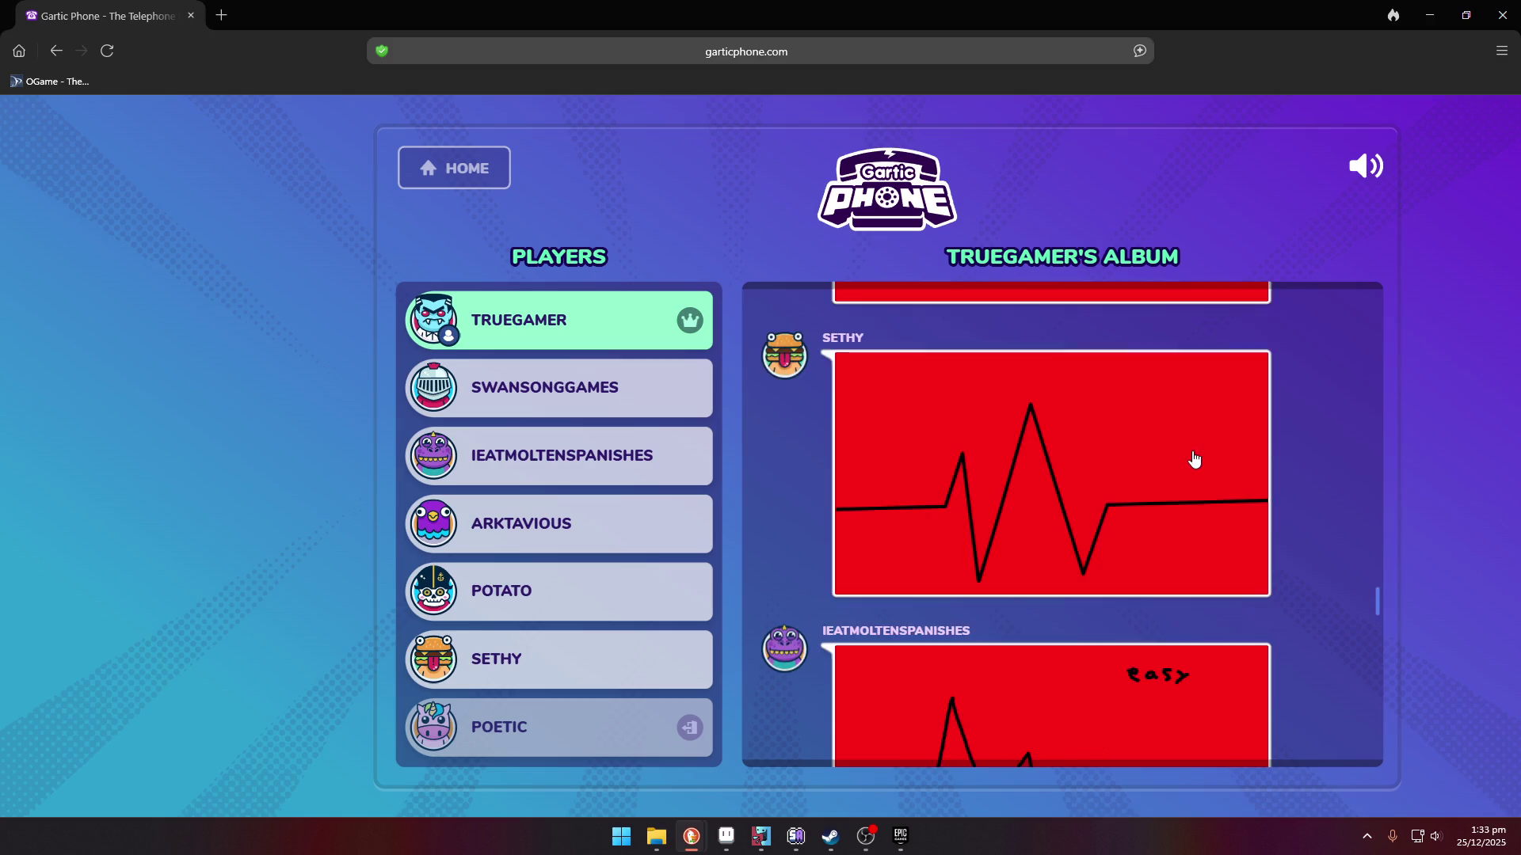
{"action": "scroll", "coordinate": [1191, 570], "scroll_direction": "down", "scroll_amount": 1}
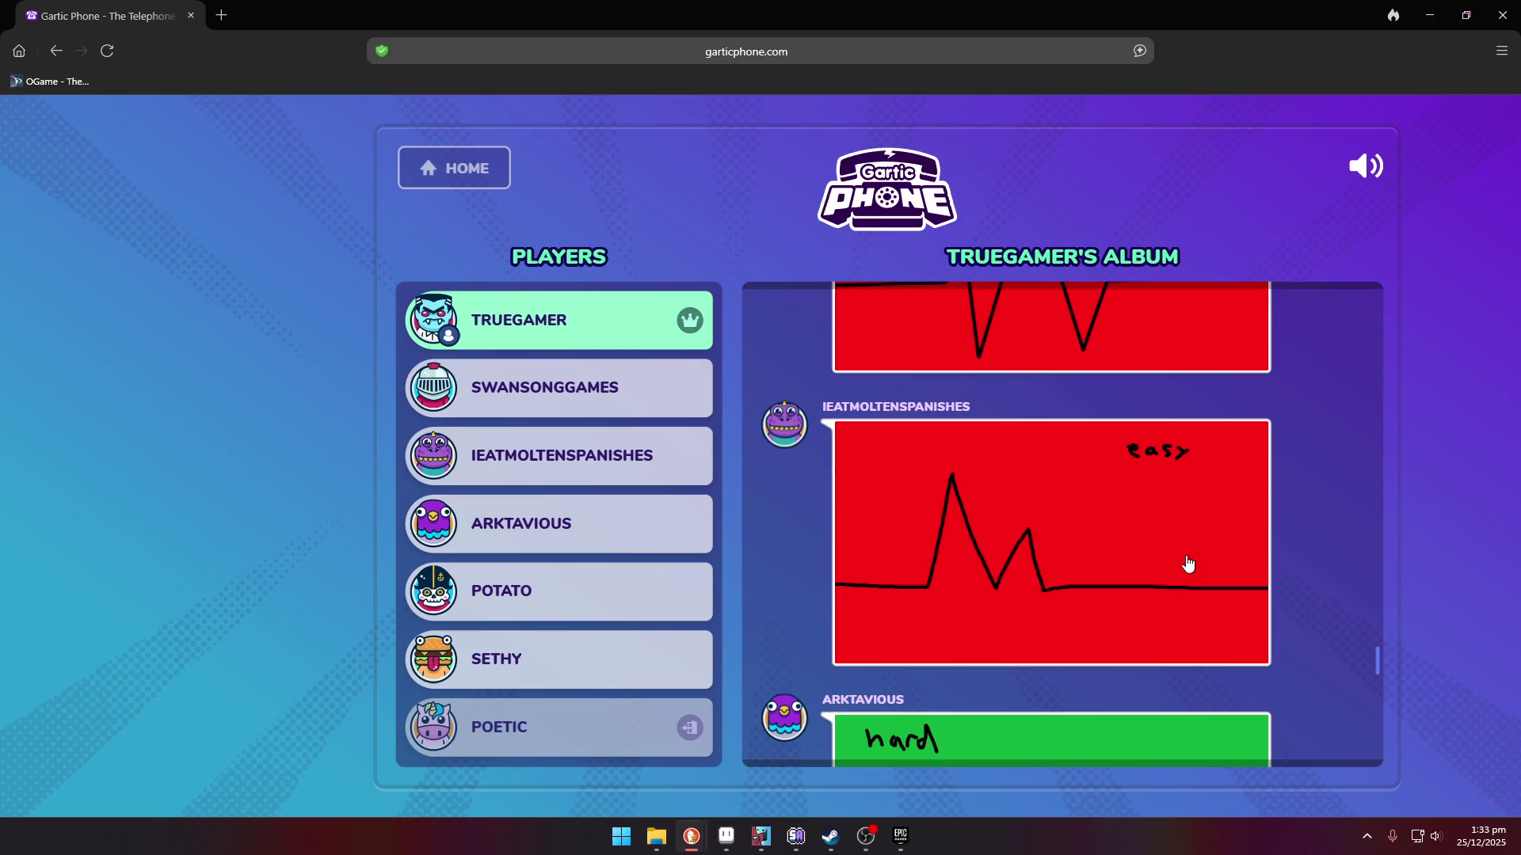
{"action": "scroll", "coordinate": [1188, 564], "scroll_direction": "down", "scroll_amount": 3}
{"action": "scroll", "coordinate": [1188, 564], "scroll_direction": "down", "scroll_amount": 2}
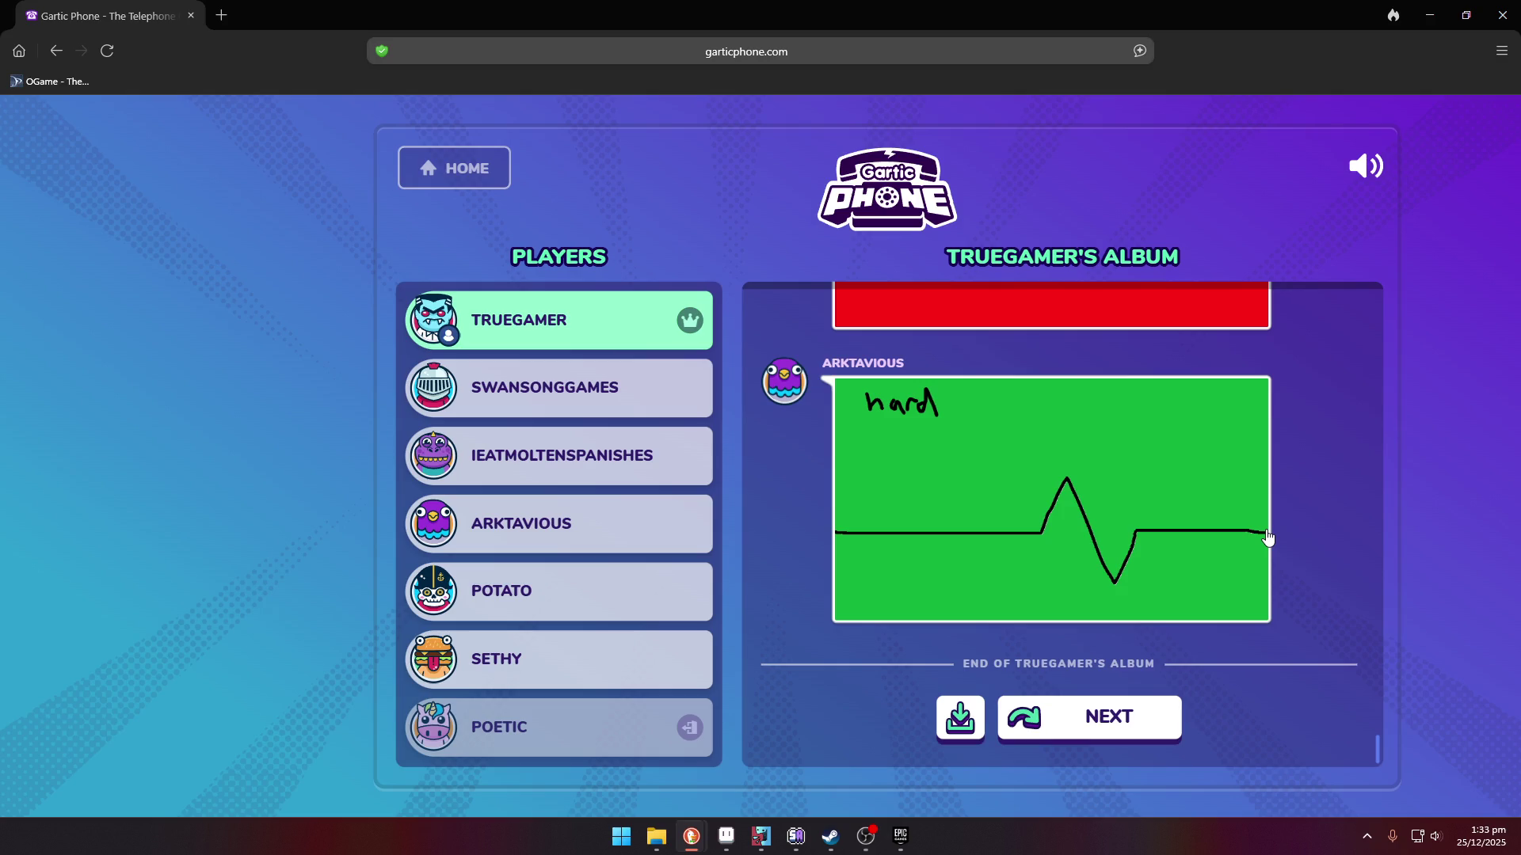
{"action": "scroll", "coordinate": [1267, 537], "scroll_direction": "up", "scroll_amount": 5}
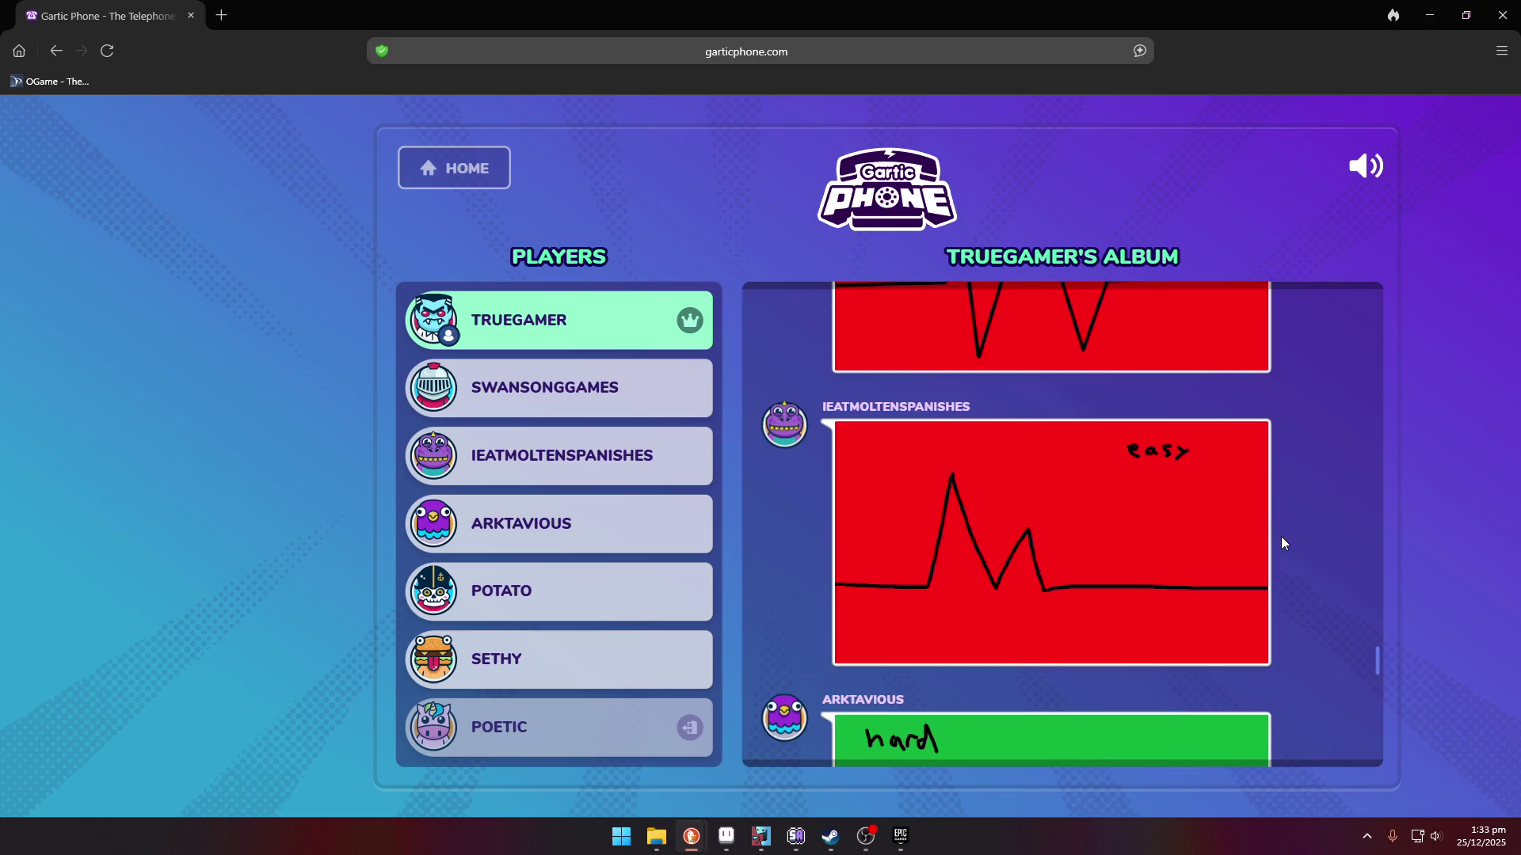
{"action": "scroll", "coordinate": [1282, 537], "scroll_direction": "down", "scroll_amount": 3}
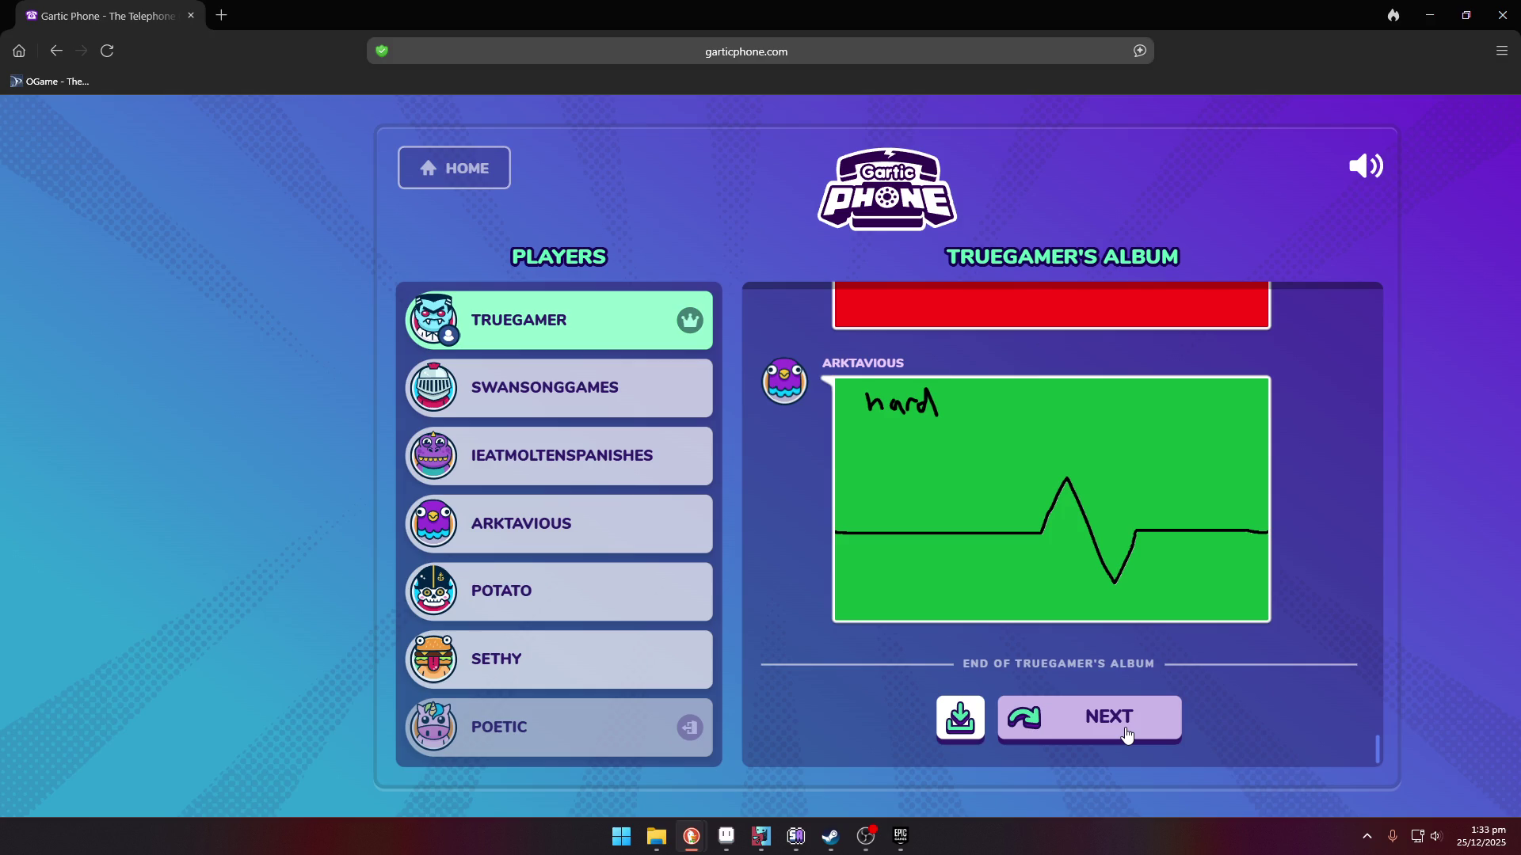
{"action": "left_click", "coordinate": [1127, 735]}
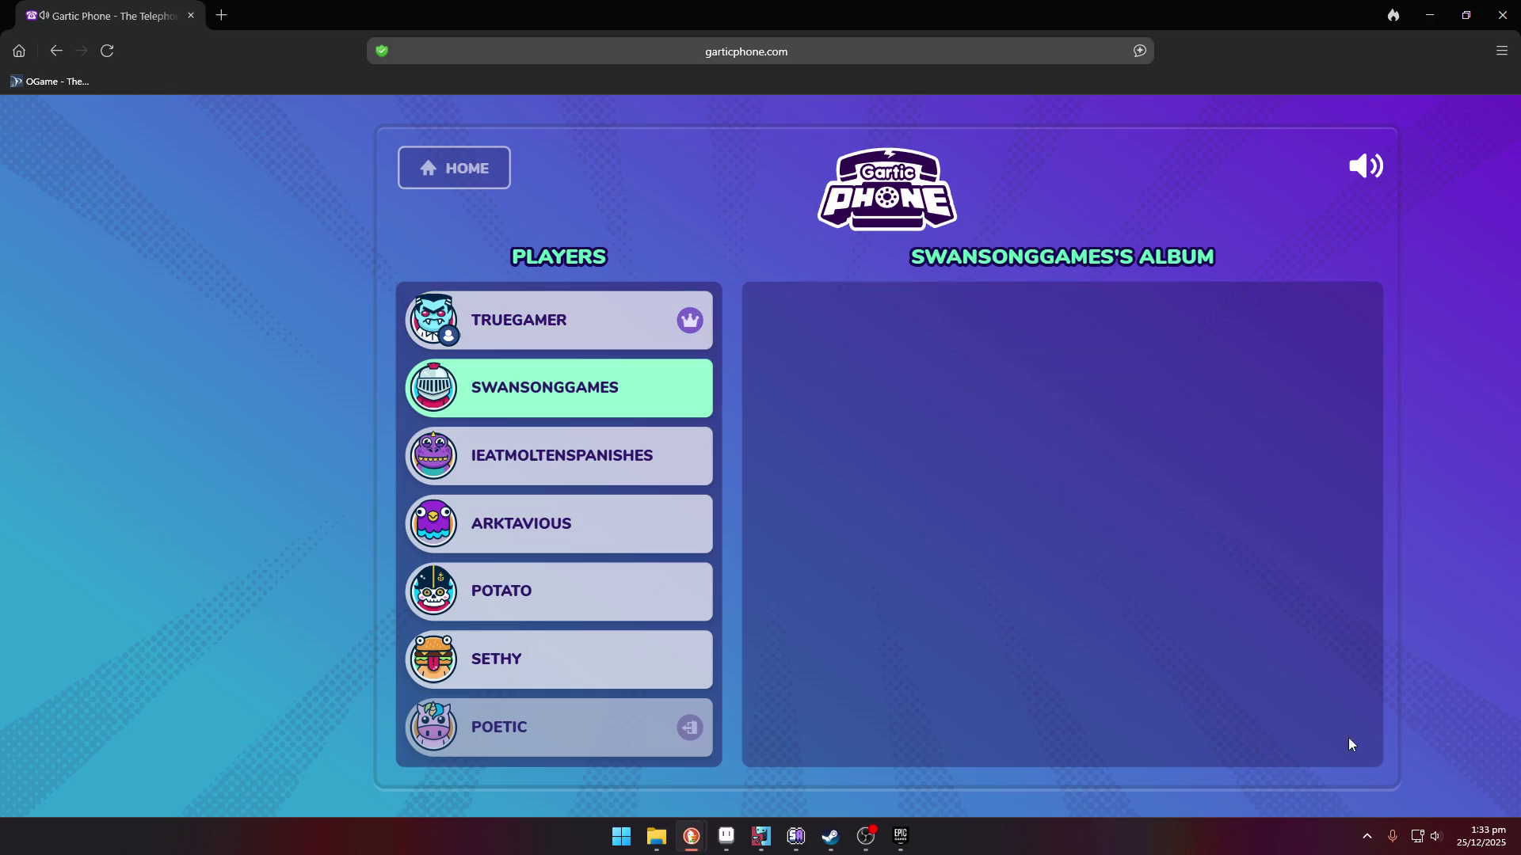
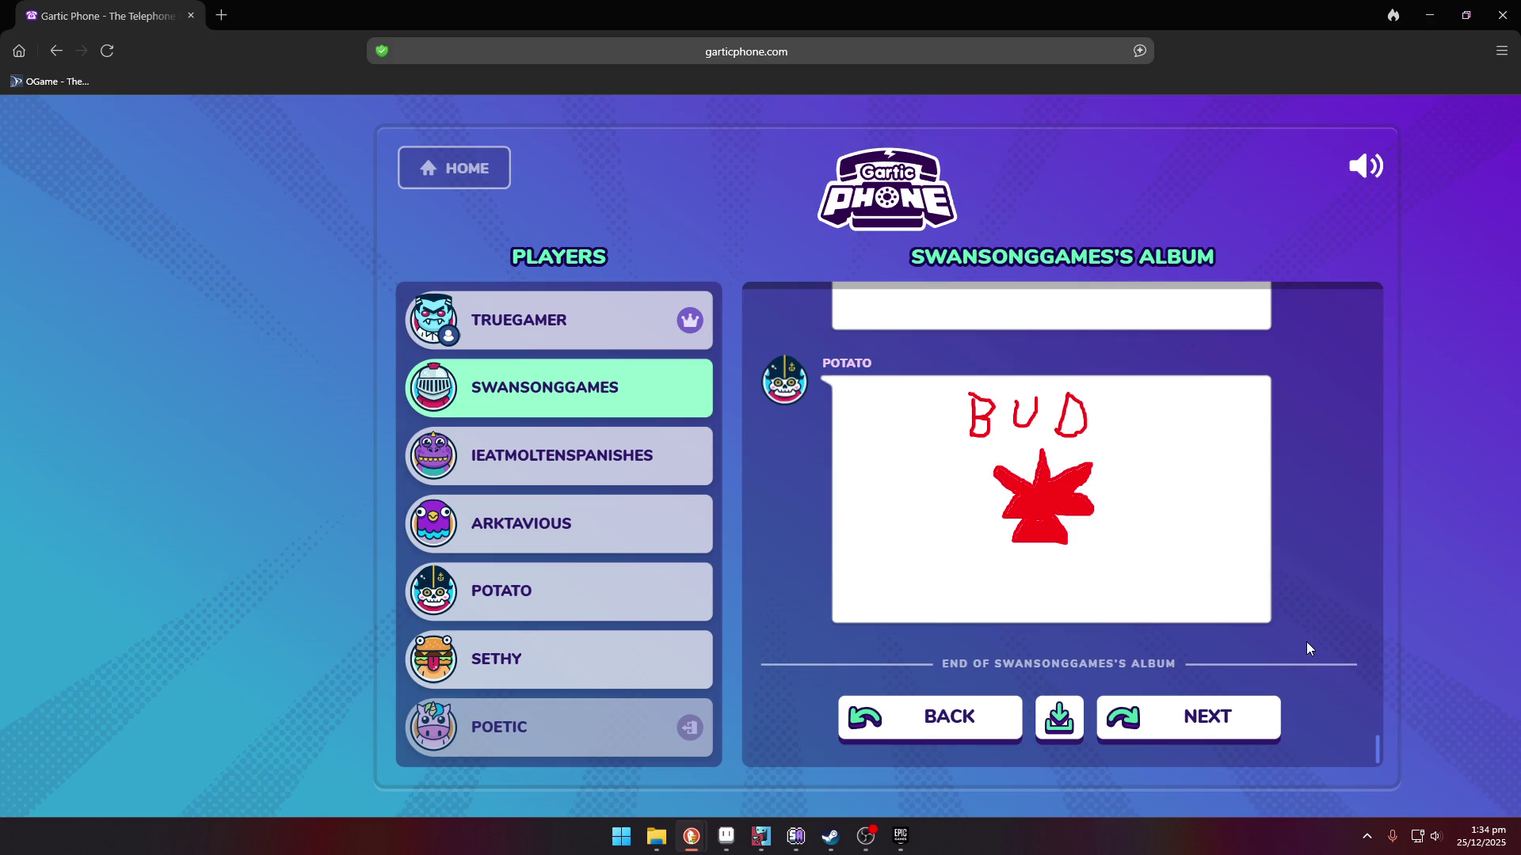
{"action": "scroll", "coordinate": [1305, 641], "scroll_direction": "up", "scroll_amount": 15}
{"action": "scroll", "coordinate": [1298, 641], "scroll_direction": "up", "scroll_amount": 10}
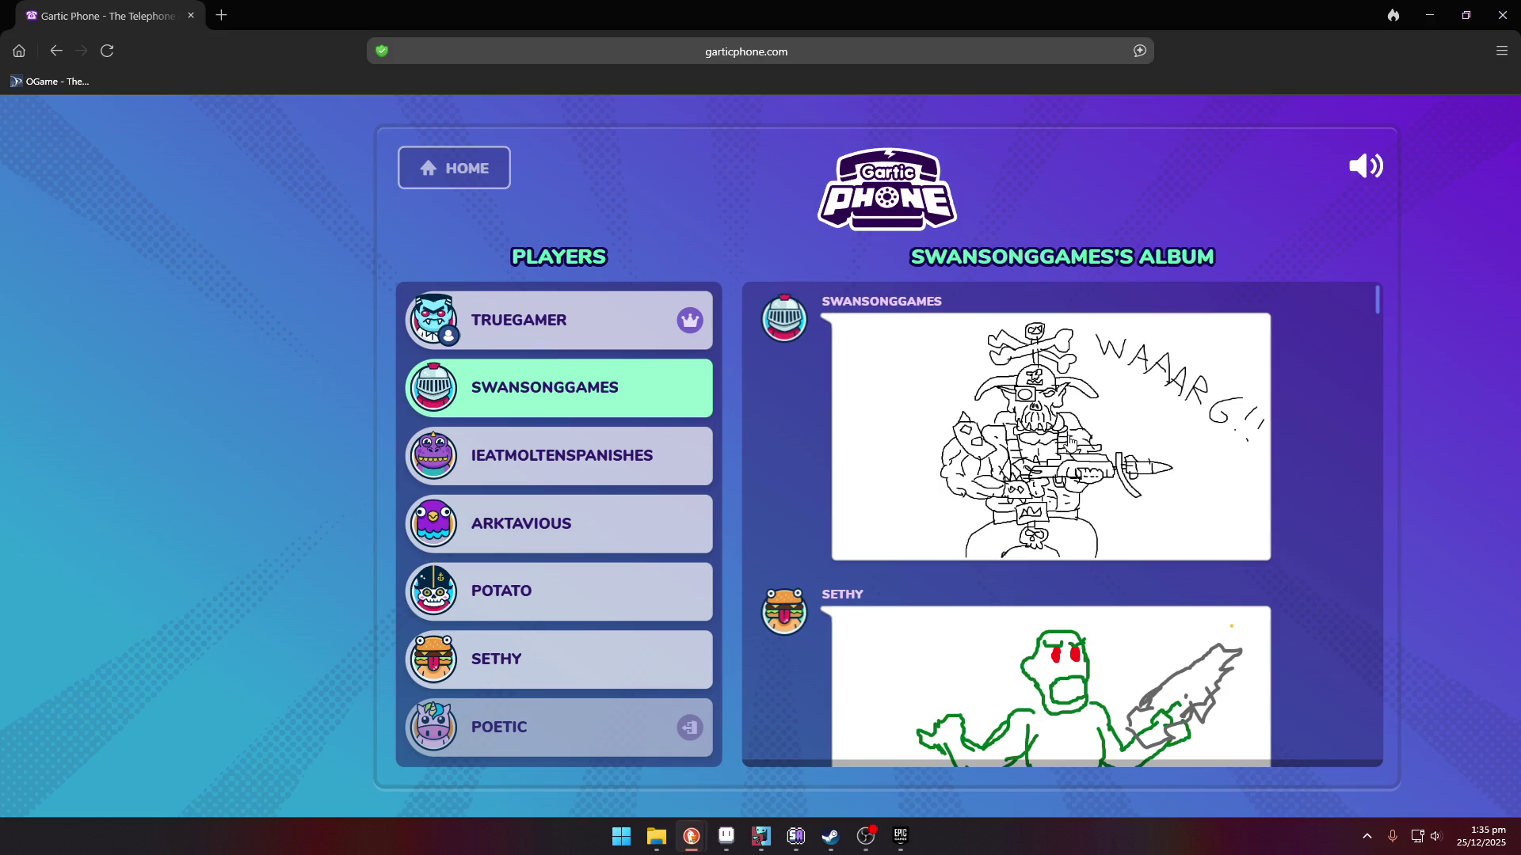
{"action": "scroll", "coordinate": [1029, 396], "scroll_direction": "down", "scroll_amount": 2}
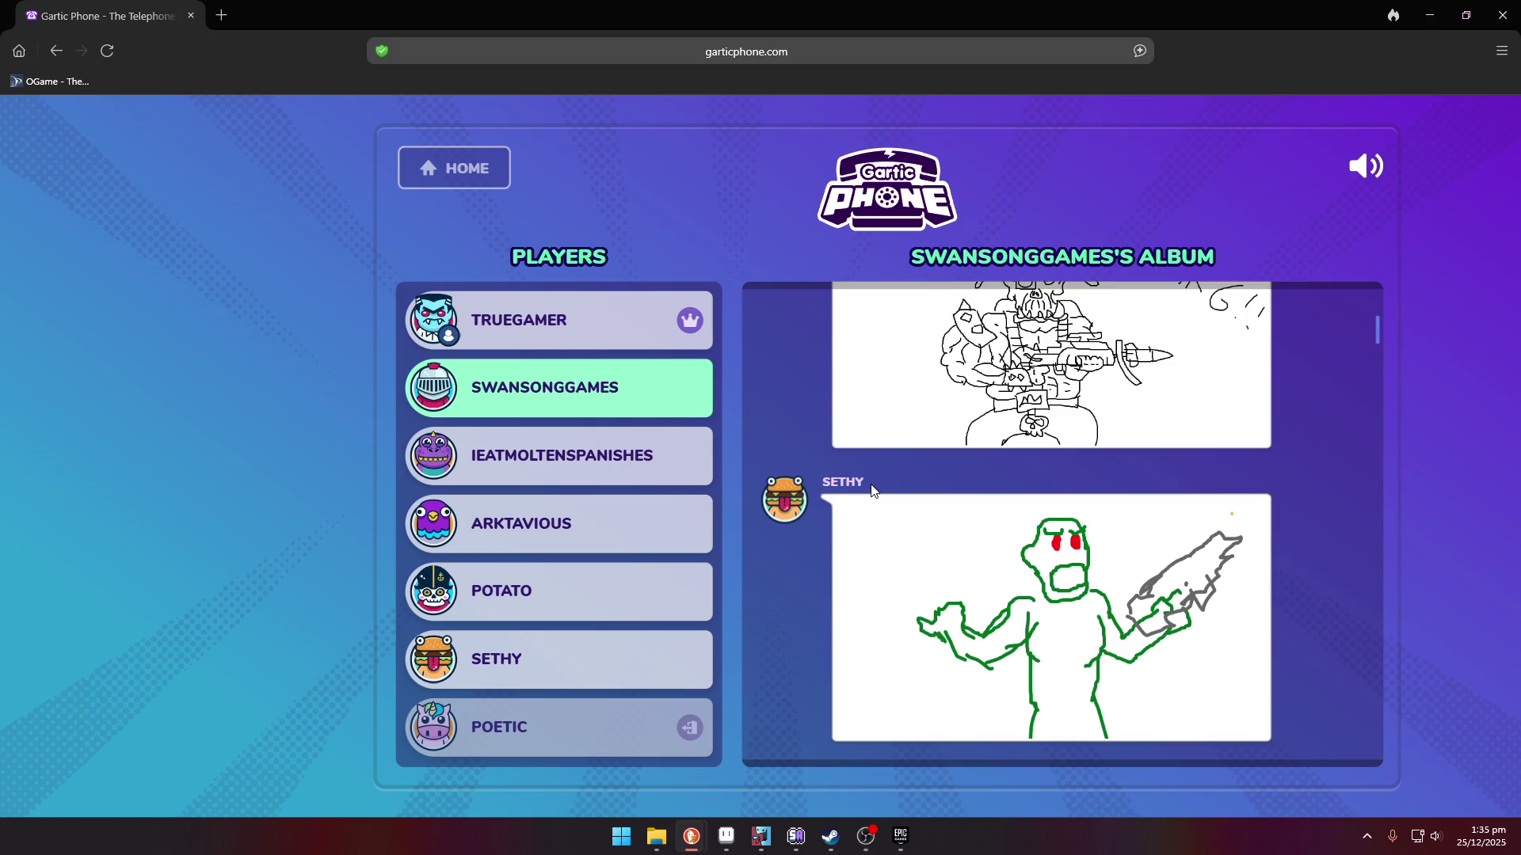
{"action": "scroll", "coordinate": [880, 535], "scroll_direction": "down", "scroll_amount": 5}
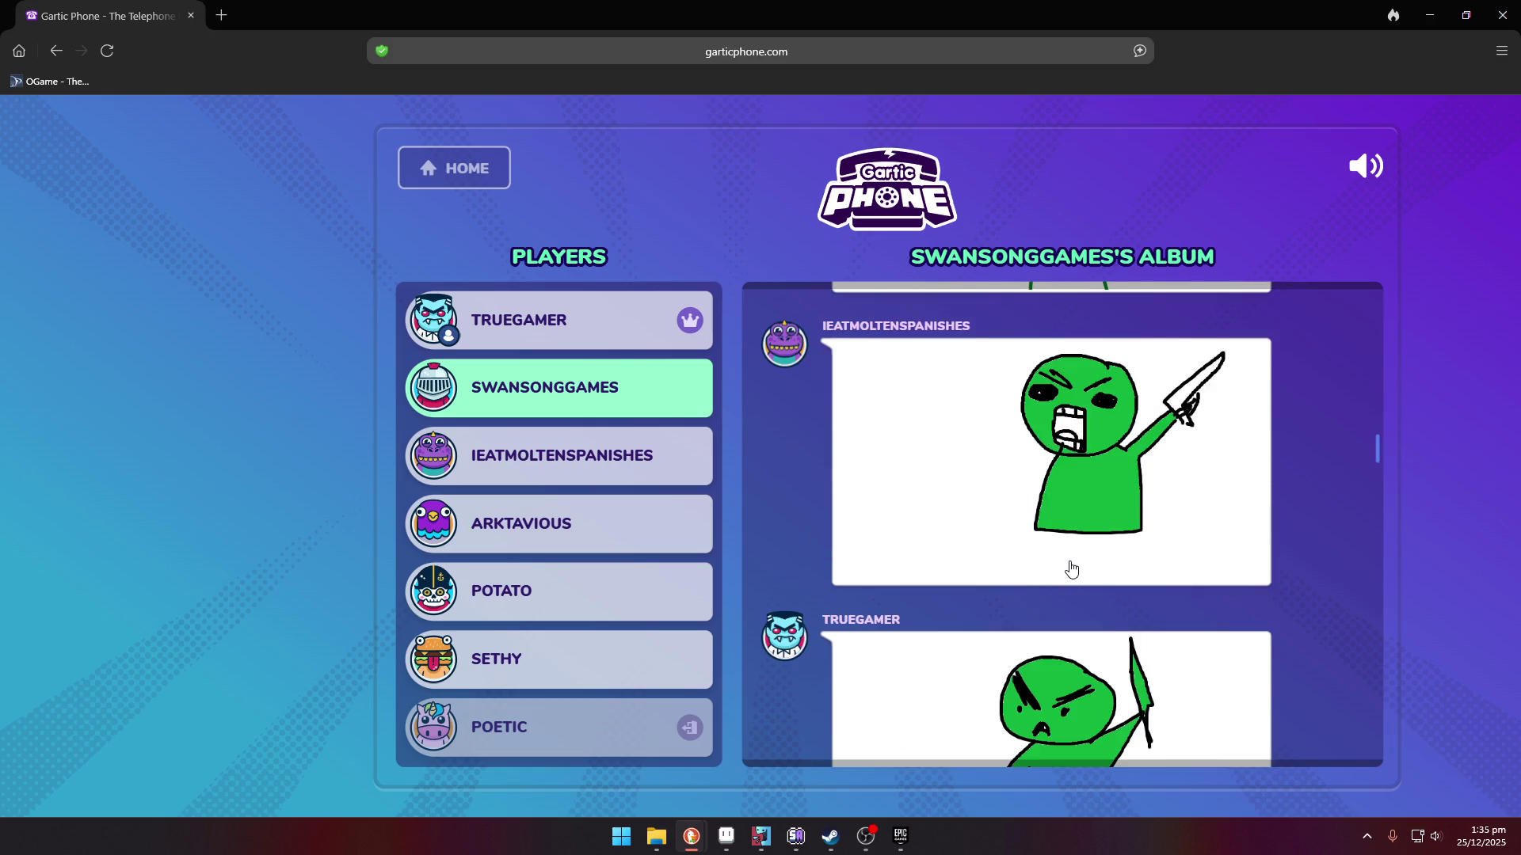
{"action": "scroll", "coordinate": [1070, 569], "scroll_direction": "down", "scroll_amount": 15}
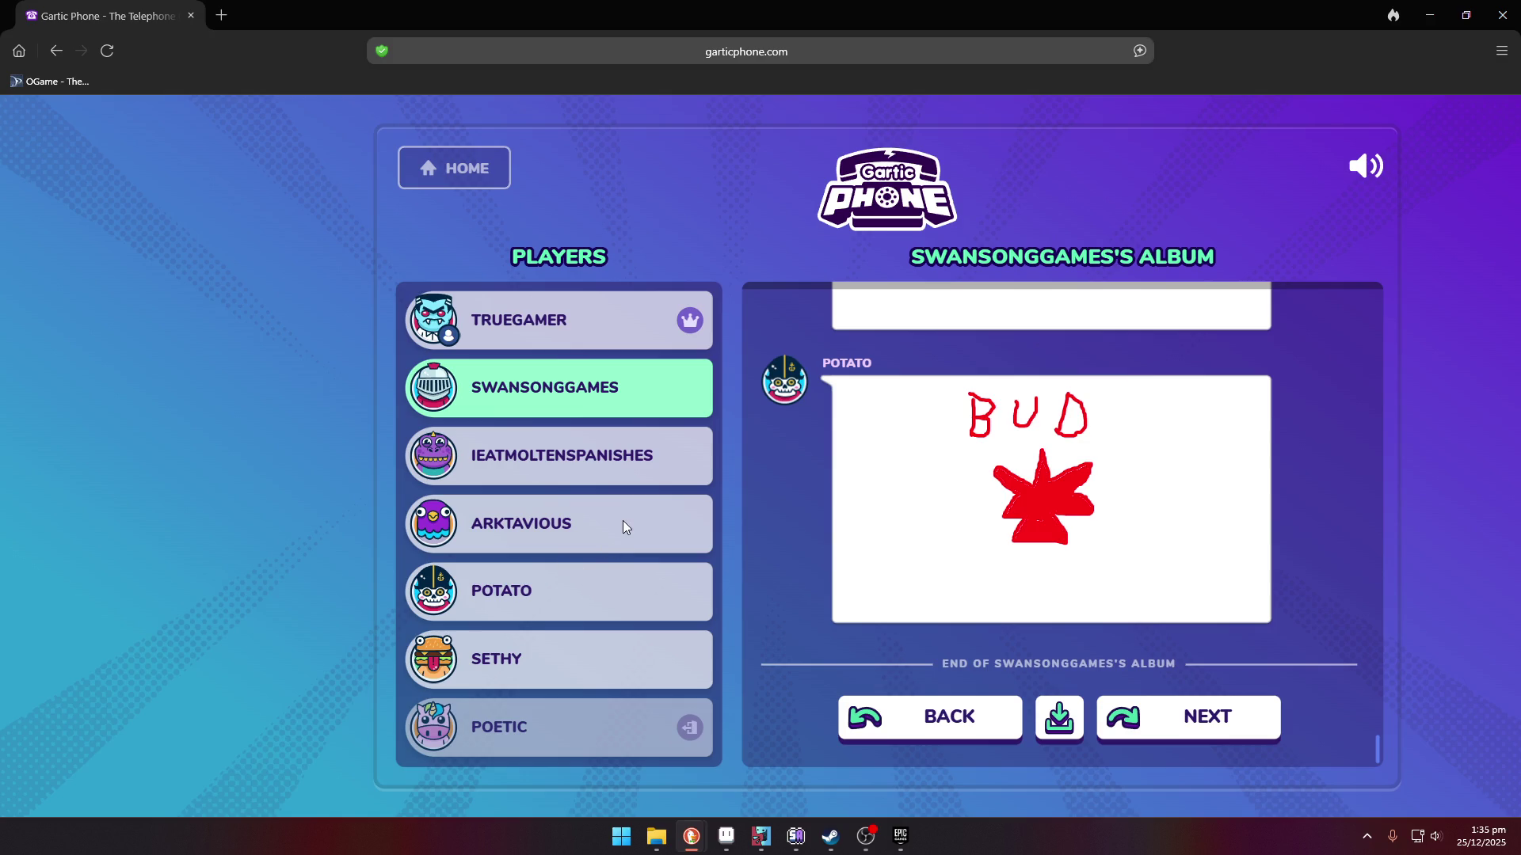
{"action": "left_click", "coordinate": [1188, 719]}
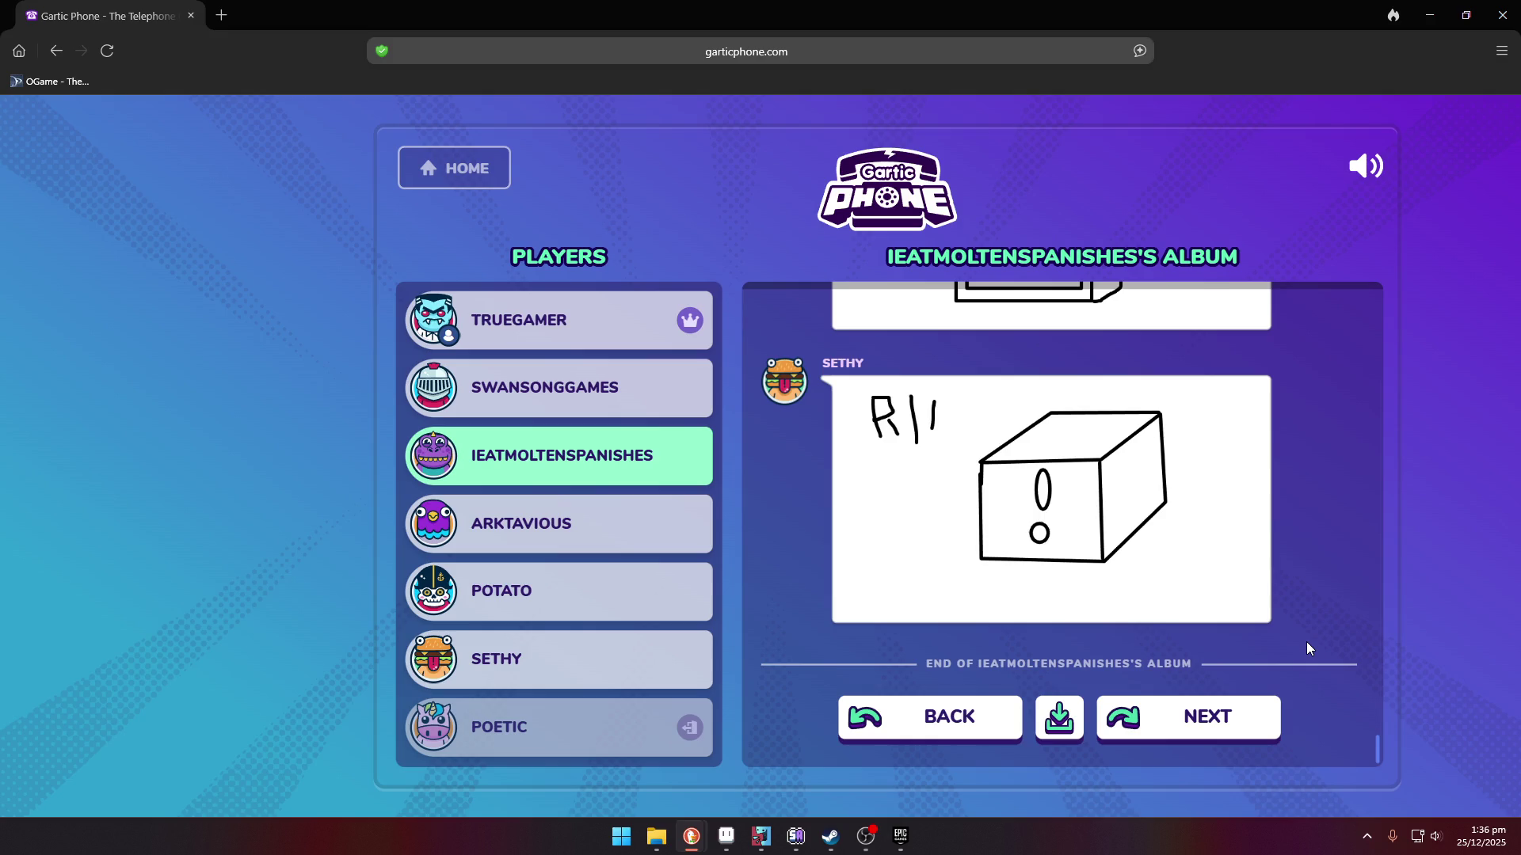
{"action": "scroll", "coordinate": [1098, 509], "scroll_direction": "up", "scroll_amount": 20}
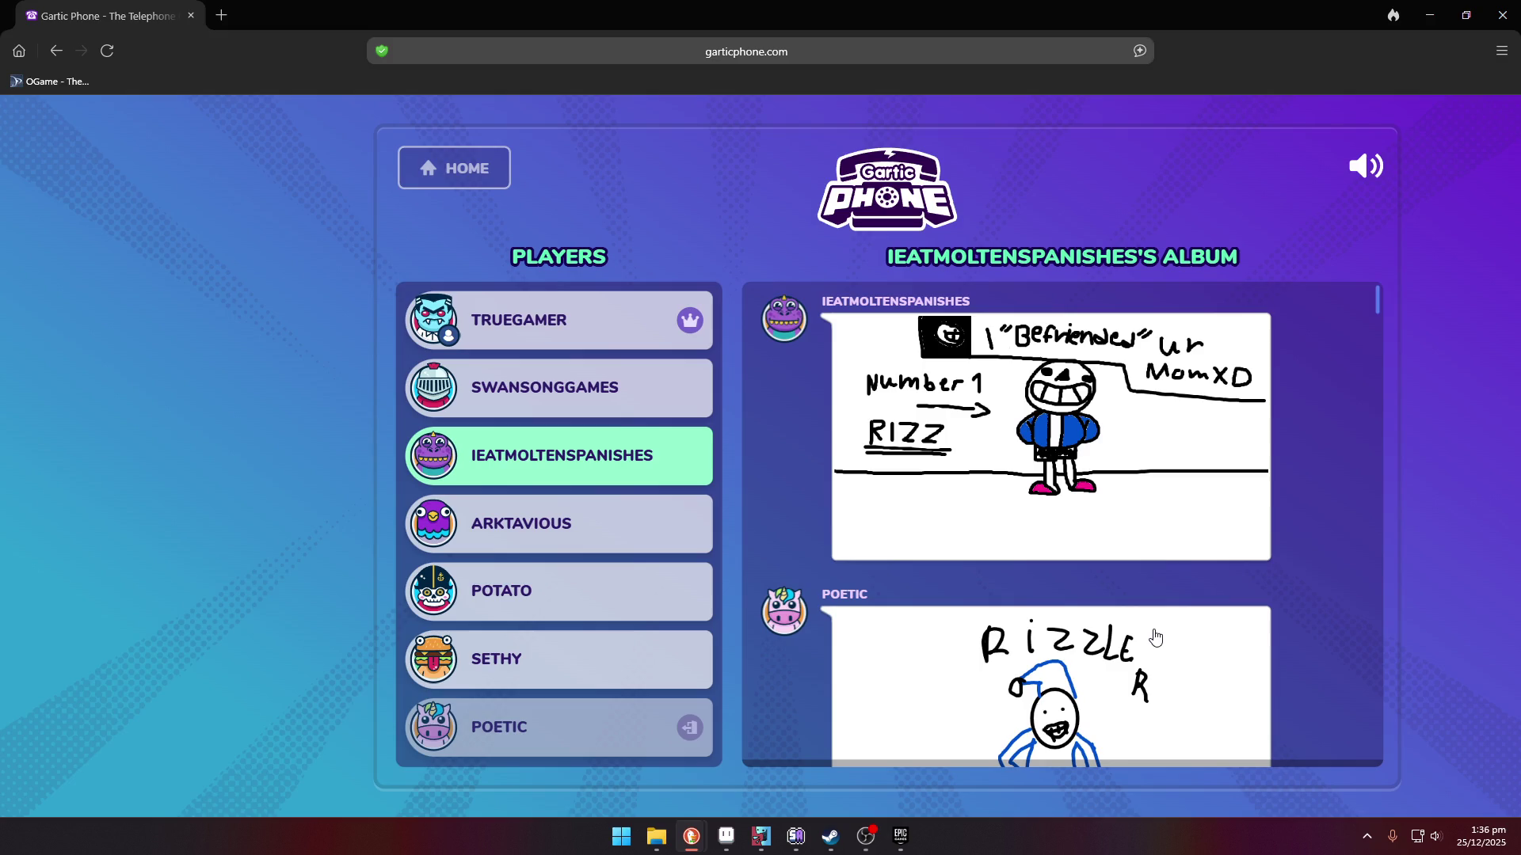
{"action": "scroll", "coordinate": [1156, 637], "scroll_direction": "down", "scroll_amount": 10}
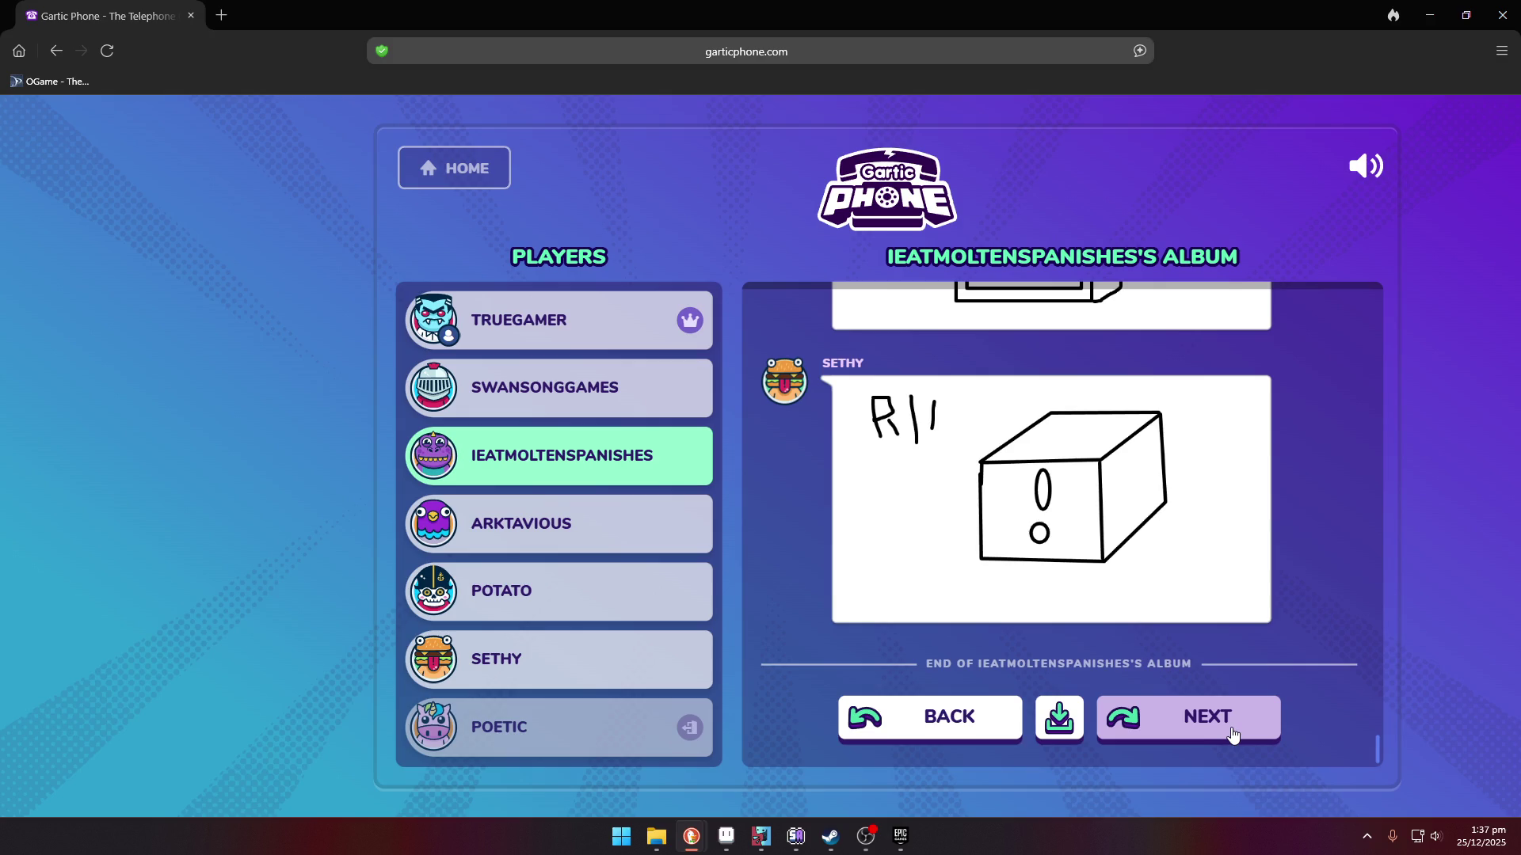
{"action": "left_click", "coordinate": [1233, 735]}
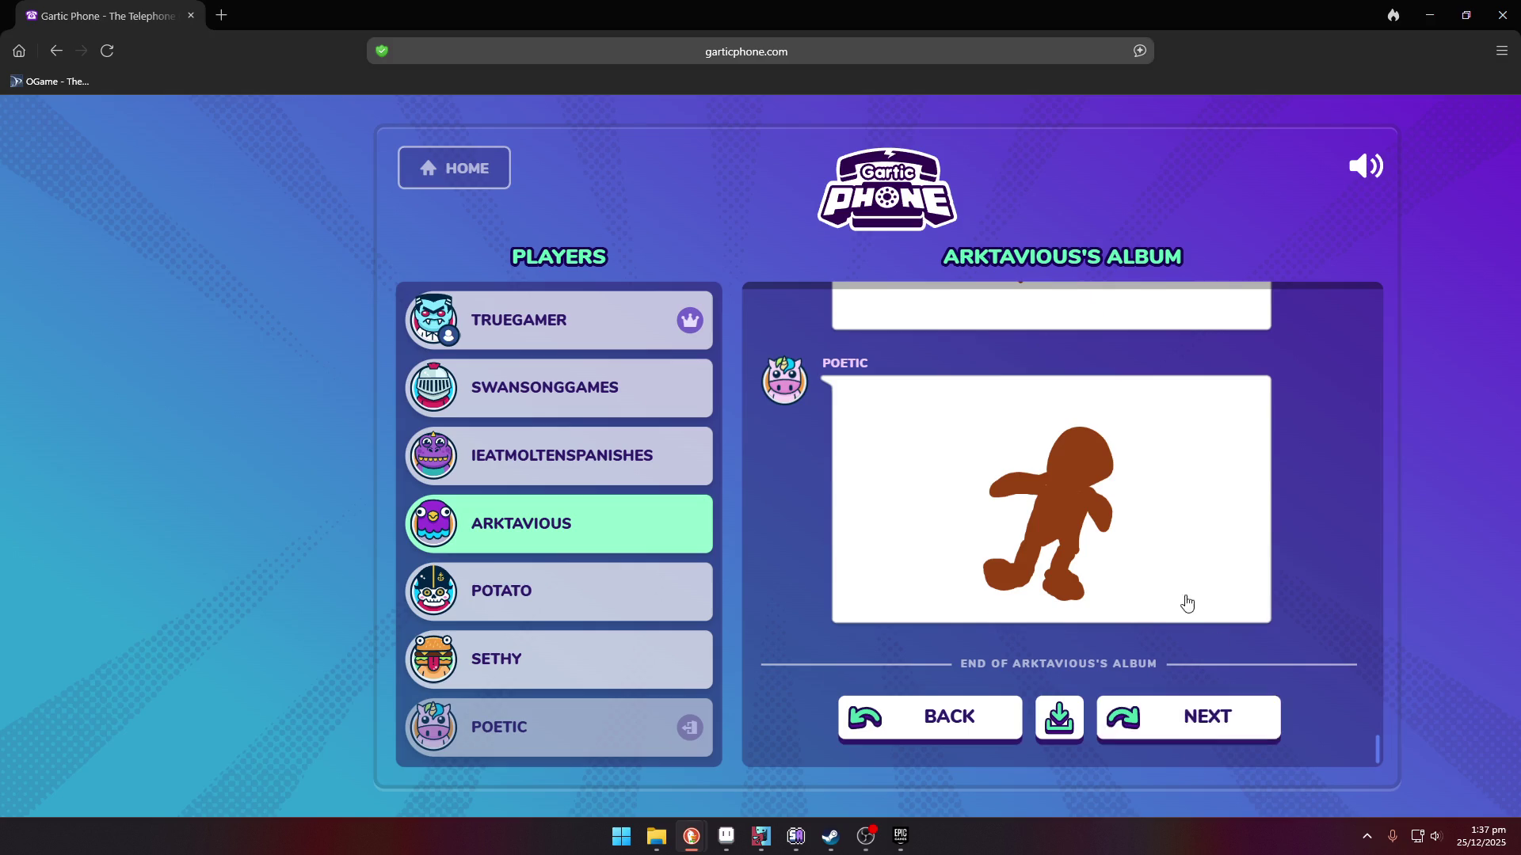
- Scroll through Arktavious's album with the brown figure and beaver drawings
{"action": "scroll", "coordinate": [1184, 604], "scroll_direction": "up", "scroll_amount": 15}
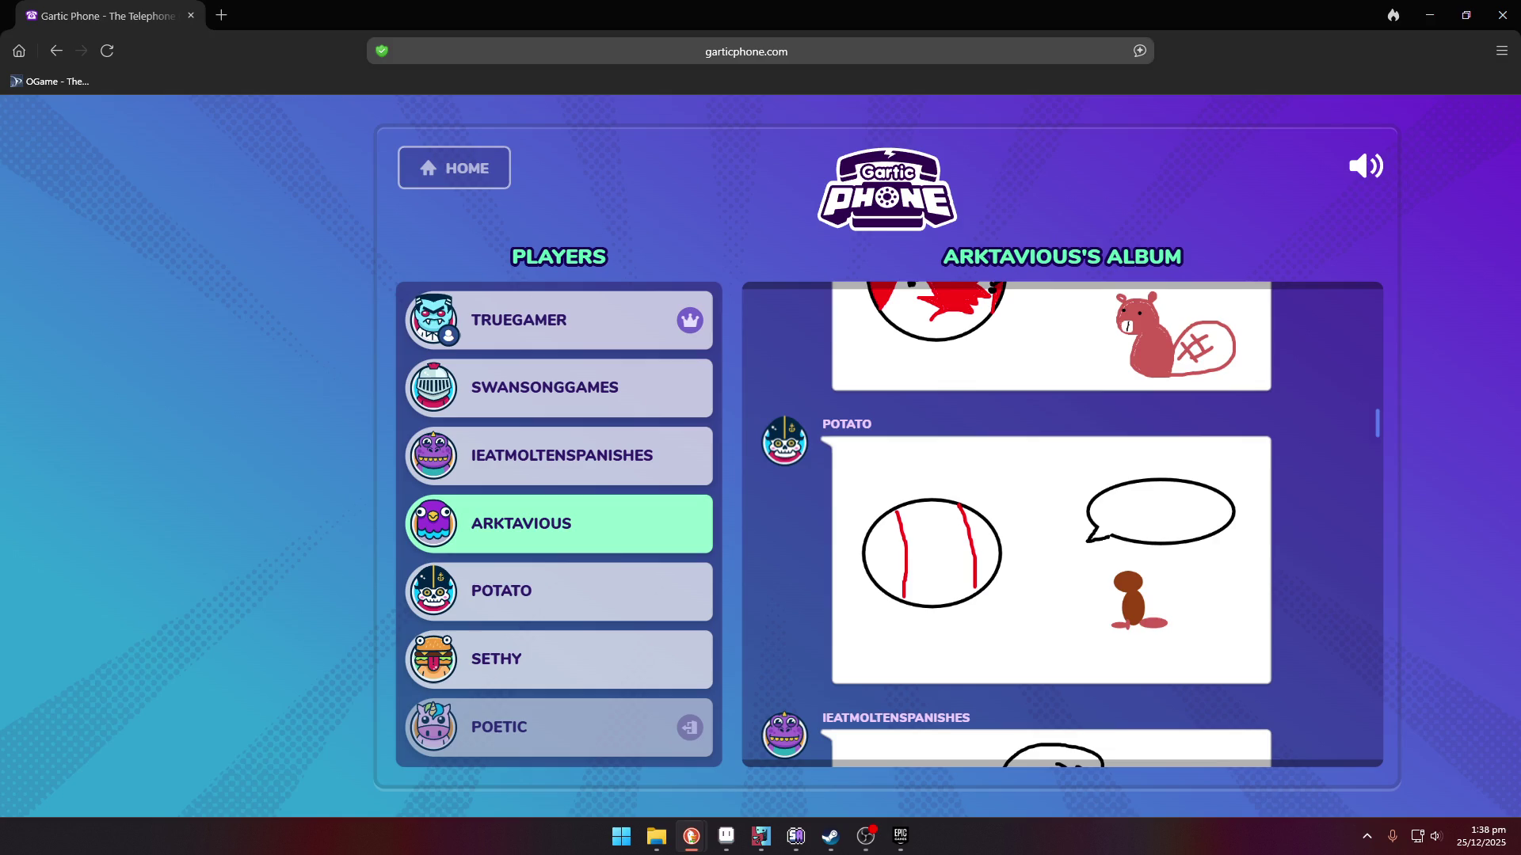
{"action": "scroll", "coordinate": [1181, 623], "scroll_direction": "down", "scroll_amount": 4}
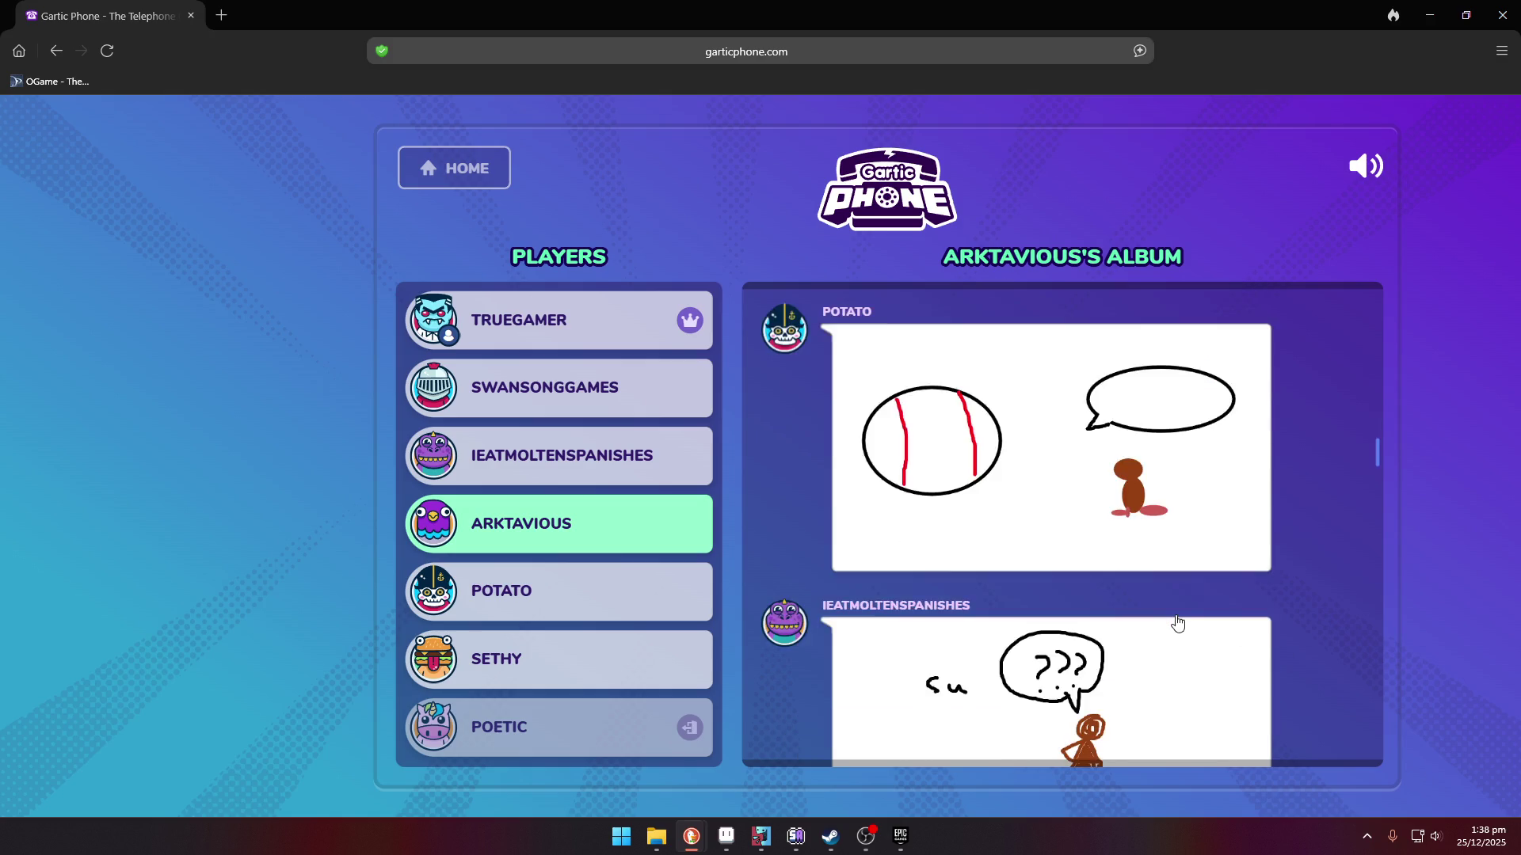
{"action": "scroll", "coordinate": [1181, 623], "scroll_direction": "up", "scroll_amount": 1}
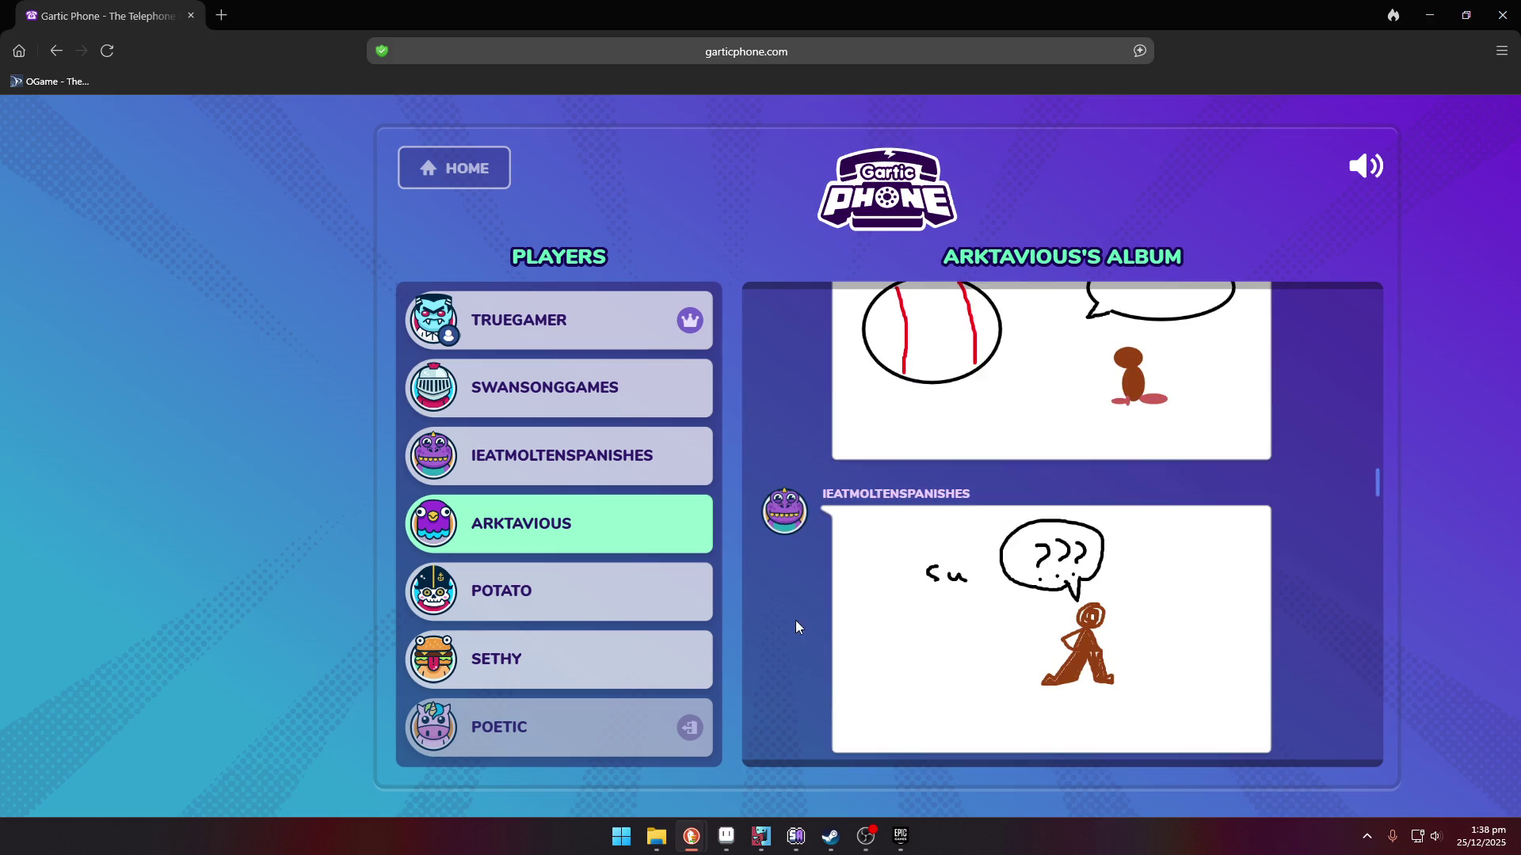
{"action": "scroll", "coordinate": [1059, 647], "scroll_direction": "up", "scroll_amount": 1}
{"action": "scroll", "coordinate": [1141, 640], "scroll_direction": "down", "scroll_amount": 2}
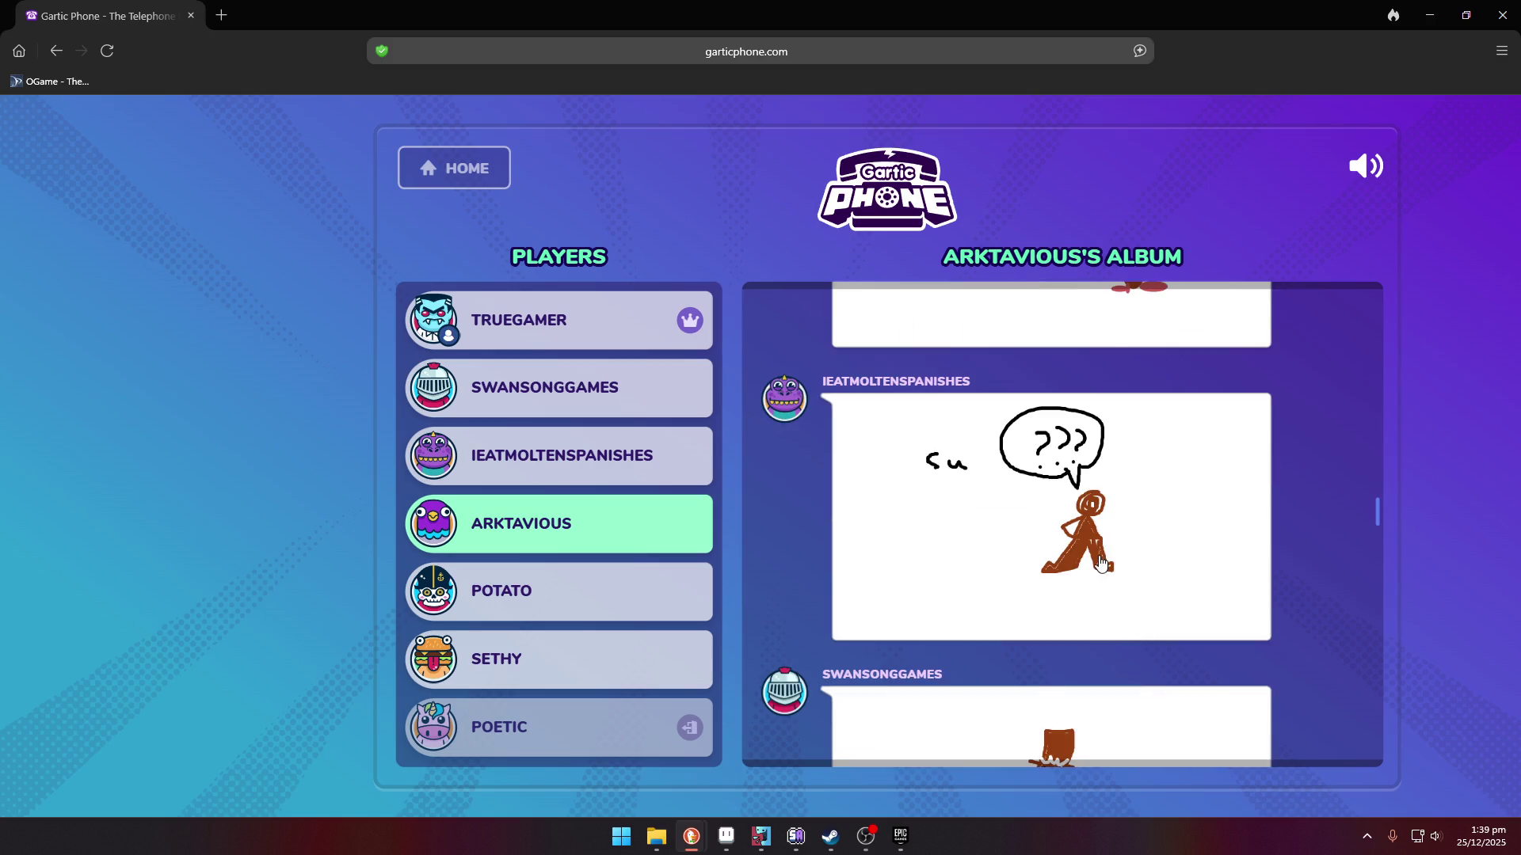
{"action": "scroll", "coordinate": [1097, 476], "scroll_direction": "up", "scroll_amount": 1}
{"action": "scroll", "coordinate": [1139, 540], "scroll_direction": "down", "scroll_amount": 3}
{"action": "scroll", "coordinate": [1138, 540], "scroll_direction": "down", "scroll_amount": 8}
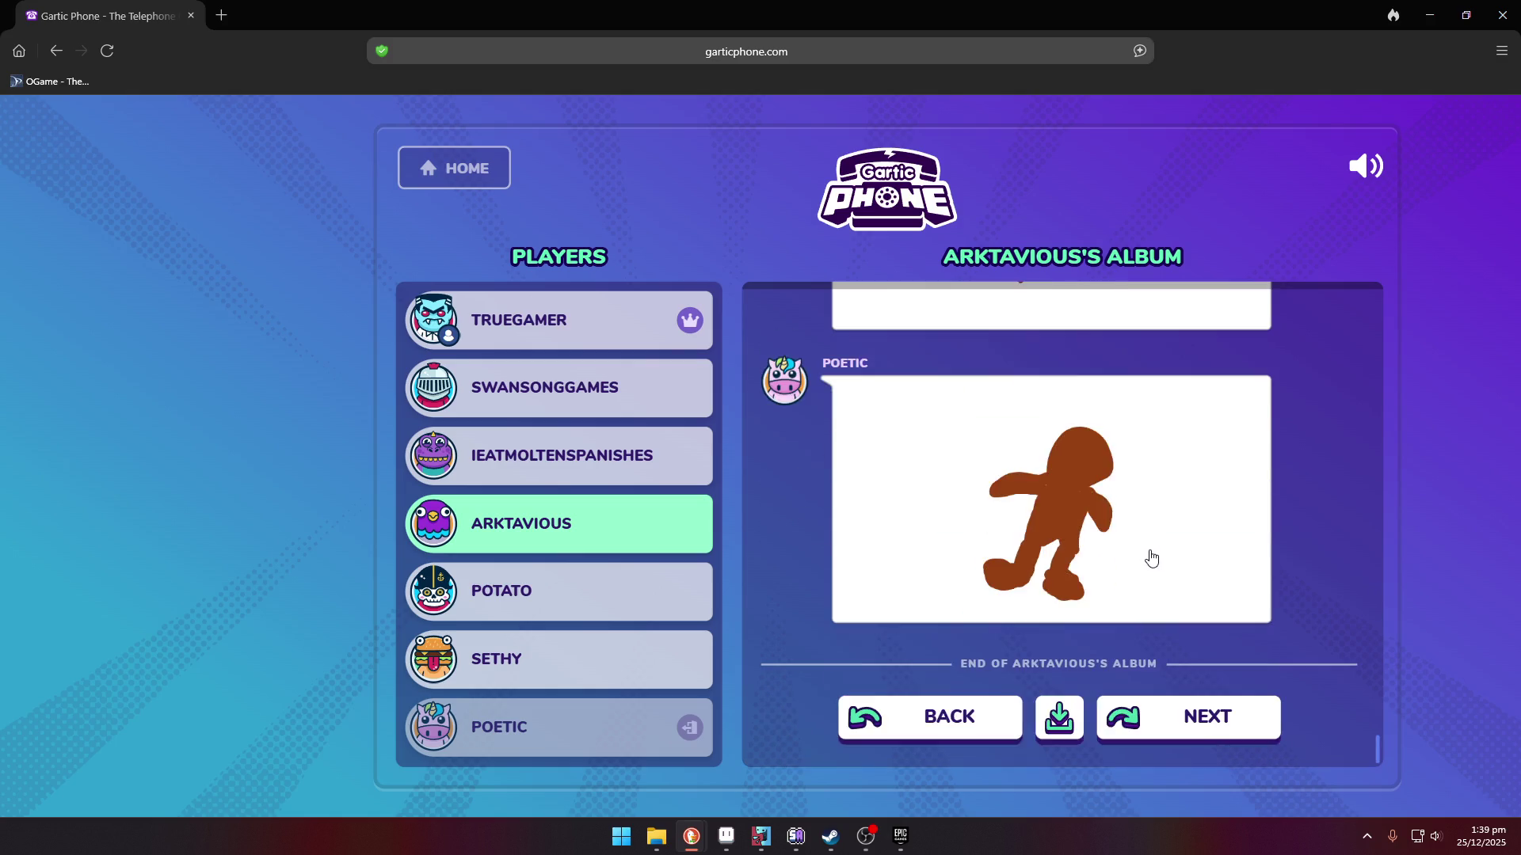
{"action": "scroll", "coordinate": [1138, 540], "scroll_direction": "up", "scroll_amount": 7}
{"action": "scroll", "coordinate": [1181, 503], "scroll_direction": "down", "scroll_amount": 2}
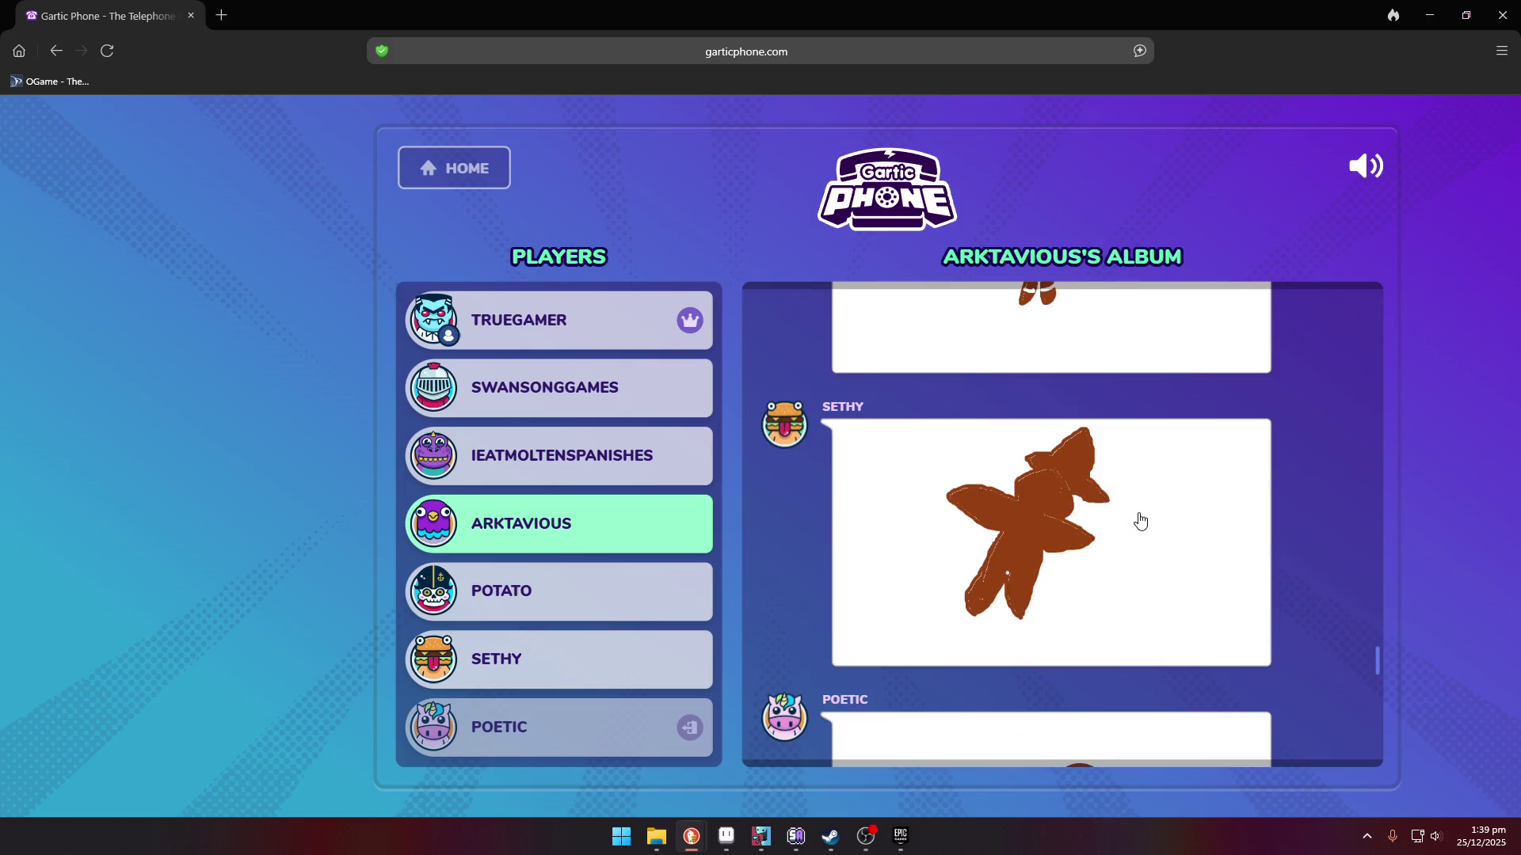
{"action": "scroll", "coordinate": [984, 412], "scroll_direction": "down", "scroll_amount": 2}
{"action": "scroll", "coordinate": [1105, 545], "scroll_direction": "down", "scroll_amount": 2}
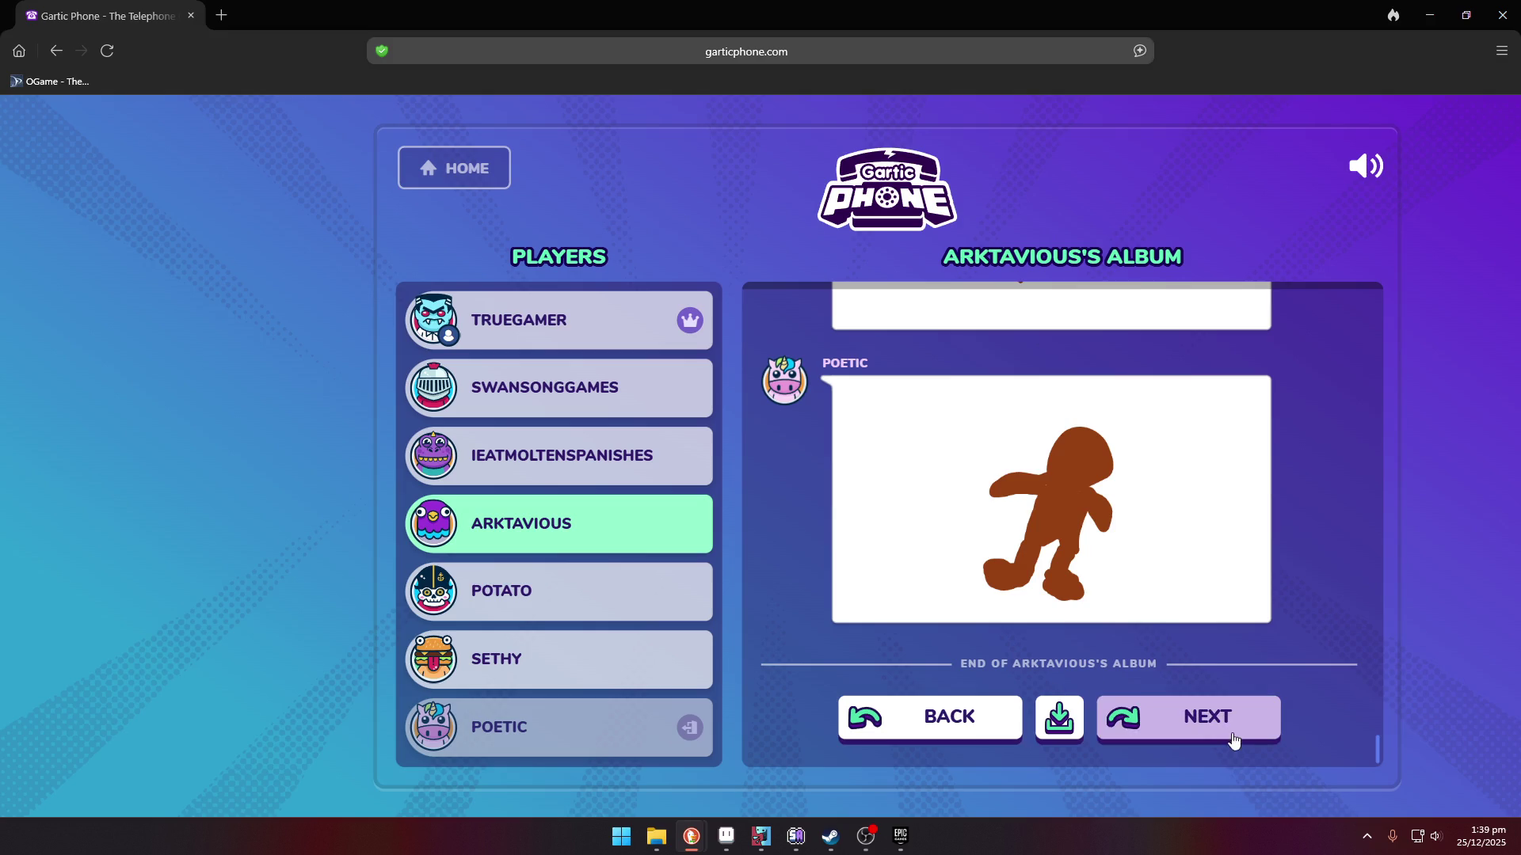
{"action": "left_click", "coordinate": [1219, 721]}
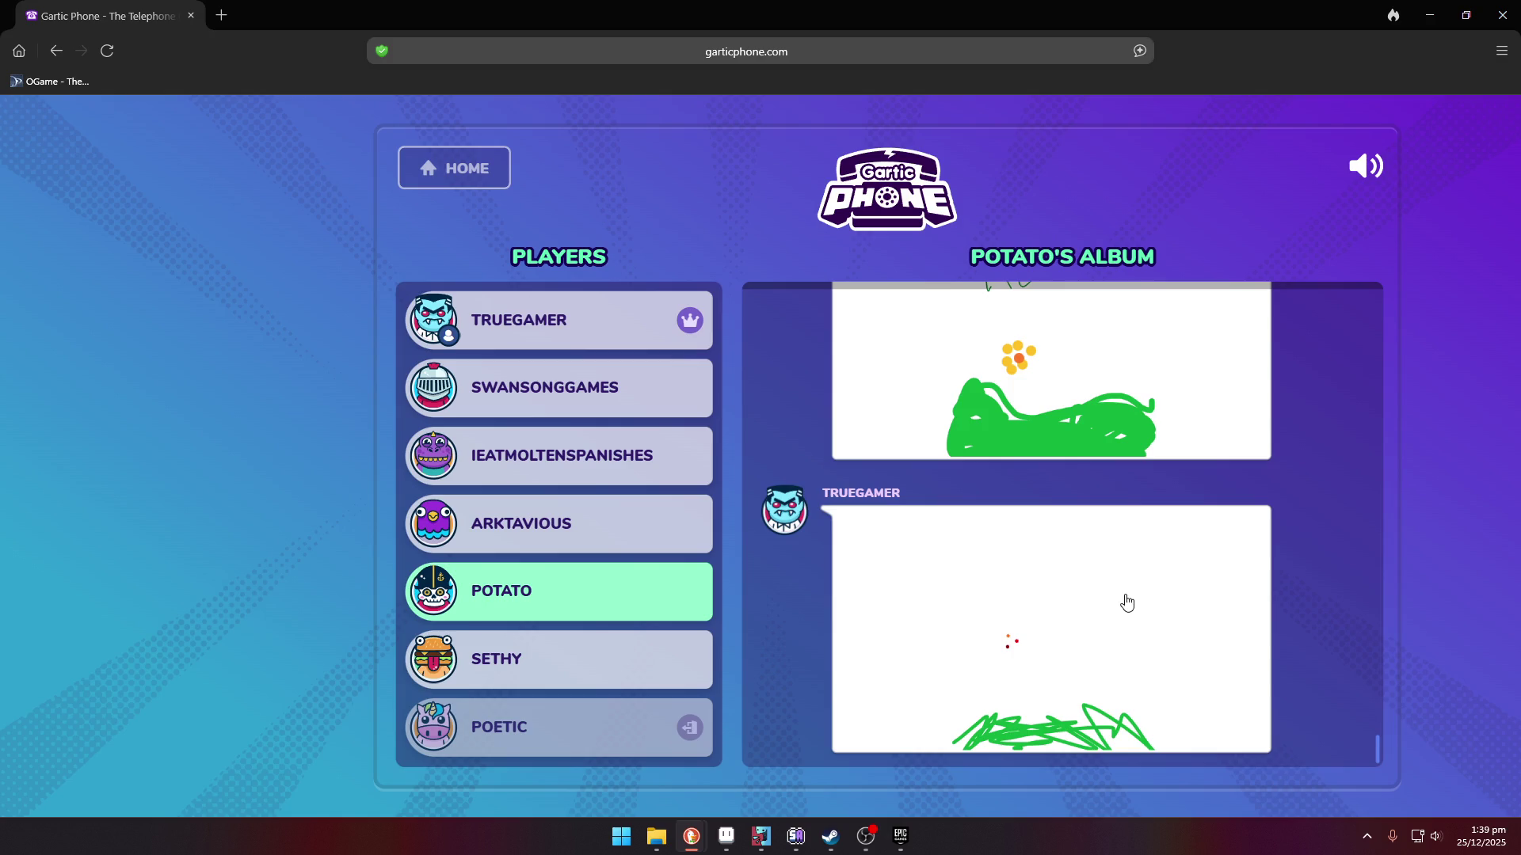
- Scroll up to the top of Potato's album showing the 'Flowey!' drawing
{"action": "scroll", "coordinate": [1229, 627], "scroll_direction": "up", "scroll_amount": 4}
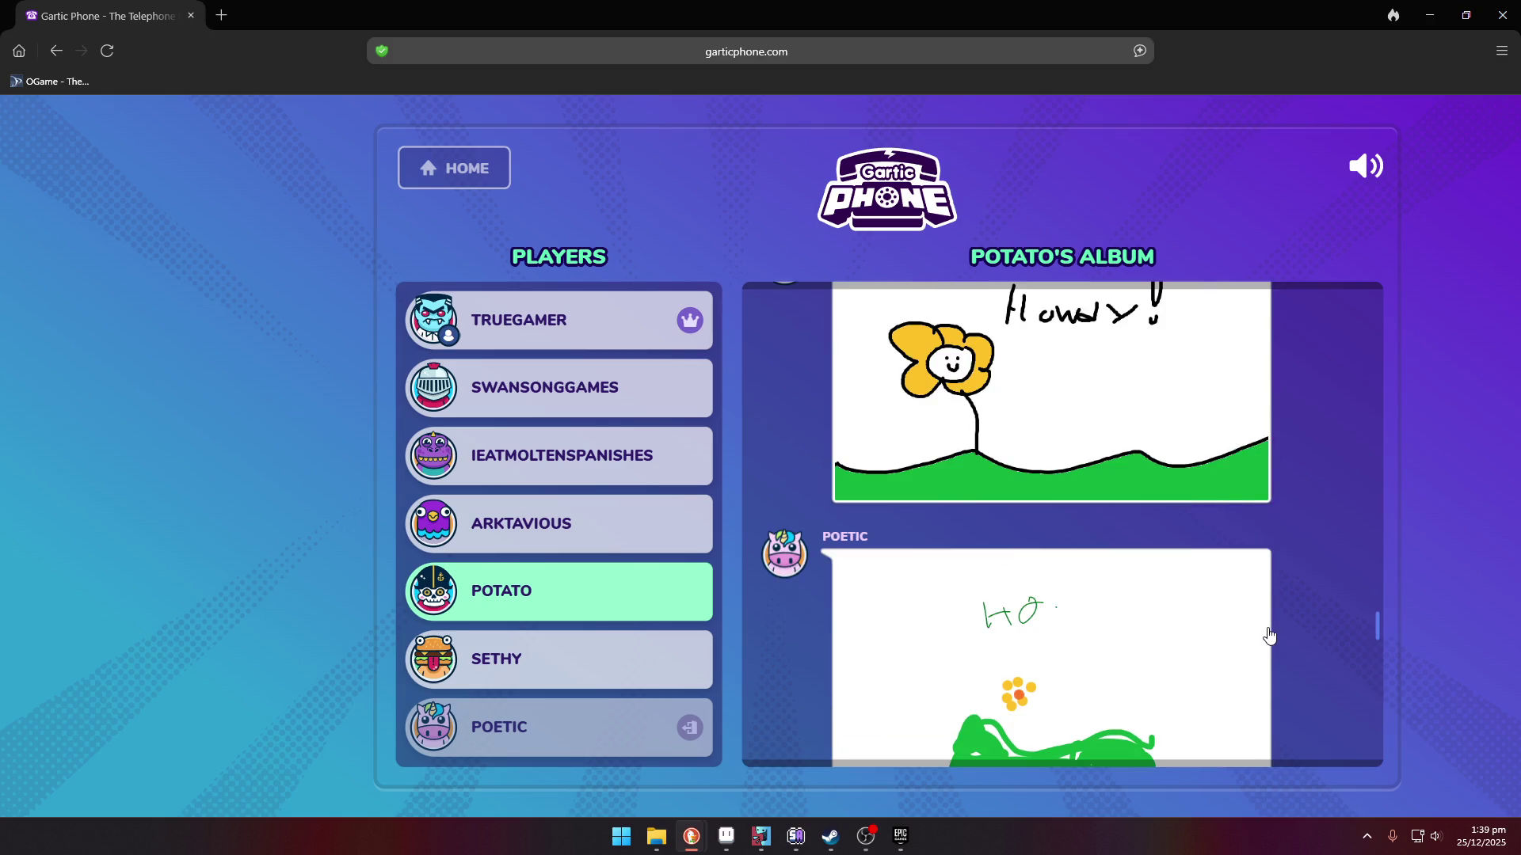
- Scroll through Sethy's album to 'End of album', then move on to the next player's album
{"action": "scroll", "coordinate": [1269, 636], "scroll_direction": "down", "scroll_amount": 3}
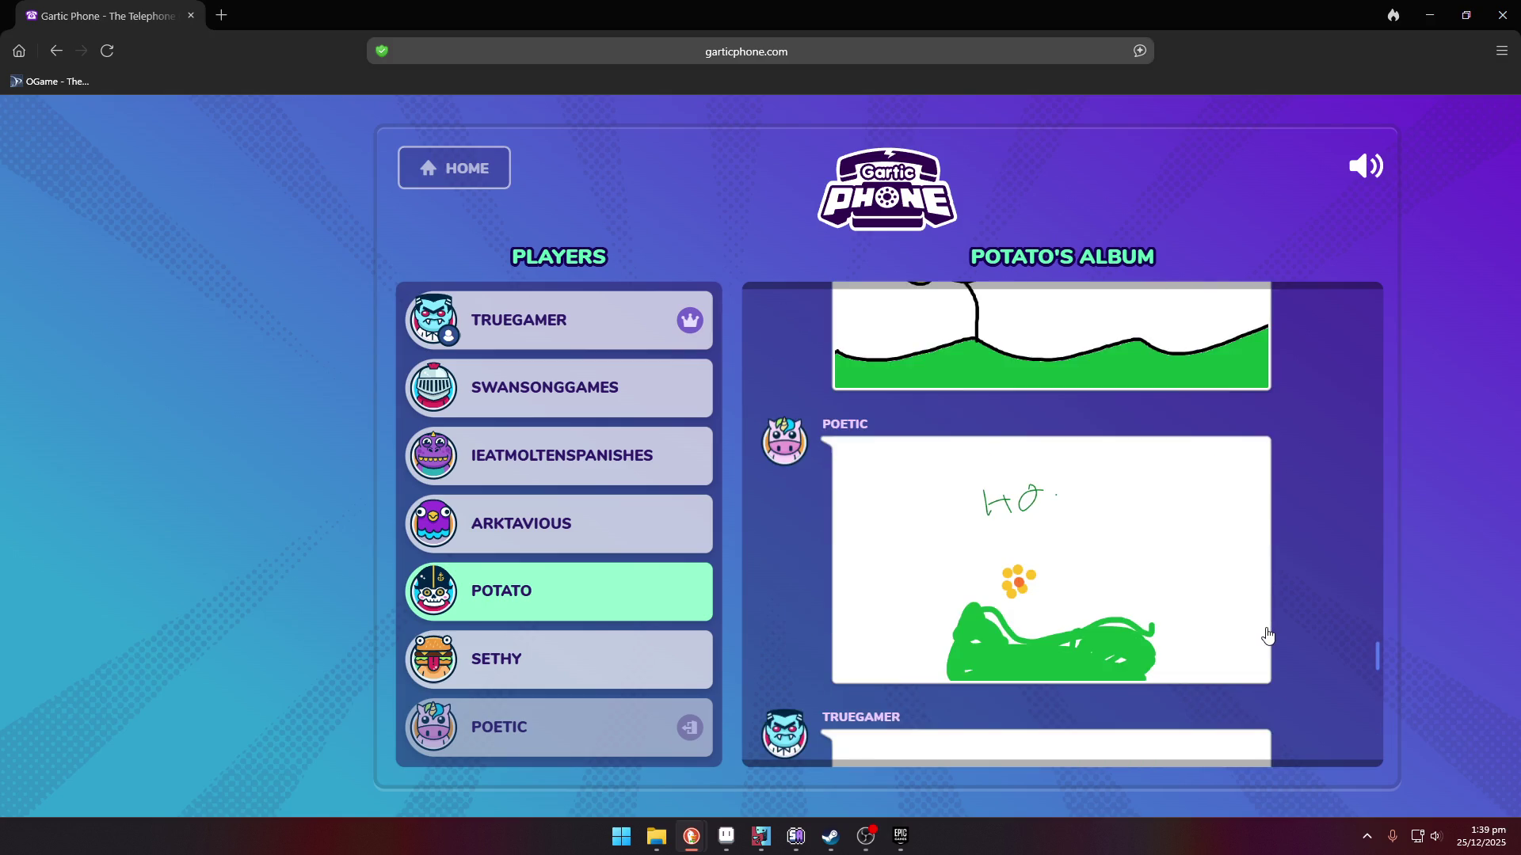
{"action": "scroll", "coordinate": [1265, 635], "scroll_direction": "down", "scroll_amount": 3}
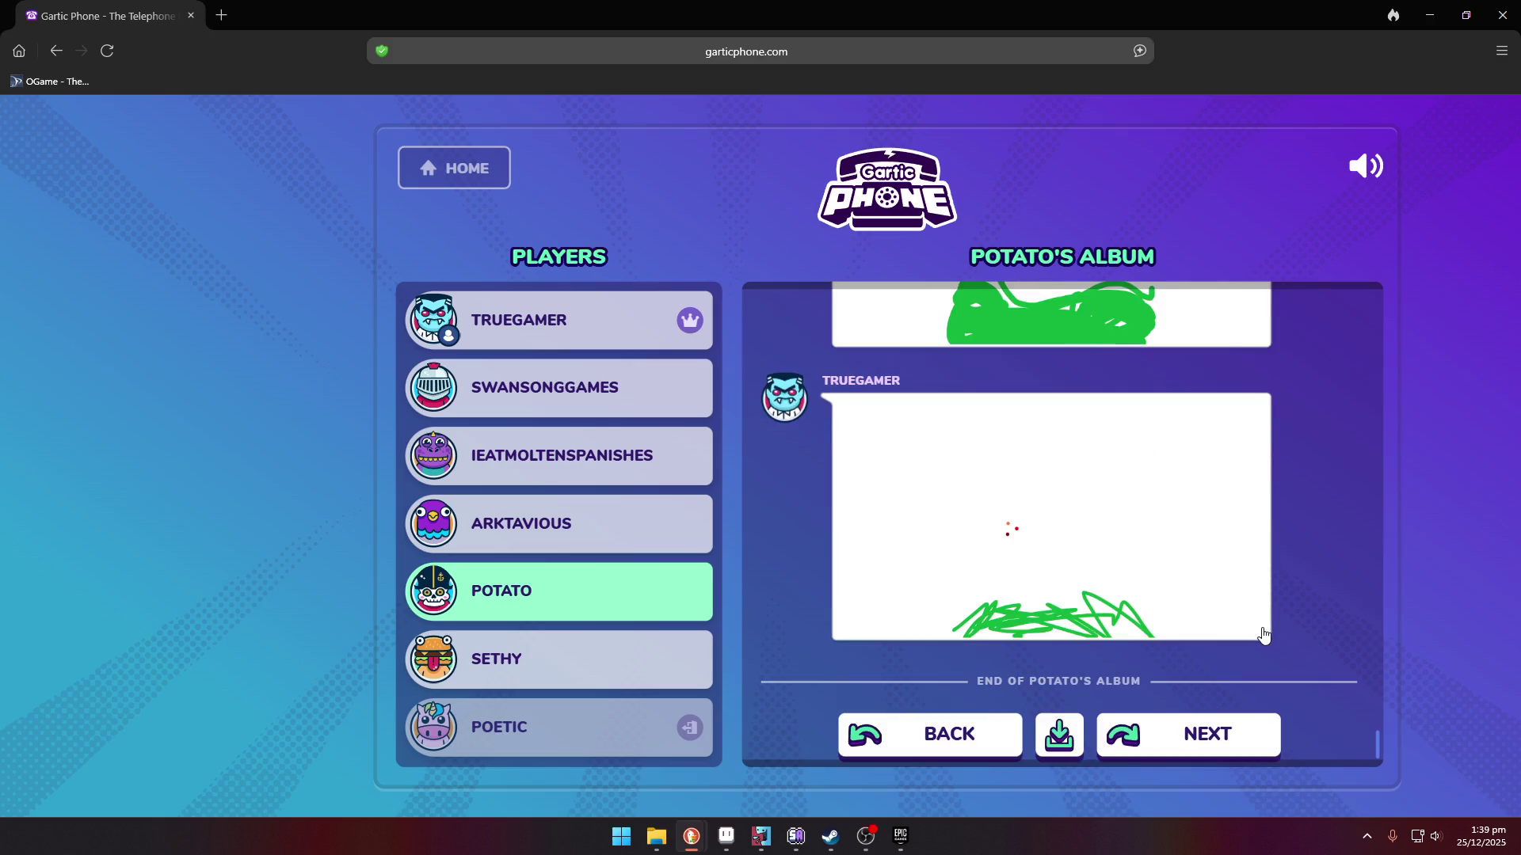
{"action": "scroll", "coordinate": [1263, 634], "scroll_direction": "up", "scroll_amount": 3}
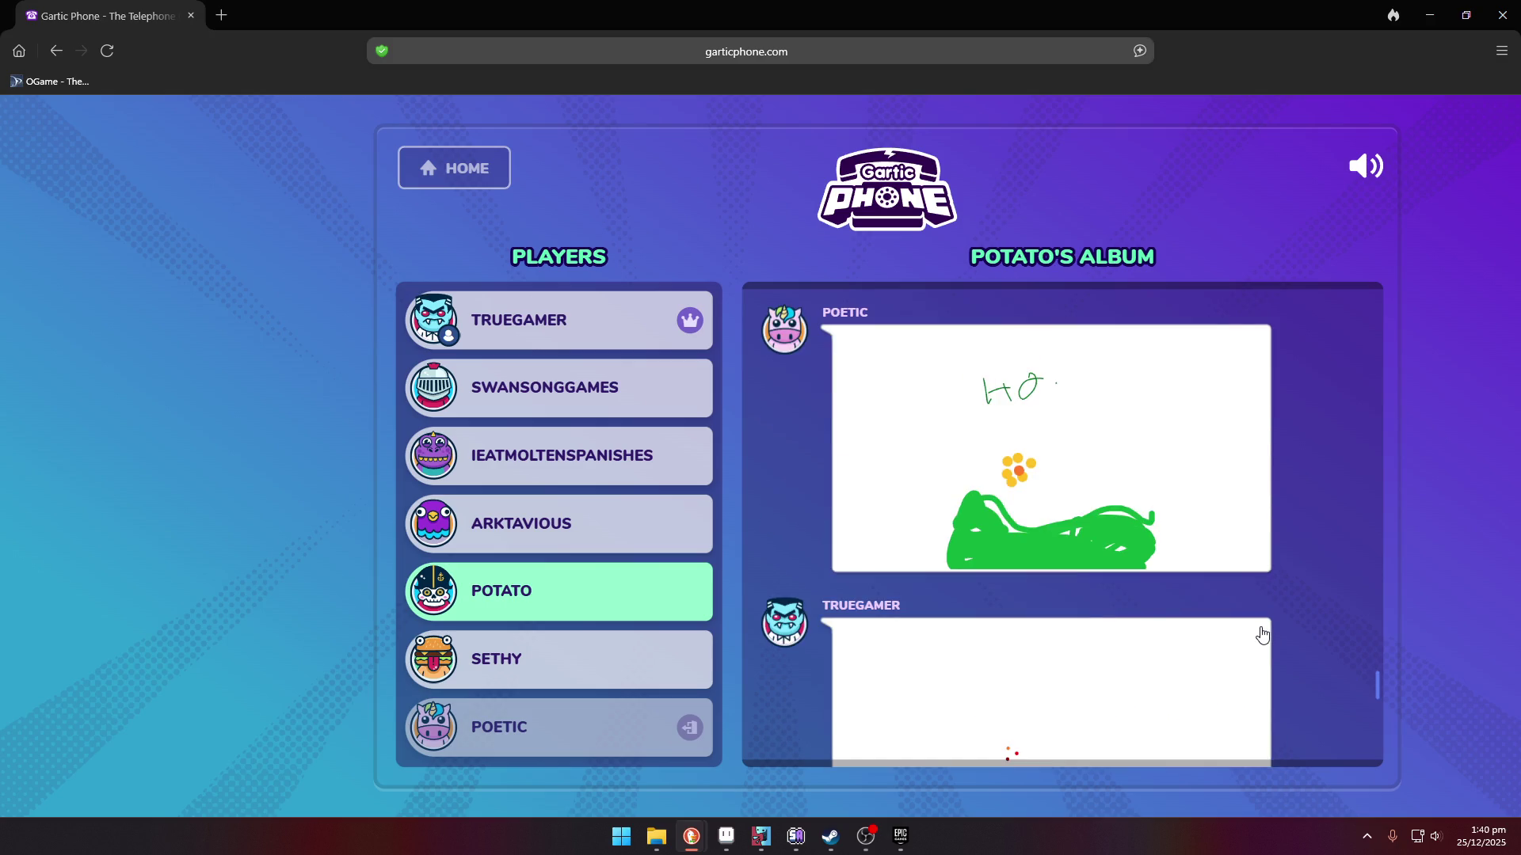
{"action": "scroll", "coordinate": [1261, 634], "scroll_direction": "down", "scroll_amount": 3}
{"action": "scroll", "coordinate": [1262, 635], "scroll_direction": "up", "scroll_amount": 5}
{"action": "scroll", "coordinate": [1261, 635], "scroll_direction": "up", "scroll_amount": 3}
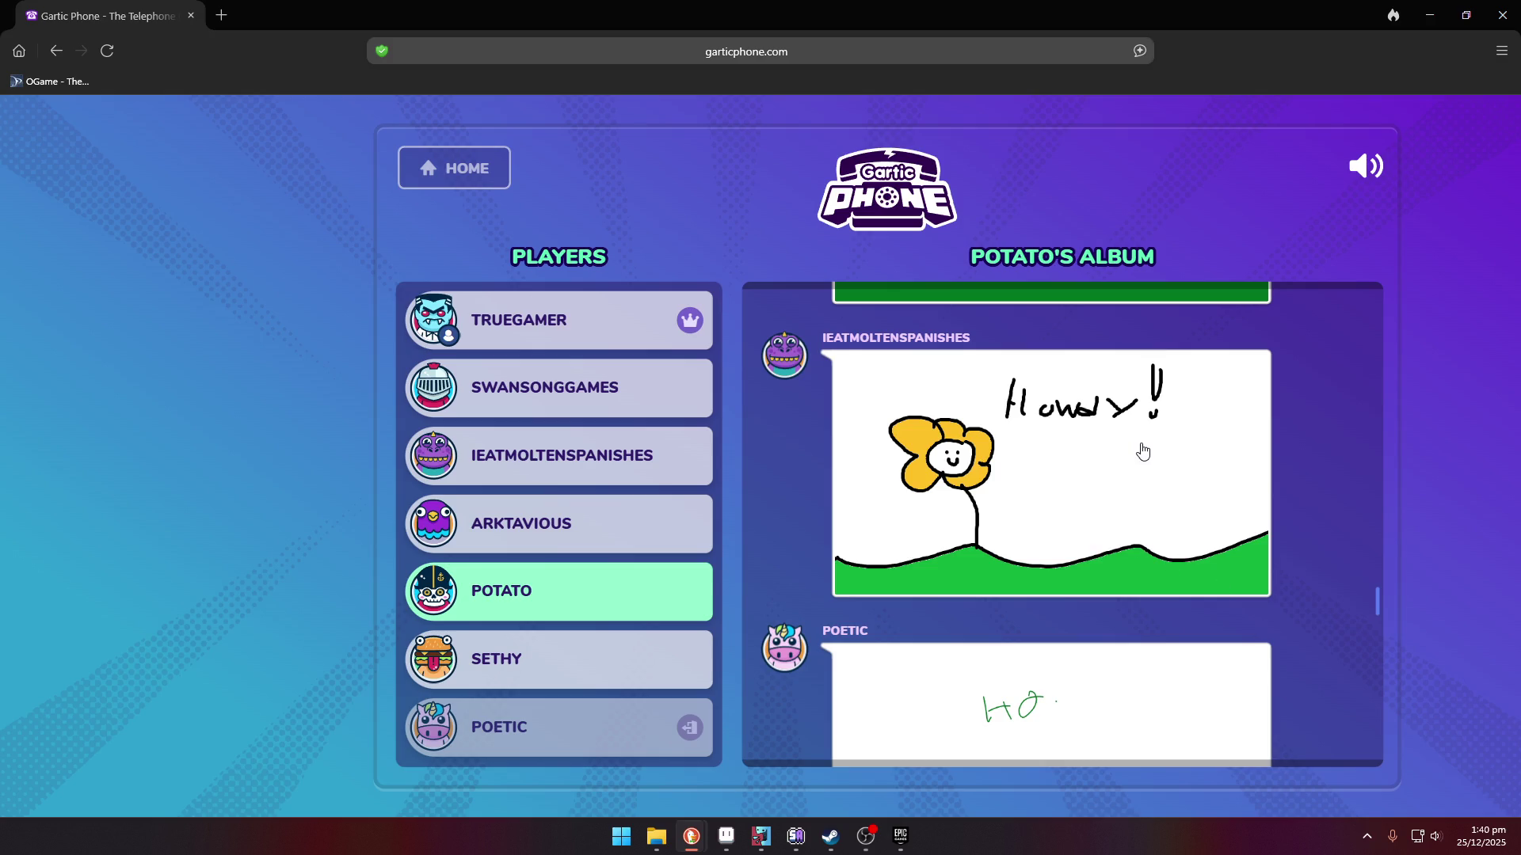
{"action": "scroll", "coordinate": [1087, 443], "scroll_direction": "down", "scroll_amount": 3}
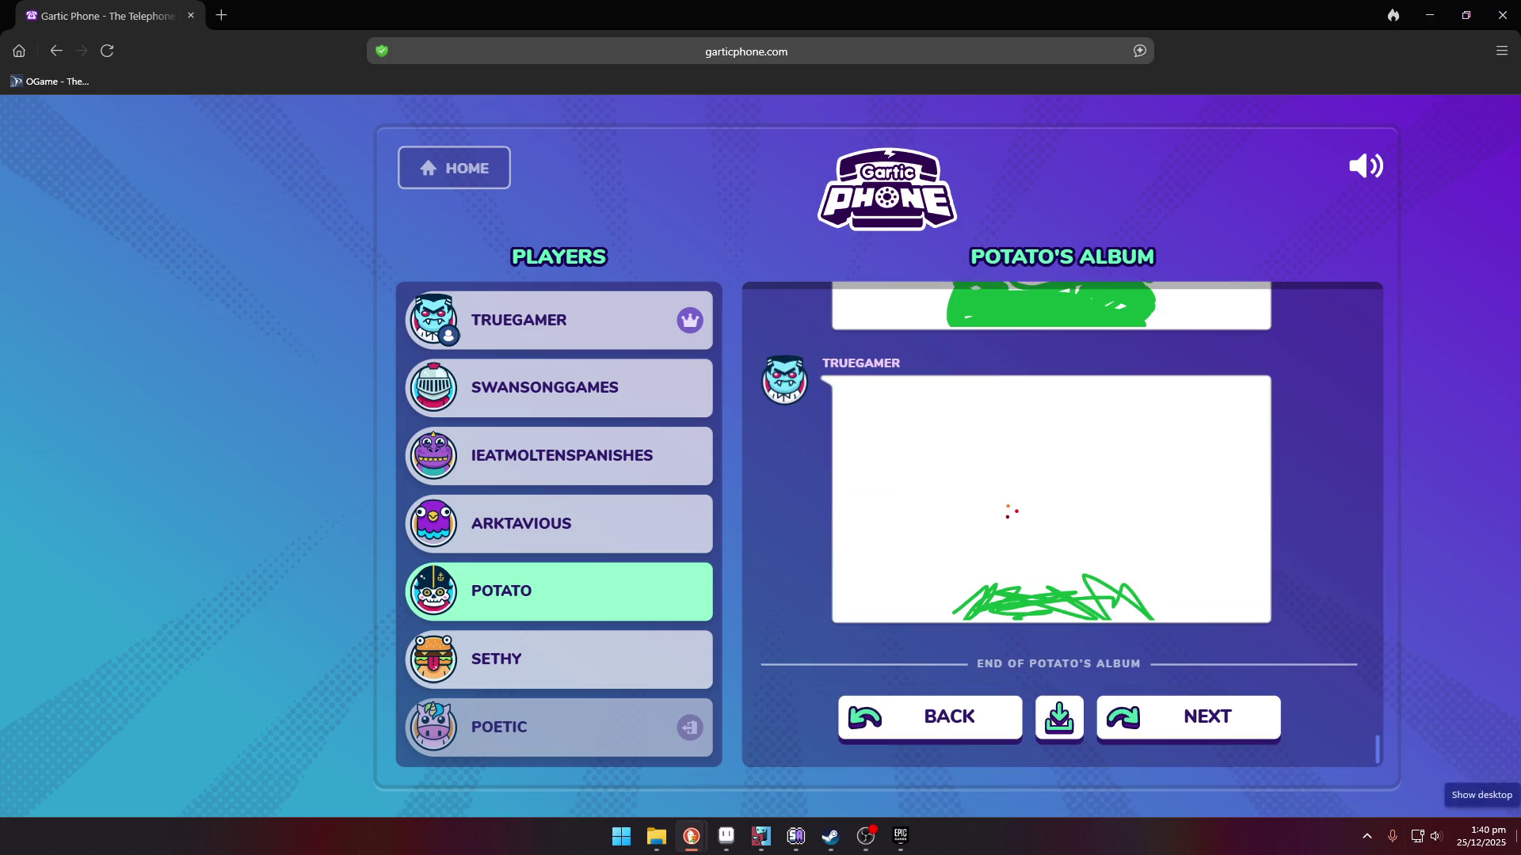
{"action": "scroll", "coordinate": [1123, 530], "scroll_direction": "up", "scroll_amount": 5}
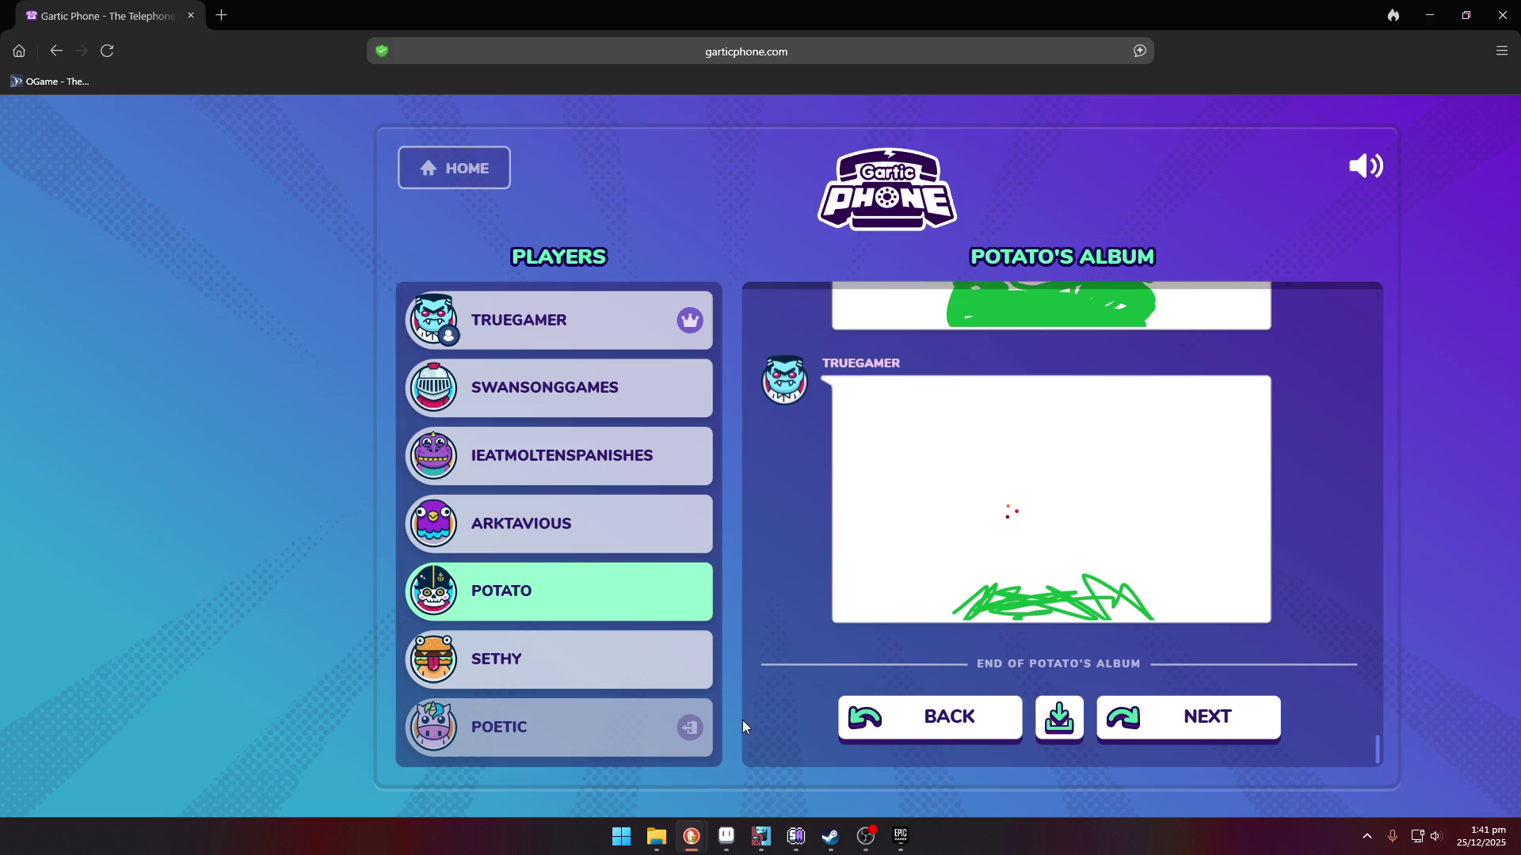
{"action": "left_click", "coordinate": [1263, 722]}
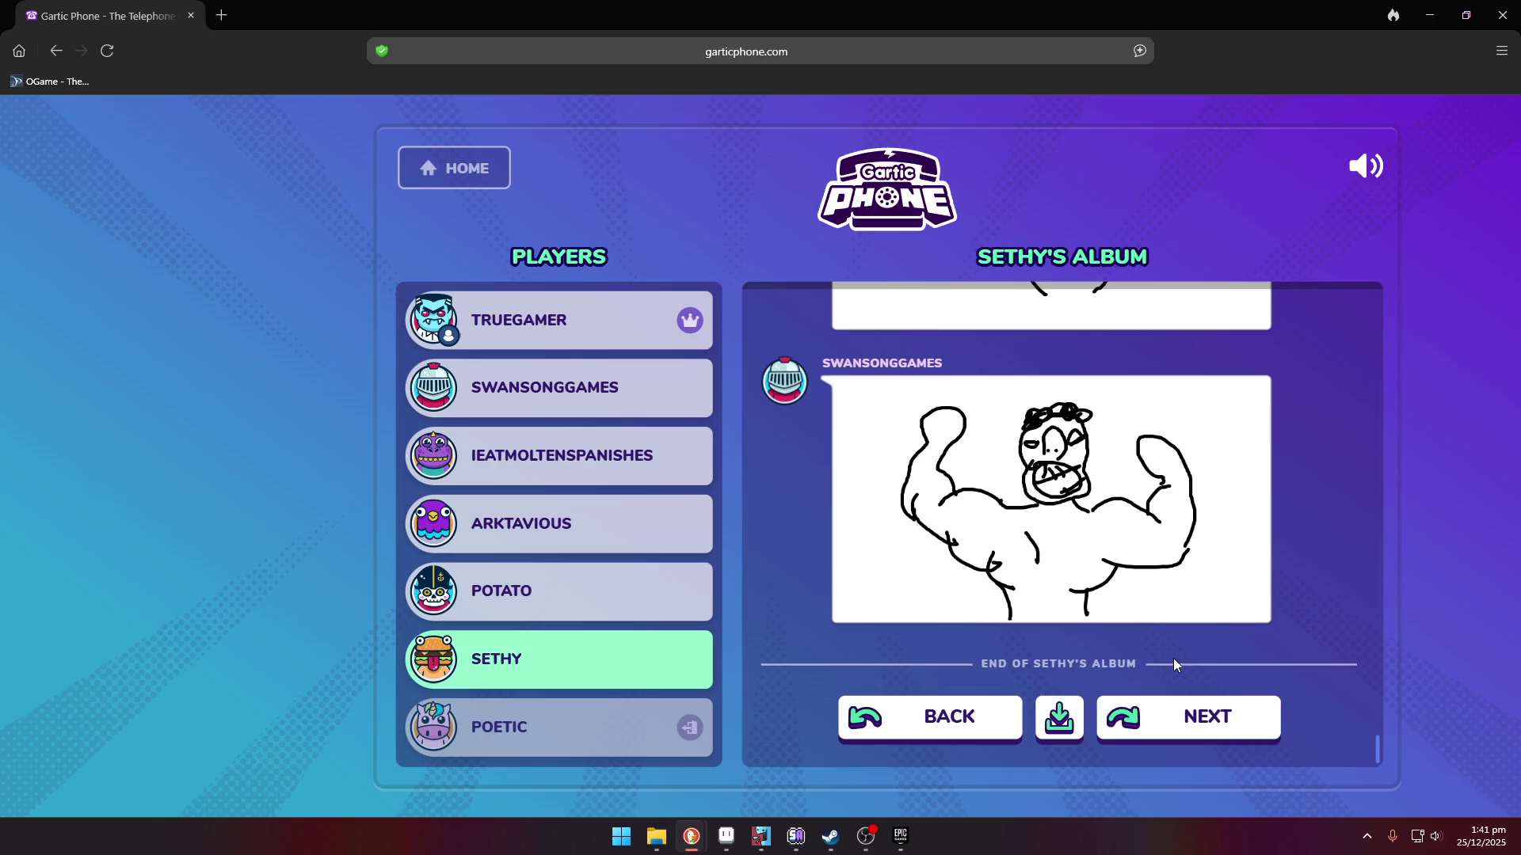
{"action": "scroll", "coordinate": [1245, 605], "scroll_direction": "up", "scroll_amount": 10}
{"action": "scroll", "coordinate": [1245, 604], "scroll_direction": "up", "scroll_amount": 4}
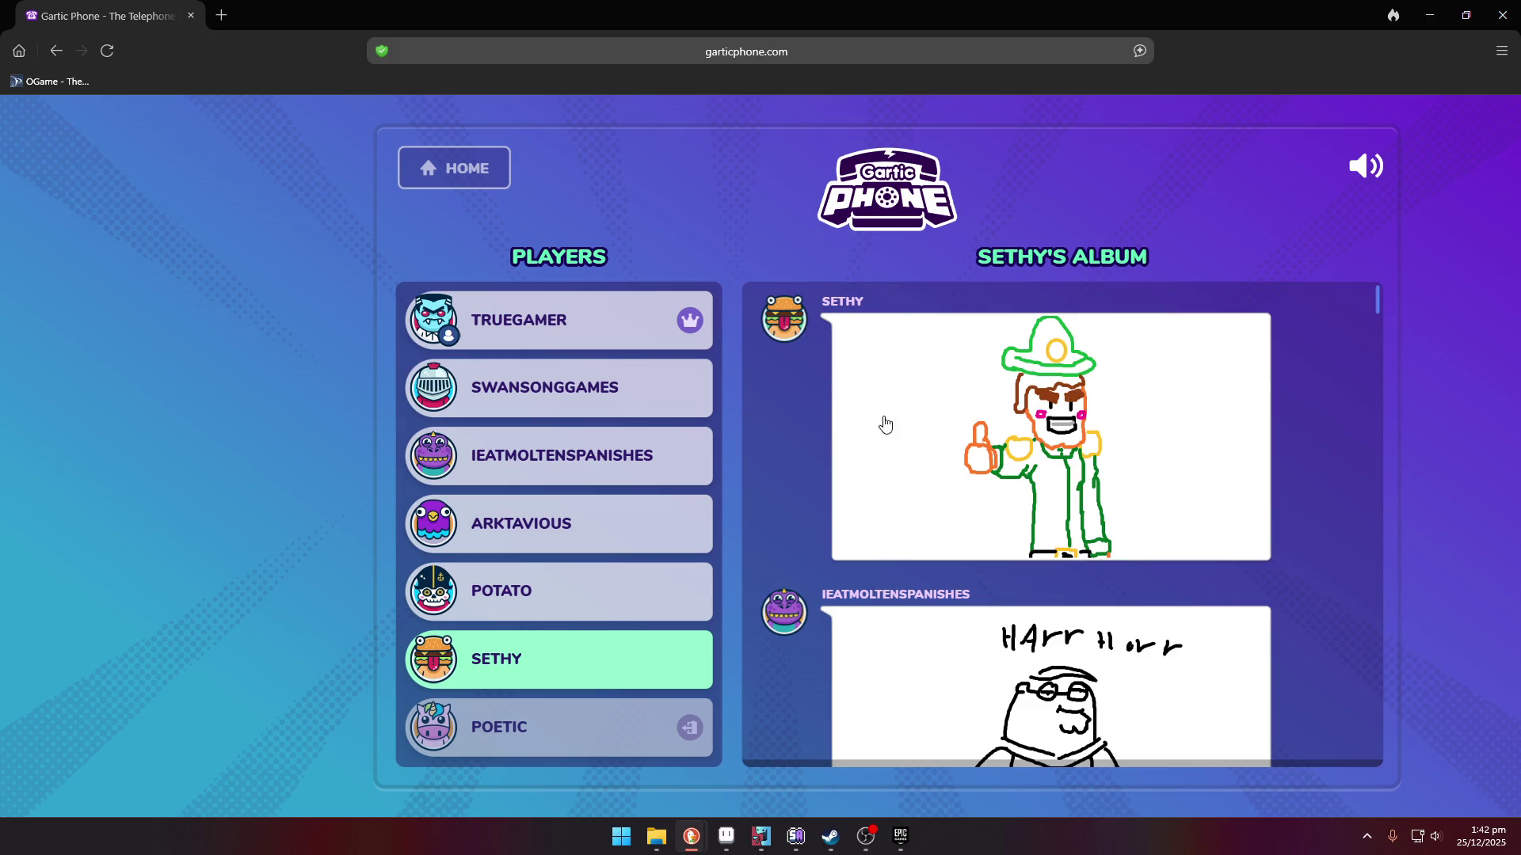
{"action": "scroll", "coordinate": [1085, 538], "scroll_direction": "down", "scroll_amount": 1}
{"action": "scroll", "coordinate": [1090, 545], "scroll_direction": "down", "scroll_amount": 1}
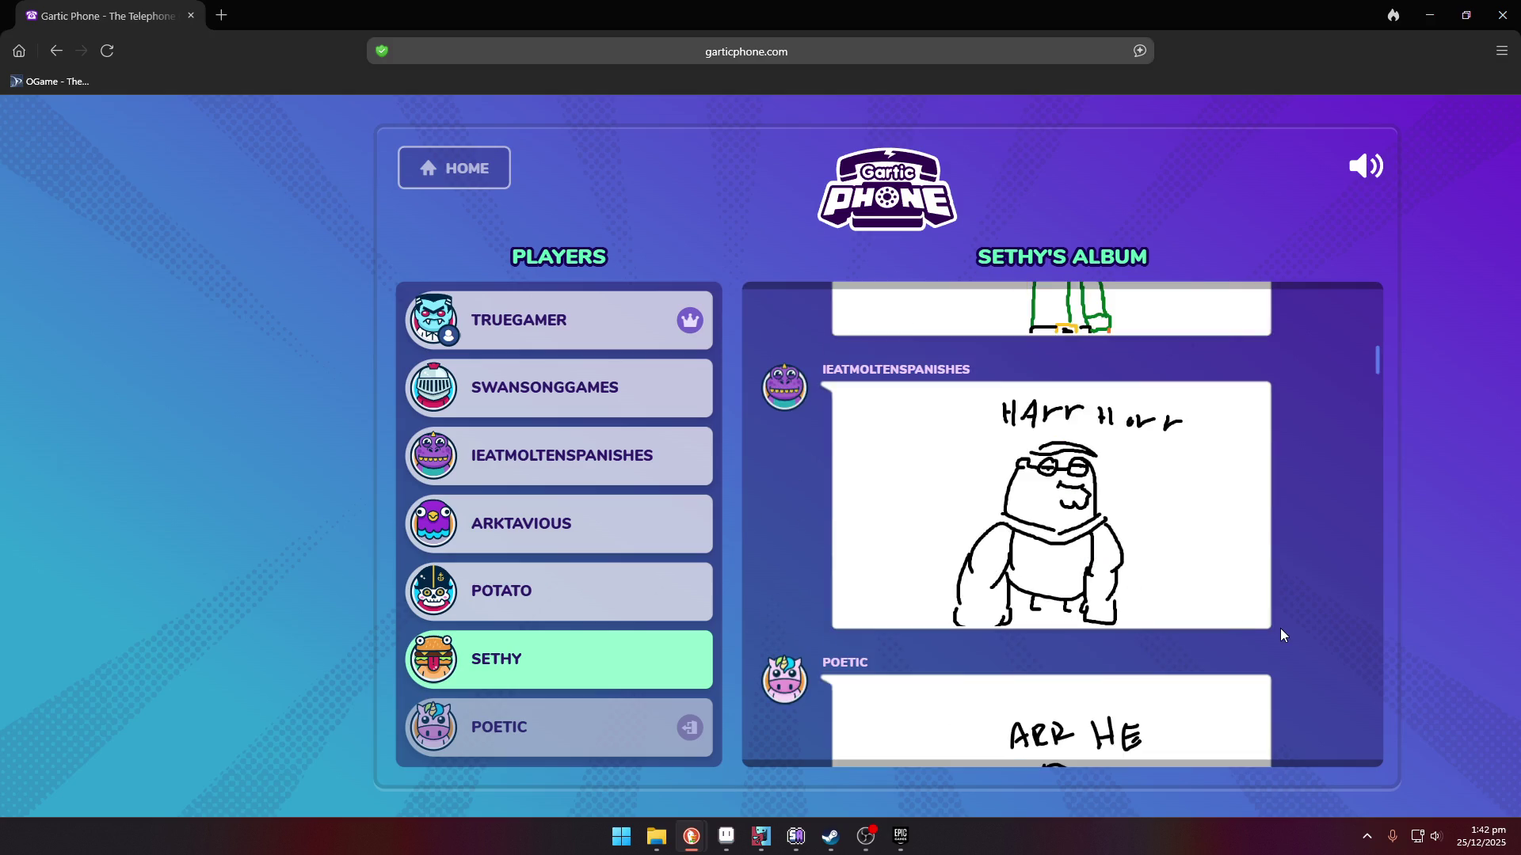
{"action": "scroll", "coordinate": [1237, 564], "scroll_direction": "up", "scroll_amount": 2}
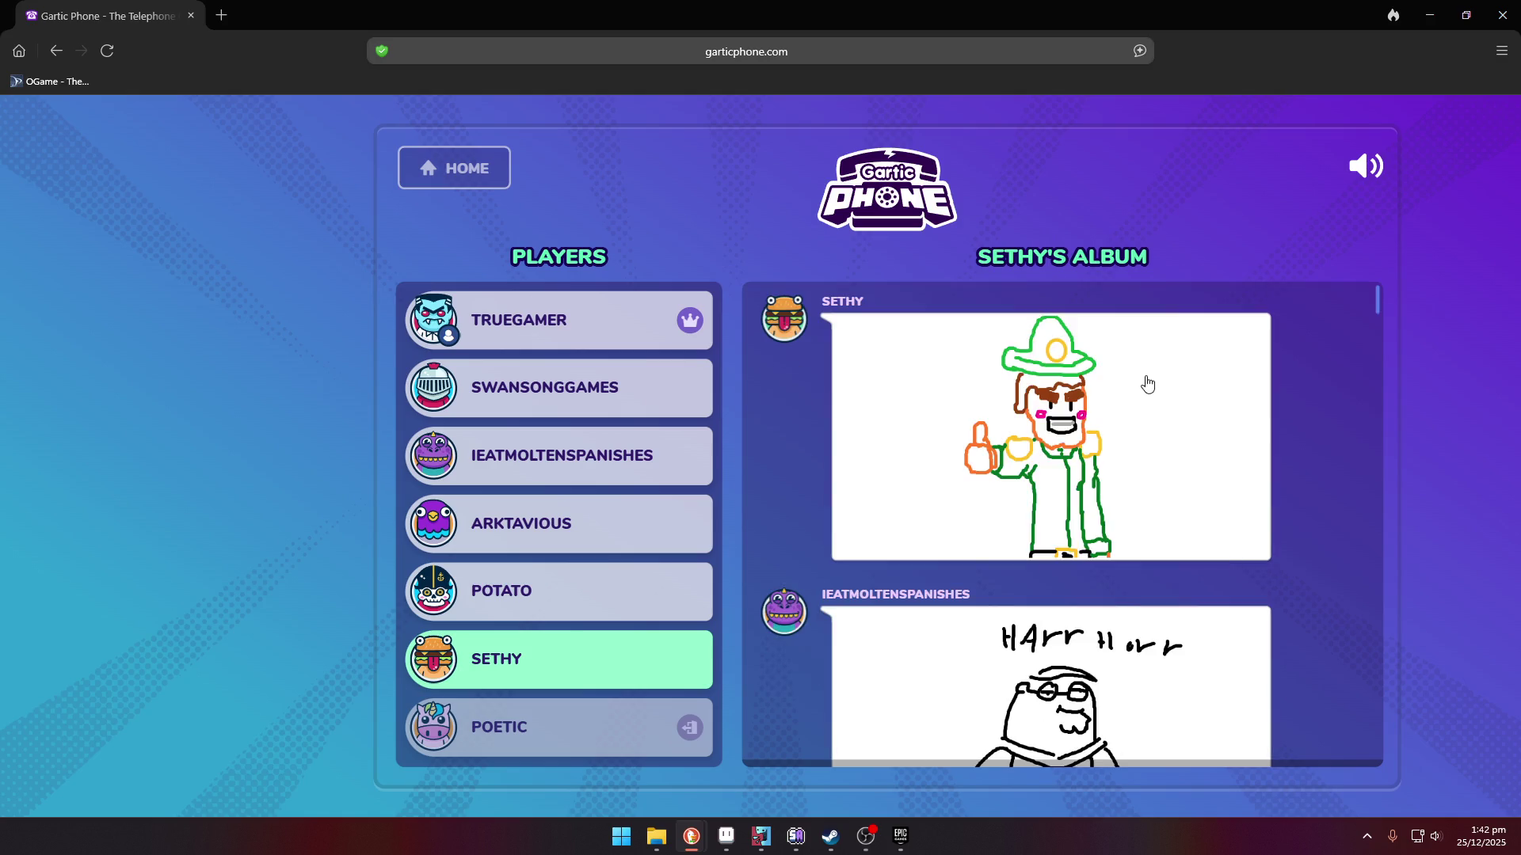
{"action": "scroll", "coordinate": [1135, 426], "scroll_direction": "down", "scroll_amount": 1}
{"action": "scroll", "coordinate": [1157, 452], "scroll_direction": "down", "scroll_amount": 2}
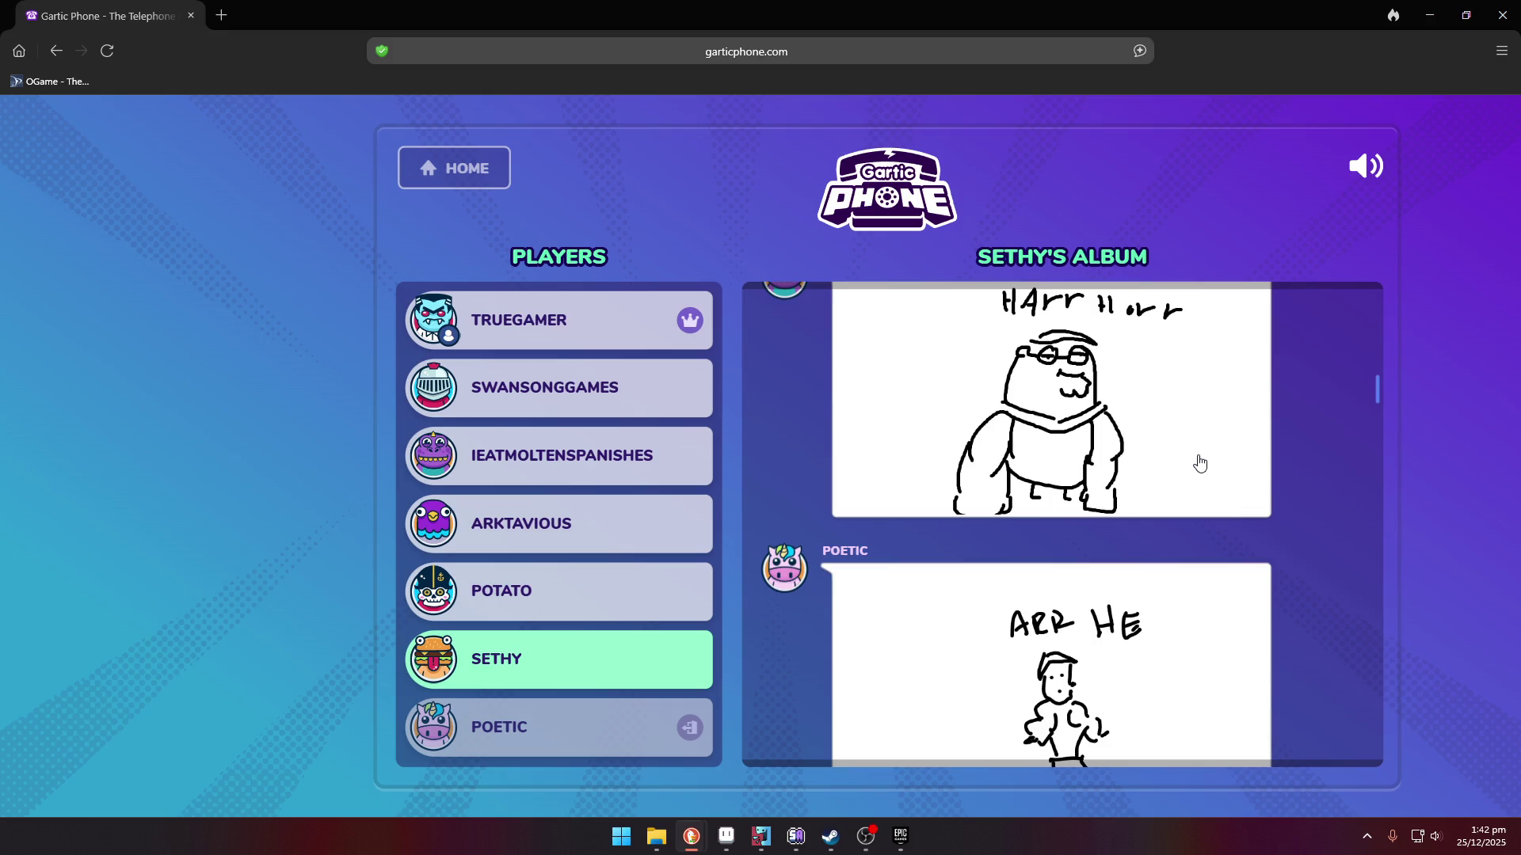
{"action": "scroll", "coordinate": [1190, 448], "scroll_direction": "up", "scroll_amount": 1}
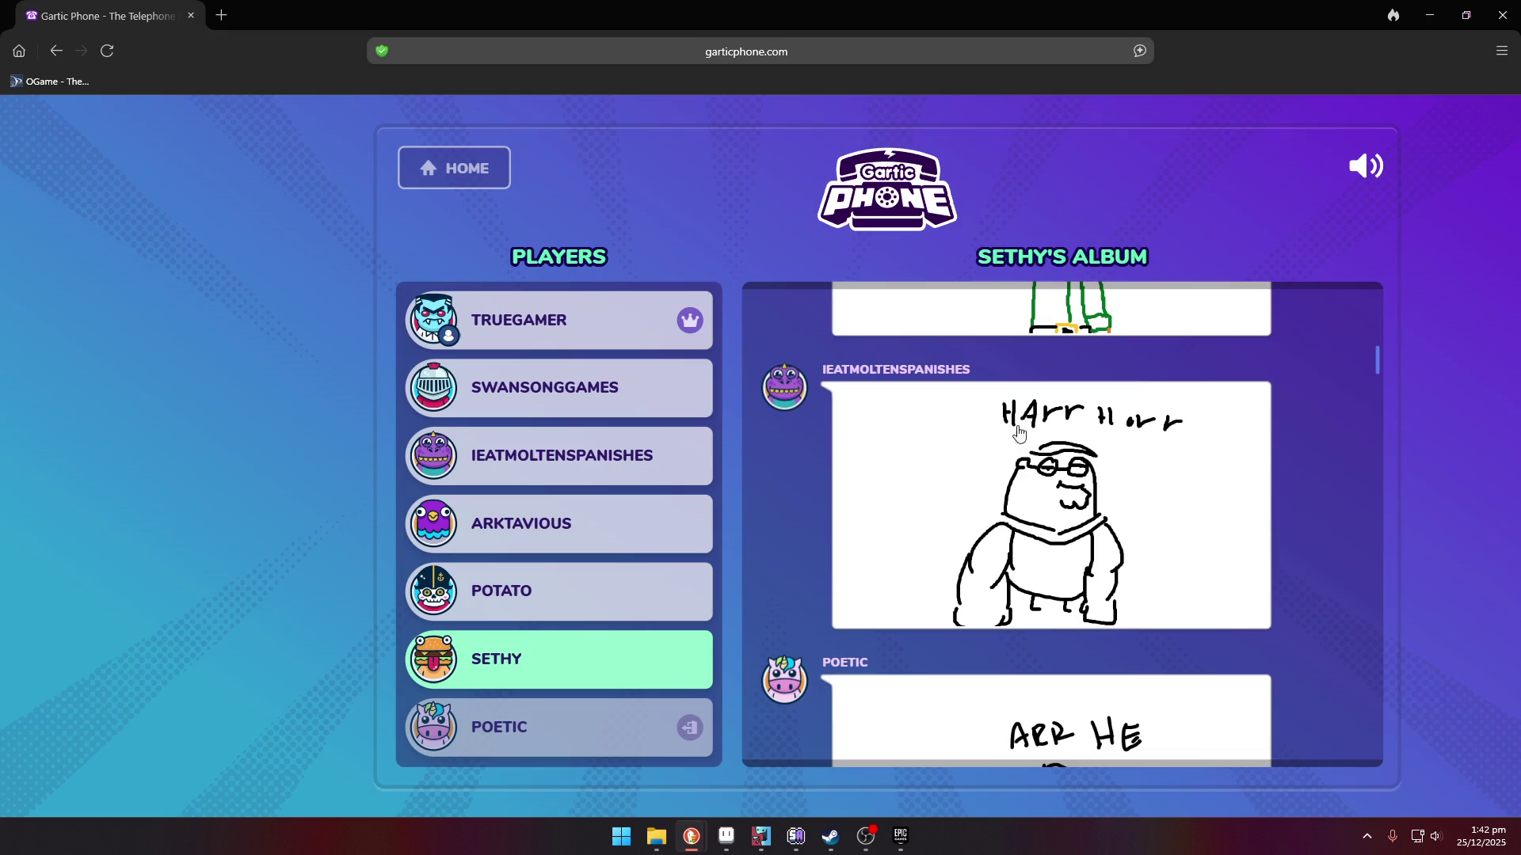
{"action": "scroll", "coordinate": [1131, 564], "scroll_direction": "down", "scroll_amount": 2}
{"action": "scroll", "coordinate": [1131, 564], "scroll_direction": "down", "scroll_amount": 6}
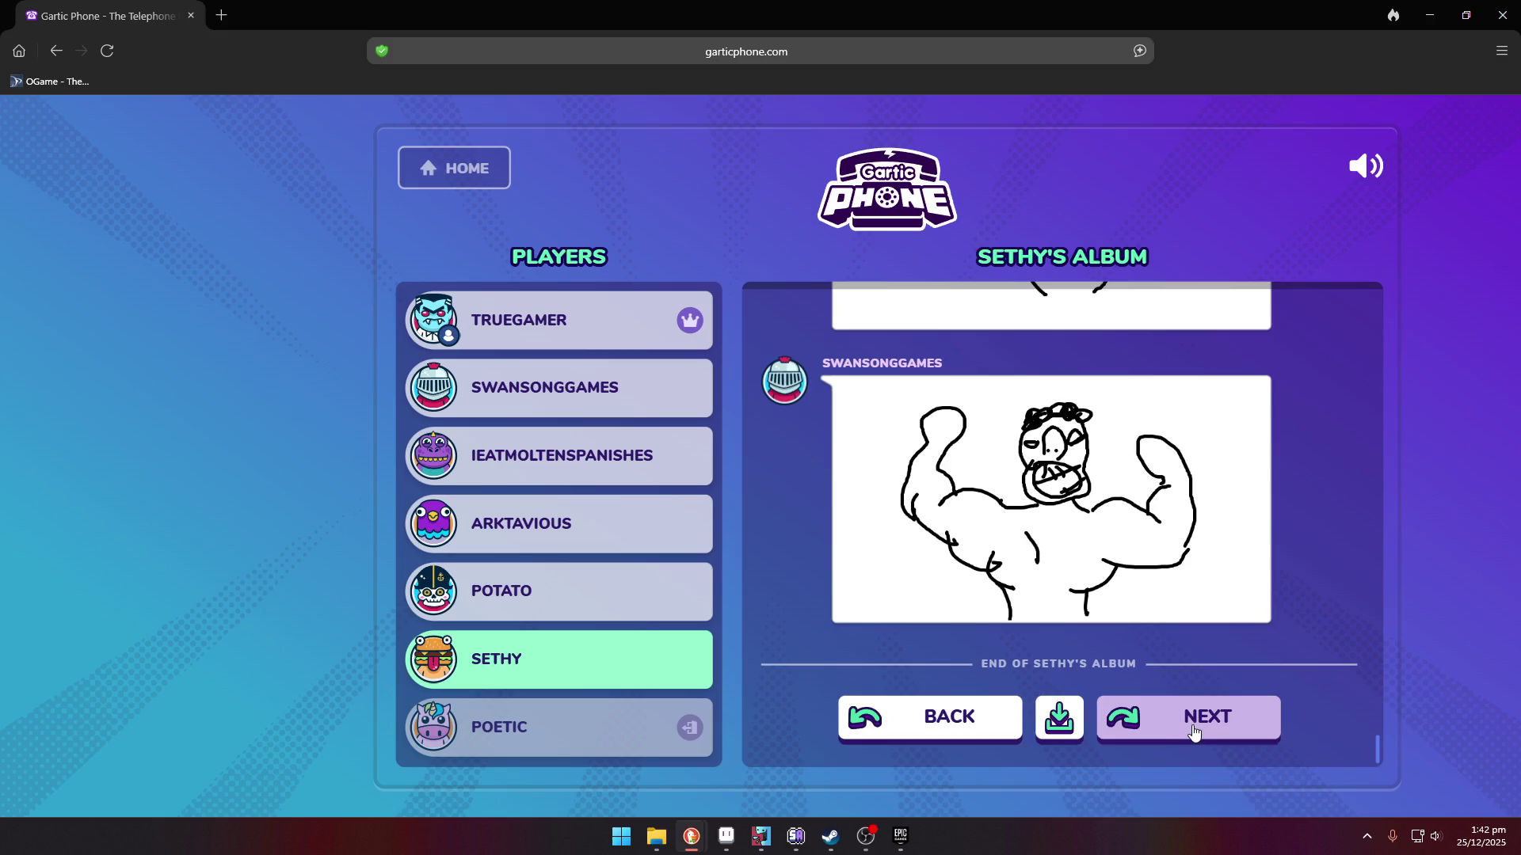
{"action": "left_click", "coordinate": [1193, 728]}
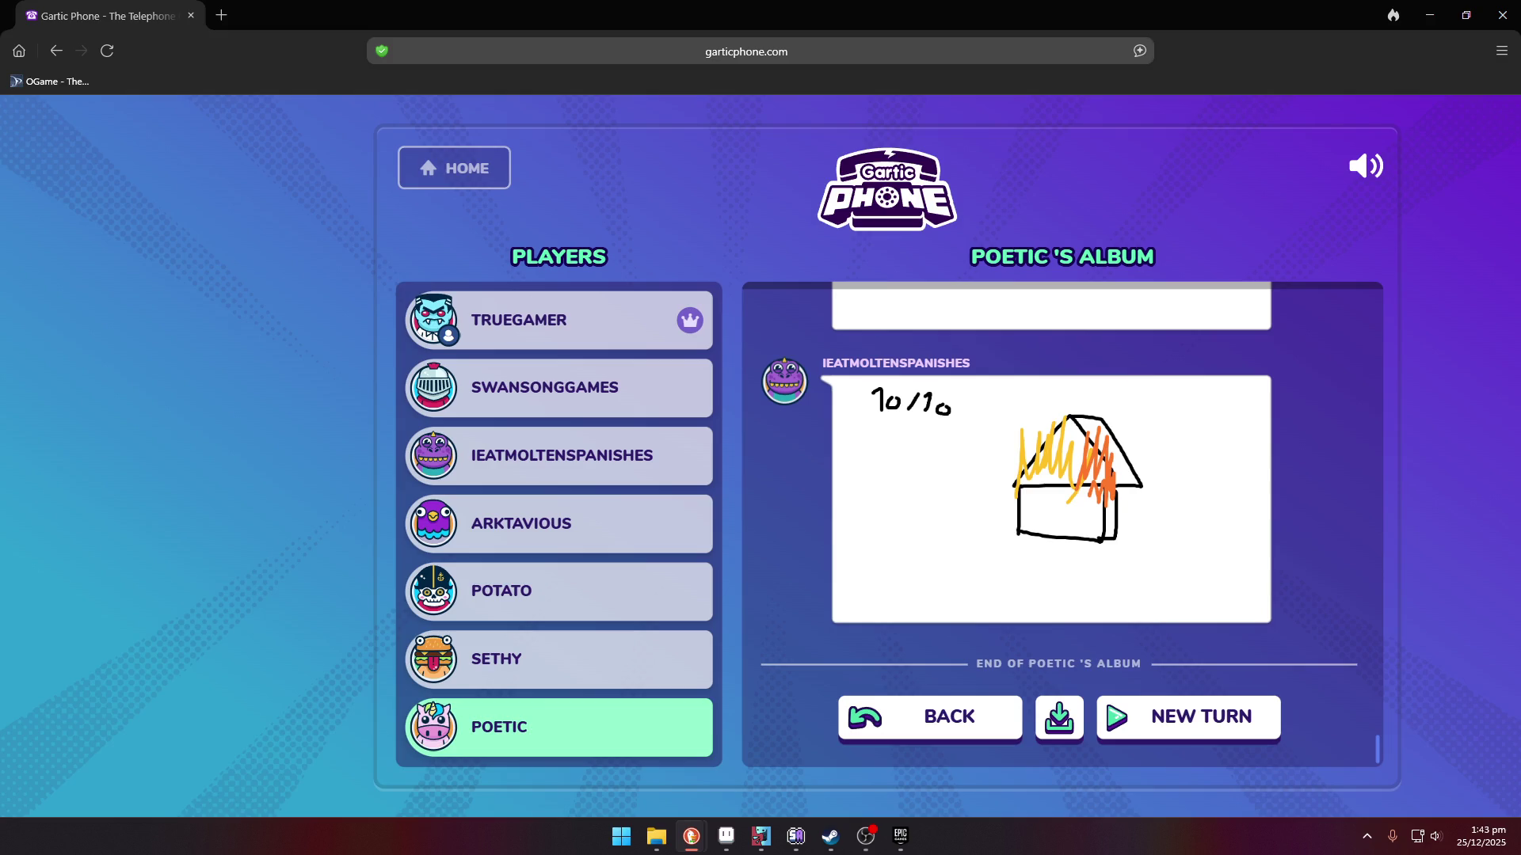
- Start a new turn, returning everyone to the game lobby
{"action": "left_click", "coordinate": [1250, 717]}
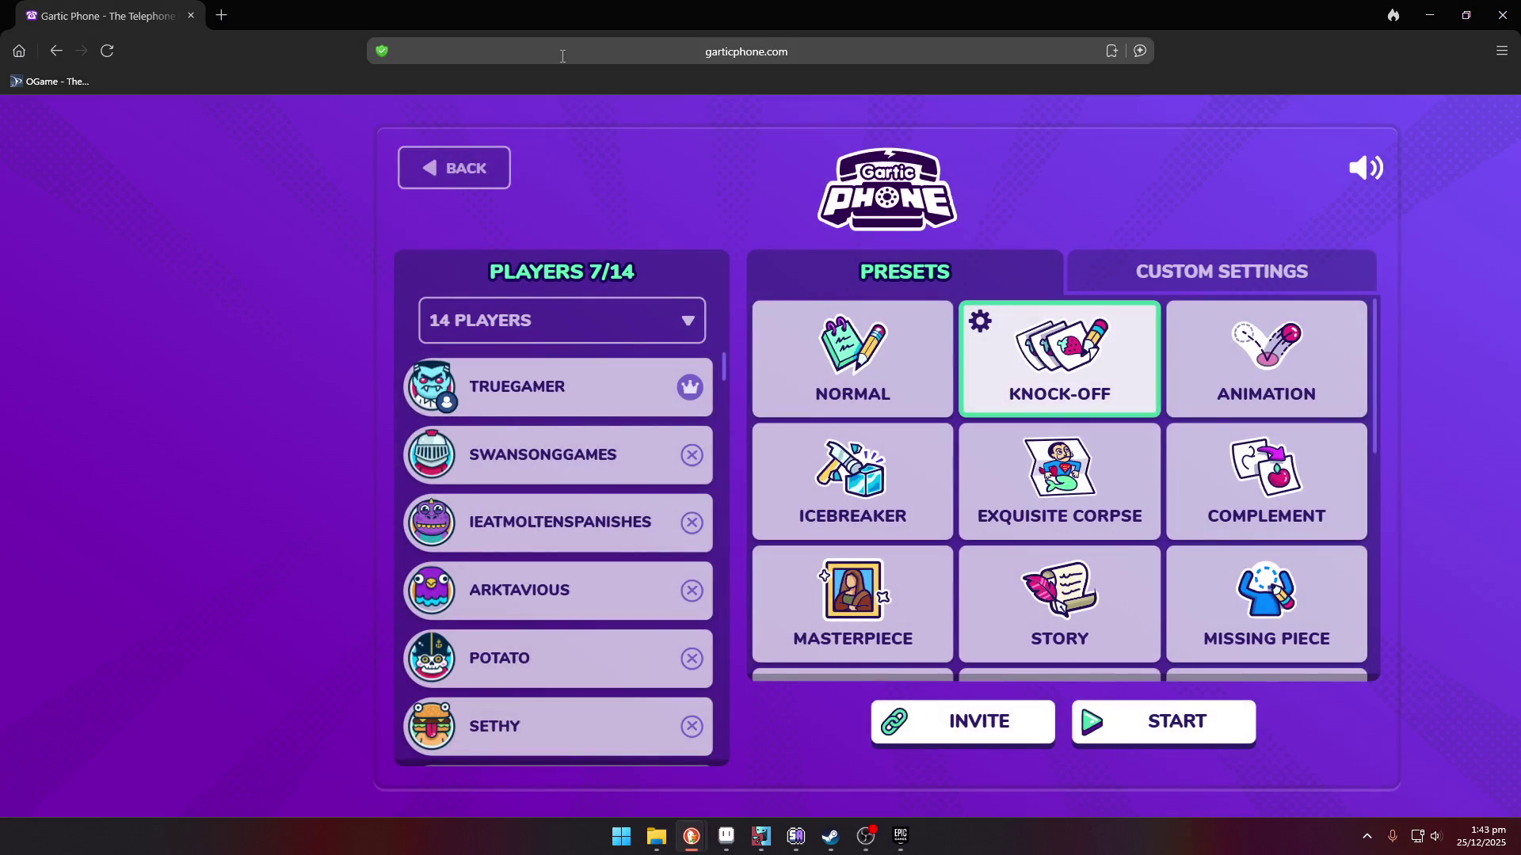
- Copy the game's invite link and switch over to Aseprite
{"action": "left_click", "coordinate": [981, 722]}
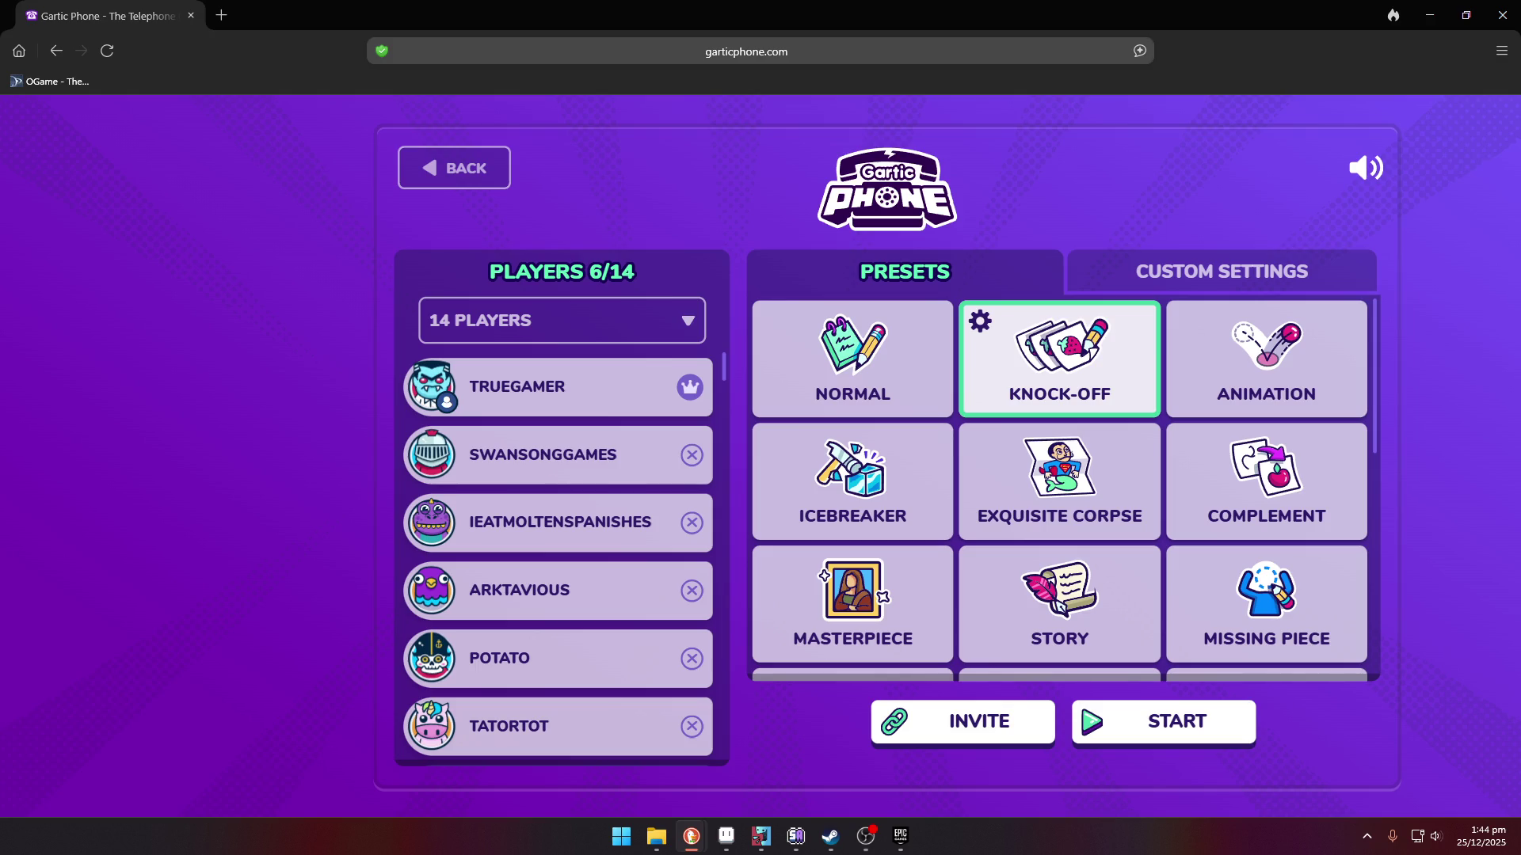
{"action": "key", "text": "alt+Tab"}
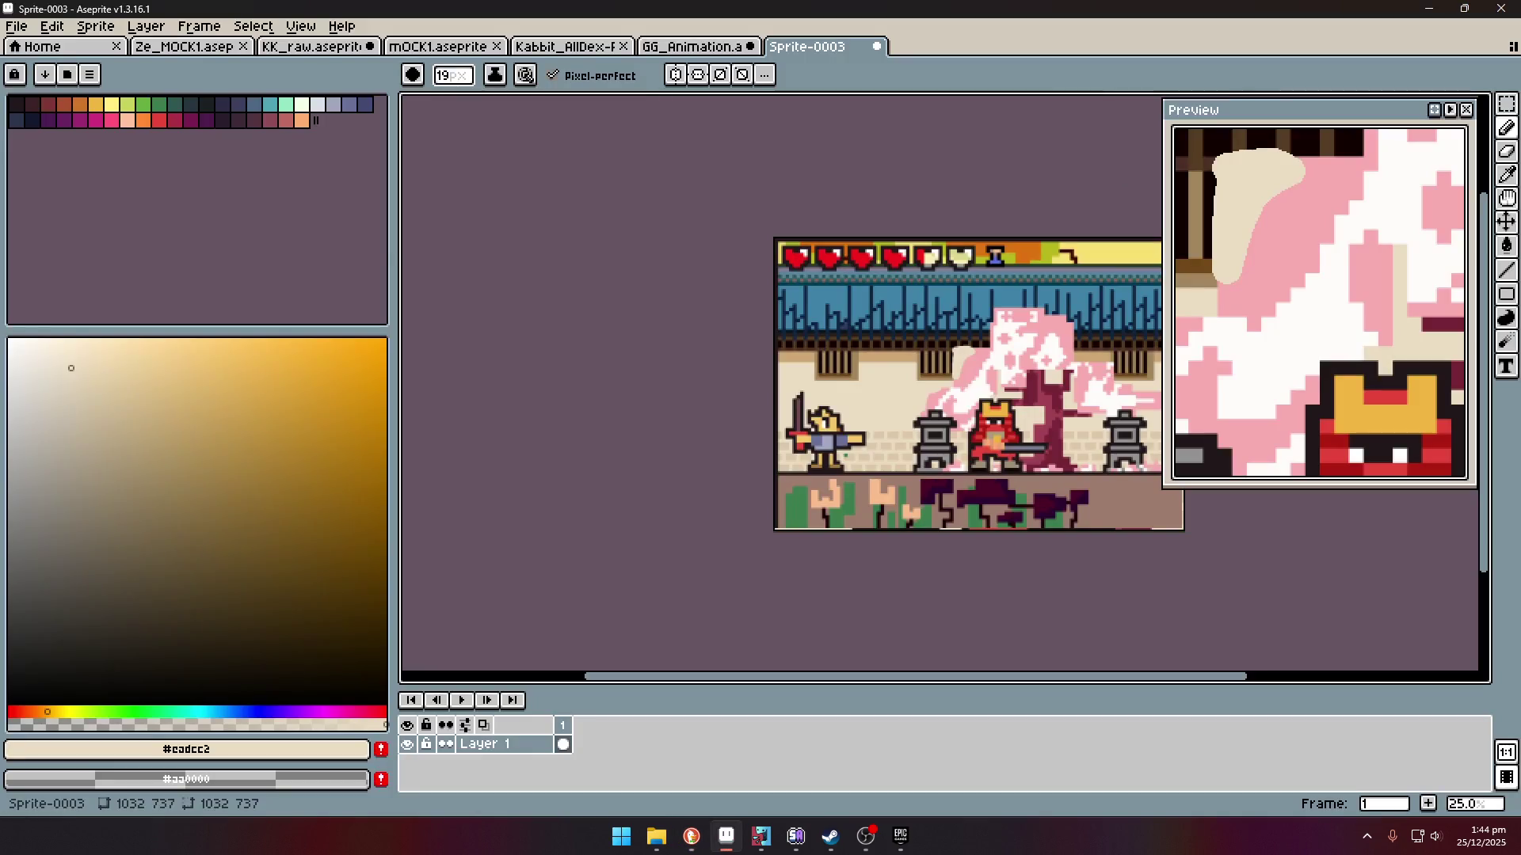
- Create a new 288×377 sprite and paste the fighter character image into it
{"action": "left_click", "coordinate": [17, 26]}
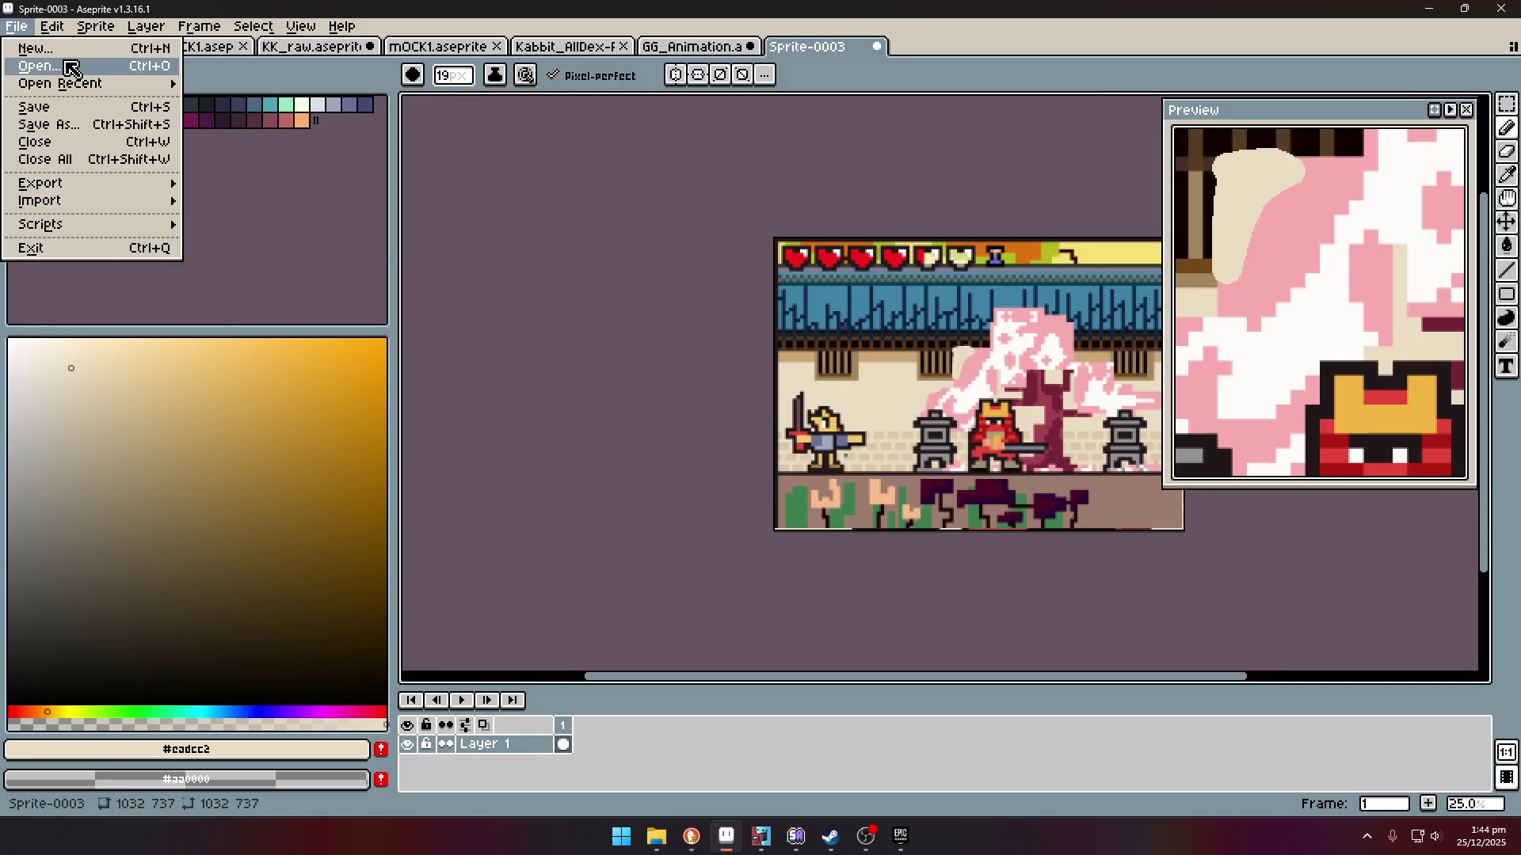
{"action": "left_click", "coordinate": [35, 48]}
{"action": "left_click", "coordinate": [746, 570]}
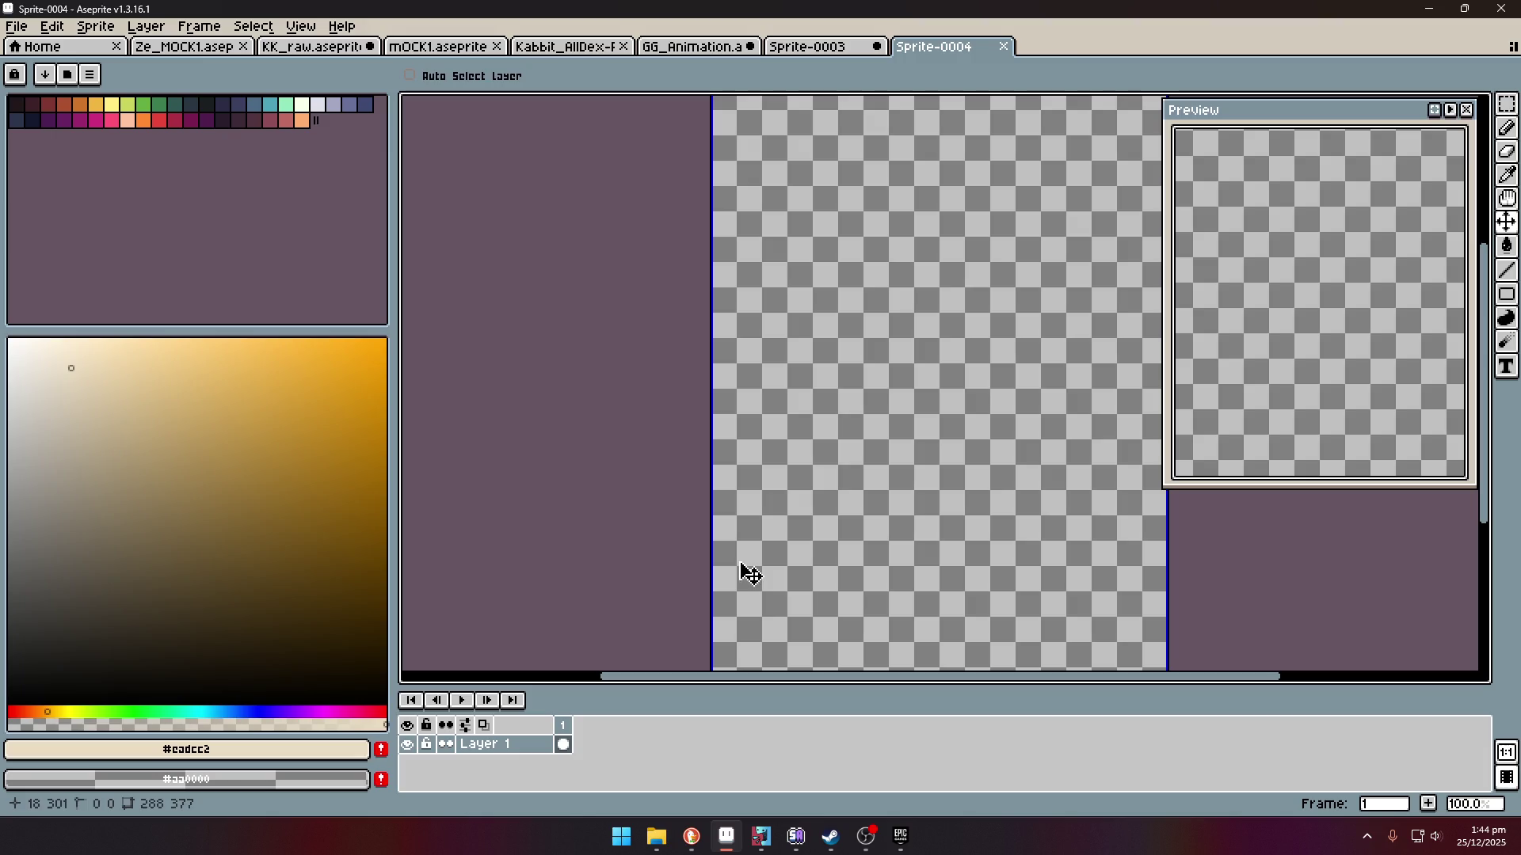
{"action": "key", "text": "ctrl+v"}
{"action": "scroll", "coordinate": [807, 533], "scroll_direction": "down", "scroll_amount": 4}
{"action": "scroll", "coordinate": [1053, 337], "scroll_direction": "up", "scroll_amount": 2}
{"action": "left_click", "coordinate": [1054, 338]}
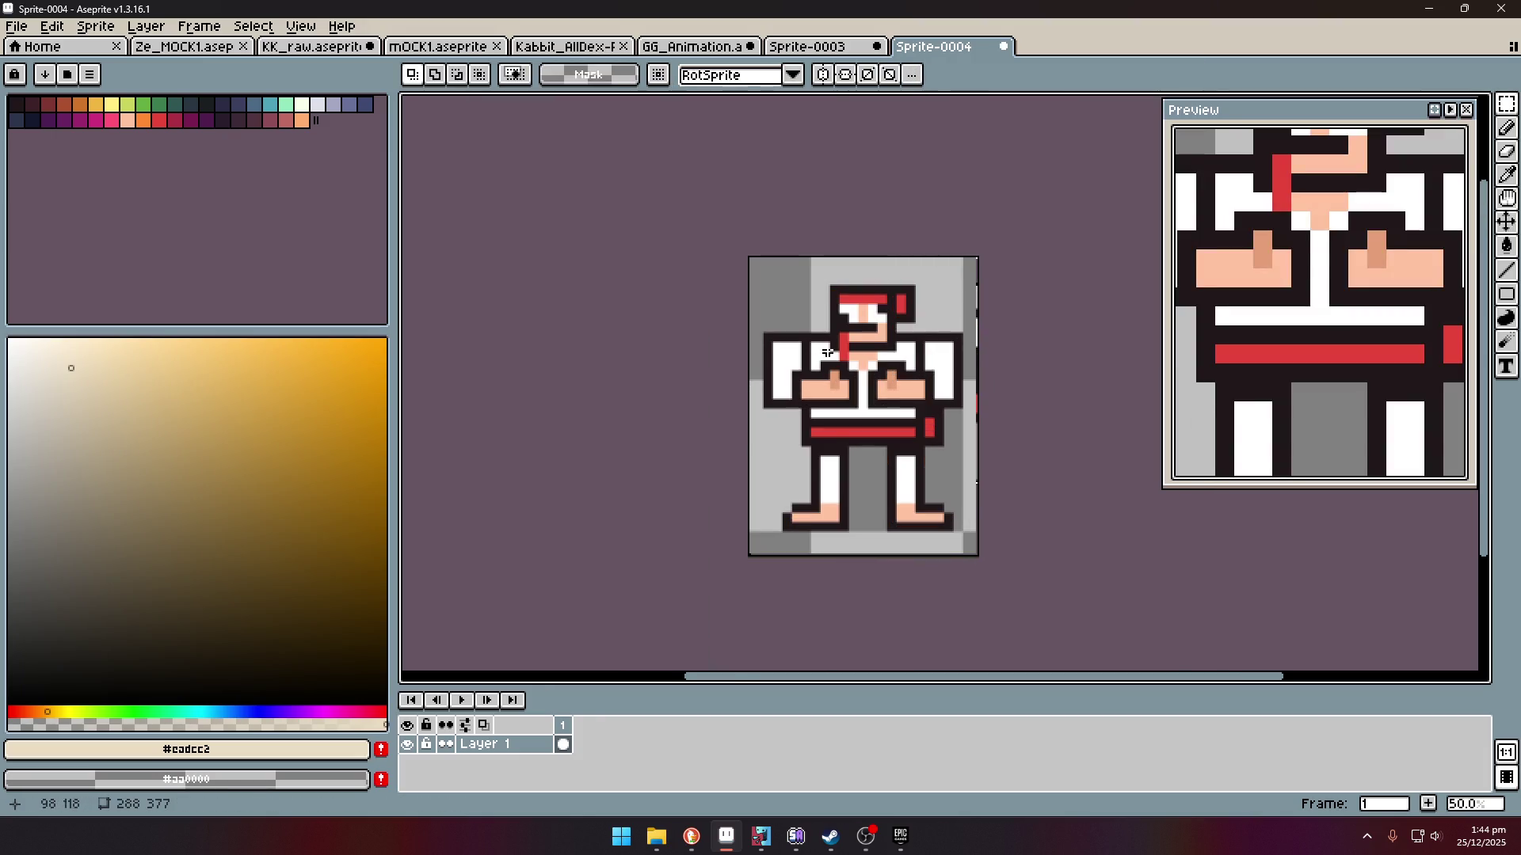
{"action": "scroll", "coordinate": [916, 312], "scroll_direction": "up", "scroll_amount": 1}
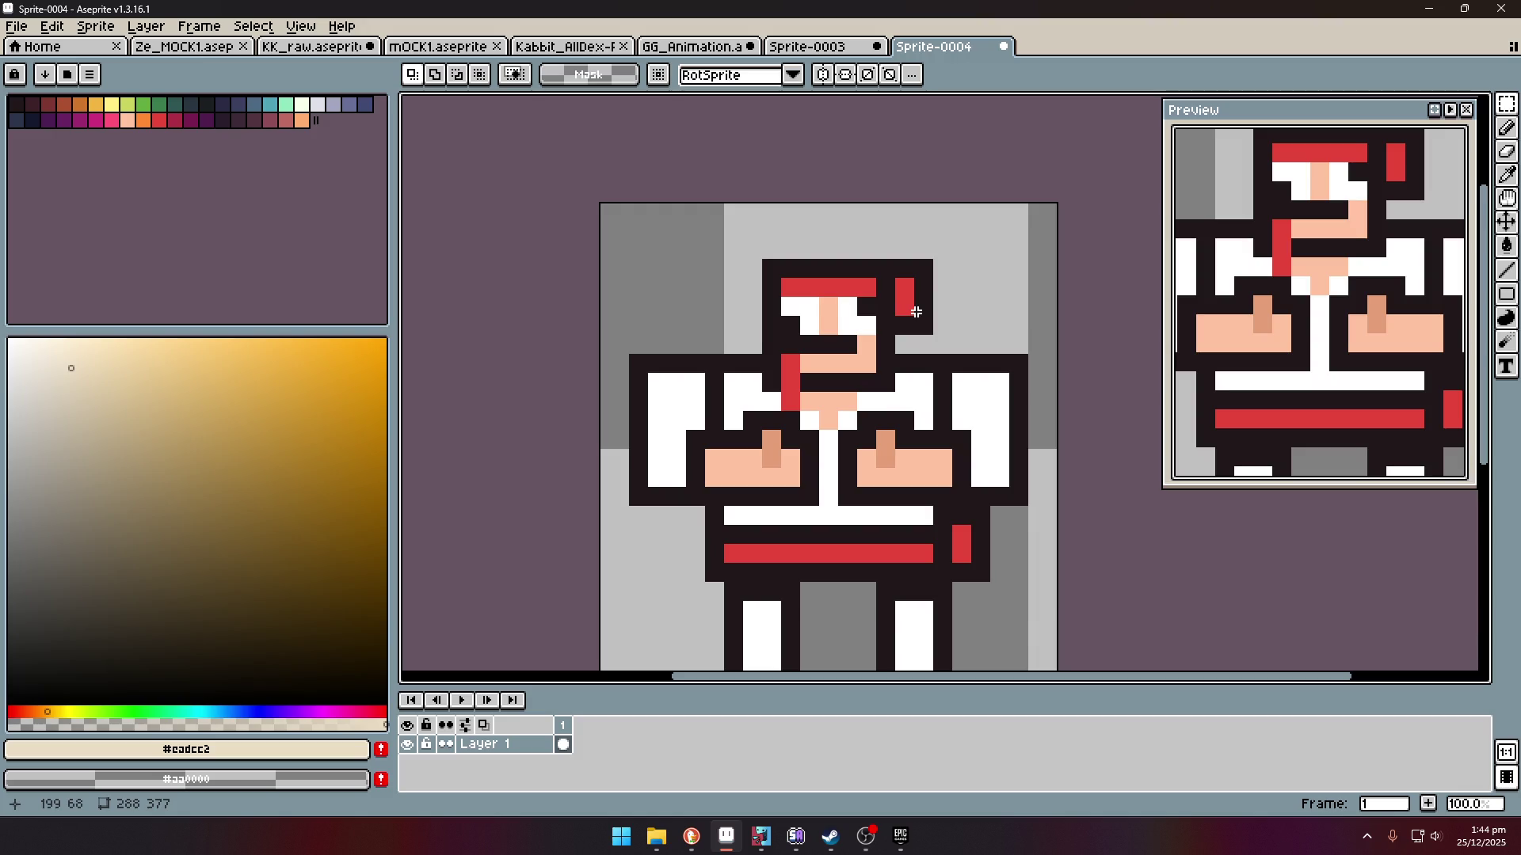
{"action": "scroll", "coordinate": [990, 412], "scroll_direction": "down", "scroll_amount": 3}
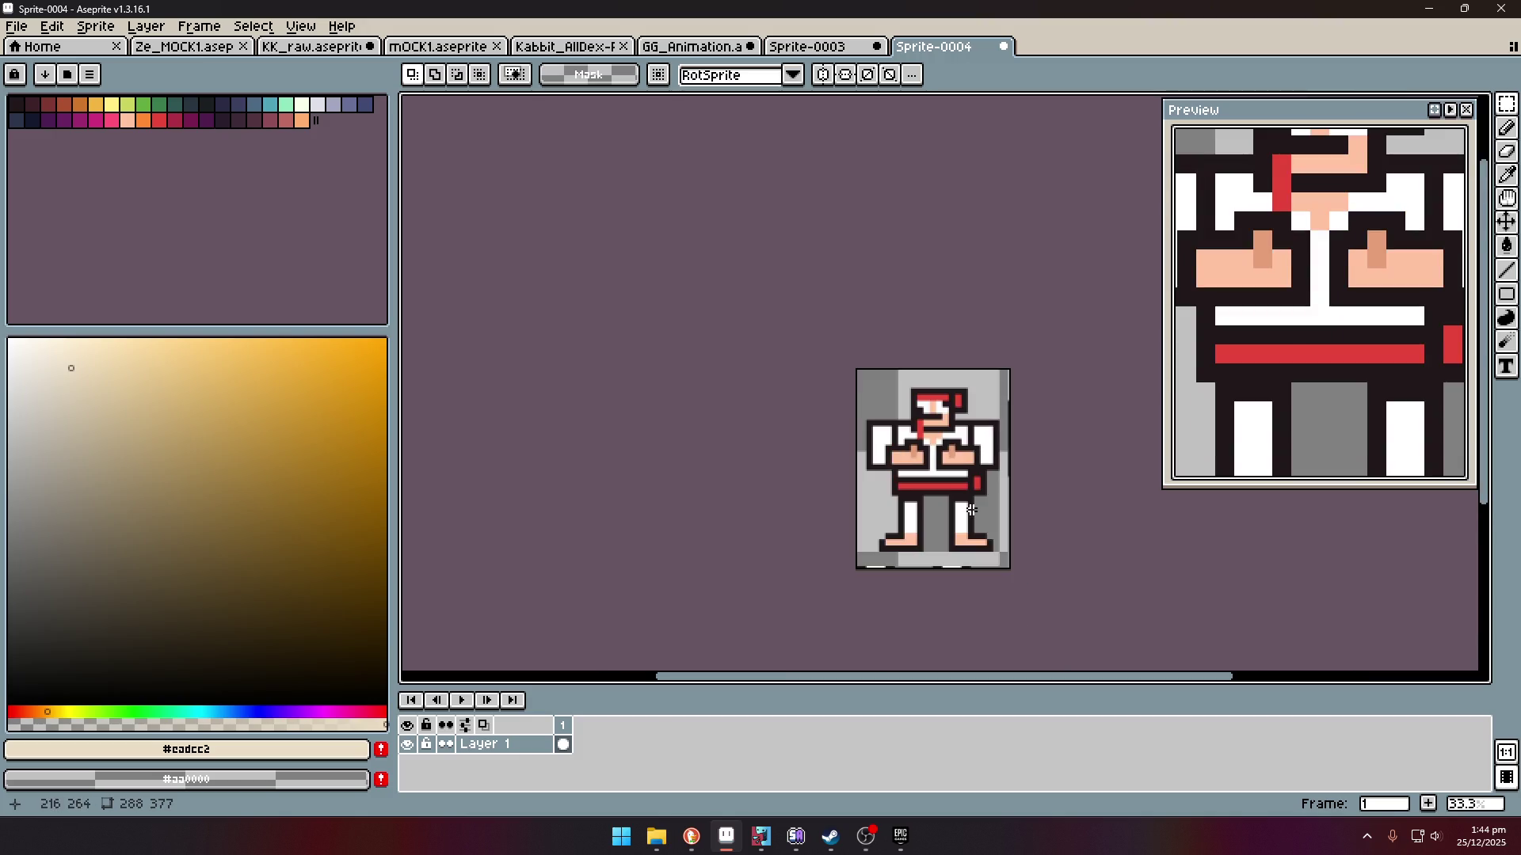
{"action": "scroll", "coordinate": [964, 486], "scroll_direction": "up", "scroll_amount": 3}
- Scale the pasted fighter down to about 25×33 pixels and deselect
{"action": "key", "text": "ctrl+a"}
{"action": "left_click_drag", "start_coordinate": [989, 536], "coordinate": [876, 388]}
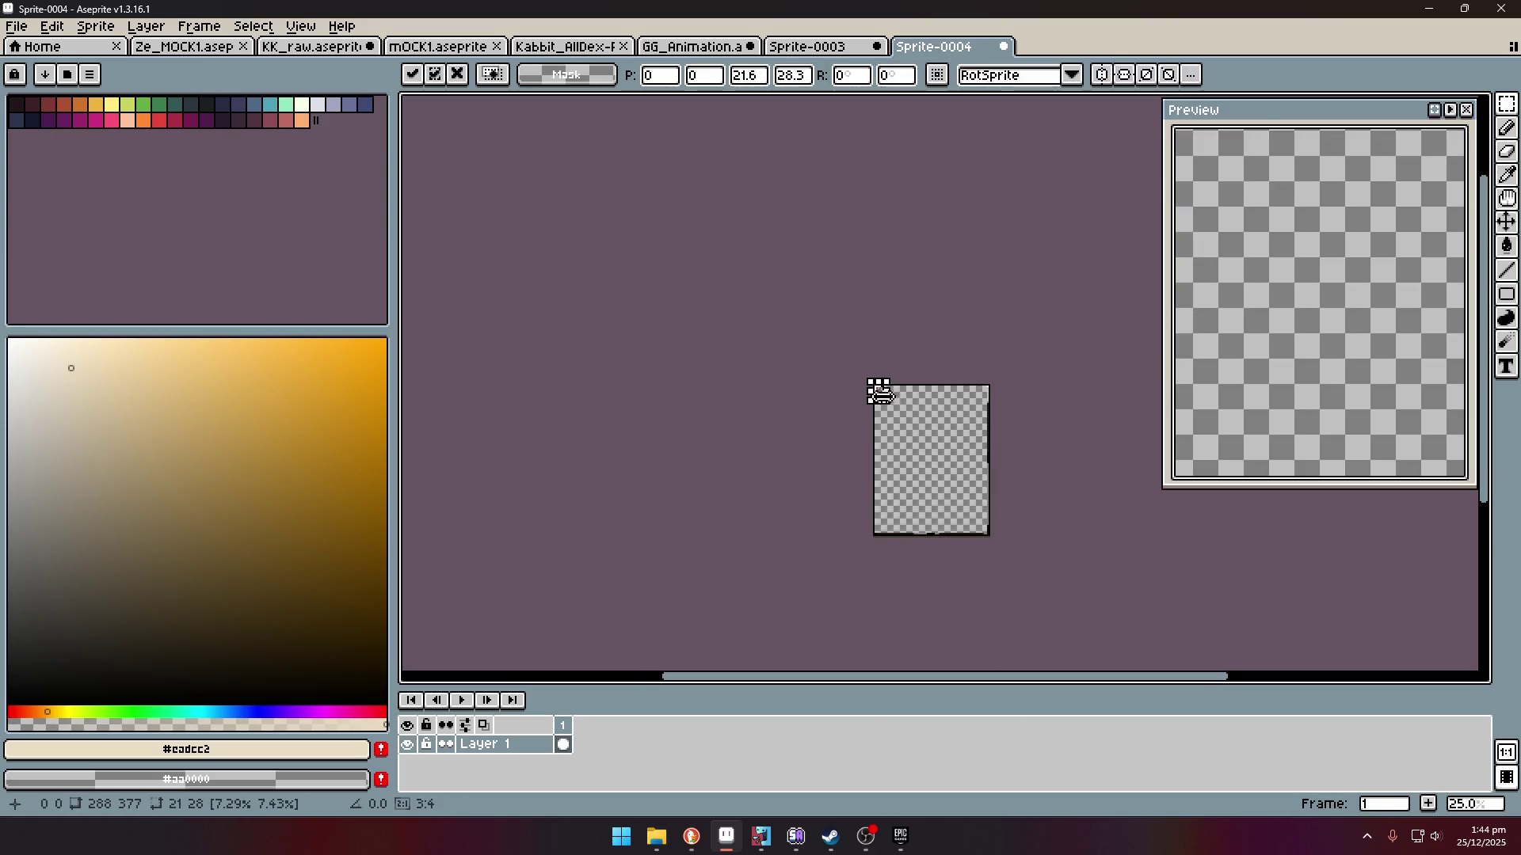
{"action": "scroll", "coordinate": [875, 388], "scroll_direction": "up", "scroll_amount": 5}
{"action": "mouse_move", "coordinate": [989, 527]}
{"action": "left_mouse_down"}
{"action": "mouse_move", "coordinate": [1066, 611]}
{"action": "mouse_move", "coordinate": [1019, 560]}
{"action": "left_mouse_up"}
{"action": "scroll", "coordinate": [1022, 564], "scroll_direction": "up", "scroll_amount": 1}
{"action": "key", "text": "ctrl+d"}
- Delete the background around the fighter using Magic Wand selection, leaving transparency
{"action": "key", "text": "w"}
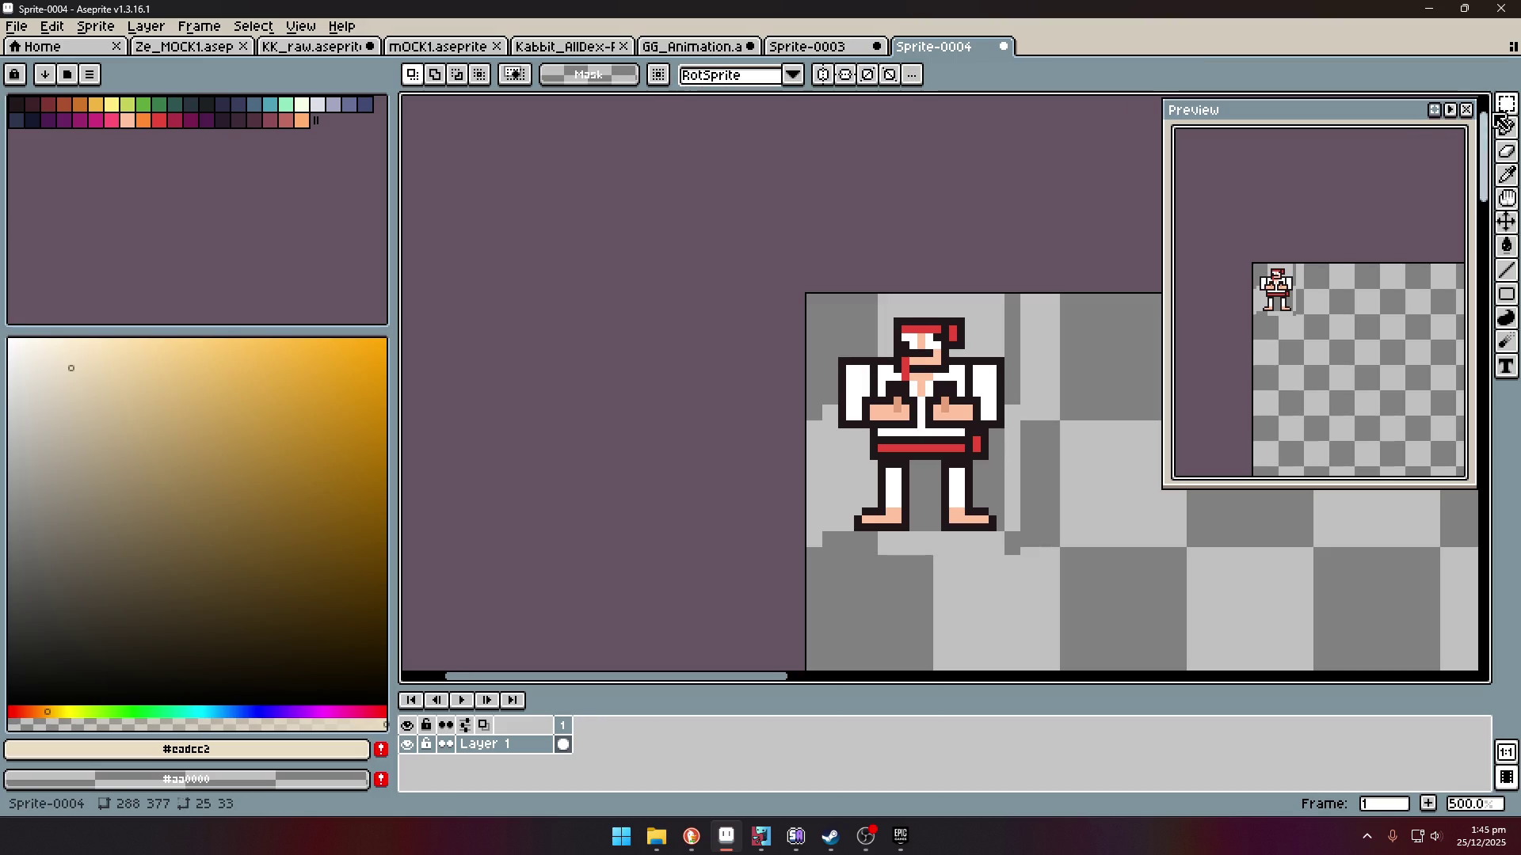
{"action": "left_click", "coordinate": [995, 312]}
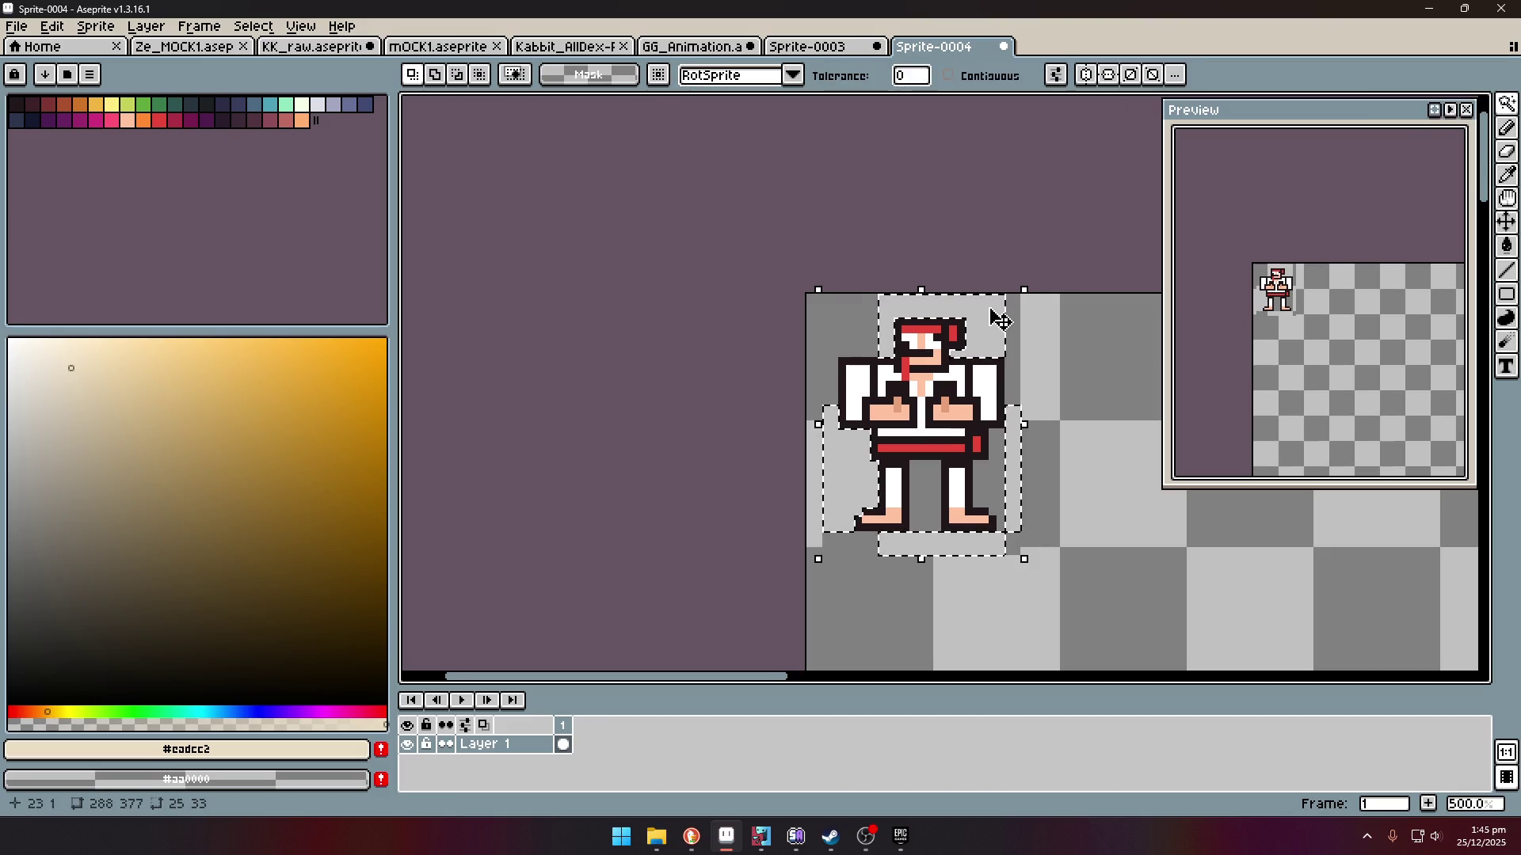
{"action": "scroll", "coordinate": [996, 317], "scroll_direction": "up", "scroll_amount": 1}
{"action": "key", "text": "Delete"}
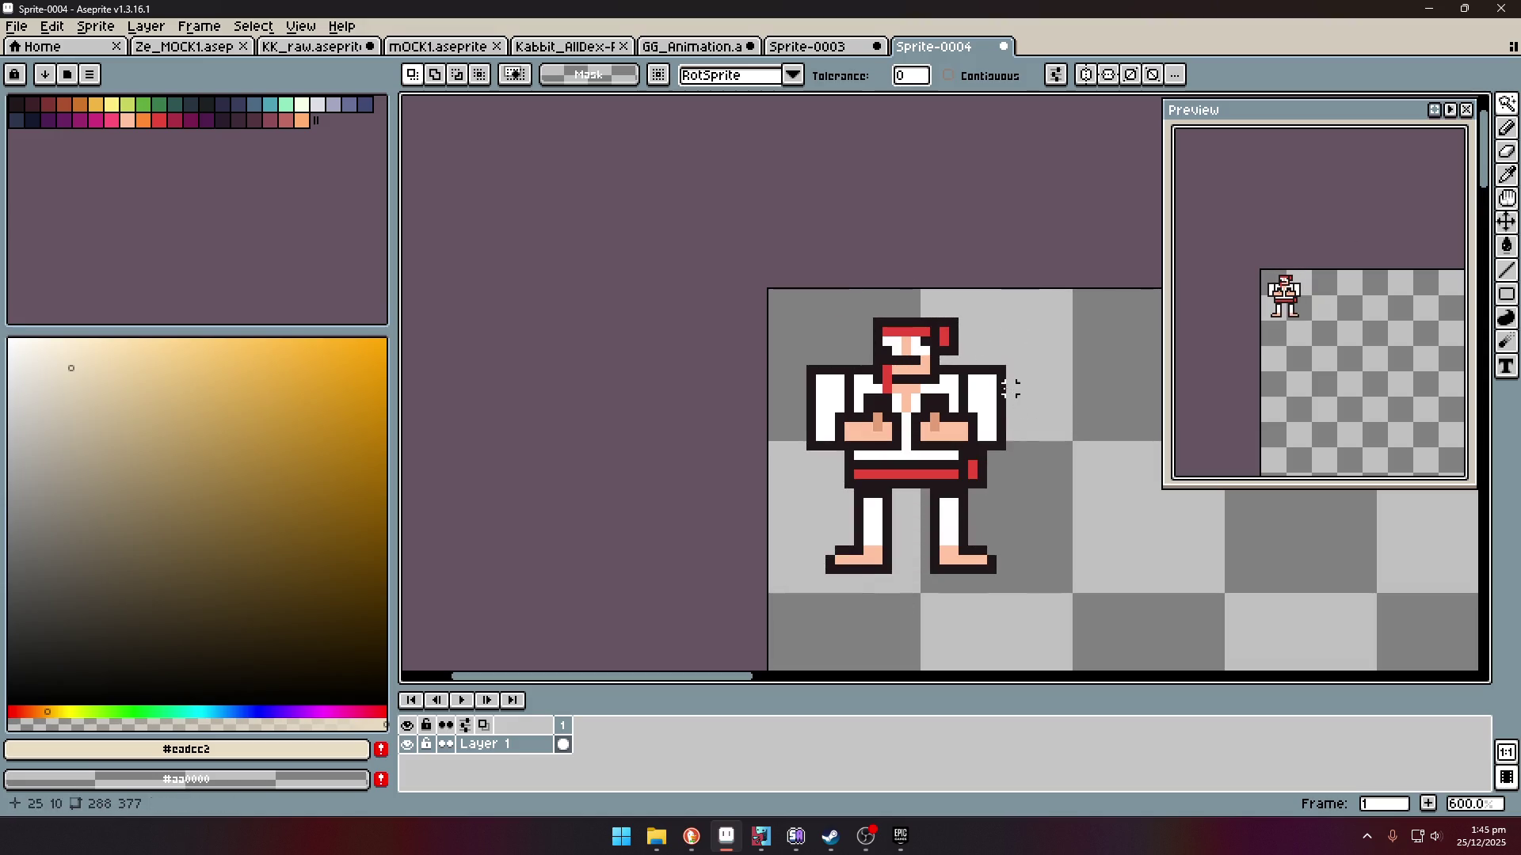
- Sample the gi's white and paint a one-pixel white line across the chest
{"action": "key", "text": "i"}
{"action": "scroll", "coordinate": [948, 395], "scroll_direction": "up", "scroll_amount": 4}
{"action": "left_click", "coordinate": [948, 394]}
{"action": "key", "text": "b"}
{"action": "key", "text": "minus"}
{"action": "key", "text": "minus"}
{"action": "key", "text": "minus"}
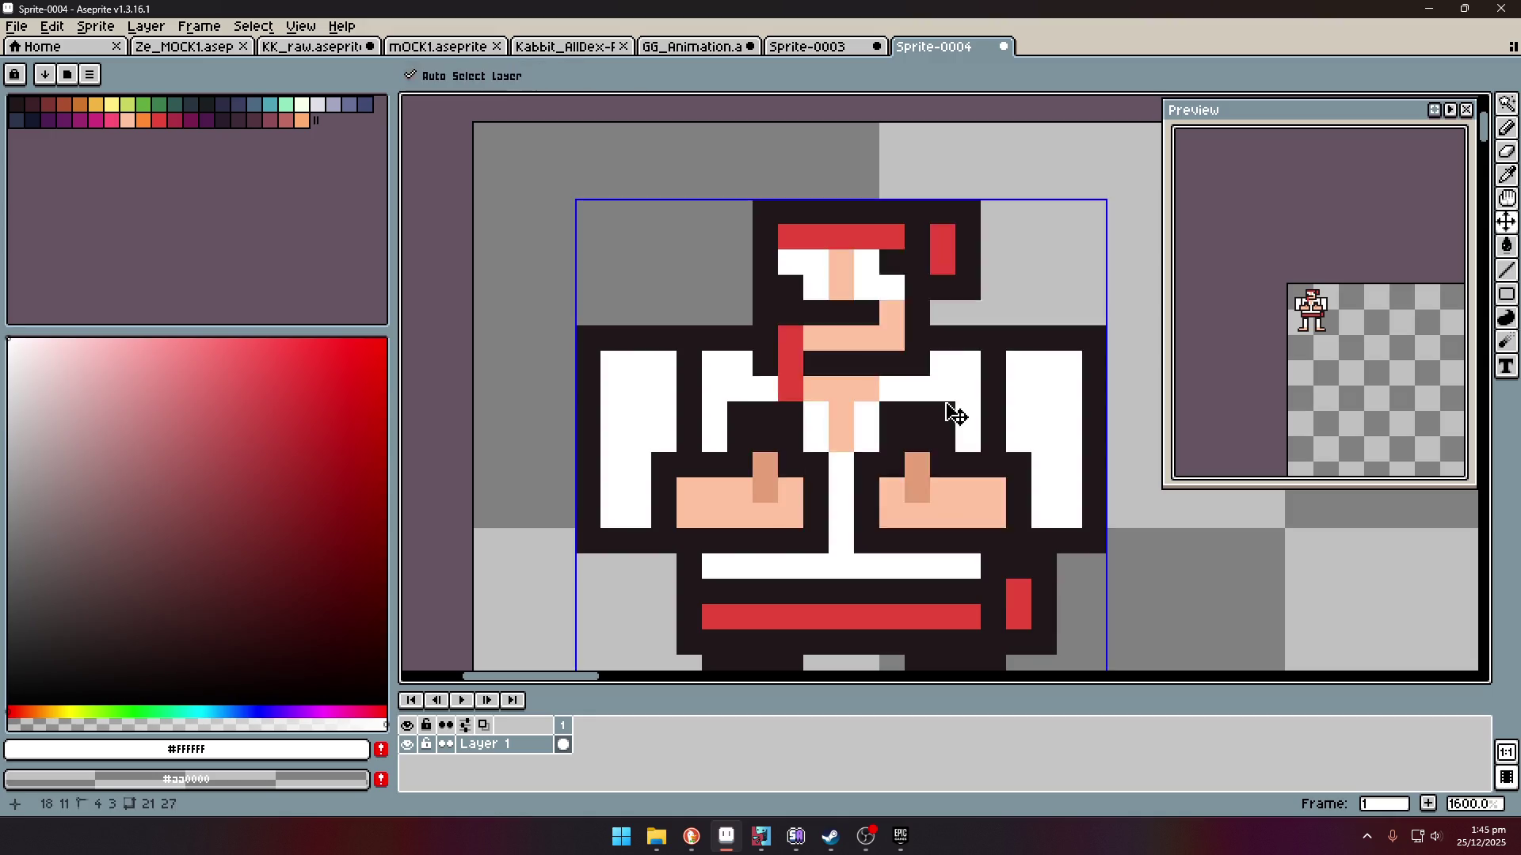
{"action": "left_click_drag", "start_coordinate": [940, 406], "coordinate": [733, 412]}
{"action": "scroll", "coordinate": [863, 477], "scroll_direction": "down", "scroll_amount": 6}
{"action": "scroll", "coordinate": [863, 477], "scroll_direction": "up", "scroll_amount": 3}
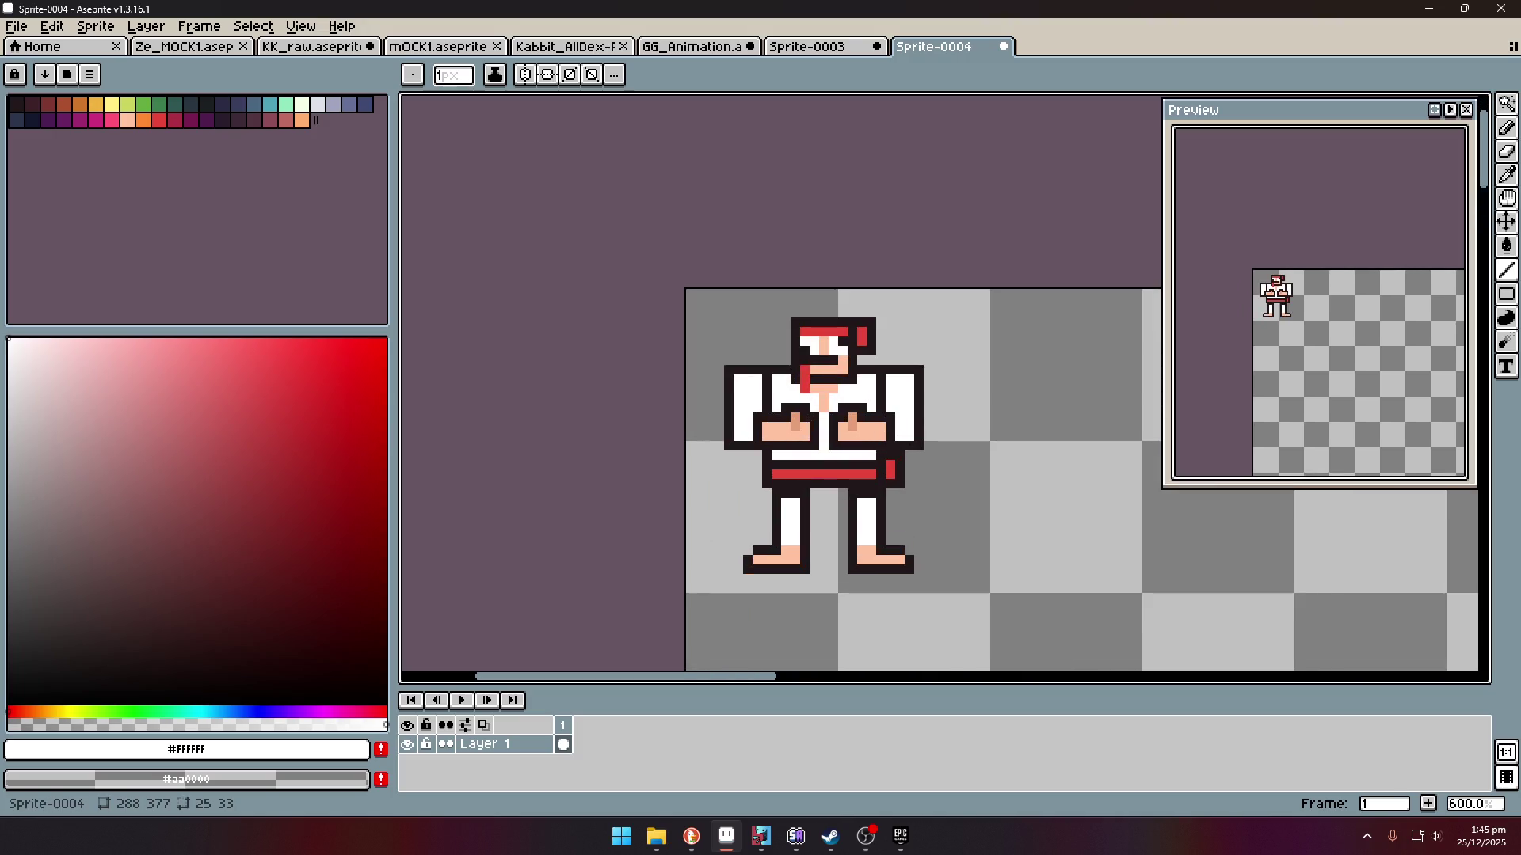
- Check the browser window briefly, then return to Aseprite
{"action": "key", "text": "alt+Tab"}
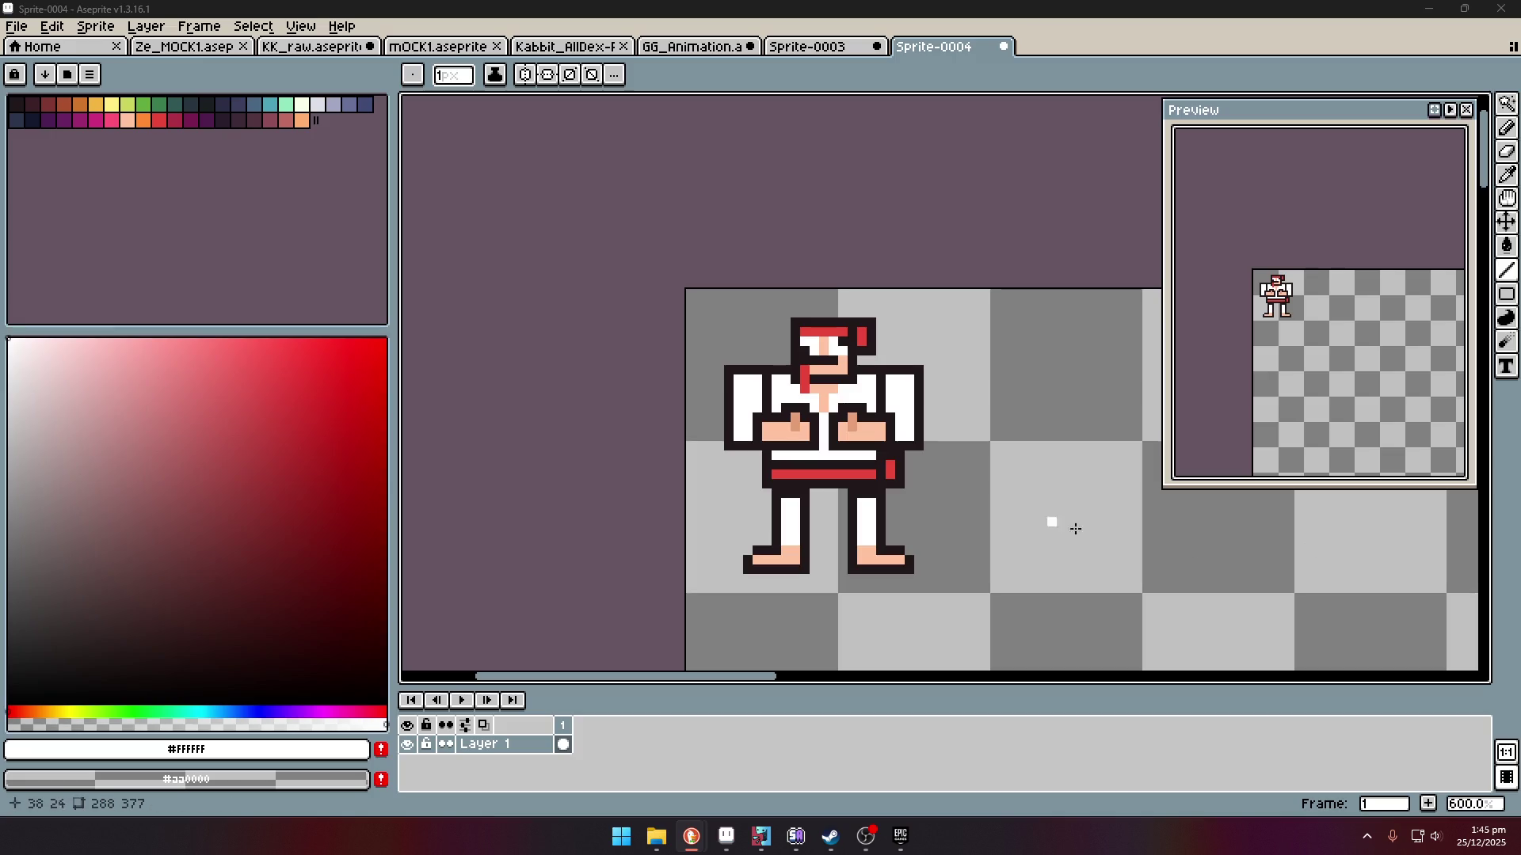
{"action": "scroll", "coordinate": [816, 428], "scroll_direction": "up", "scroll_amount": 2}
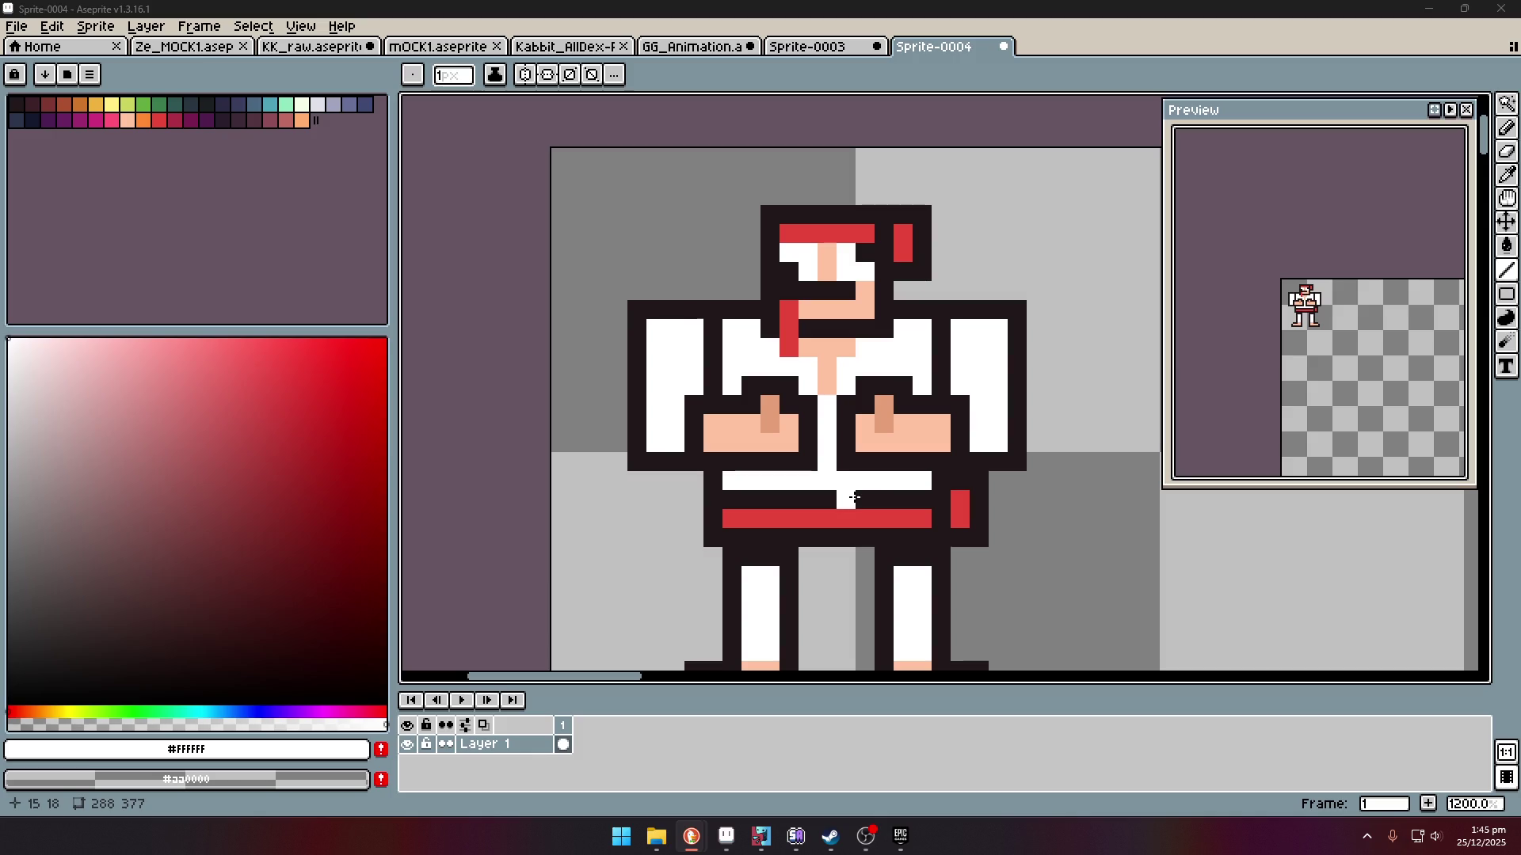
{"action": "key", "text": "alt+Tab"}
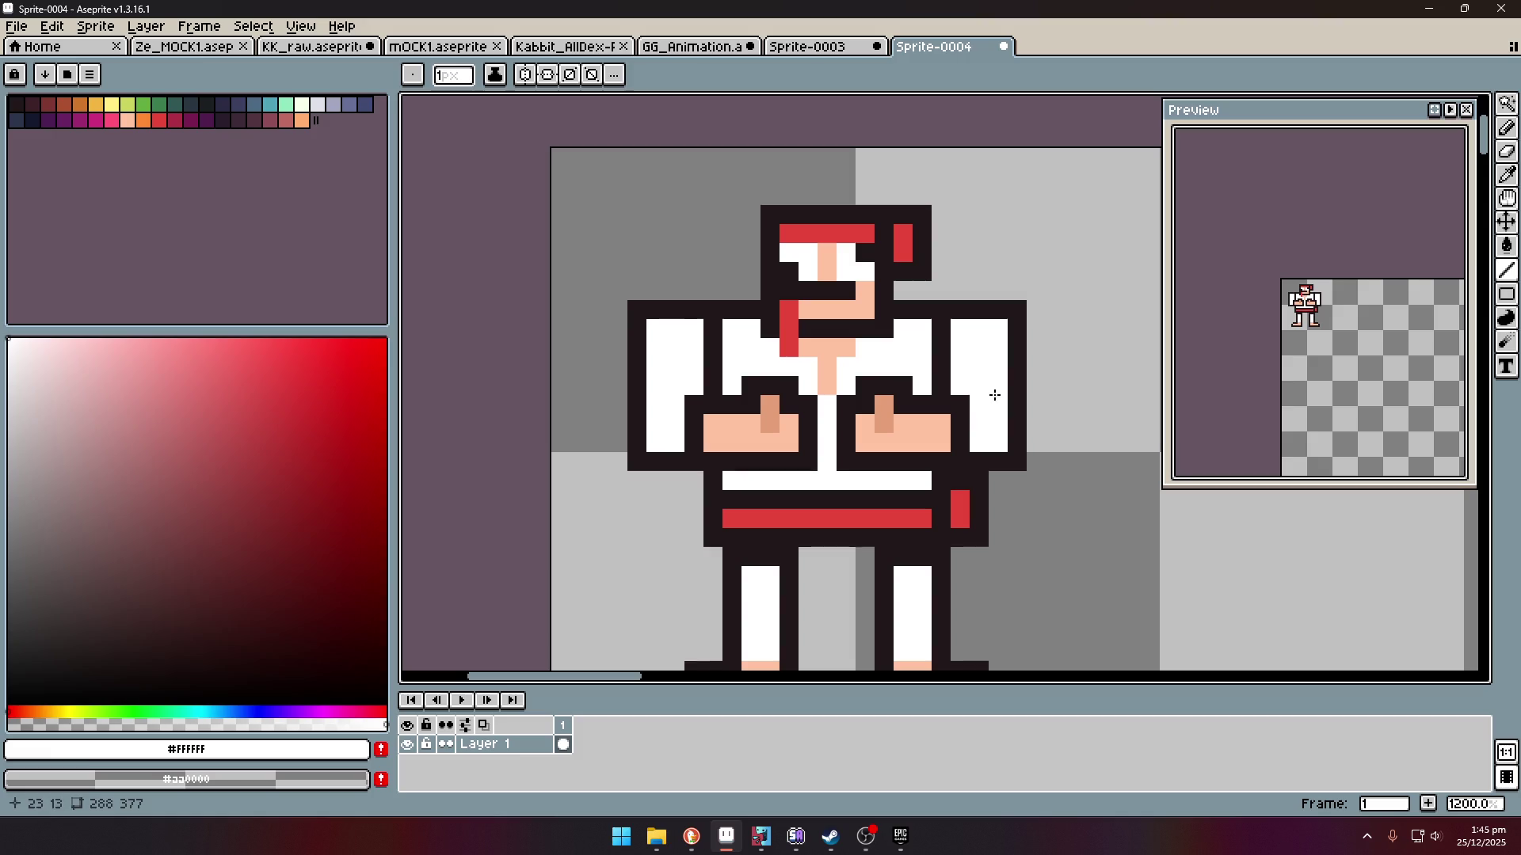
- Pick the navy blue from palette index 22 and draw lines along both shoulders
{"action": "key", "text": "i"}
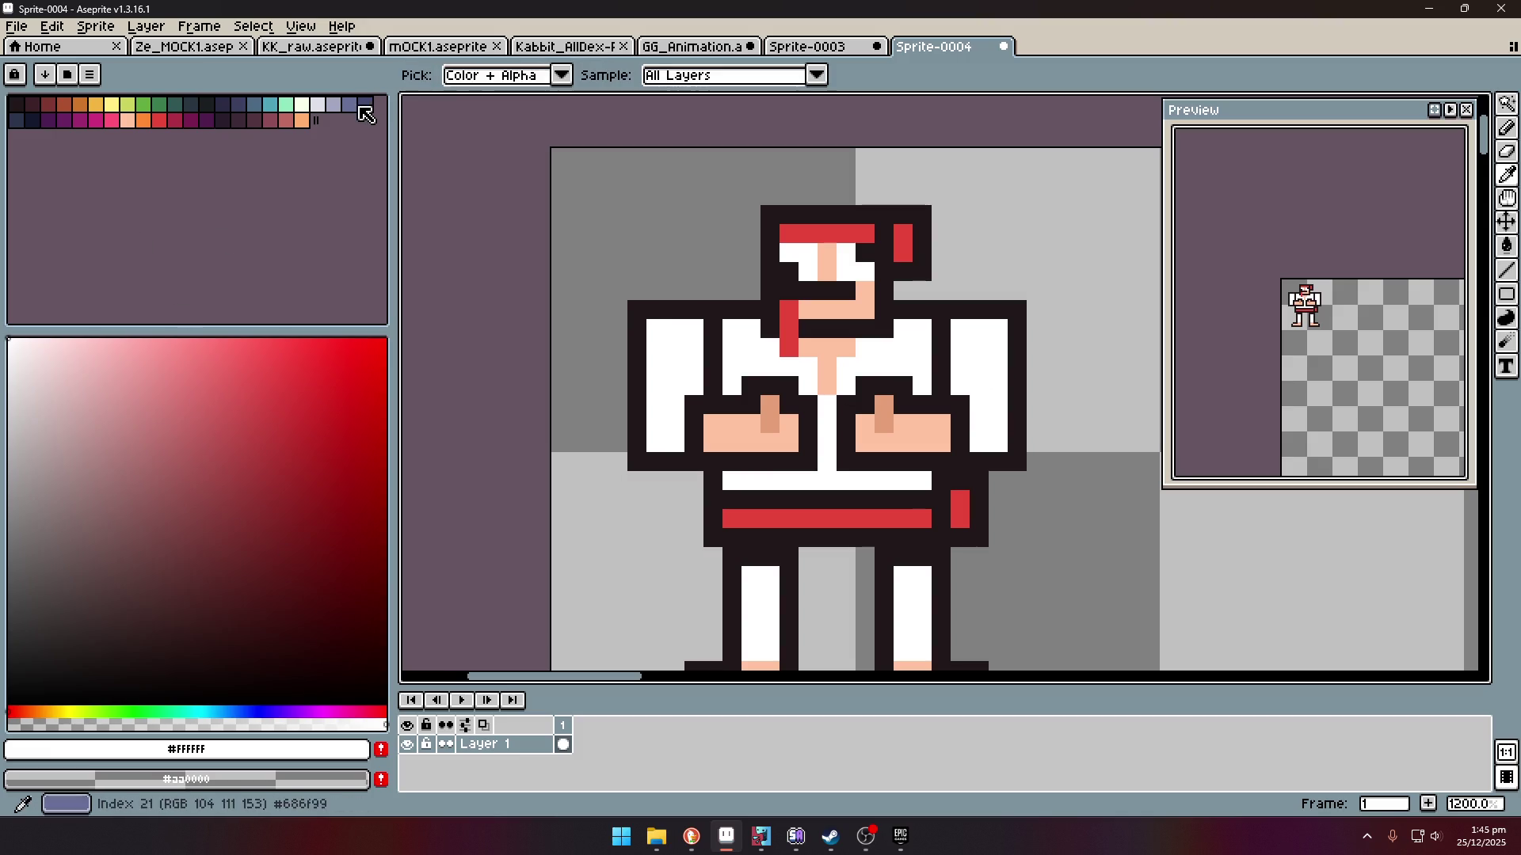
{"action": "left_click", "coordinate": [364, 103]}
{"action": "key", "text": "l"}
{"action": "left_click_drag", "start_coordinate": [713, 327], "coordinate": [715, 388]}
{"action": "left_click_drag", "start_coordinate": [942, 324], "coordinate": [943, 388]}
{"action": "scroll", "coordinate": [962, 464], "scroll_direction": "down", "scroll_amount": 5}
{"action": "scroll", "coordinate": [1005, 481], "scroll_direction": "down", "scroll_amount": 1}
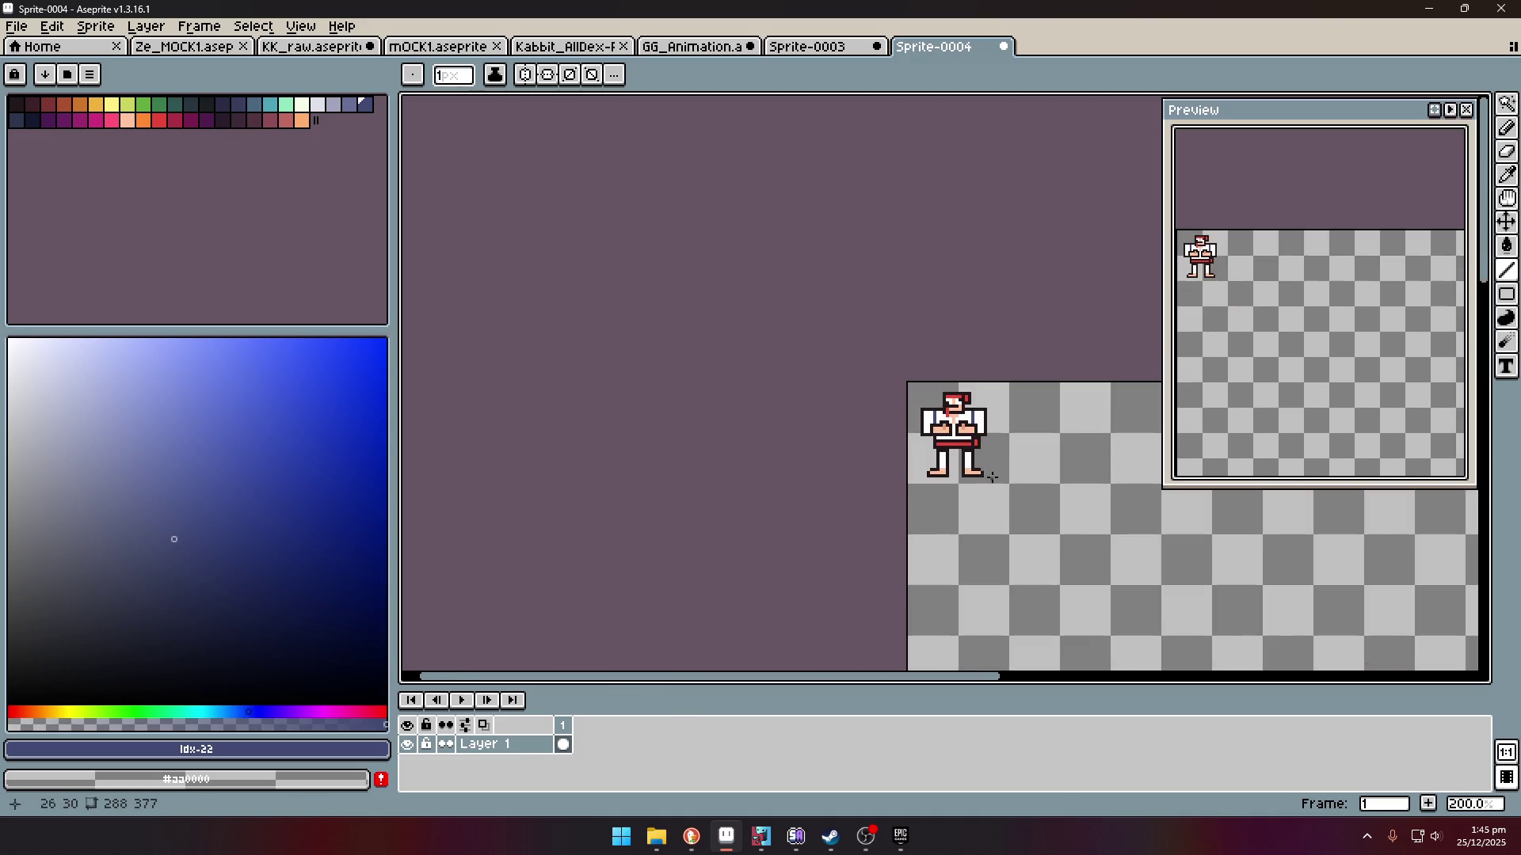
{"action": "scroll", "coordinate": [1005, 480], "scroll_direction": "up", "scroll_amount": 5}
{"action": "scroll", "coordinate": [862, 363], "scroll_direction": "up", "scroll_amount": 3}
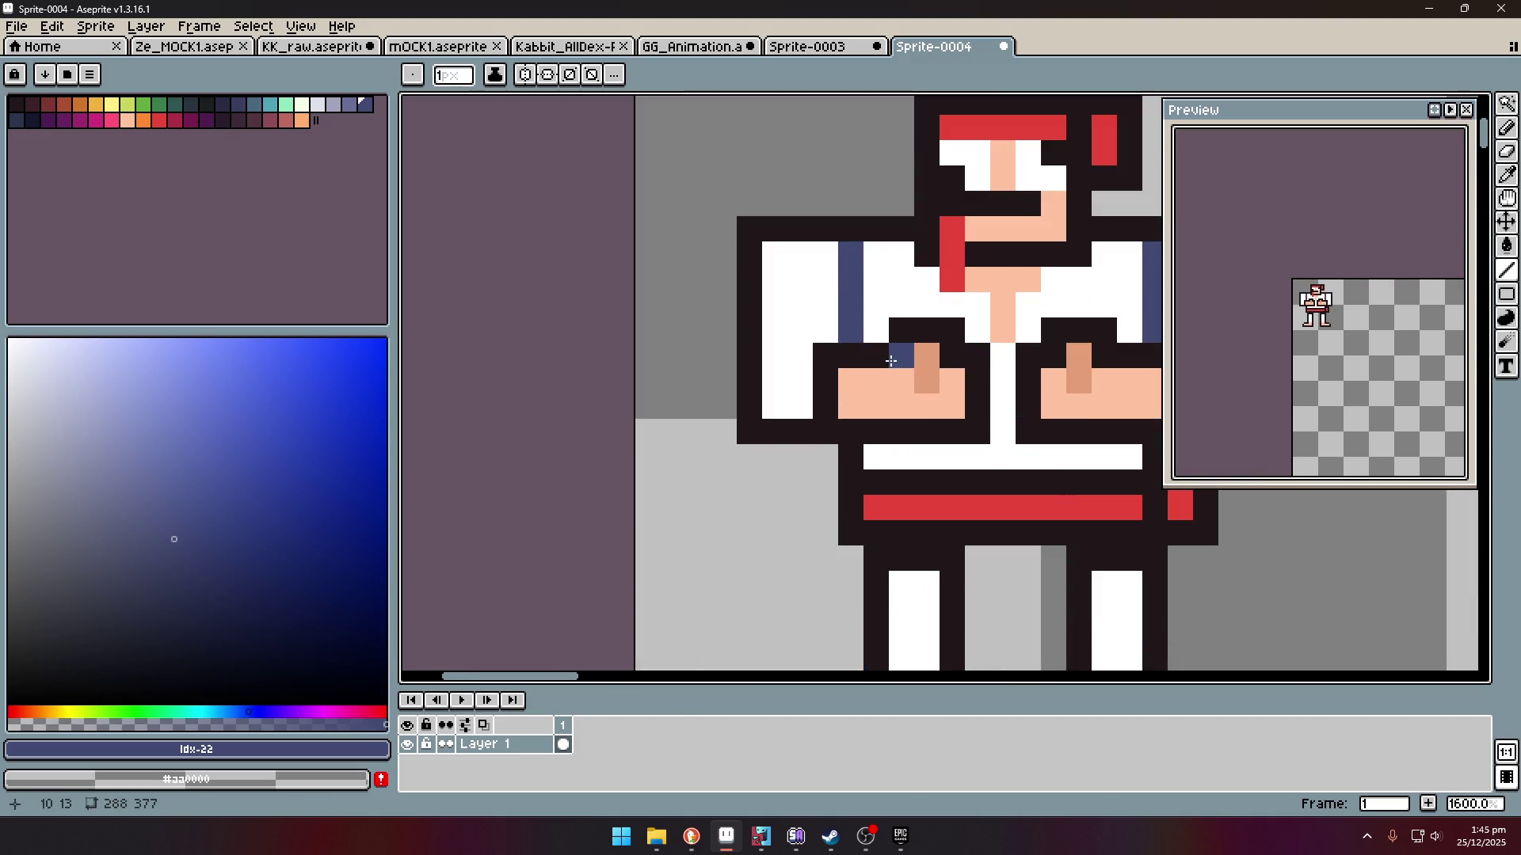
- Add navy shading pixels on the collar and beside the right arm
{"action": "left_click", "coordinate": [907, 326]}
{"action": "left_click", "coordinate": [952, 331]}
{"action": "left_click", "coordinate": [978, 355]}
{"action": "left_click", "coordinate": [1028, 356]}
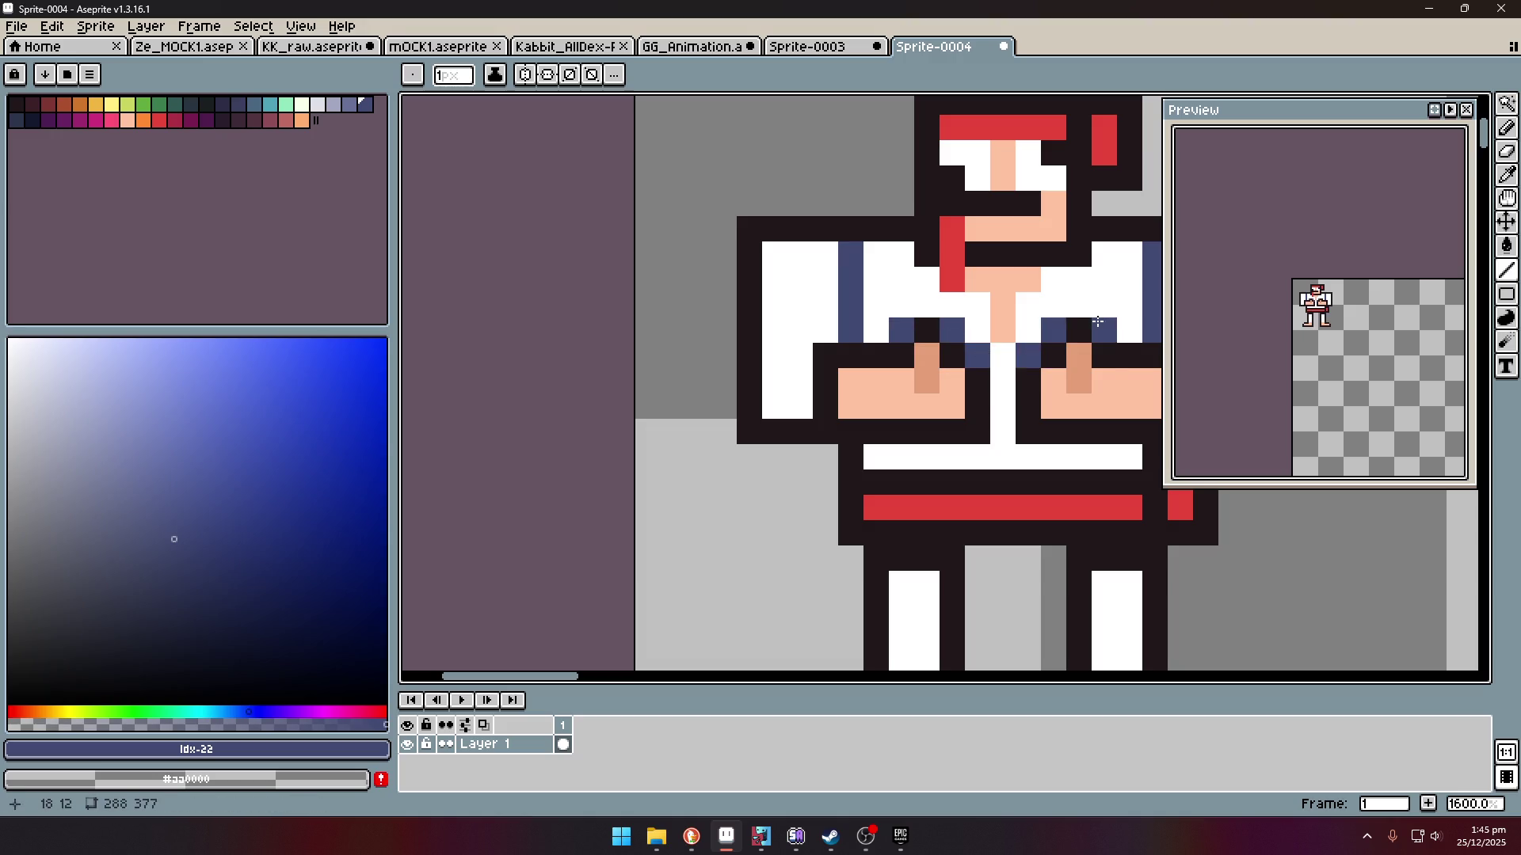
{"action": "scroll", "coordinate": [1006, 364], "scroll_direction": "down", "scroll_amount": 7}
{"action": "scroll", "coordinate": [1002, 373], "scroll_direction": "up", "scroll_amount": 4}
- Tidy the arm's corner pixels using black outline colour and transparency
{"action": "left_click", "coordinate": [1002, 373], "text": "alt"}
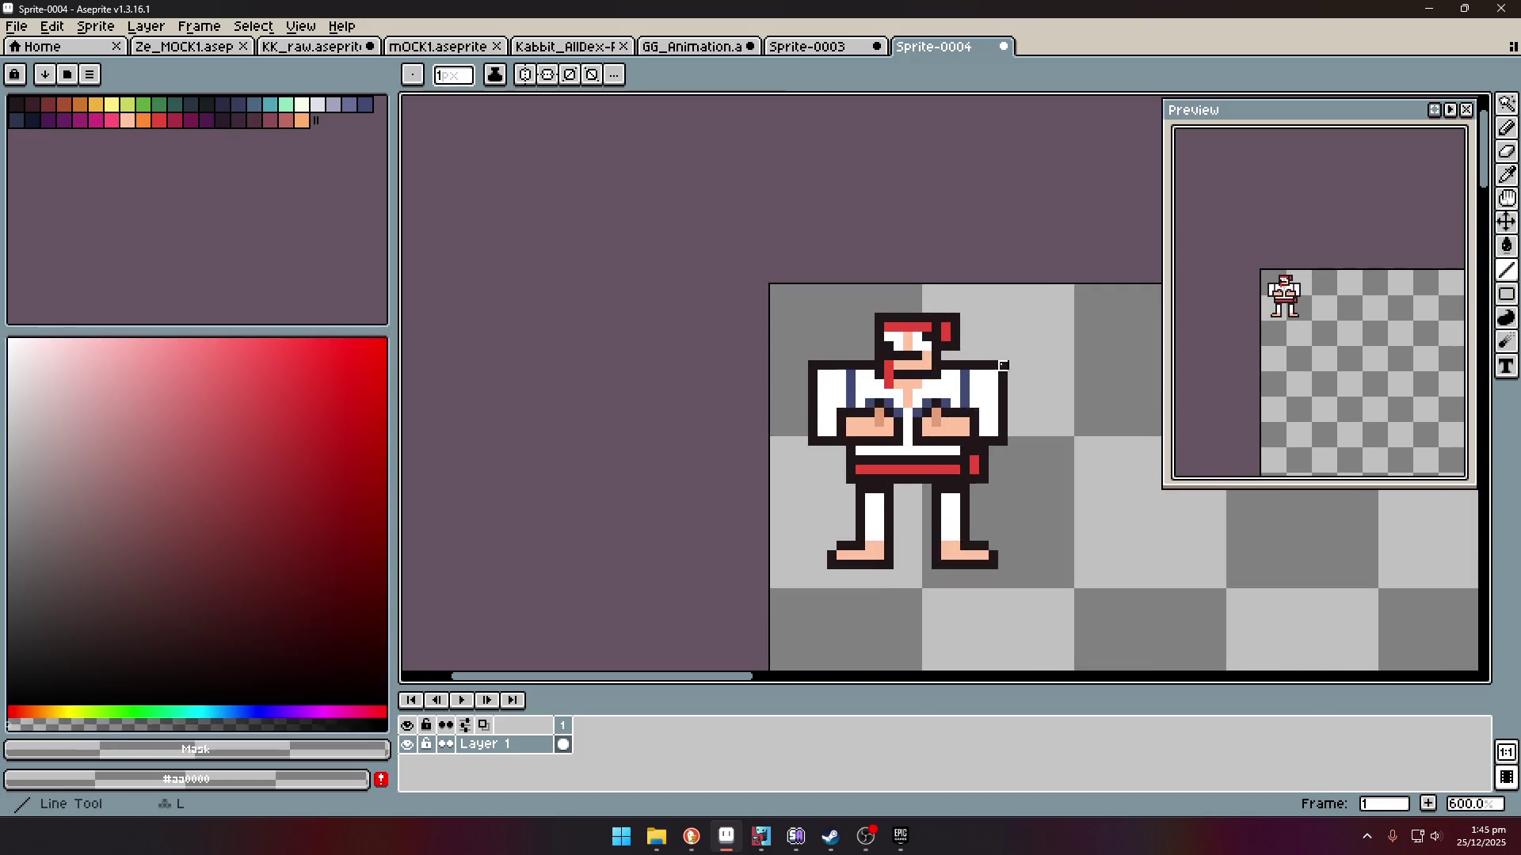
{"action": "scroll", "coordinate": [813, 365], "scroll_direction": "down", "scroll_amount": 2}
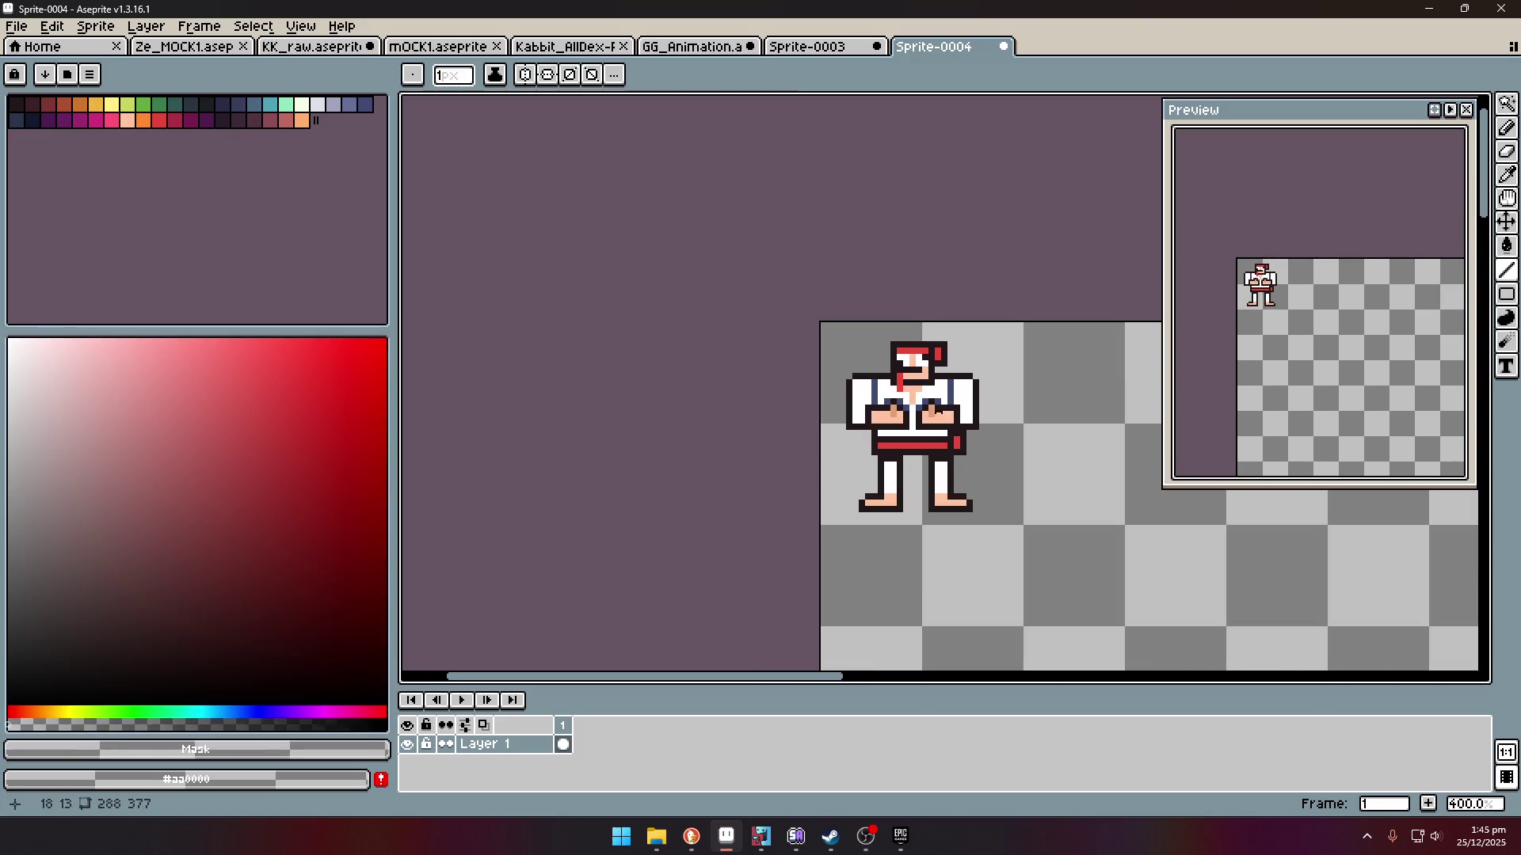
{"action": "scroll", "coordinate": [1030, 340], "scroll_direction": "up", "scroll_amount": 5}
{"action": "key", "text": "i"}
{"action": "left_click", "coordinate": [1064, 320]}
{"action": "key", "text": "l"}
{"action": "left_click", "coordinate": [706, 320]}
{"action": "left_click", "coordinate": [723, 496], "text": "alt"}
{"action": "left_click", "coordinate": [708, 473]}
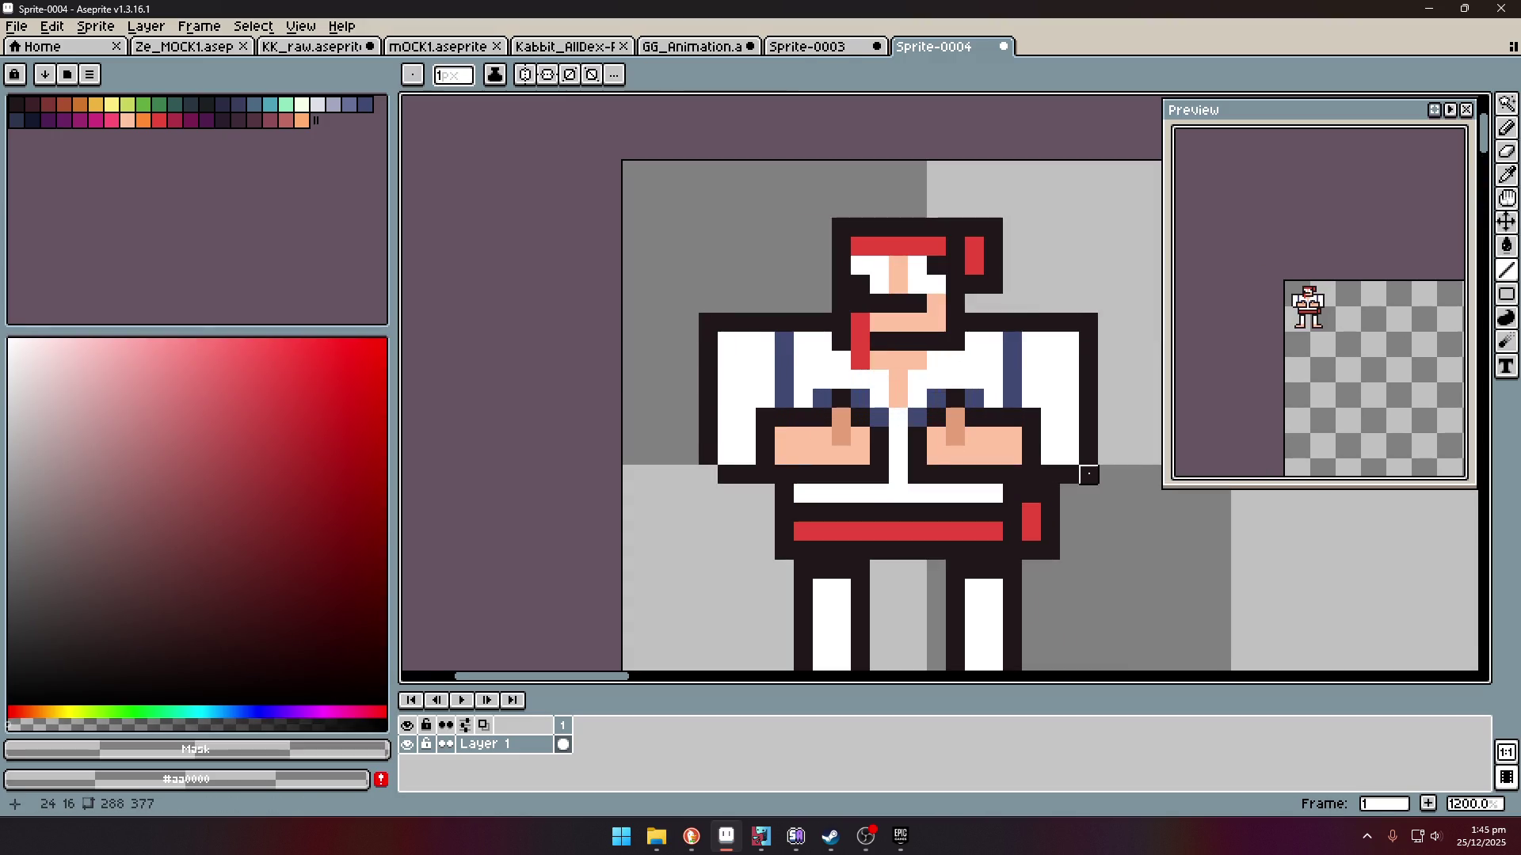
{"action": "scroll", "coordinate": [990, 428], "scroll_direction": "down", "scroll_amount": 7}
{"action": "scroll", "coordinate": [1007, 415], "scroll_direction": "up", "scroll_amount": 3}
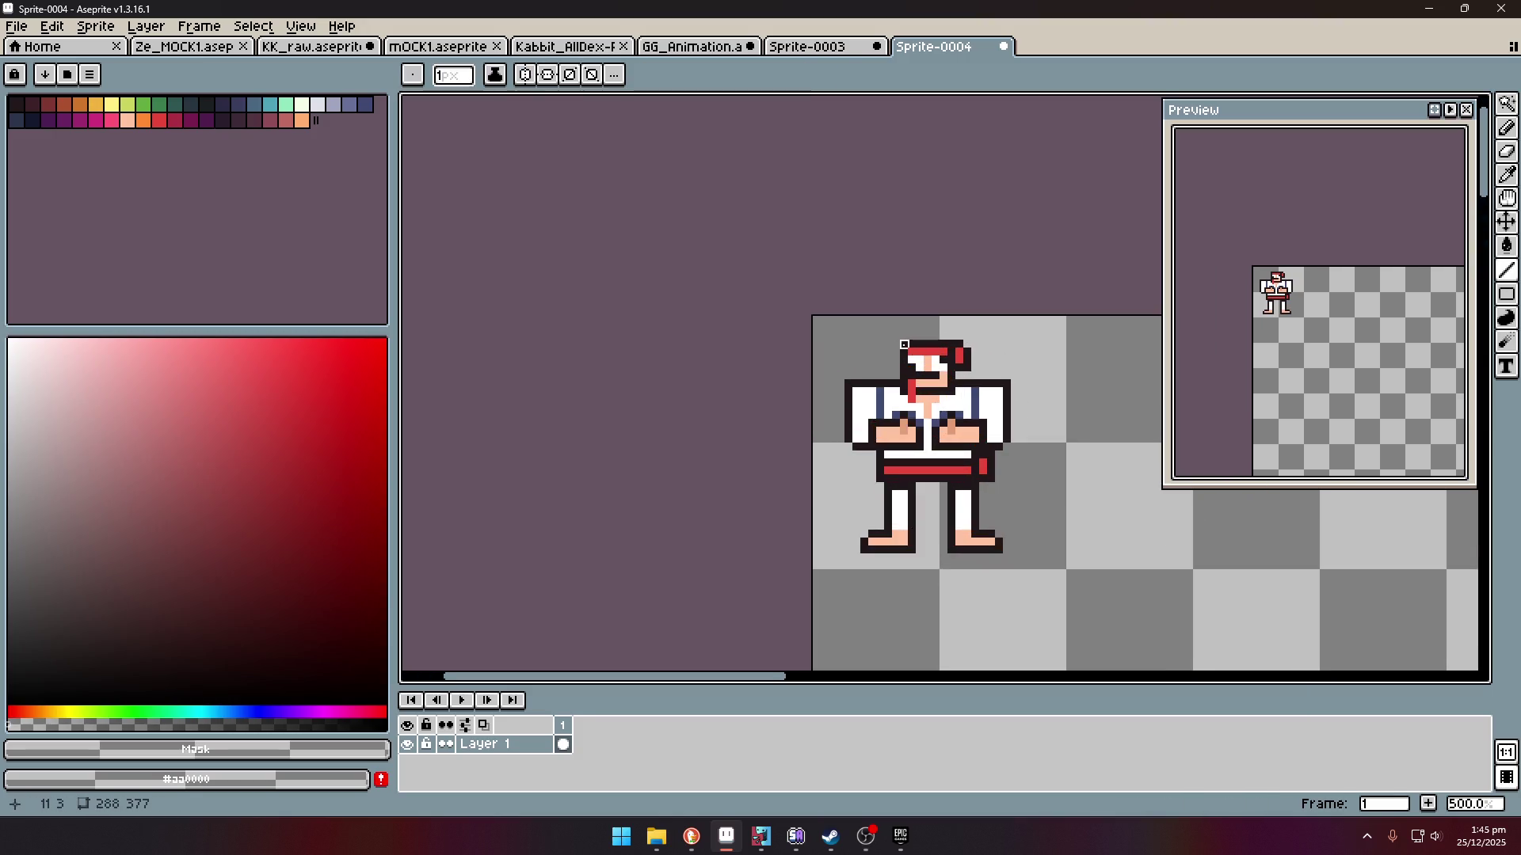
{"action": "key", "text": "i"}
{"action": "scroll", "coordinate": [939, 491], "scroll_direction": "down", "scroll_amount": 1}
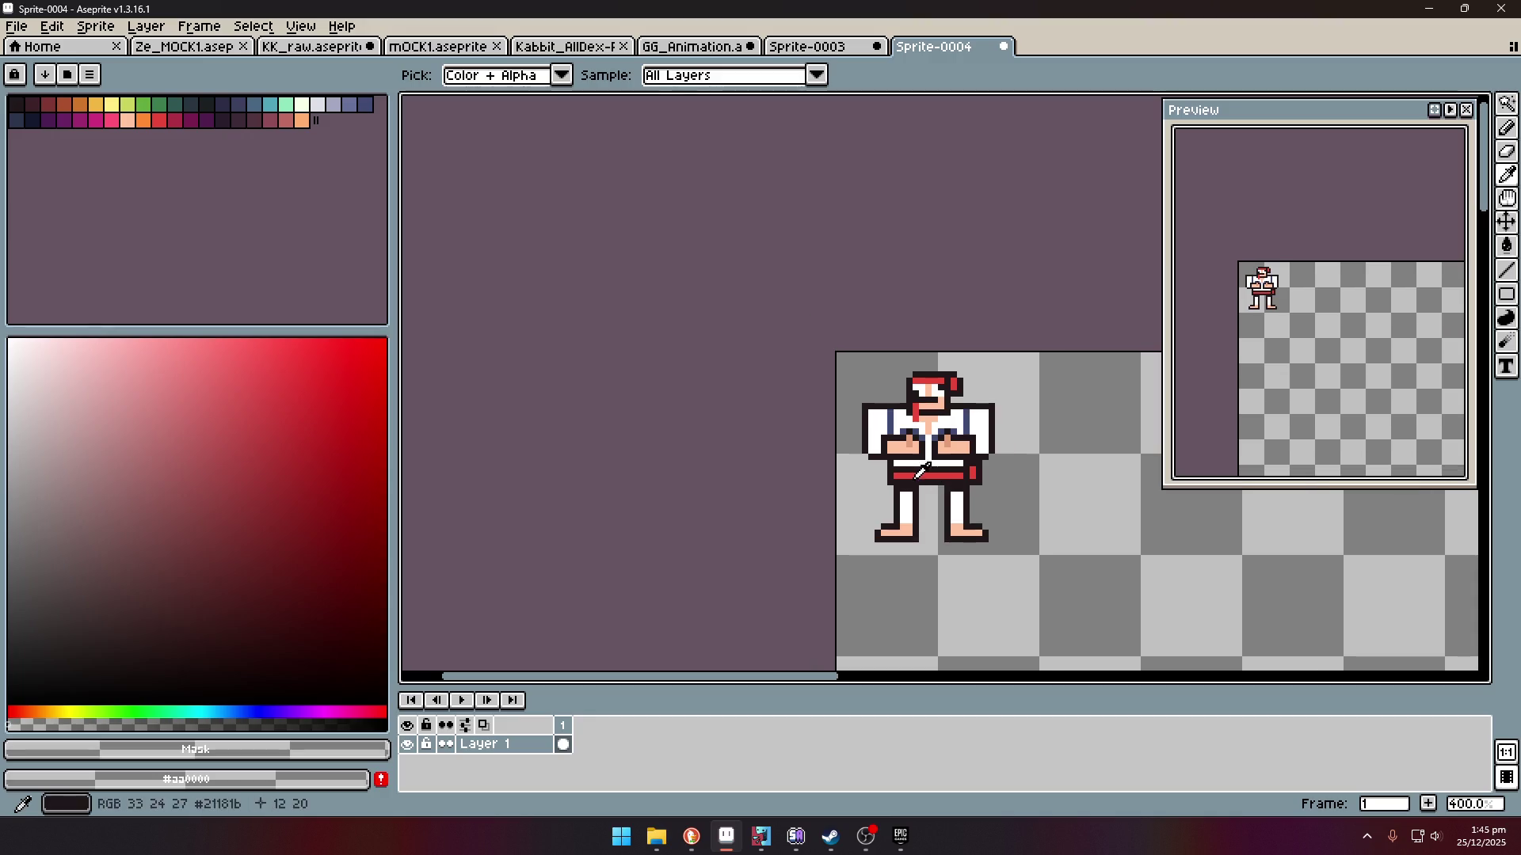
{"action": "scroll", "coordinate": [951, 483], "scroll_direction": "up", "scroll_amount": 2}
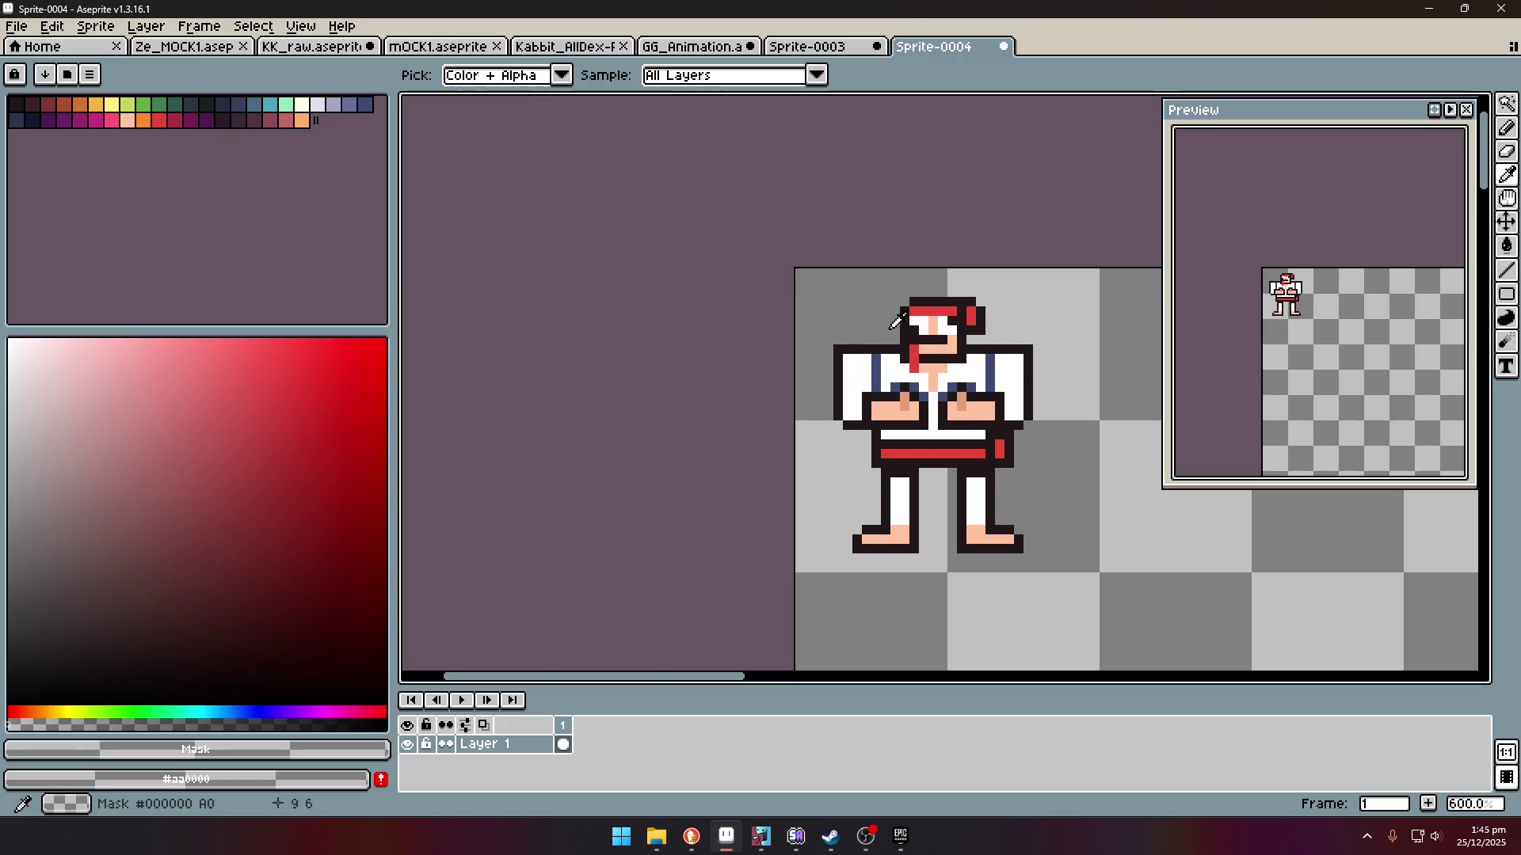
{"action": "scroll", "coordinate": [1065, 452], "scroll_direction": "down", "scroll_amount": 1}
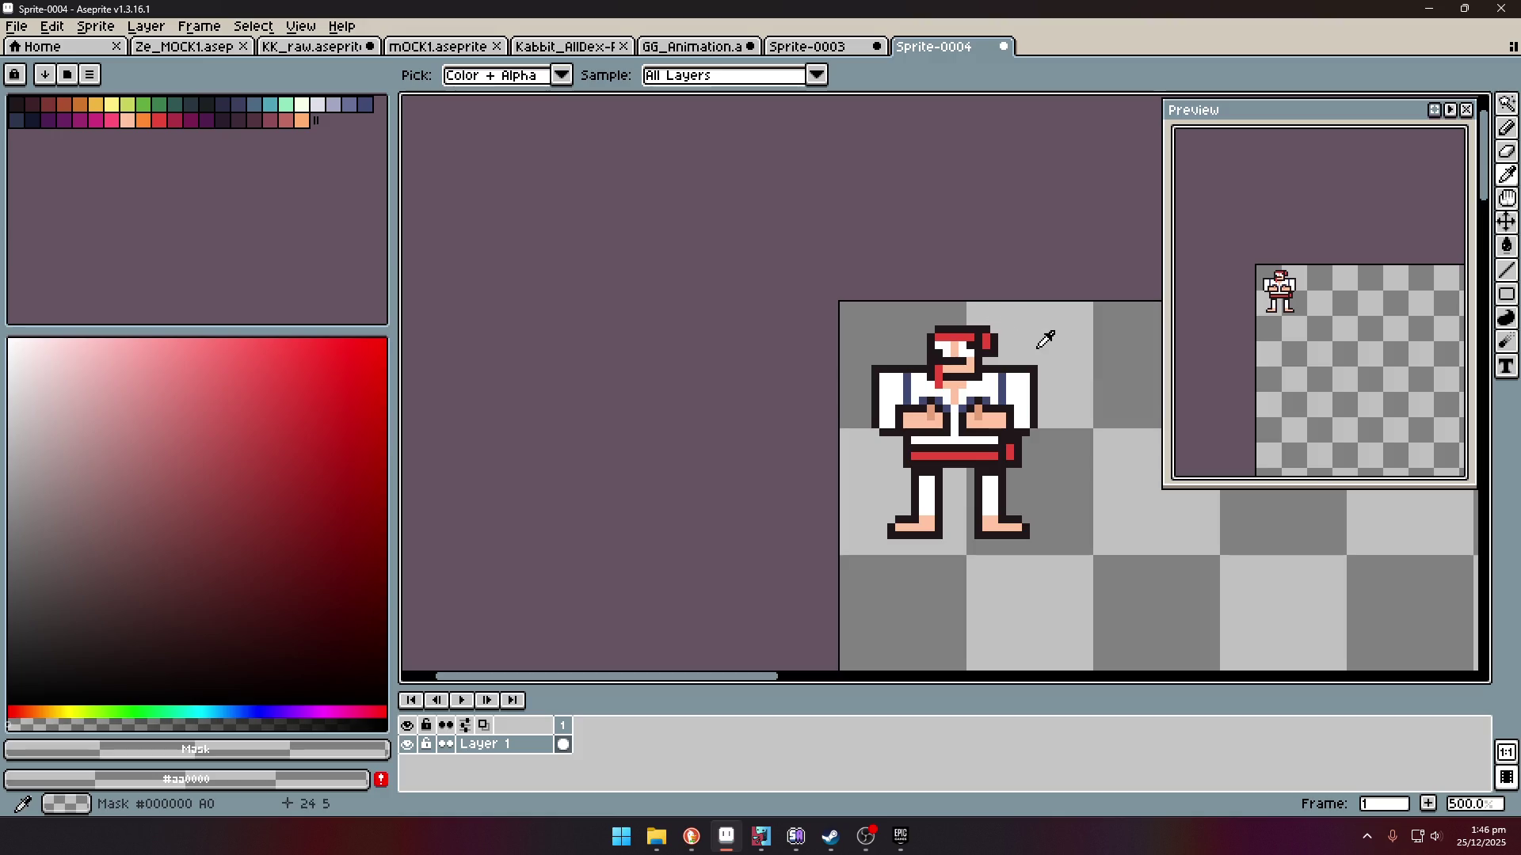
- Select the fighter's upper body and move it down several pixels
{"action": "left_click", "coordinate": [1507, 103]}
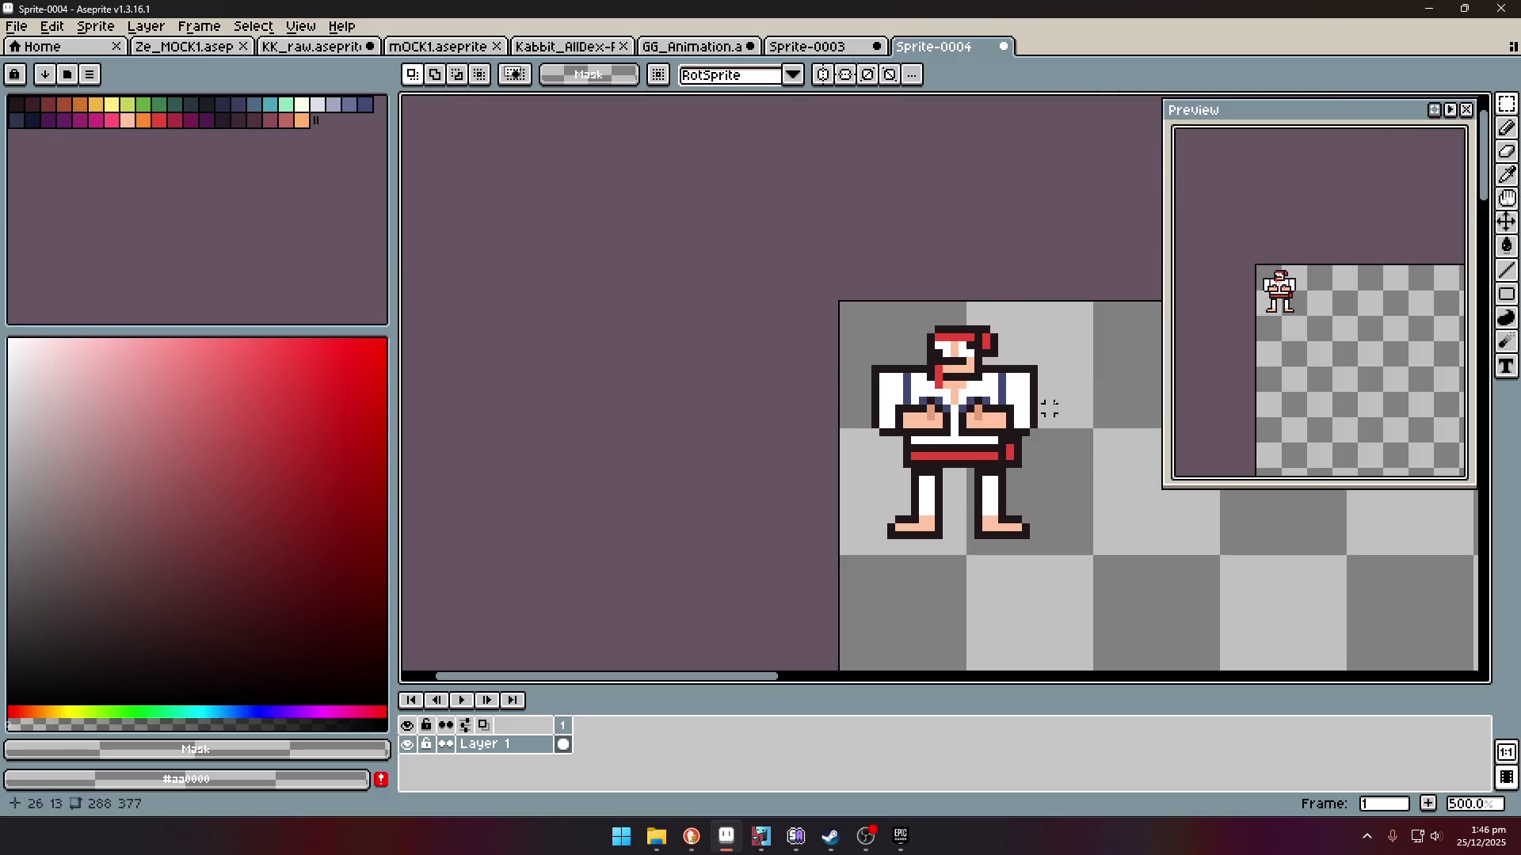
{"action": "mouse_move", "coordinate": [839, 304]}
{"action": "left_mouse_down"}
{"action": "mouse_move", "coordinate": [1162, 428]}
{"action": "mouse_move", "coordinate": [1161, 487]}
{"action": "left_mouse_up"}
{"action": "left_click_drag", "start_coordinate": [1120, 468], "coordinate": [1123, 492]}
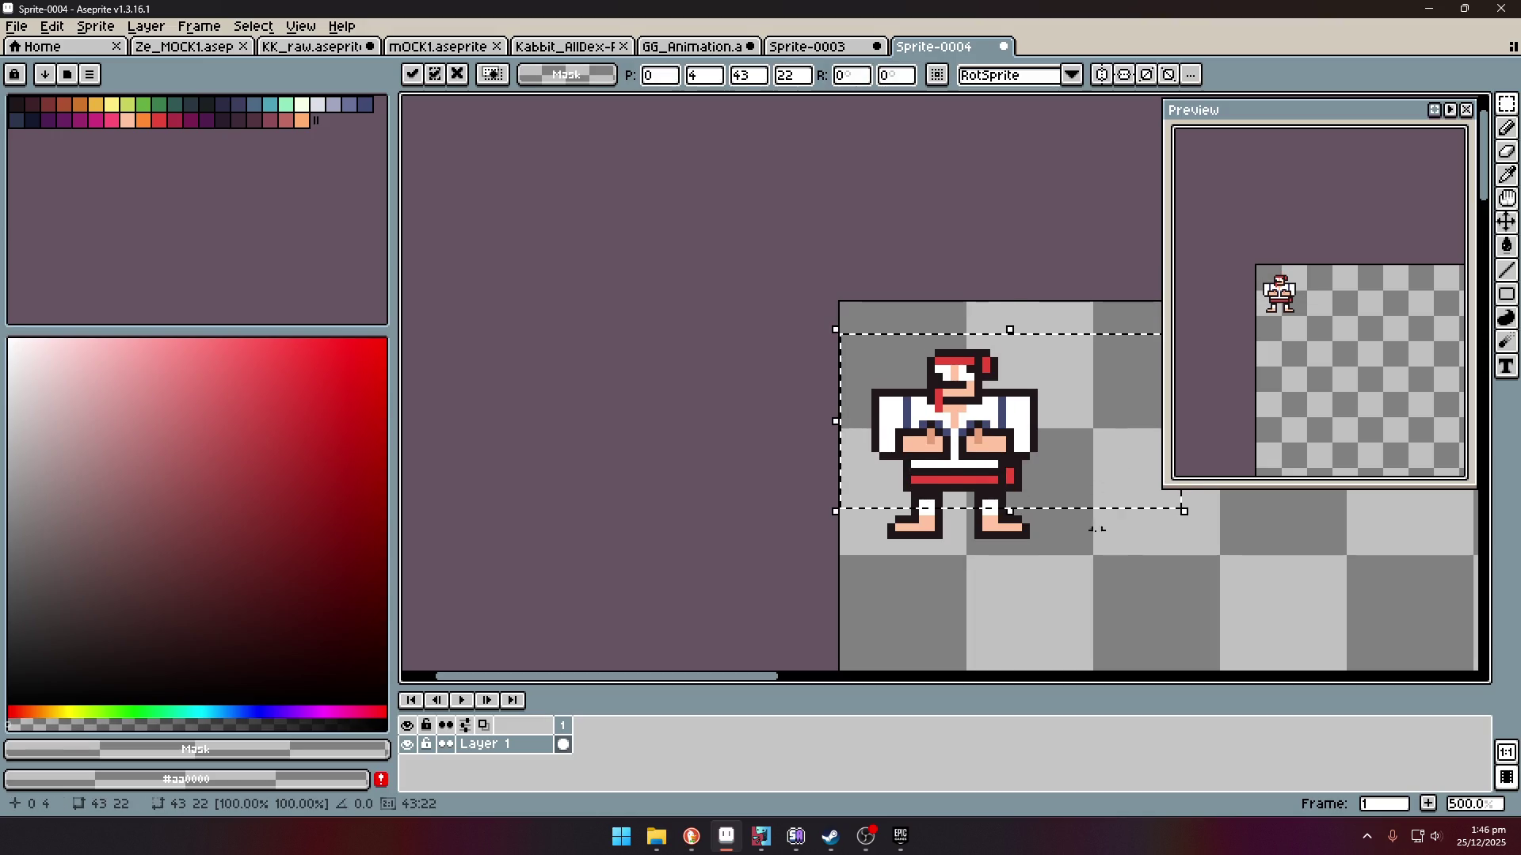
{"action": "left_click", "coordinate": [883, 519]}
- Select and check the legs and lower body, deselect, then return to Gartic Phone
{"action": "left_click_drag", "start_coordinate": [876, 490], "coordinate": [969, 566]}
{"action": "left_click", "coordinate": [1112, 560]}
{"action": "left_click_drag", "start_coordinate": [954, 487], "coordinate": [1176, 591]}
{"action": "left_click", "coordinate": [1307, 590]}
{"action": "scroll", "coordinate": [1317, 583], "scroll_direction": "down", "scroll_amount": 1}
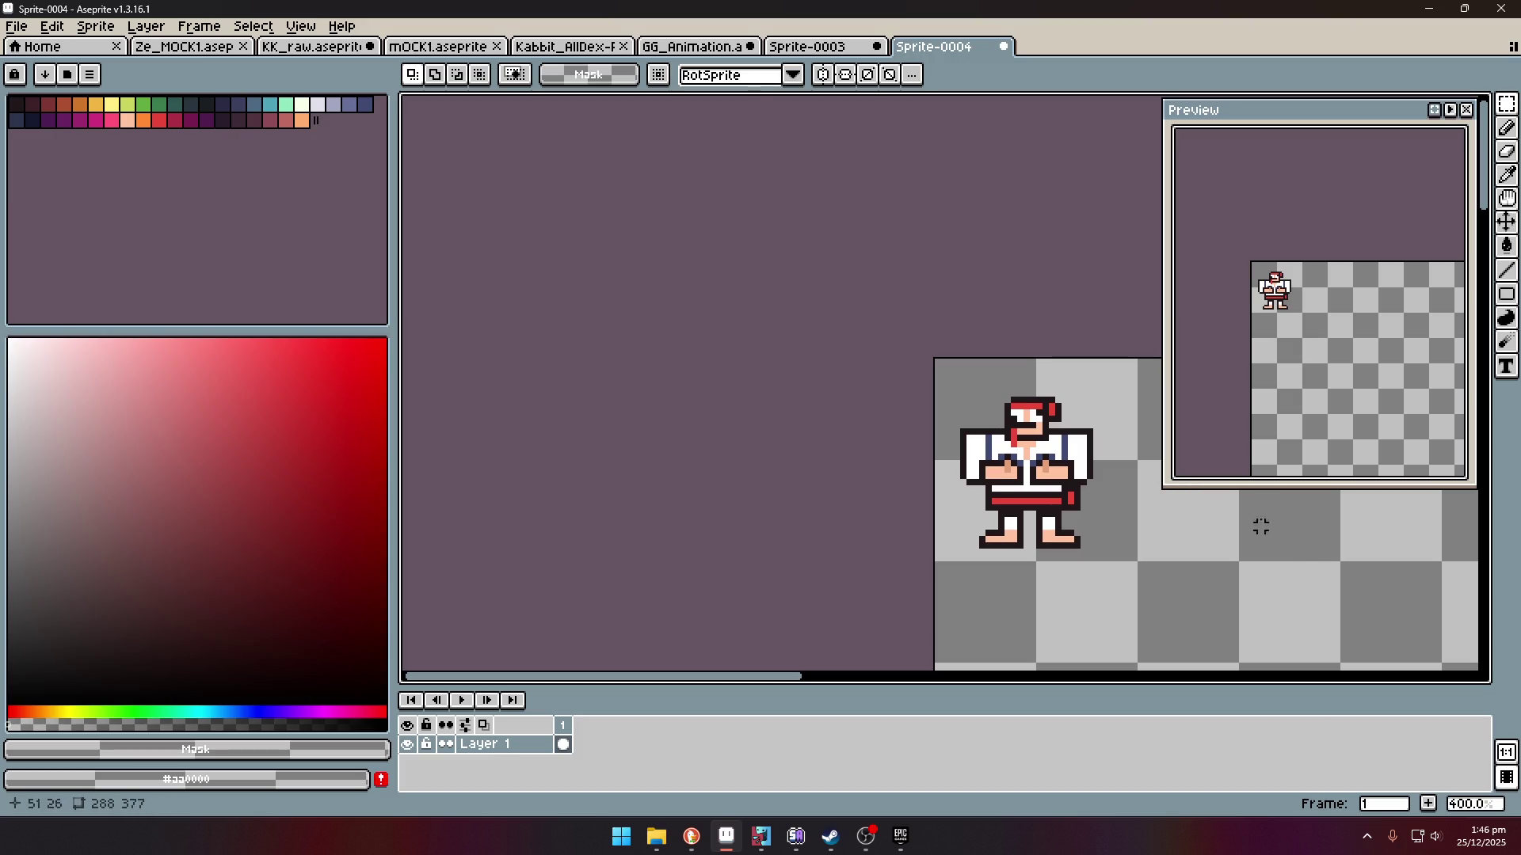
{"action": "mouse_move", "coordinate": [691, 838]}
{"action": "left_click", "coordinate": [706, 788]}
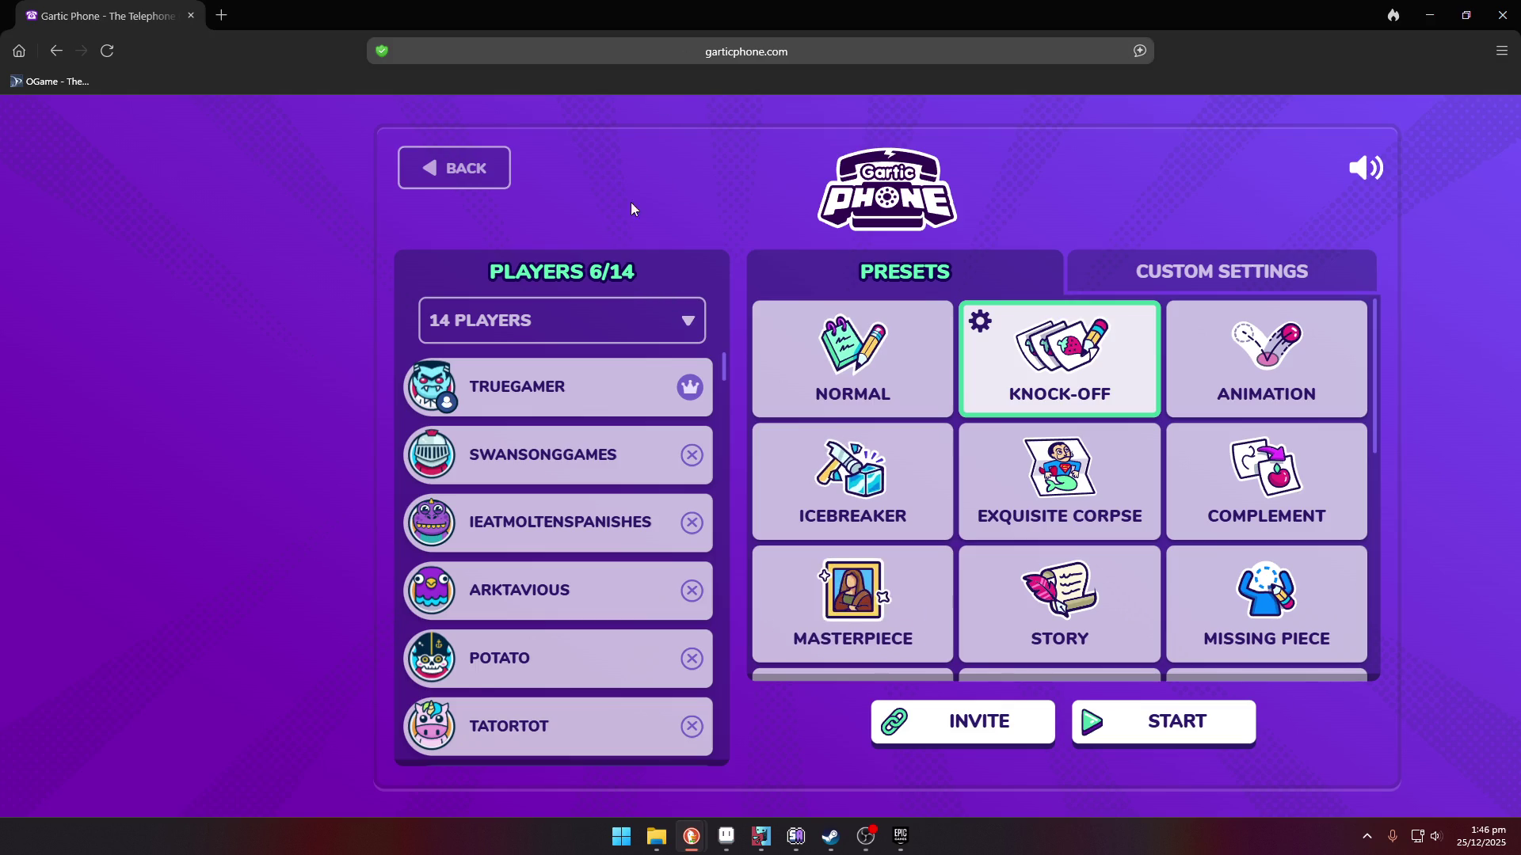
- Copy the Knock-Off lobby's invite link to share with other players
{"action": "left_click", "coordinate": [1005, 735]}
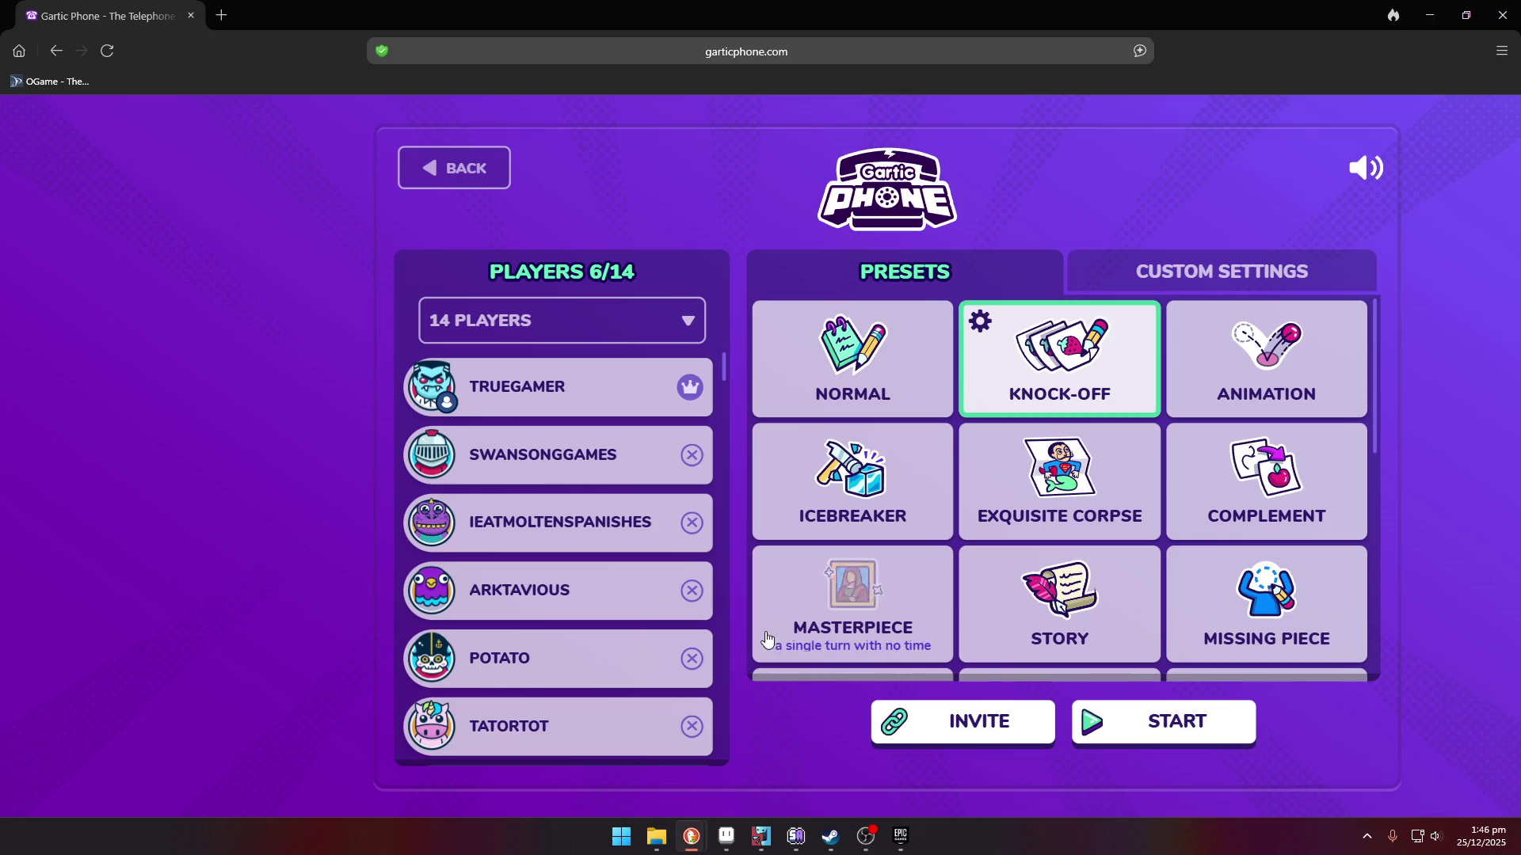
{"action": "scroll", "coordinate": [602, 497], "scroll_direction": "down", "scroll_amount": 5}
{"action": "scroll", "coordinate": [602, 498], "scroll_direction": "up", "scroll_amount": 5}
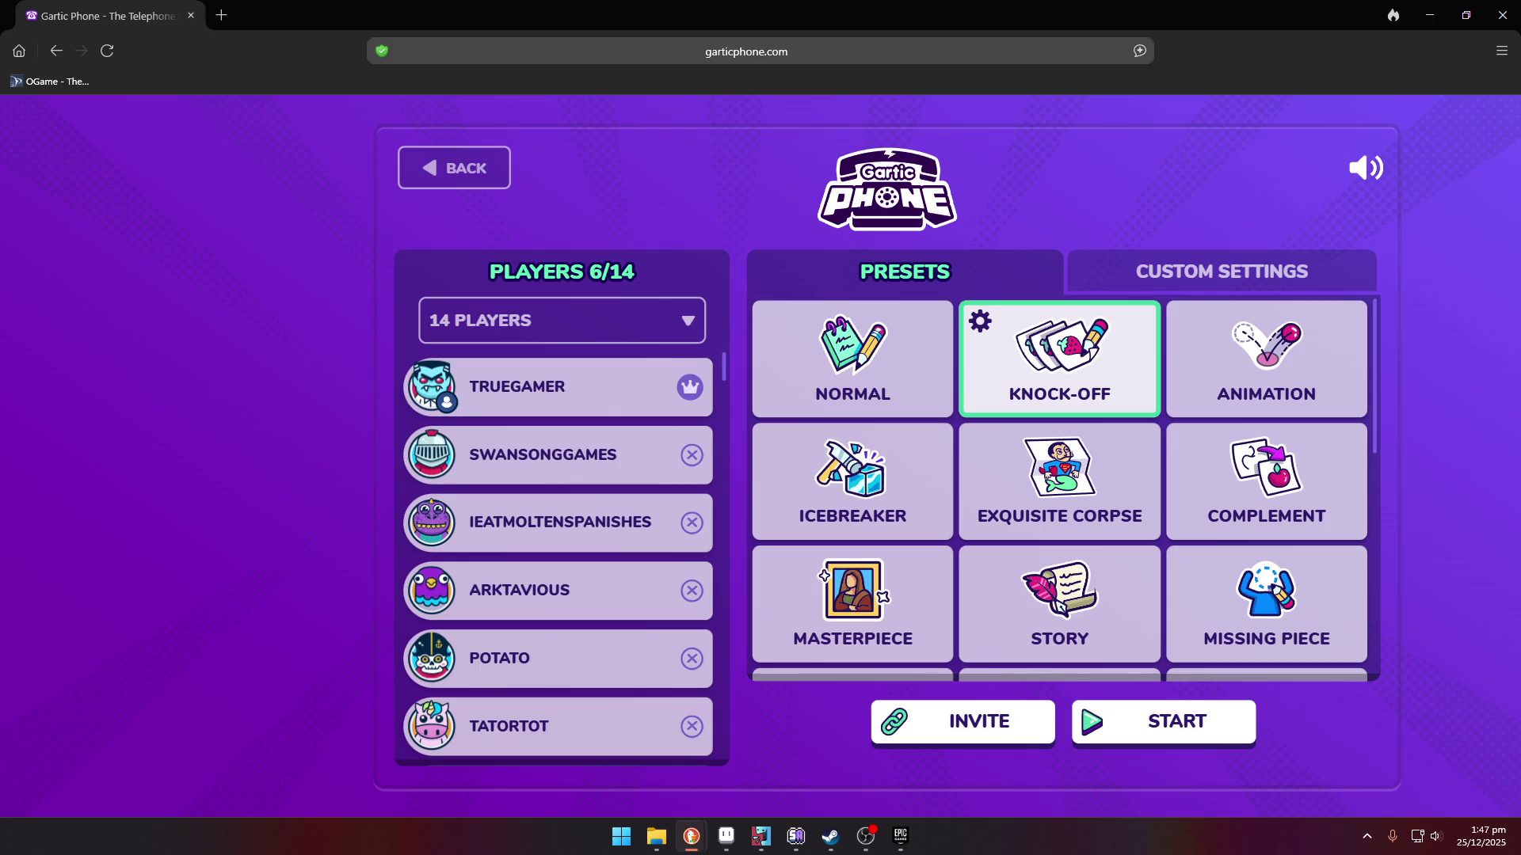
{"action": "scroll", "coordinate": [477, 439], "scroll_direction": "down", "scroll_amount": 4}
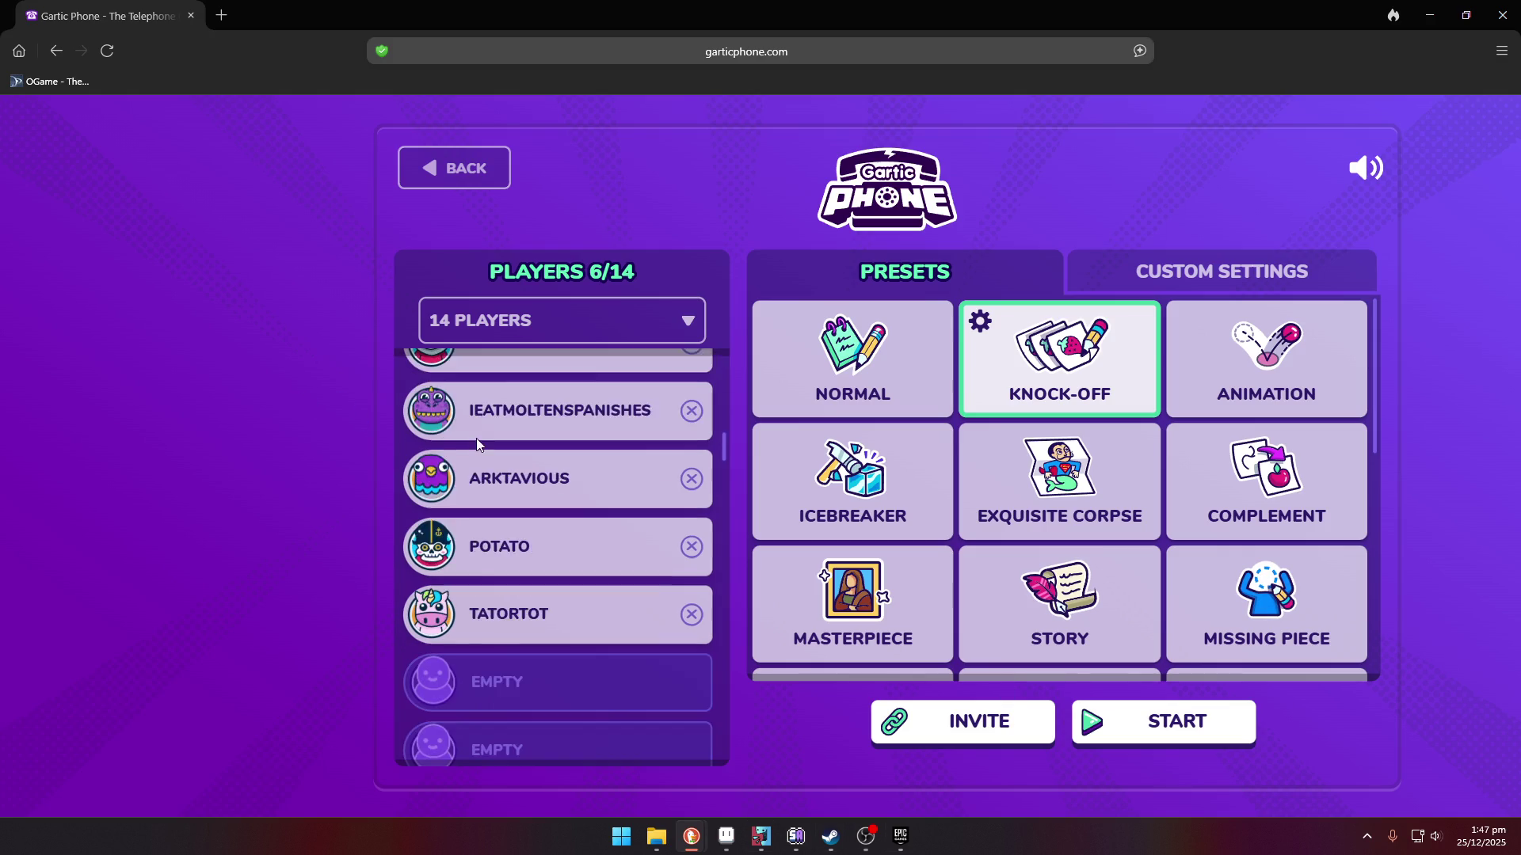
{"action": "scroll", "coordinate": [588, 594], "scroll_direction": "up", "scroll_amount": 5}
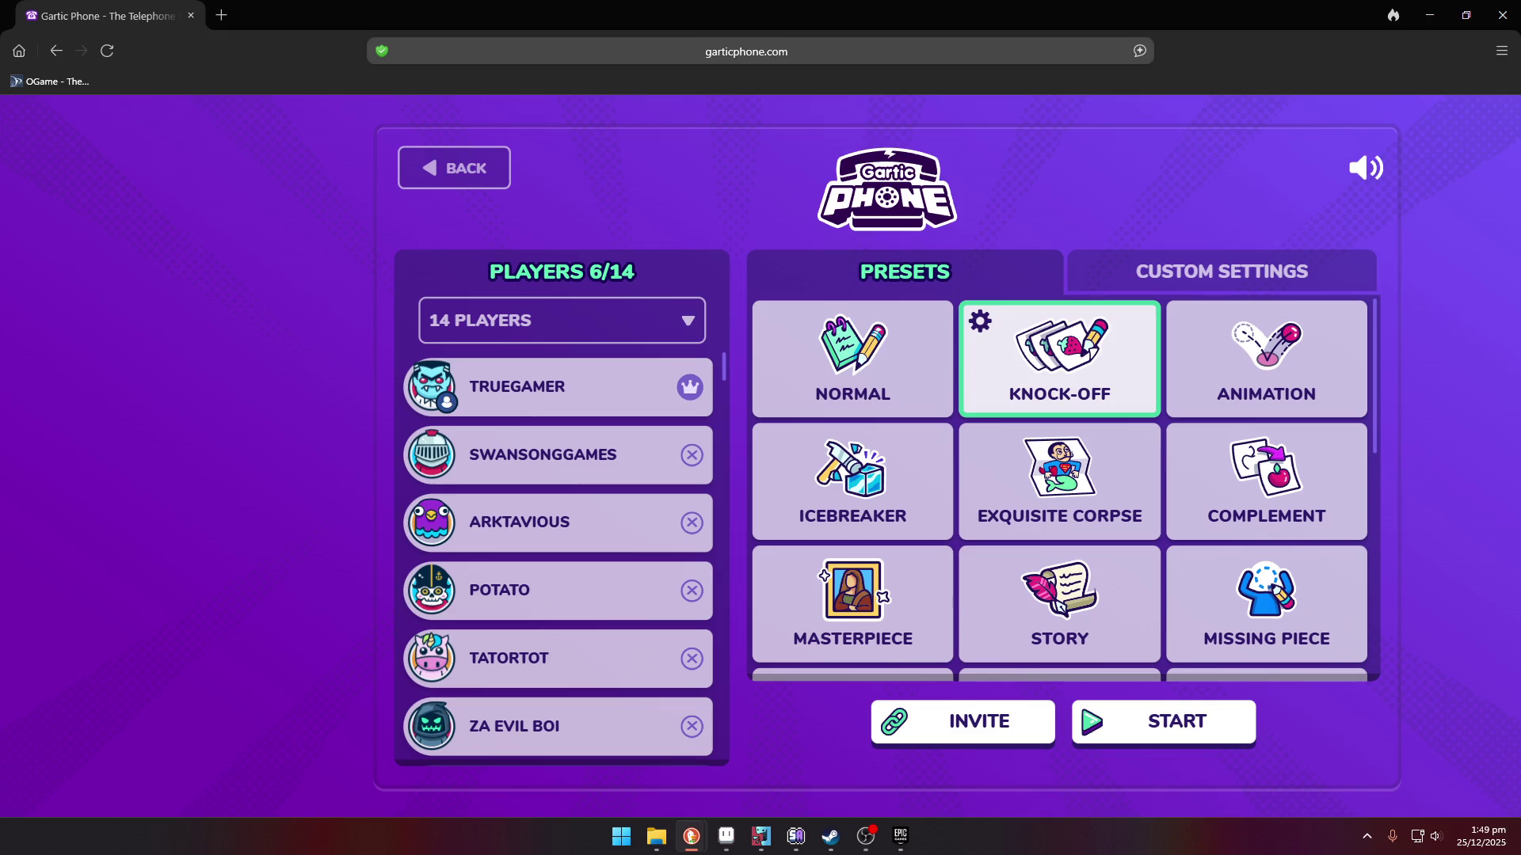
{"action": "scroll", "coordinate": [415, 403], "scroll_direction": "down", "scroll_amount": 3}
{"action": "scroll", "coordinate": [560, 477], "scroll_direction": "up", "scroll_amount": 3}
- Start the game, then try a dark green stroke on the canvas and undo it
{"action": "left_click", "coordinate": [1179, 735]}
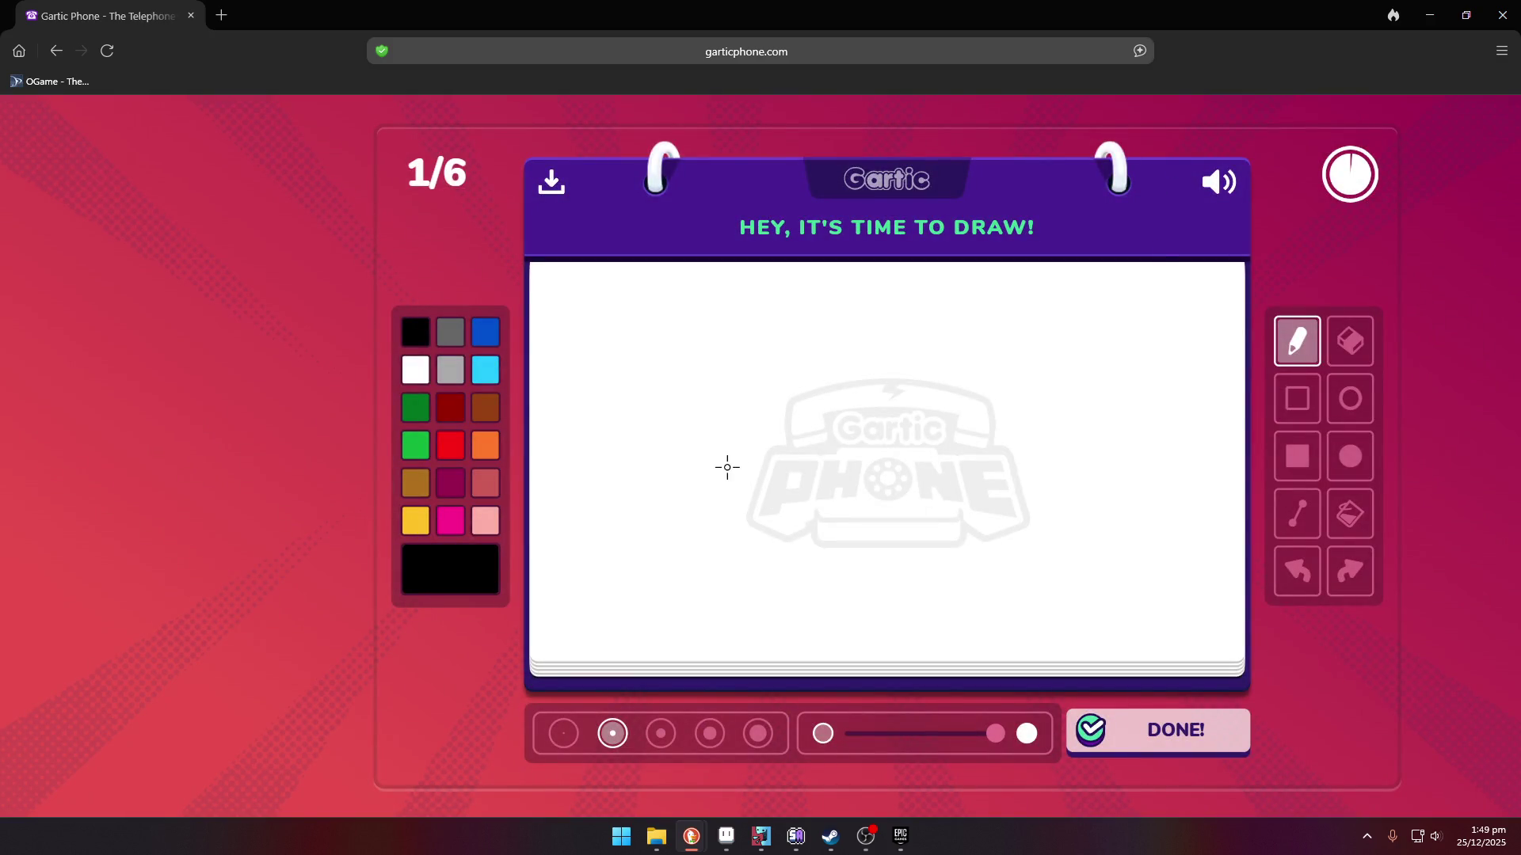
{"action": "left_click", "coordinate": [458, 447]}
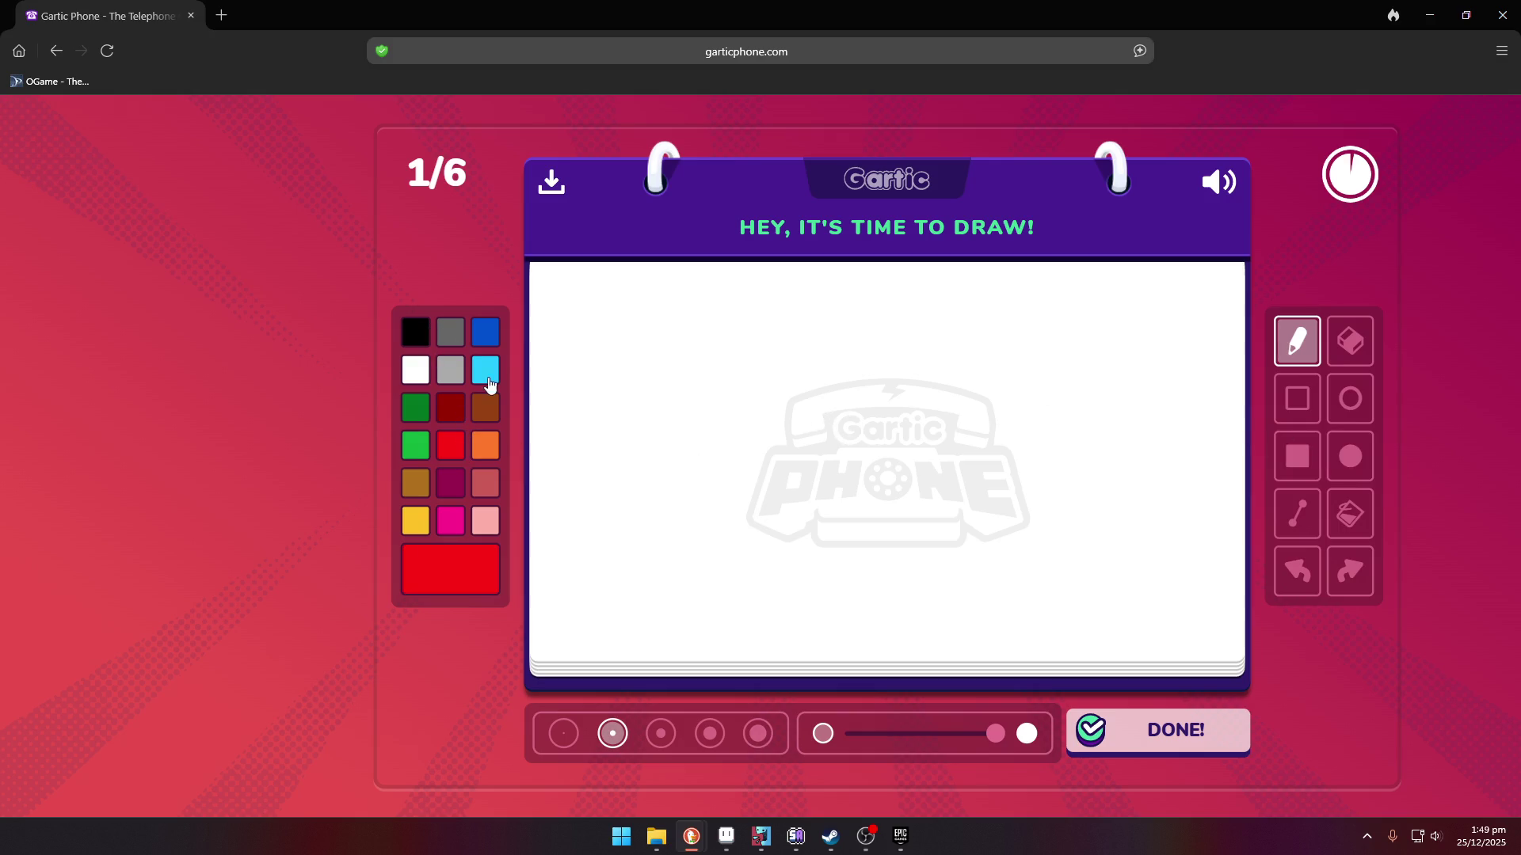
{"action": "left_click", "coordinate": [420, 415]}
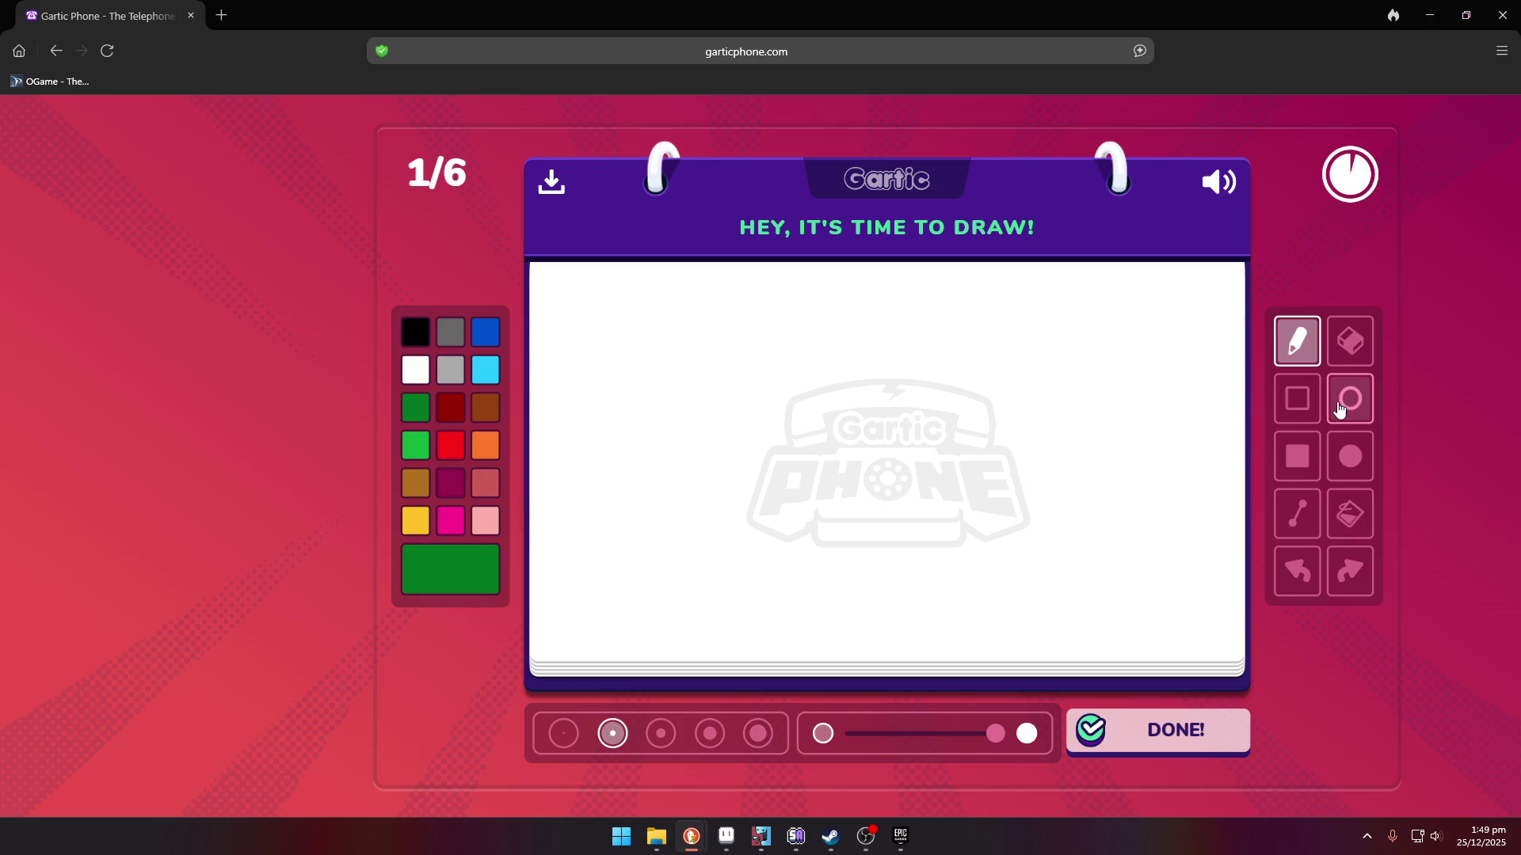
{"action": "left_click_drag", "start_coordinate": [714, 321], "coordinate": [936, 403]}
{"action": "key", "text": "ctrl+z"}
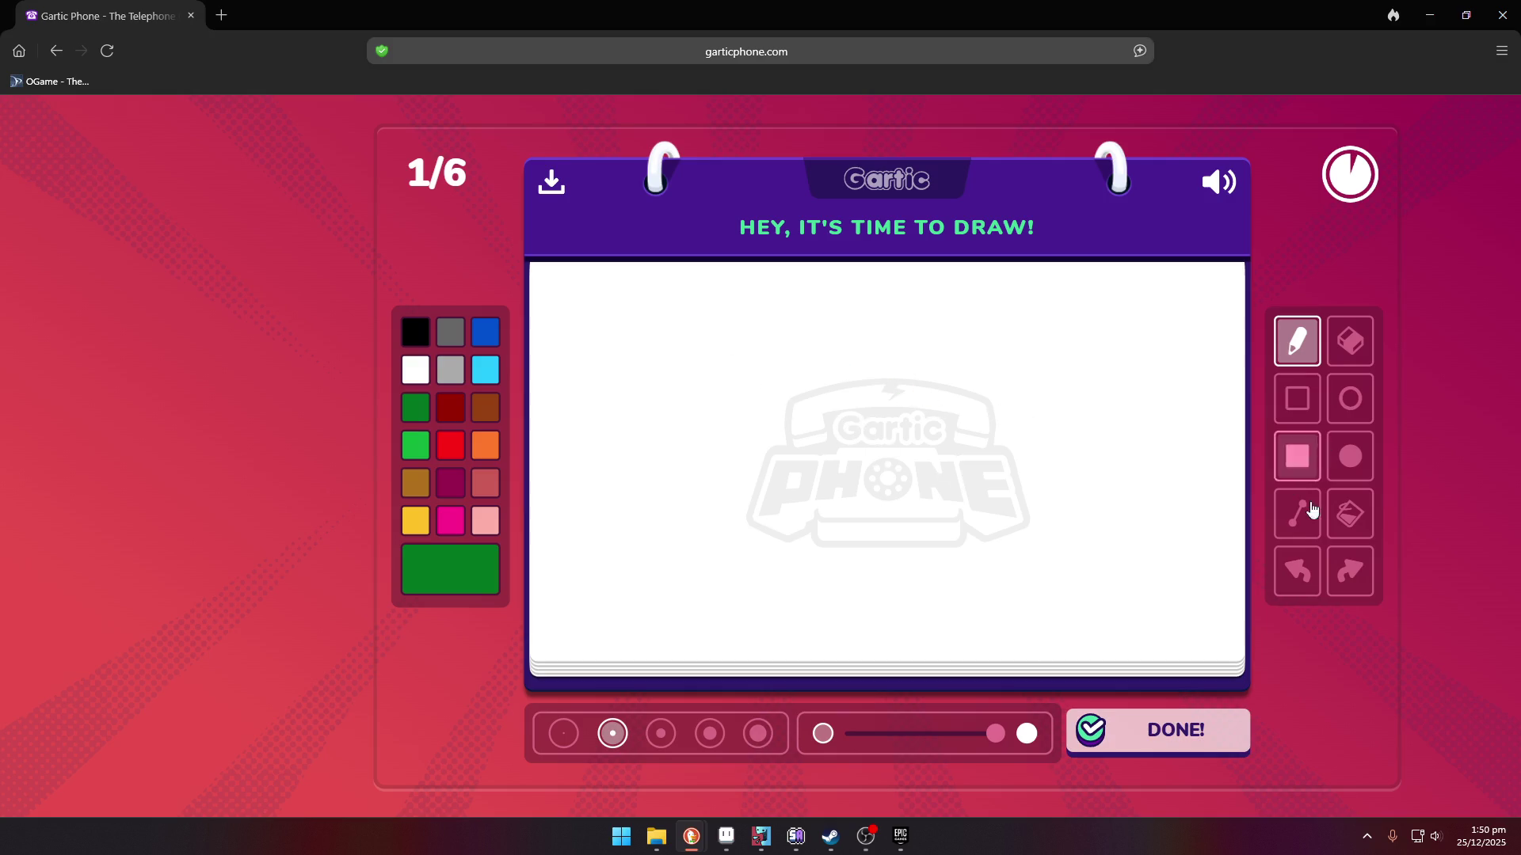
- Draw the brown block outline and fill it solid brown
{"action": "left_click", "coordinate": [1297, 513]}
{"action": "left_click", "coordinate": [486, 407]}
{"action": "mouse_move", "coordinate": [691, 398]}
{"action": "left_mouse_down"}
{"action": "mouse_move", "coordinate": [879, 493]}
{"action": "mouse_move", "coordinate": [899, 396]}
{"action": "mouse_move", "coordinate": [954, 395]}
{"action": "left_mouse_up"}
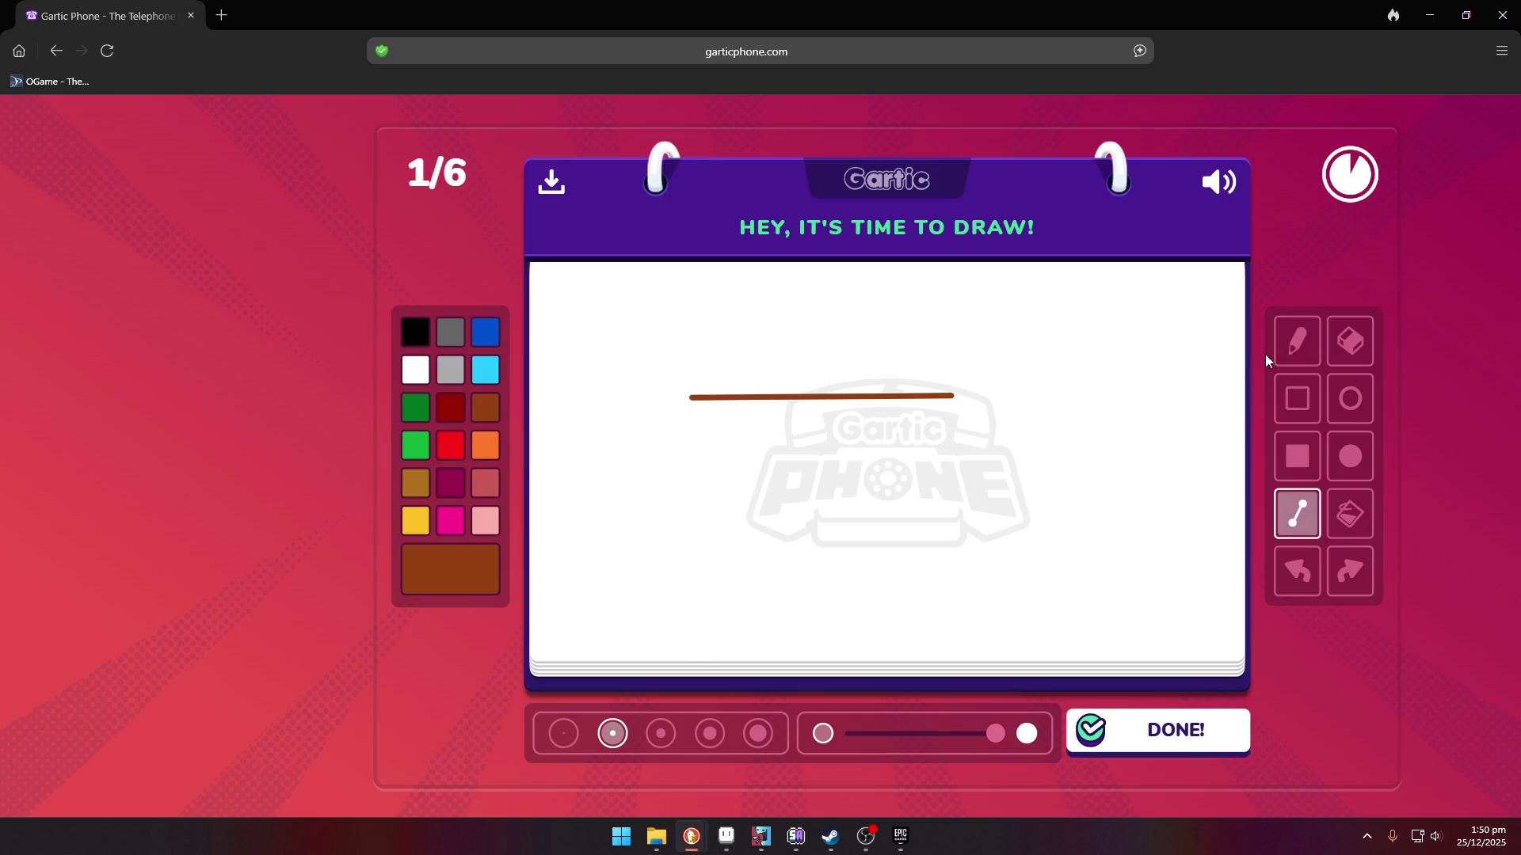
{"action": "left_click", "coordinate": [1296, 341]}
{"action": "mouse_move", "coordinate": [692, 398]}
{"action": "left_mouse_down"}
{"action": "mouse_move", "coordinate": [691, 499]}
{"action": "mouse_move", "coordinate": [788, 522]}
{"action": "mouse_move", "coordinate": [966, 511]}
{"action": "mouse_move", "coordinate": [972, 394]}
{"action": "mouse_move", "coordinate": [947, 394]}
{"action": "left_mouse_up"}
{"action": "left_click", "coordinate": [1349, 513]}
{"action": "left_click", "coordinate": [848, 476]}
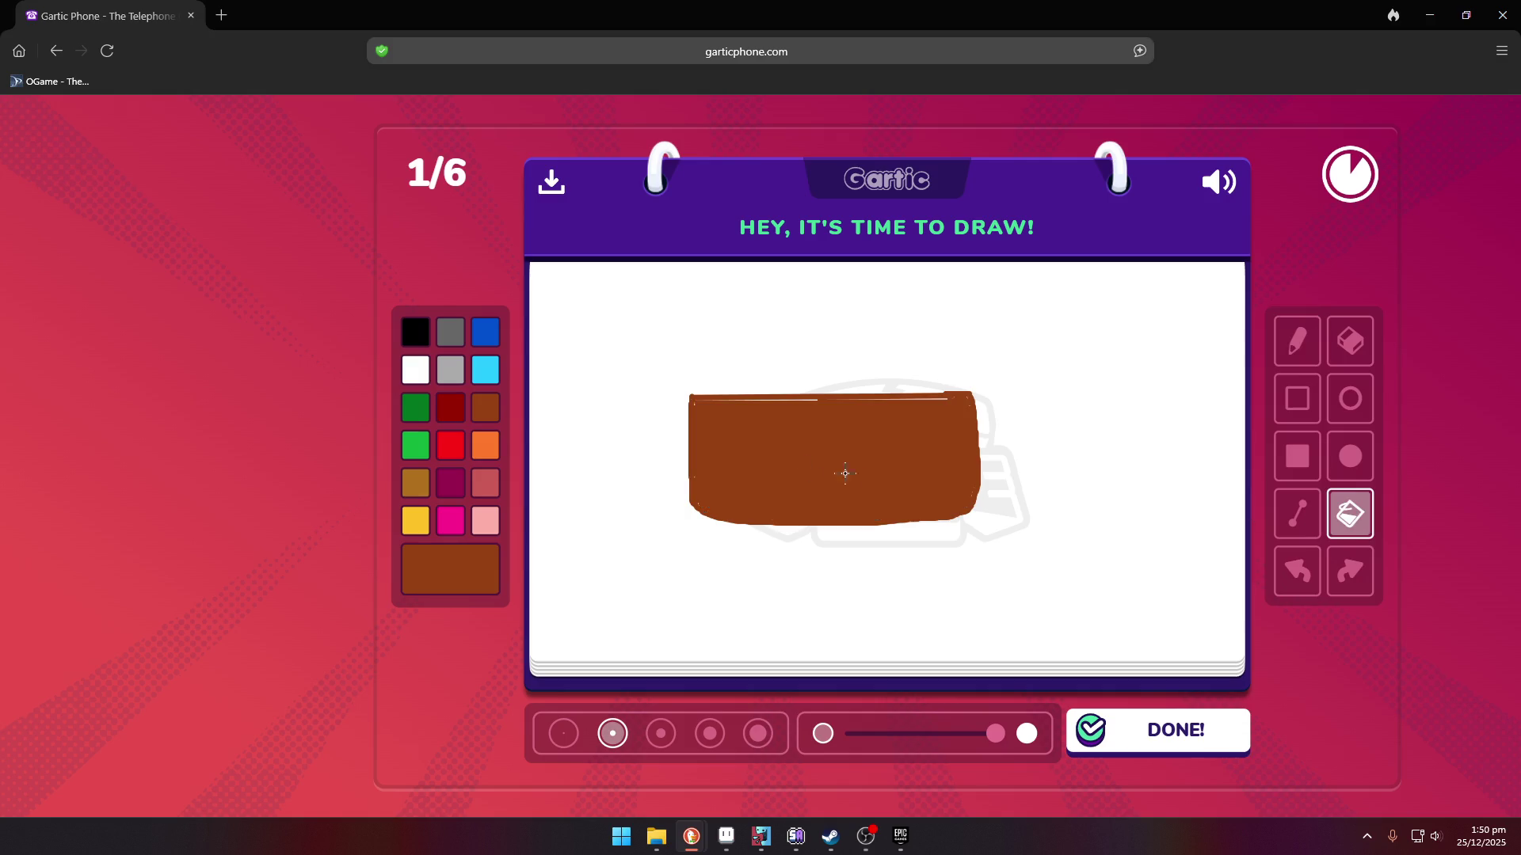
- Lay a green filled-rectangle grass strip across the block's top
{"action": "left_click", "coordinate": [418, 448]}
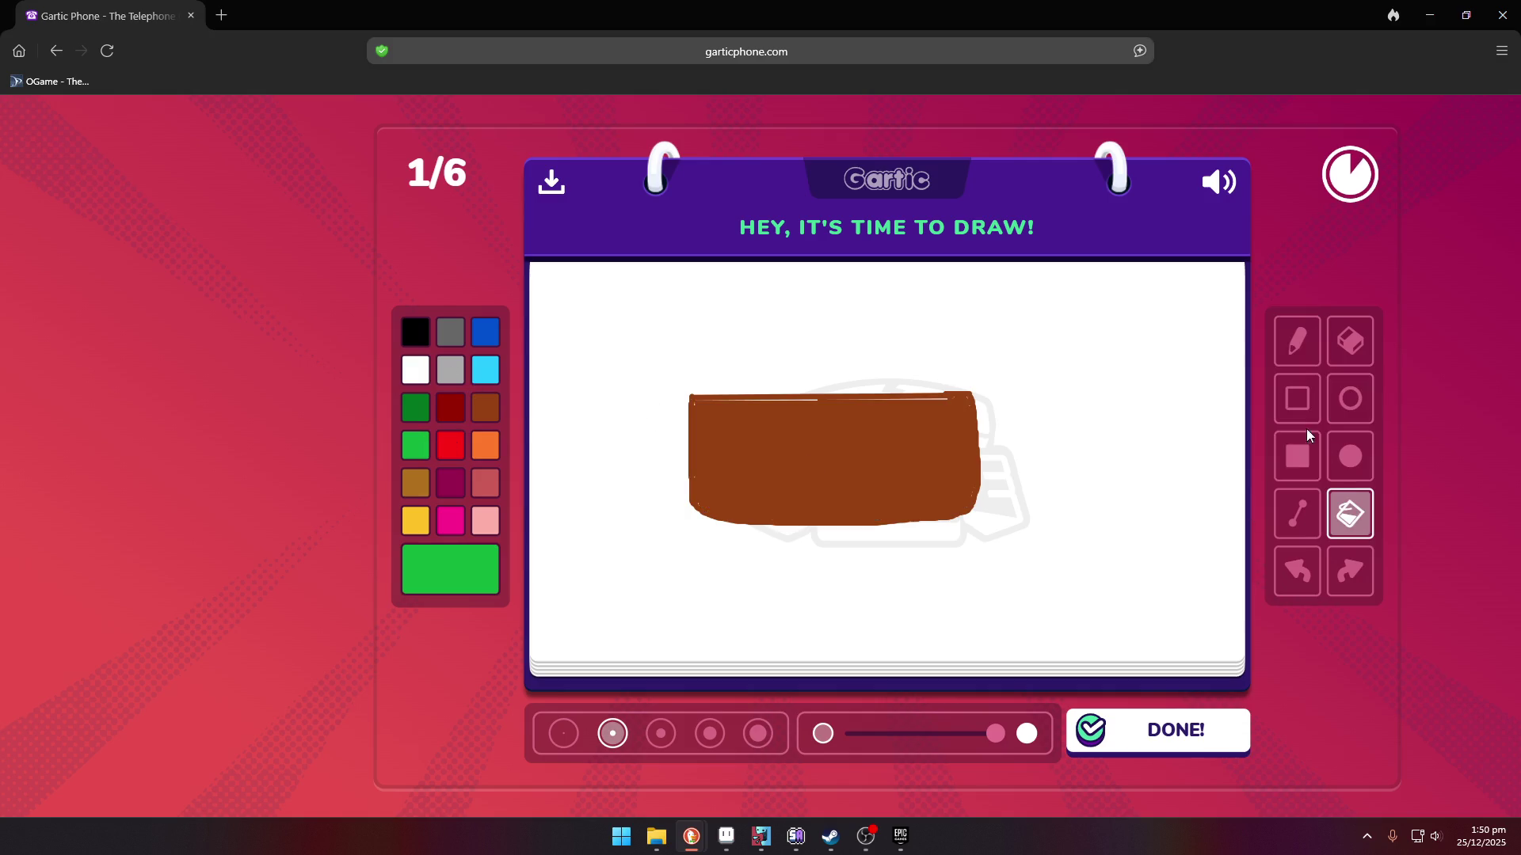
{"action": "left_click", "coordinate": [1307, 444]}
{"action": "left_click_drag", "start_coordinate": [689, 373], "coordinate": [990, 404]}
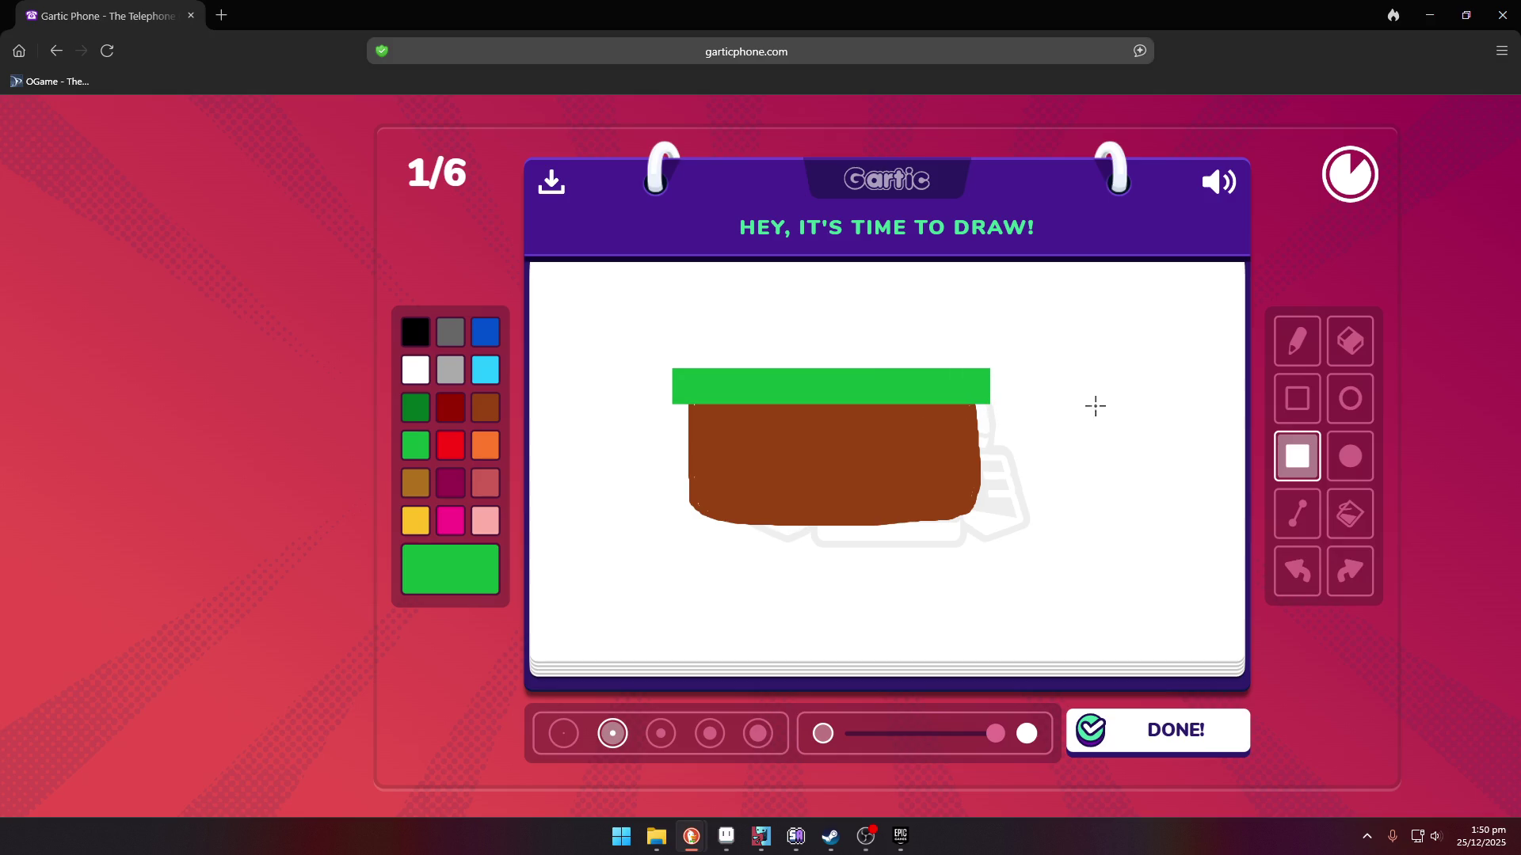
{"action": "left_click", "coordinate": [1297, 340]}
{"action": "left_click", "coordinate": [414, 339]}
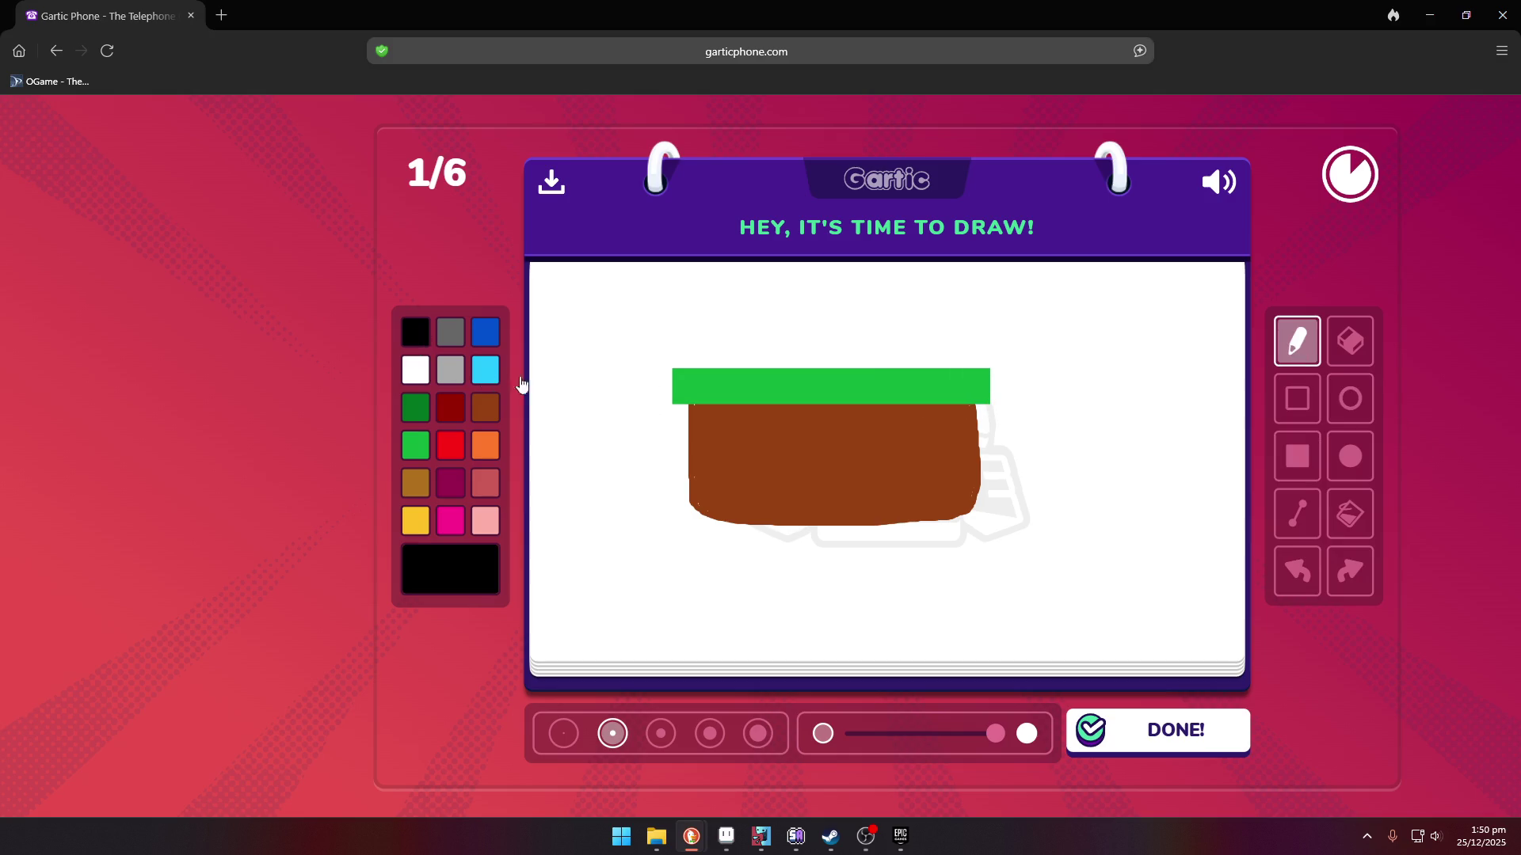
- Dot two black eyes on the block and draw a curved mouth filled black
{"action": "left_click", "coordinate": [718, 441]}
{"action": "left_click", "coordinate": [940, 440]}
{"action": "left_click_drag", "start_coordinate": [749, 454], "coordinate": [936, 453]}
{"action": "mouse_move", "coordinate": [748, 458]}
{"action": "left_mouse_down"}
{"action": "mouse_move", "coordinate": [759, 500]}
{"action": "mouse_move", "coordinate": [860, 502]}
{"action": "left_mouse_up"}
{"action": "mouse_move", "coordinate": [930, 453]}
{"action": "left_mouse_down"}
{"action": "mouse_move", "coordinate": [922, 480]}
{"action": "mouse_move", "coordinate": [848, 502]}
{"action": "left_mouse_up"}
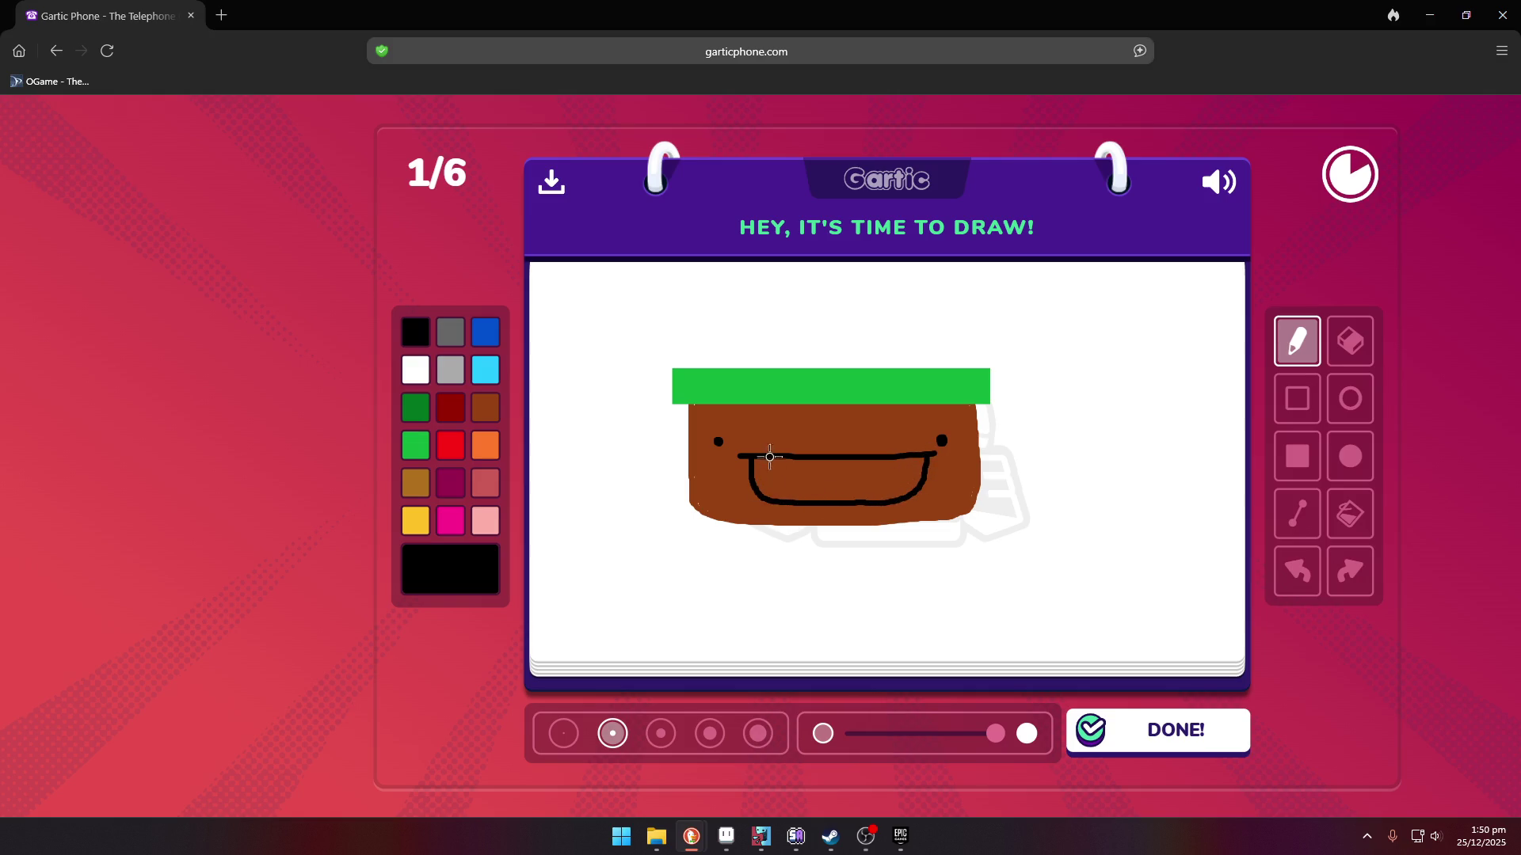
{"action": "mouse_move", "coordinate": [765, 457]}
{"action": "left_mouse_down"}
{"action": "mouse_move", "coordinate": [766, 473]}
{"action": "mouse_move", "coordinate": [901, 476]}
{"action": "mouse_move", "coordinate": [914, 453]}
{"action": "left_mouse_up"}
{"action": "left_click", "coordinate": [1350, 513]}
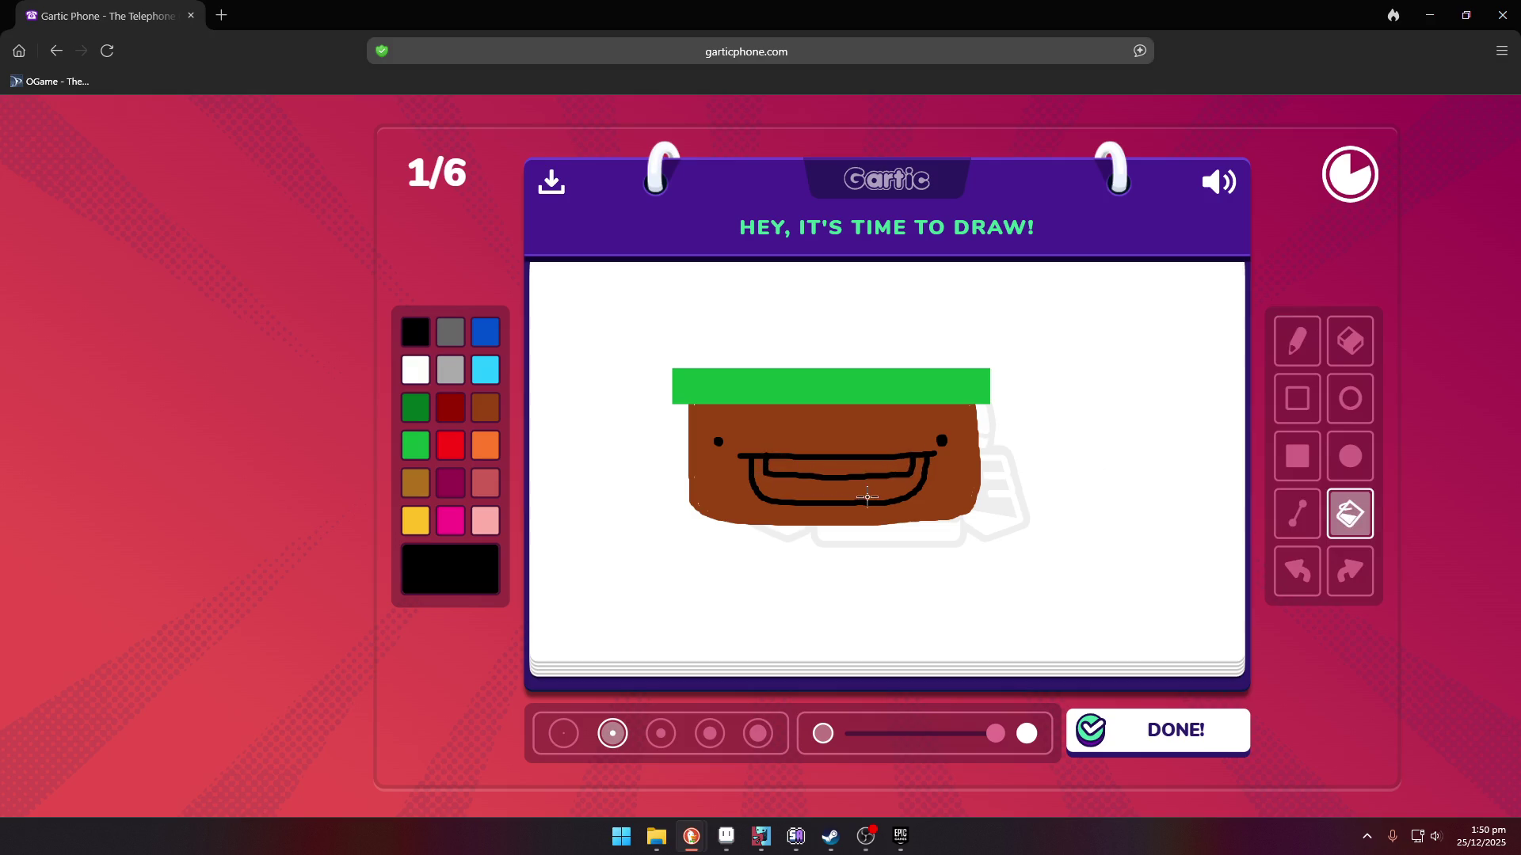
{"action": "left_click", "coordinate": [866, 489]}
- Add pink cheek dots on both sides and fill the teeth light grey
{"action": "left_click", "coordinate": [450, 522]}
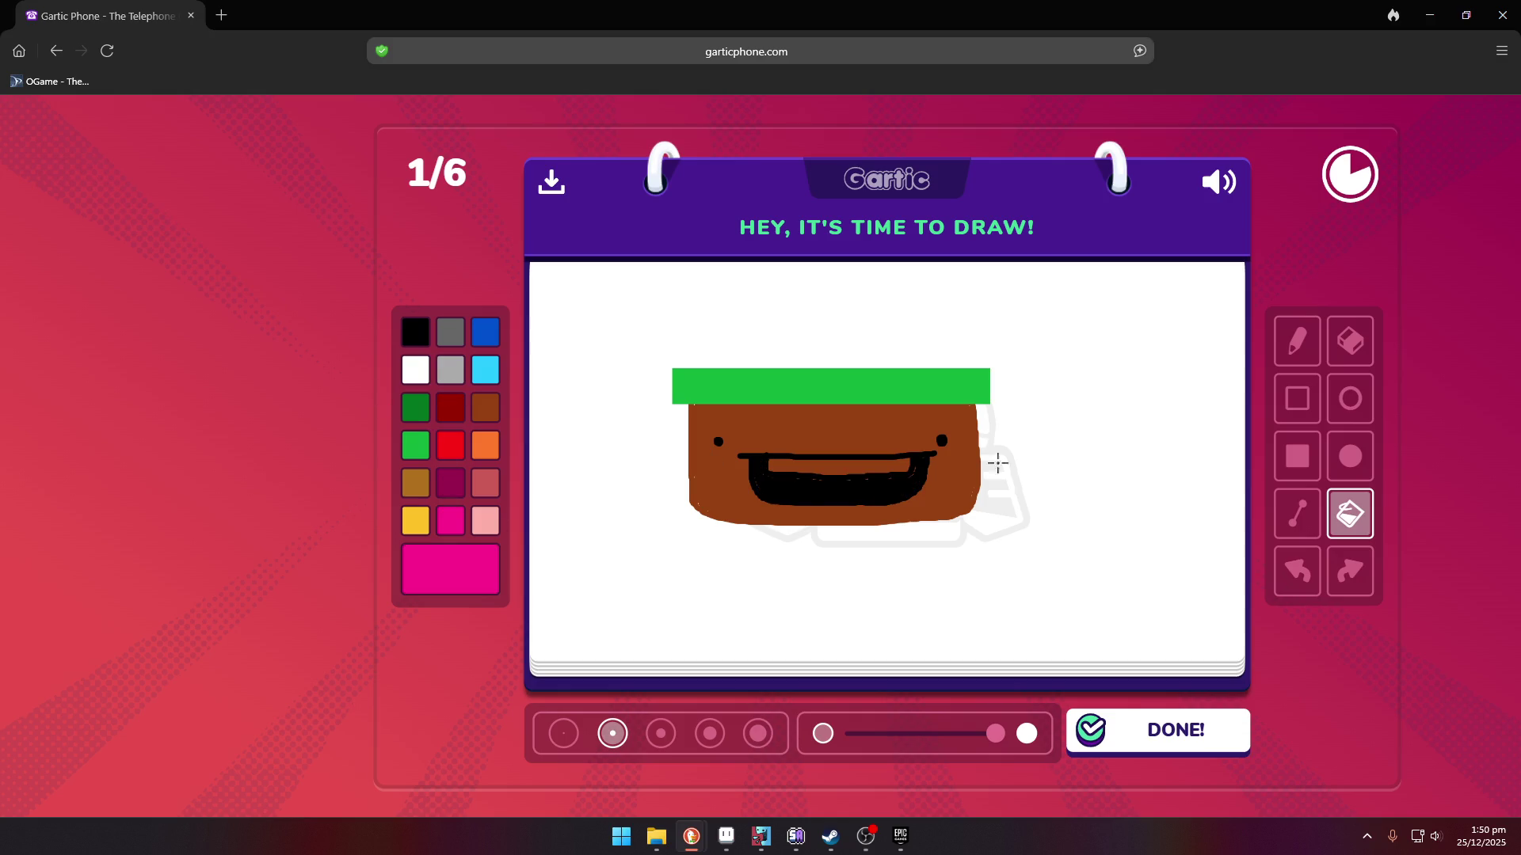
{"action": "left_click", "coordinate": [1297, 342]}
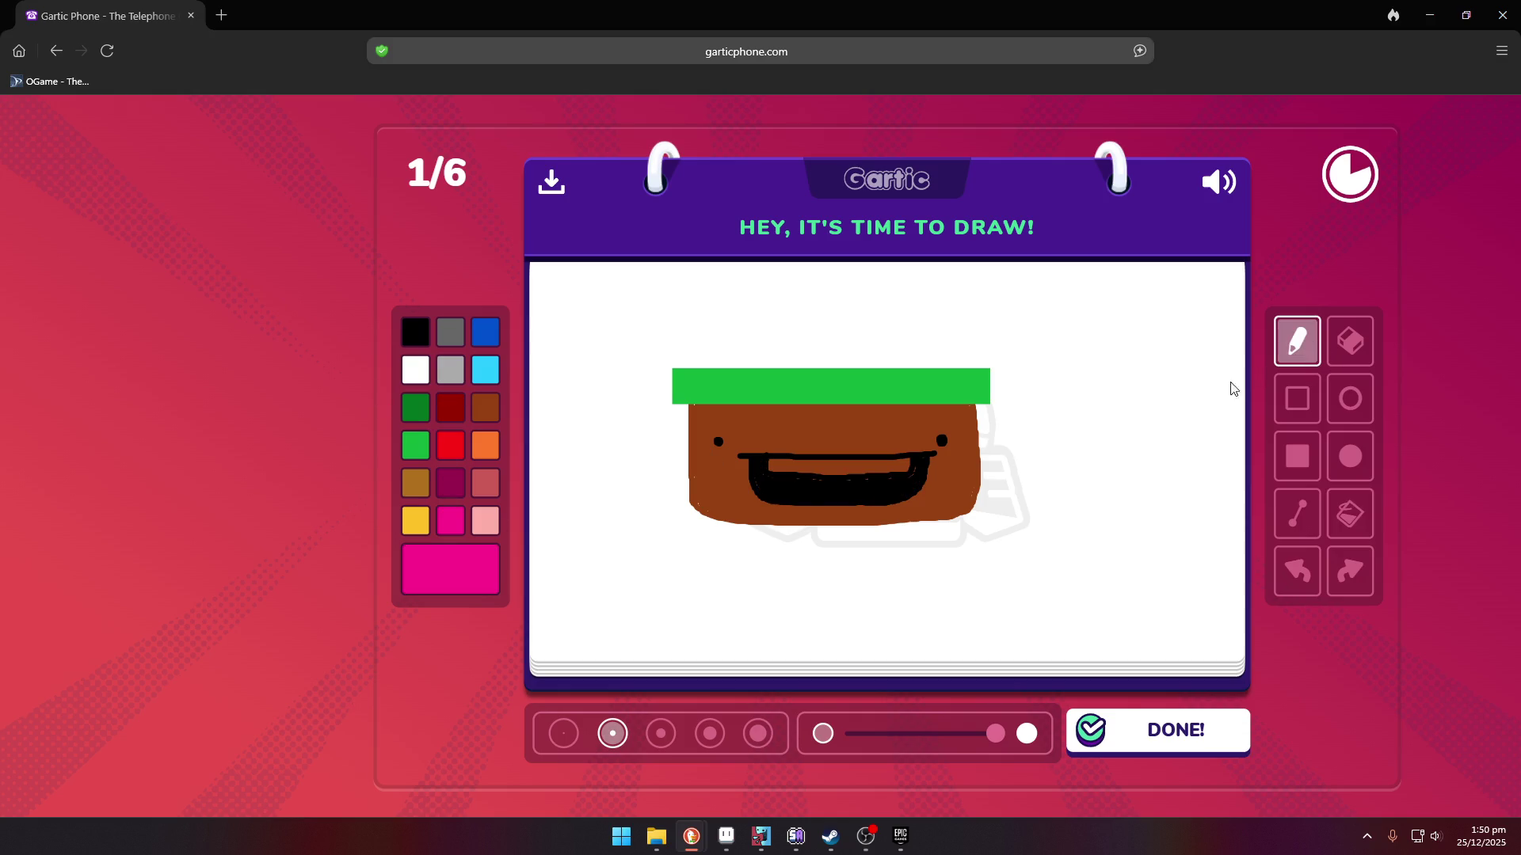
{"action": "left_click", "coordinate": [966, 445]}
{"action": "left_click", "coordinate": [698, 448]}
{"action": "left_click", "coordinate": [451, 370]}
{"action": "left_click", "coordinate": [1350, 513]}
{"action": "left_click", "coordinate": [794, 465]}
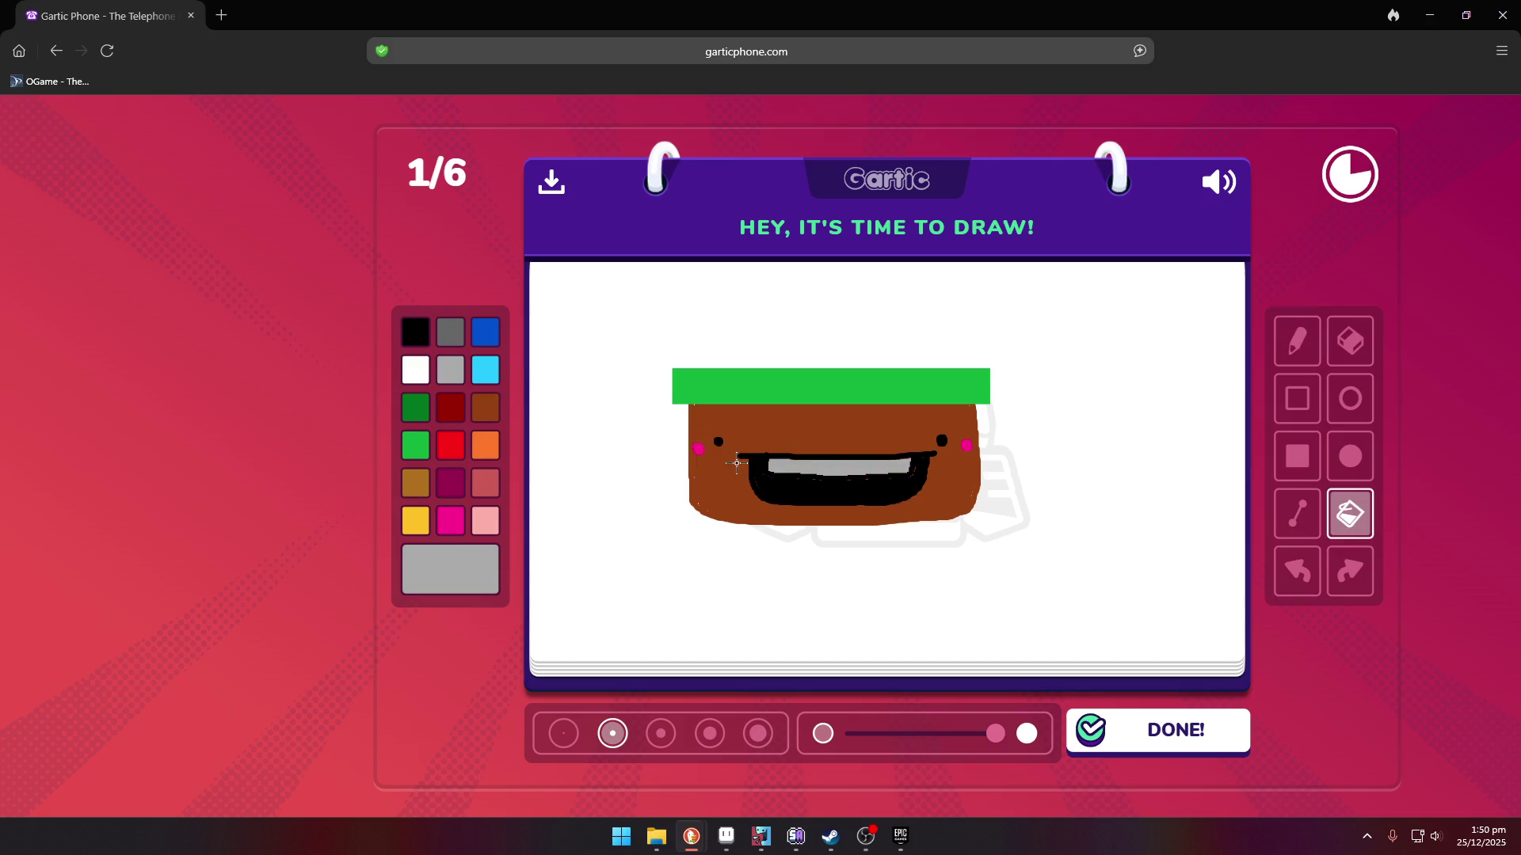
- Draw a bright green hill outline across the lower canvas
{"action": "left_click", "coordinate": [416, 445]}
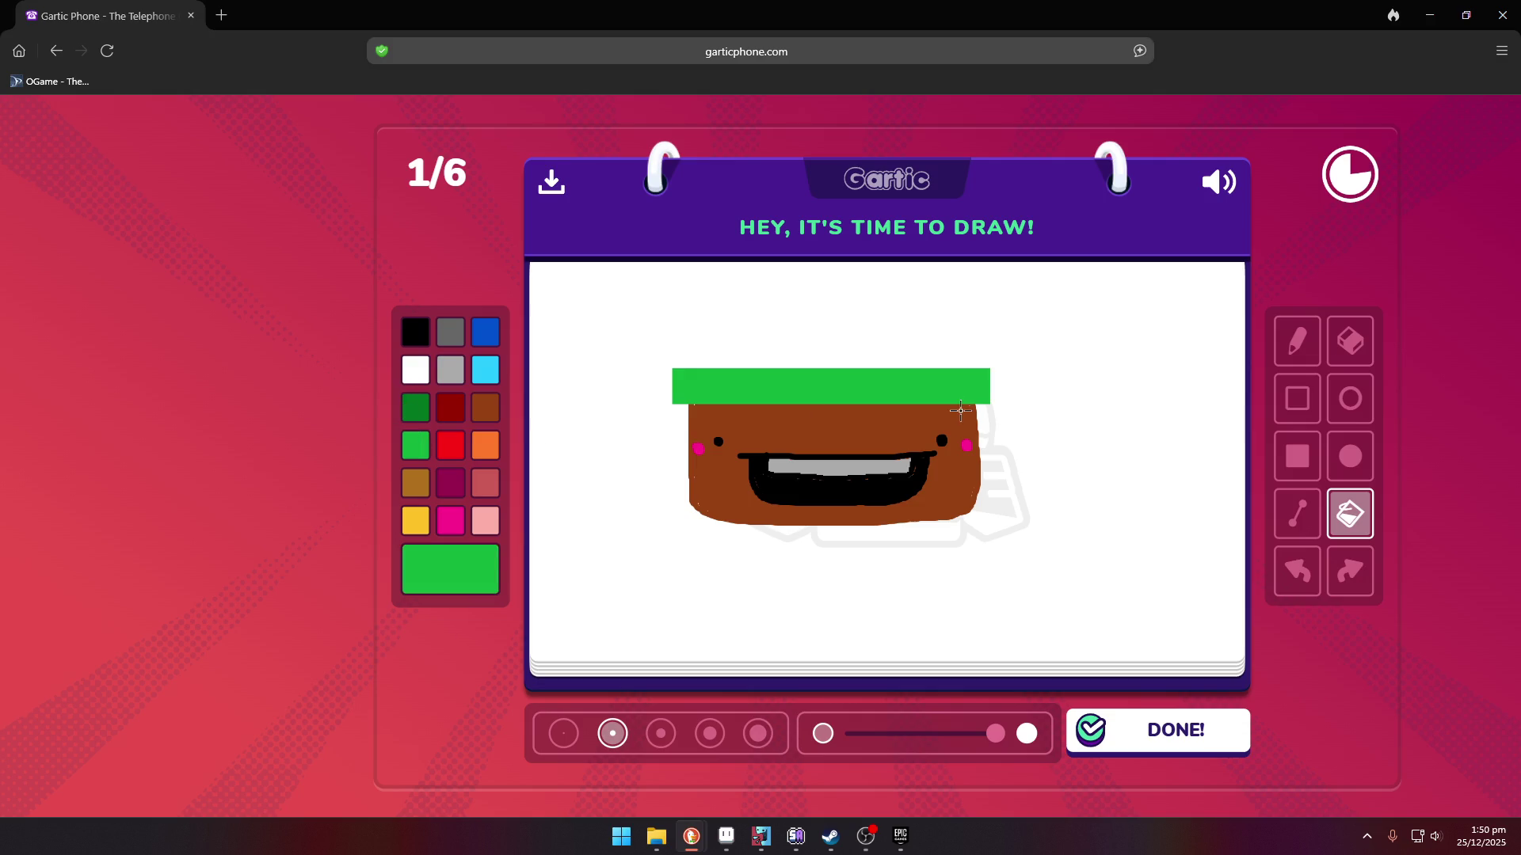
{"action": "left_click", "coordinate": [1297, 341]}
{"action": "mouse_move", "coordinate": [528, 588]}
{"action": "left_mouse_down"}
{"action": "mouse_move", "coordinate": [584, 574]}
{"action": "mouse_move", "coordinate": [1071, 582]}
{"action": "mouse_move", "coordinate": [1069, 557]}
{"action": "mouse_move", "coordinate": [1251, 542]}
{"action": "left_mouse_up"}
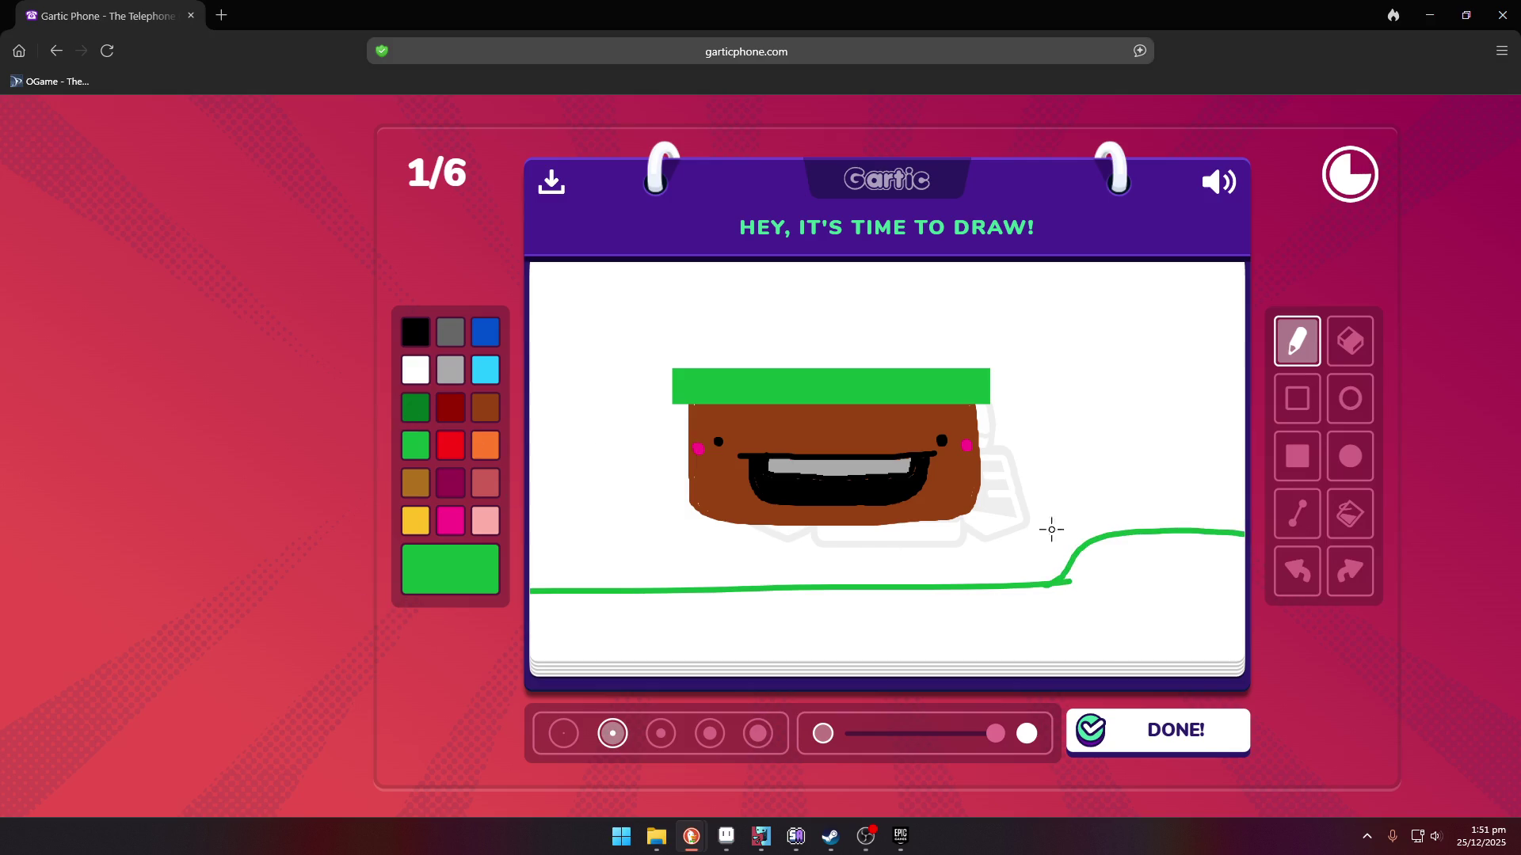
- Fill the ground below the hill green and the sky light cyan
{"action": "left_click", "coordinate": [1351, 515]}
{"action": "left_click", "coordinate": [1178, 613]}
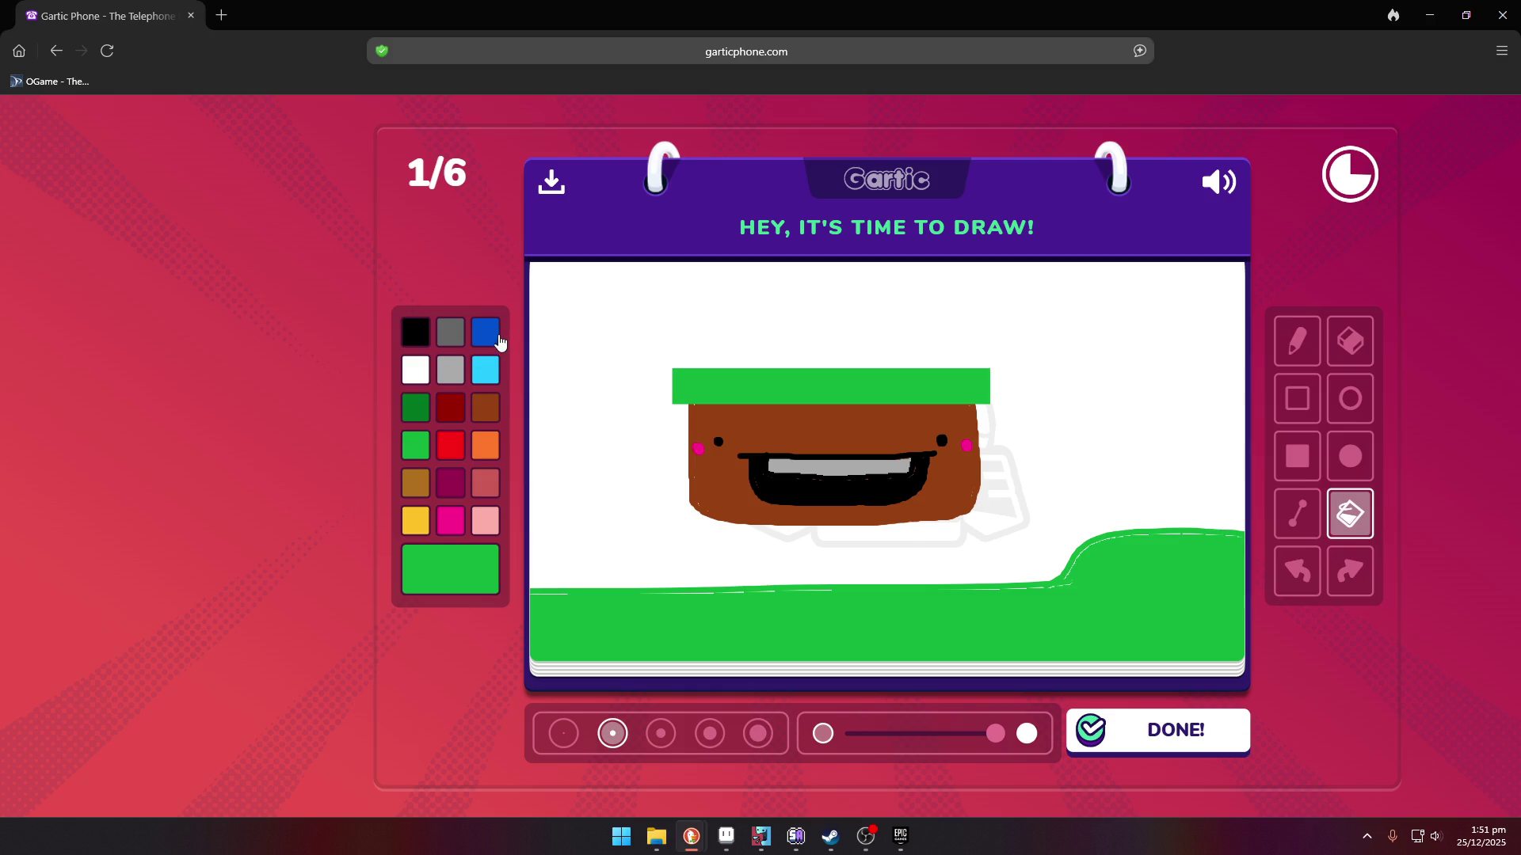
{"action": "left_click", "coordinate": [486, 333]}
{"action": "left_click", "coordinate": [587, 361]}
{"action": "left_click", "coordinate": [485, 369]}
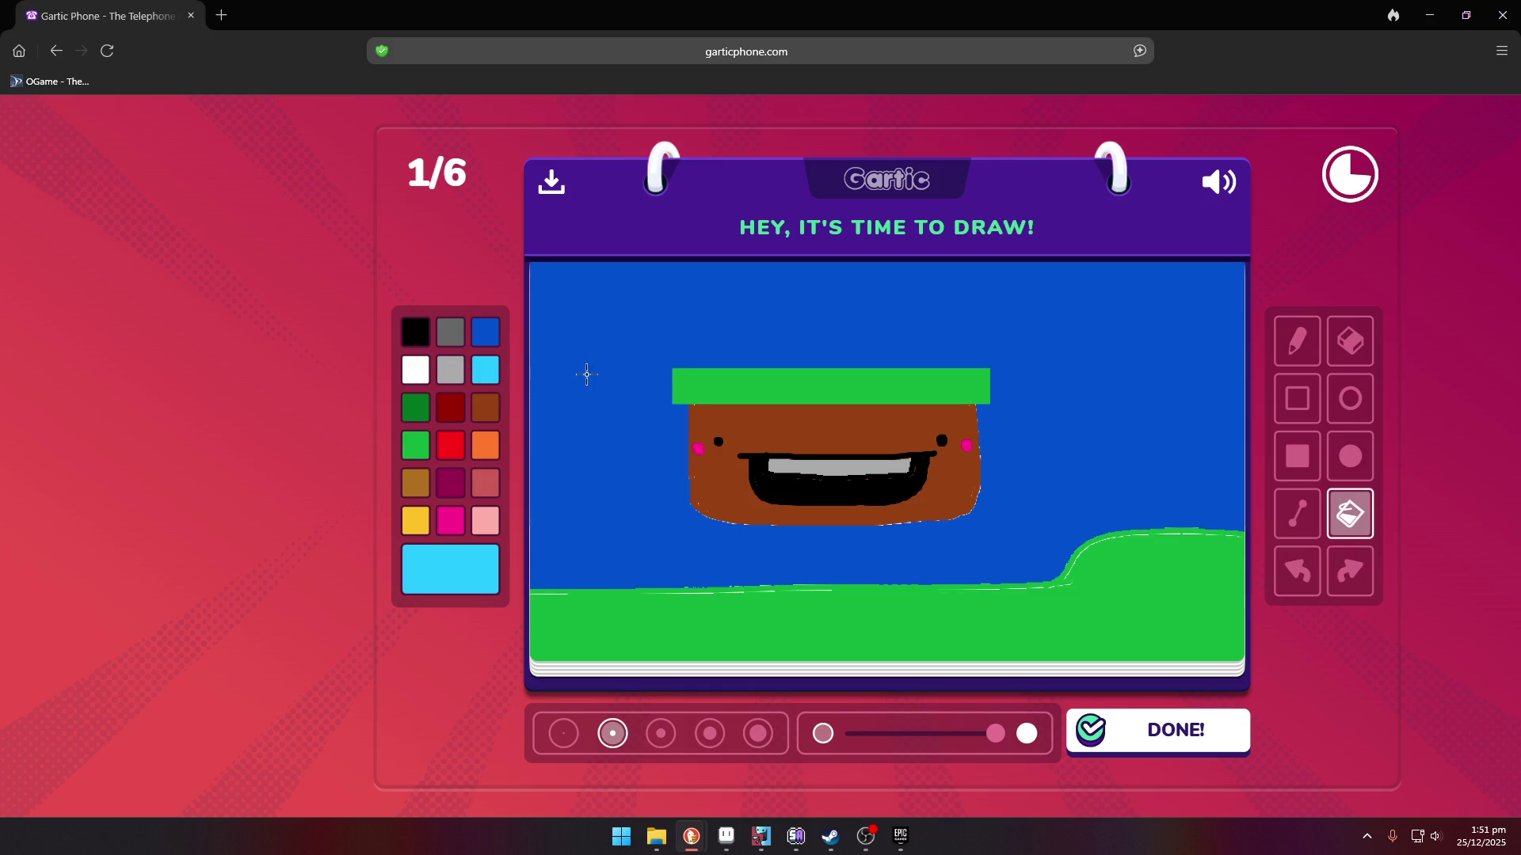
{"action": "left_click", "coordinate": [594, 379]}
- Scribble a small orange figure on the hill and pick magenta and red for more creatures
{"action": "left_click", "coordinate": [1296, 341]}
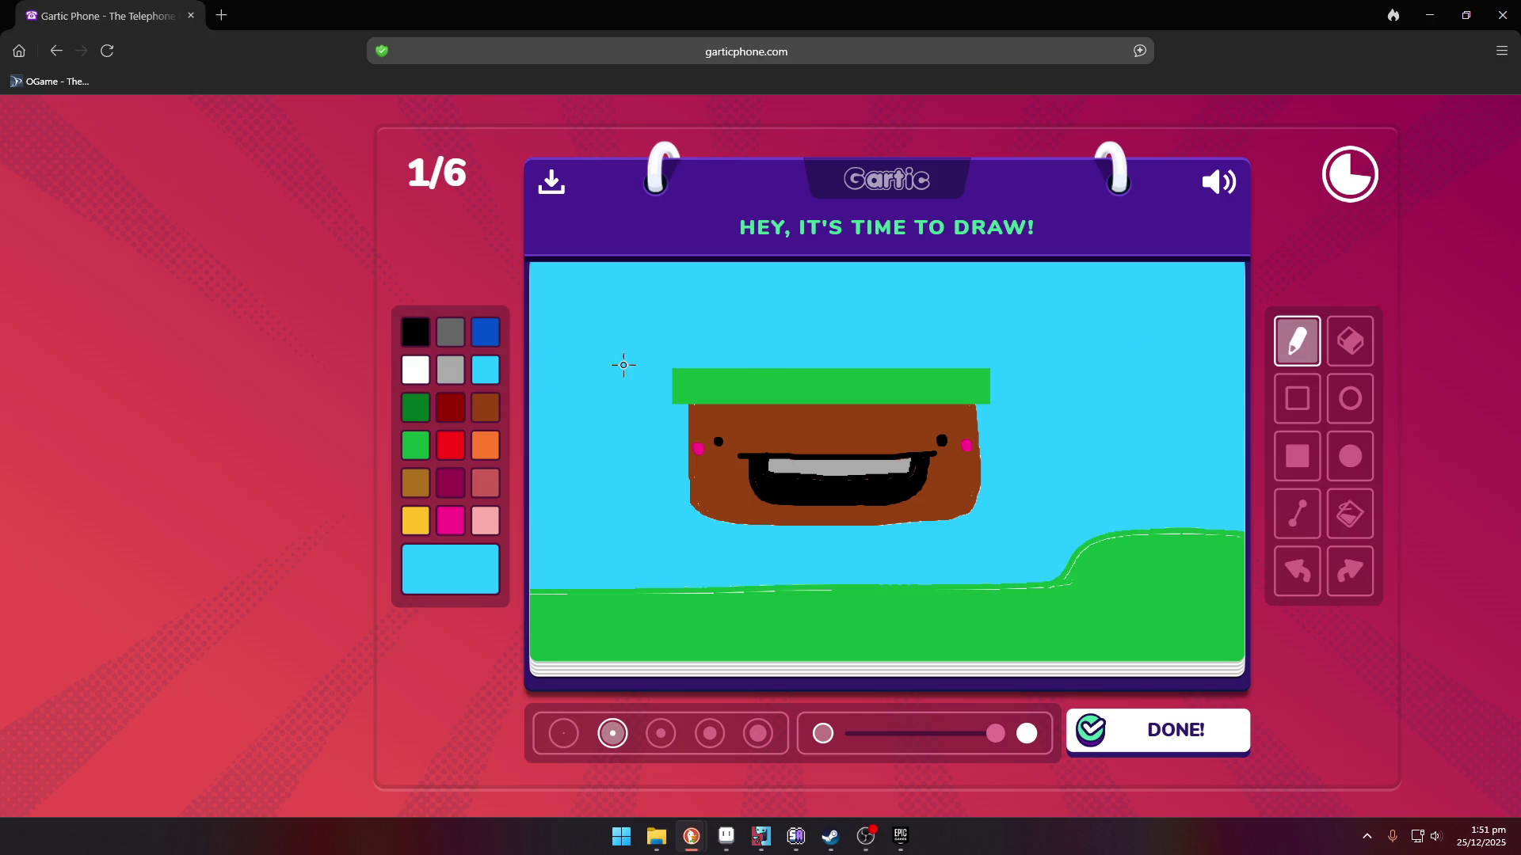
{"action": "left_click", "coordinate": [488, 450]}
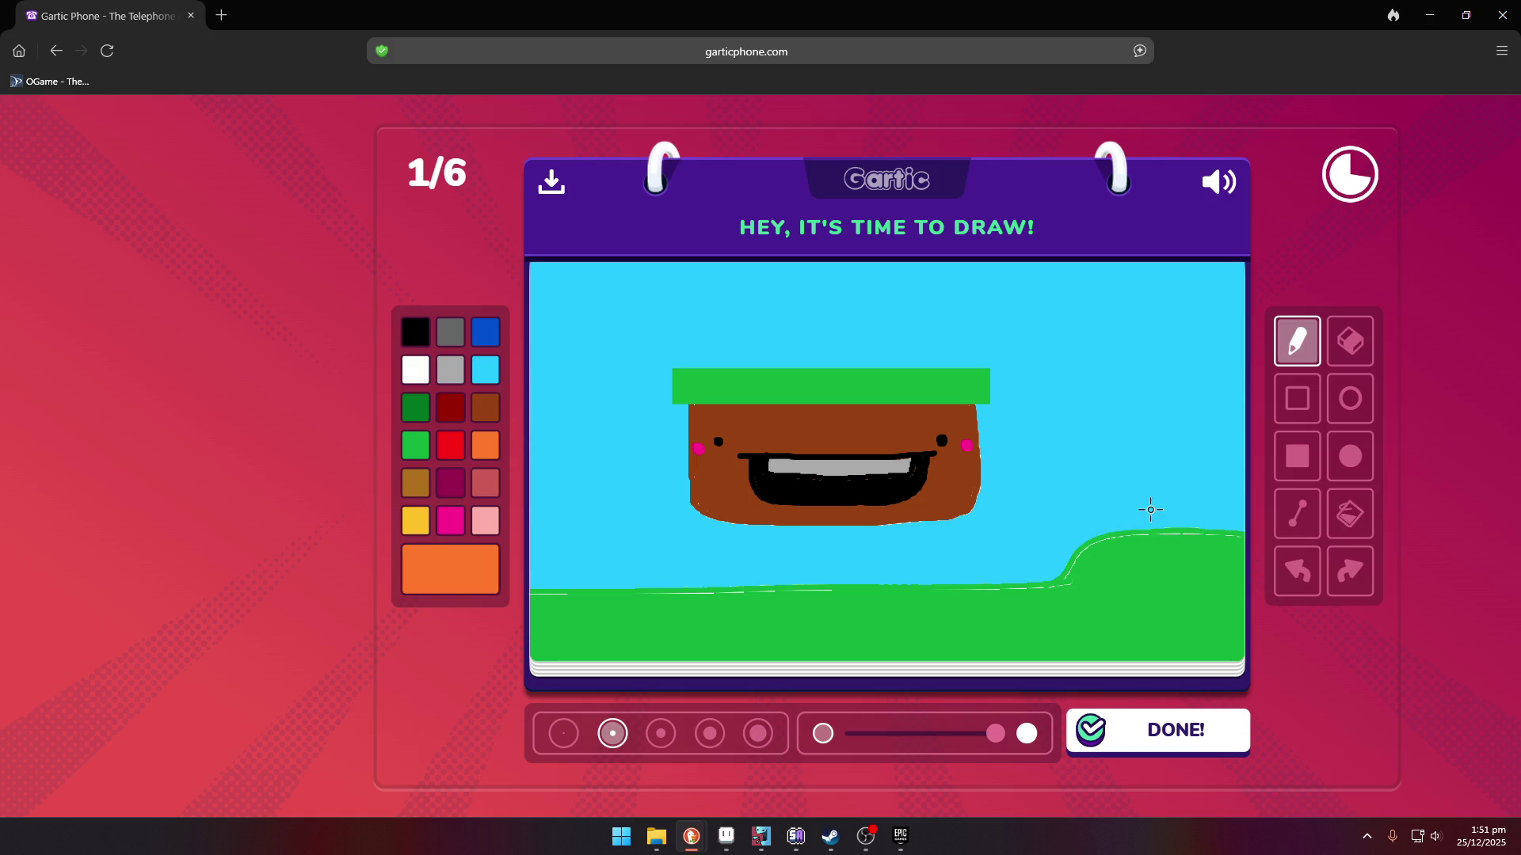
{"action": "mouse_move", "coordinate": [1125, 520]}
{"action": "left_mouse_down"}
{"action": "mouse_move", "coordinate": [1174, 524]}
{"action": "mouse_move", "coordinate": [1123, 528]}
{"action": "left_mouse_up"}
{"action": "left_click", "coordinate": [450, 487]}
{"action": "left_click", "coordinate": [450, 445]}
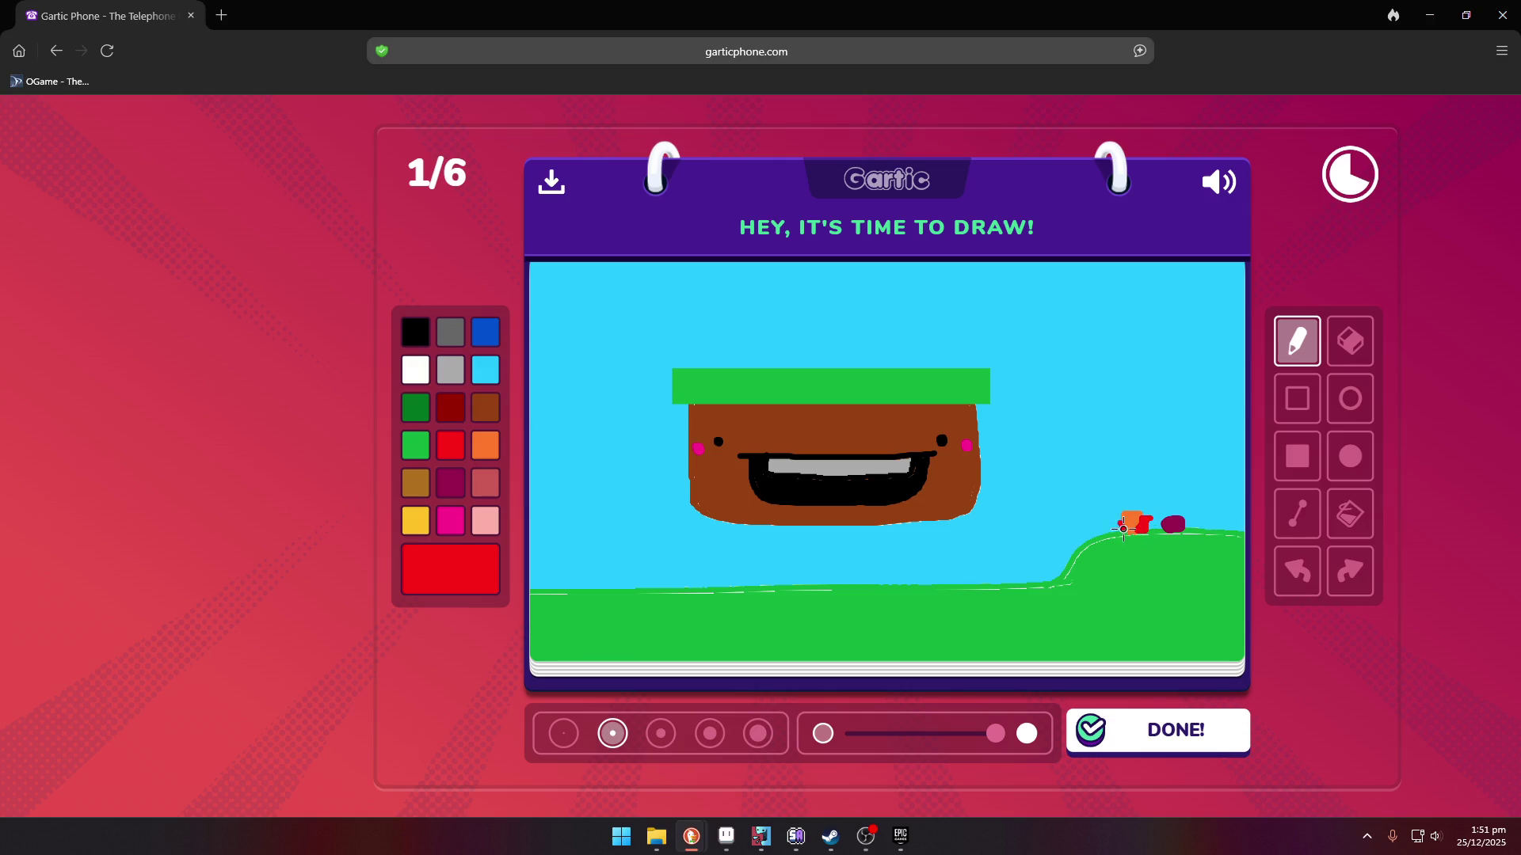
- Draw tiny yellow circle eyes on the purple creature at the thinnest stroke size
{"action": "left_click", "coordinate": [413, 526]}
{"action": "left_click", "coordinate": [1351, 398]}
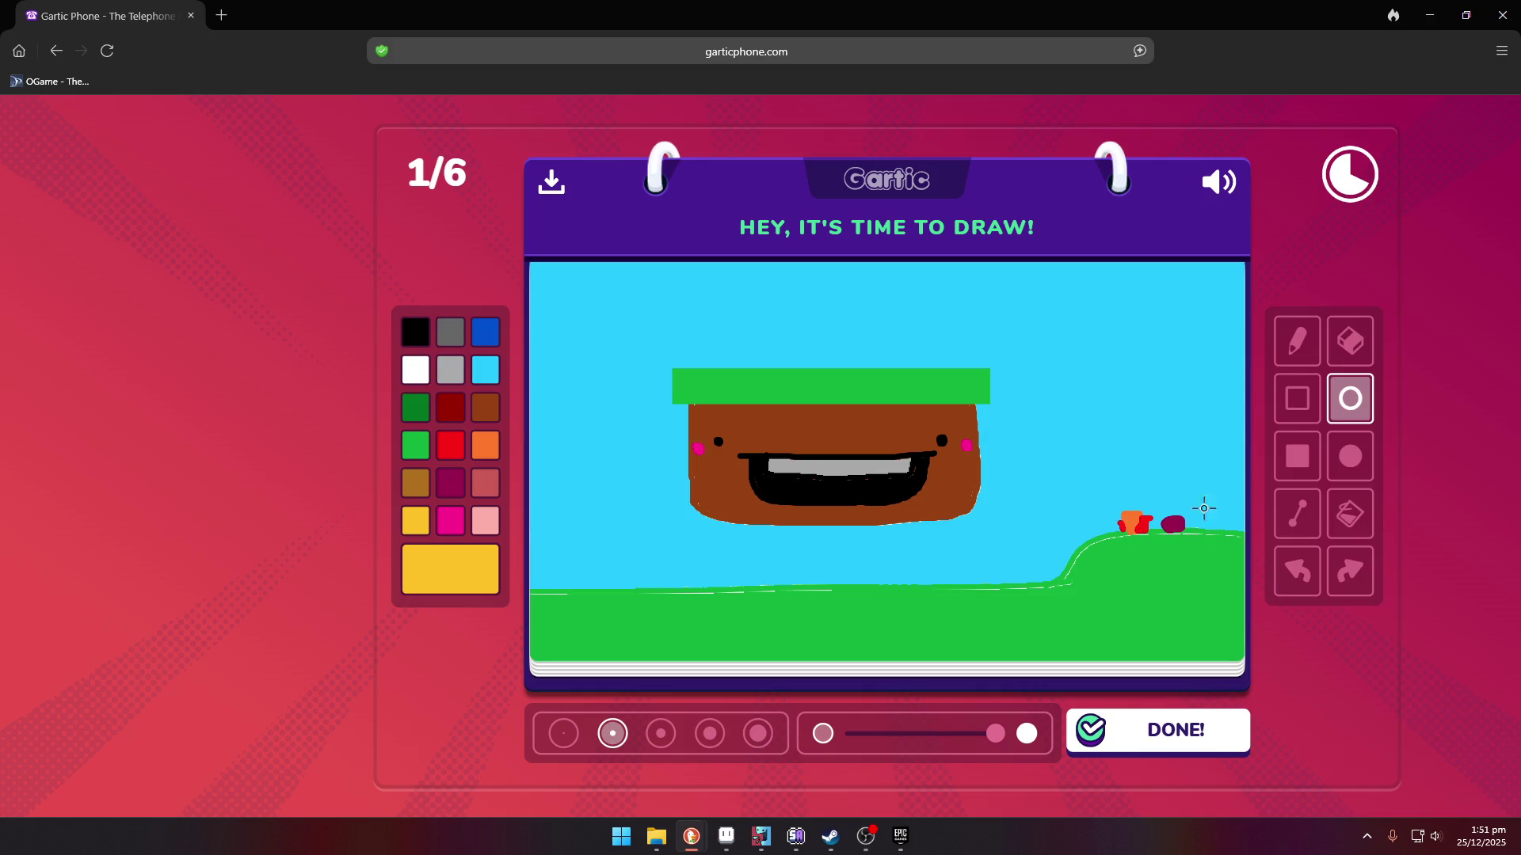
{"action": "left_click", "coordinate": [563, 732]}
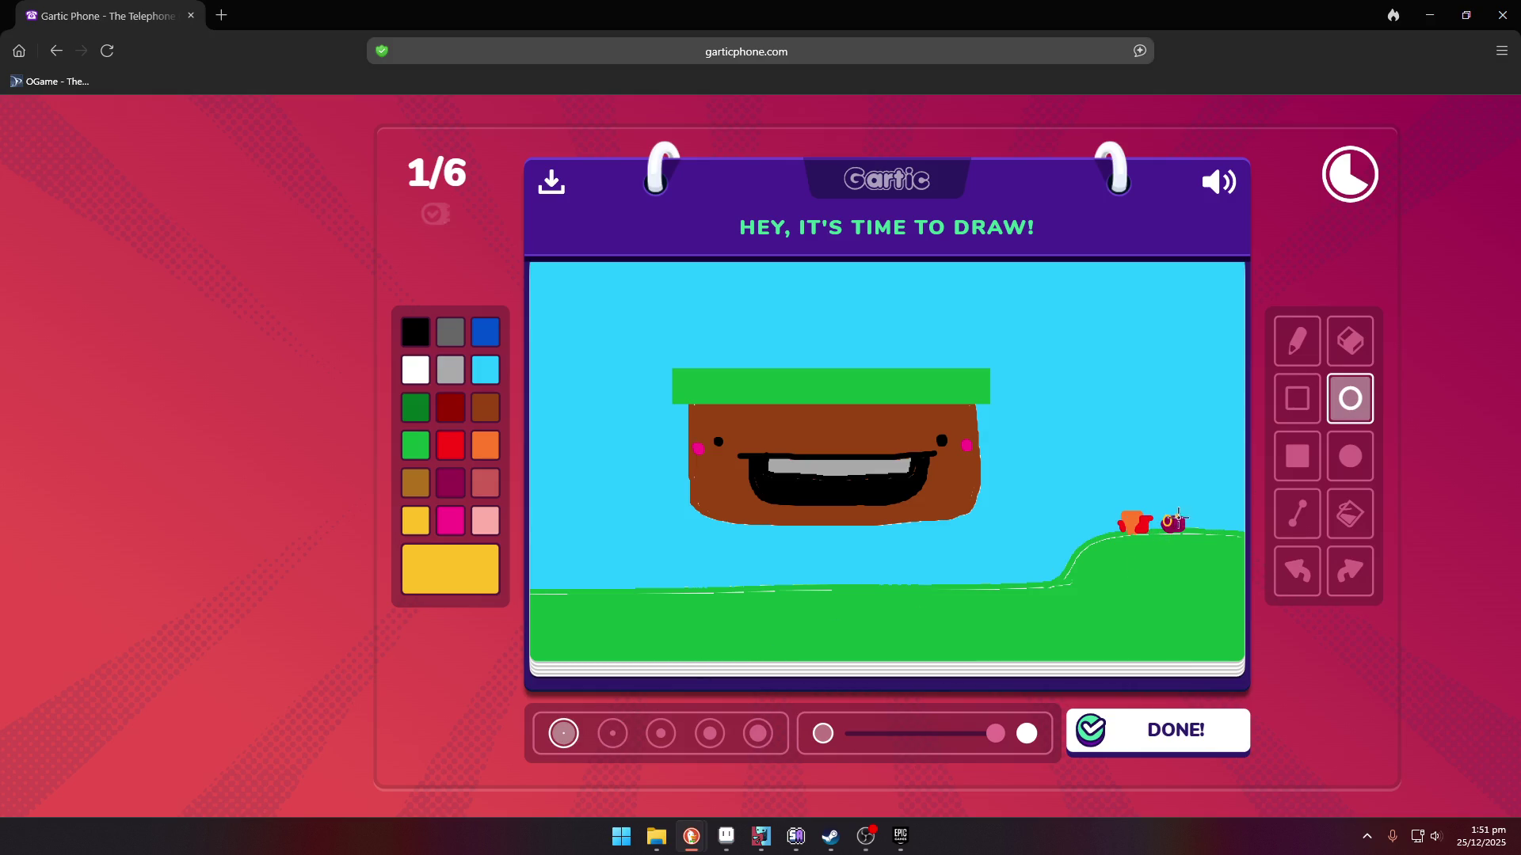
{"action": "left_click_drag", "start_coordinate": [1175, 519], "coordinate": [1185, 527]}
- Add a green stem and leaf to the small figures, then submit the drawing
{"action": "left_click", "coordinate": [420, 457]}
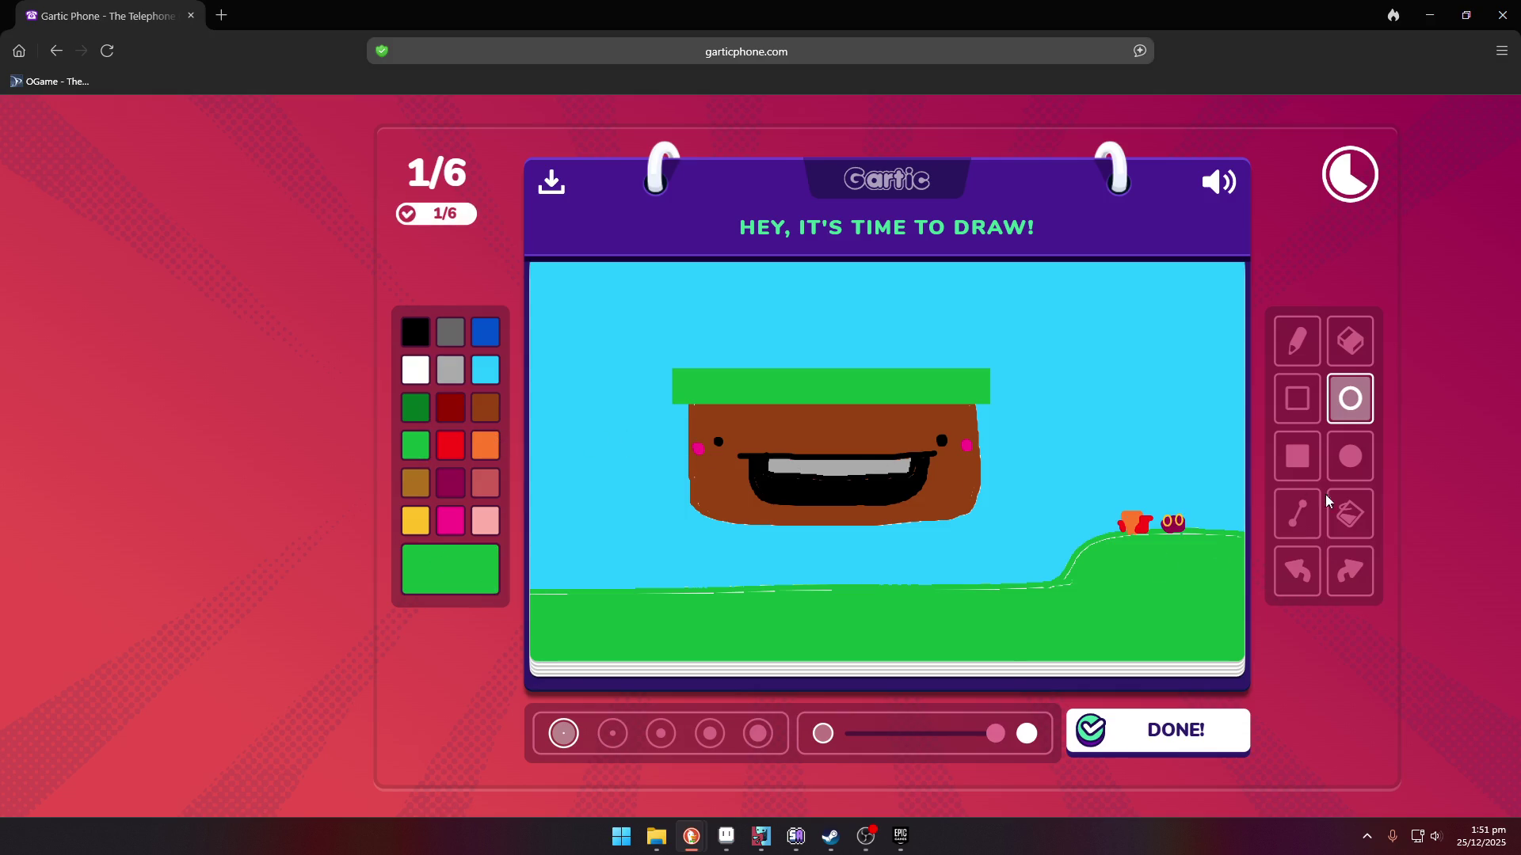
{"action": "left_click", "coordinate": [1297, 514]}
{"action": "left_click_drag", "start_coordinate": [1120, 529], "coordinate": [1115, 502]}
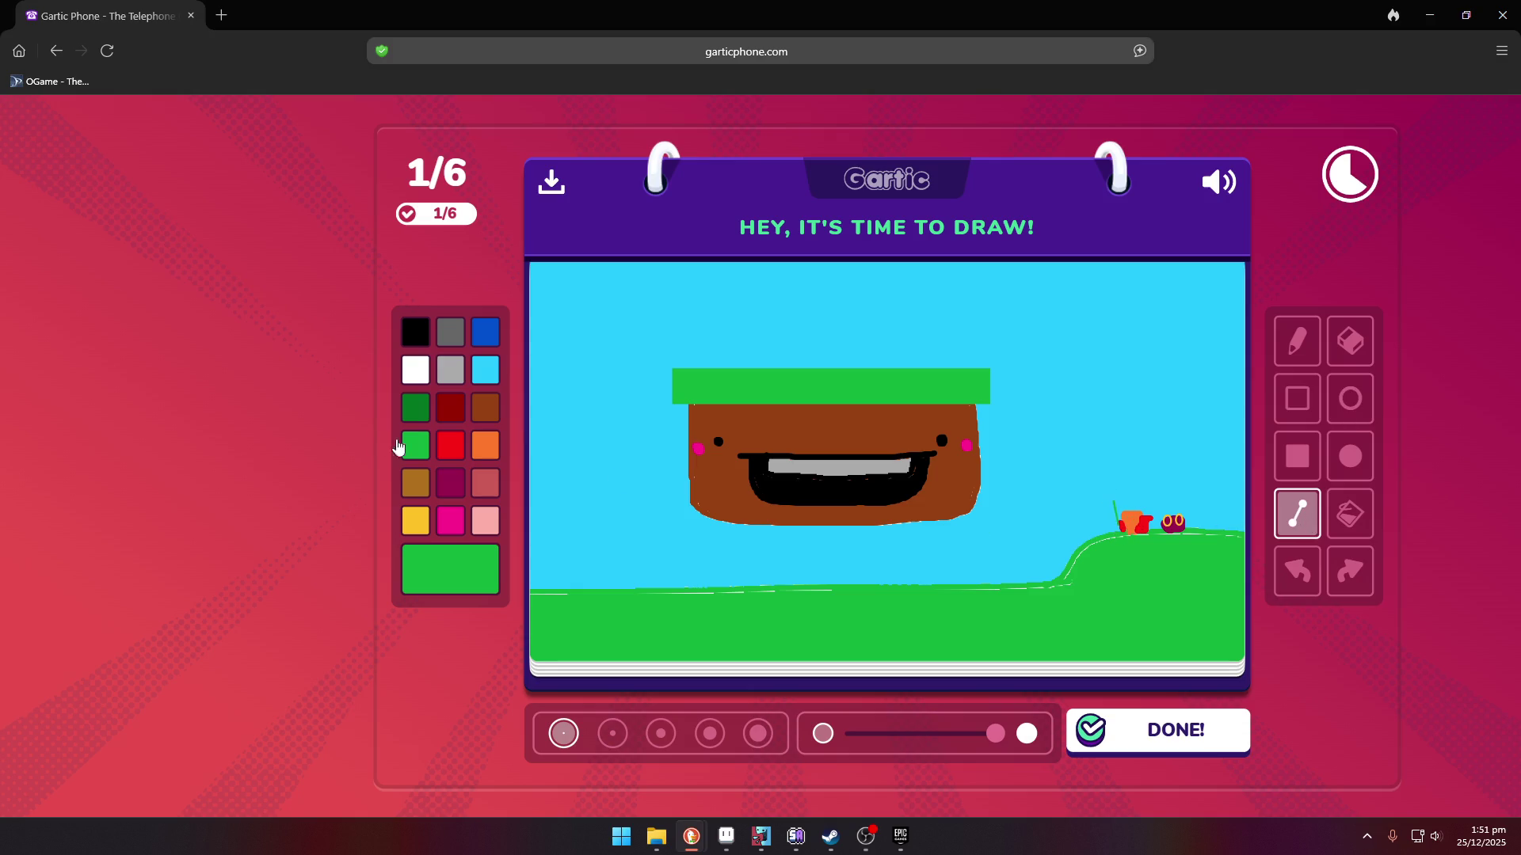
{"action": "left_click", "coordinate": [1298, 341]}
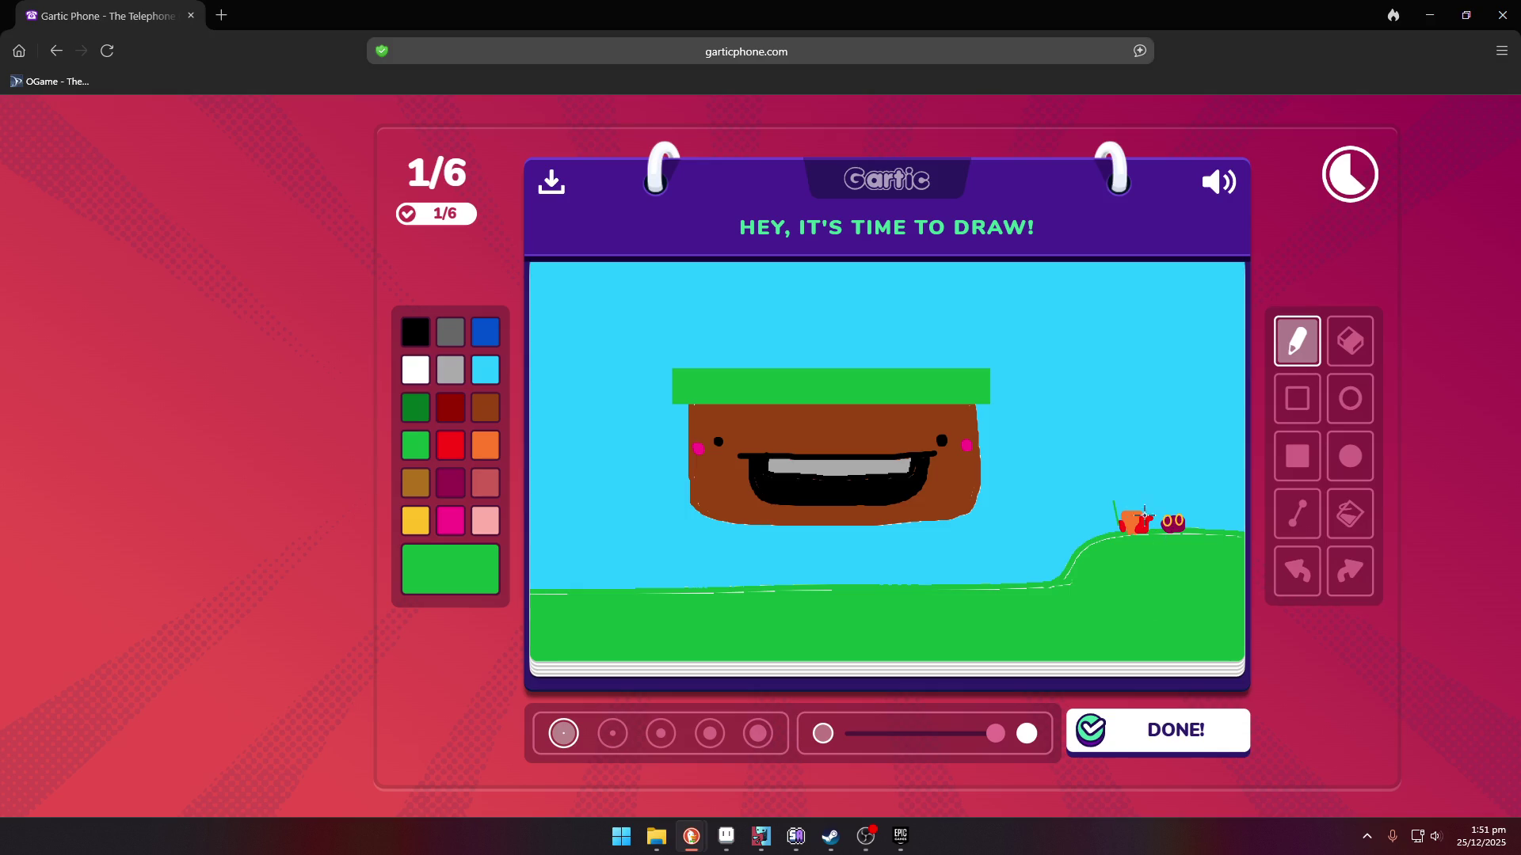
{"action": "left_click_drag", "start_coordinate": [1139, 504], "coordinate": [1184, 521]}
{"action": "left_click", "coordinate": [1204, 744]}
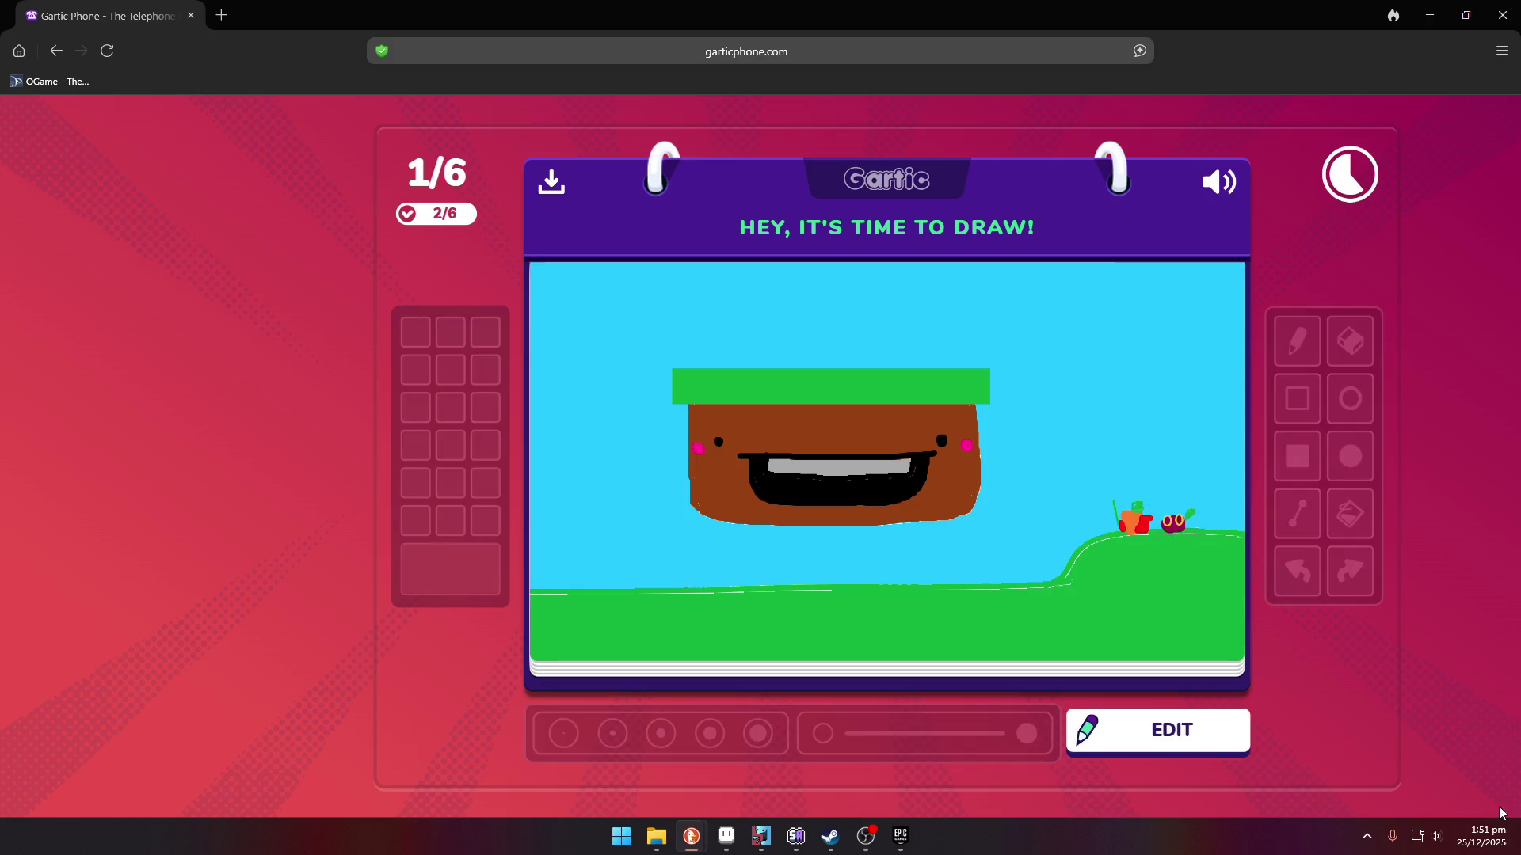